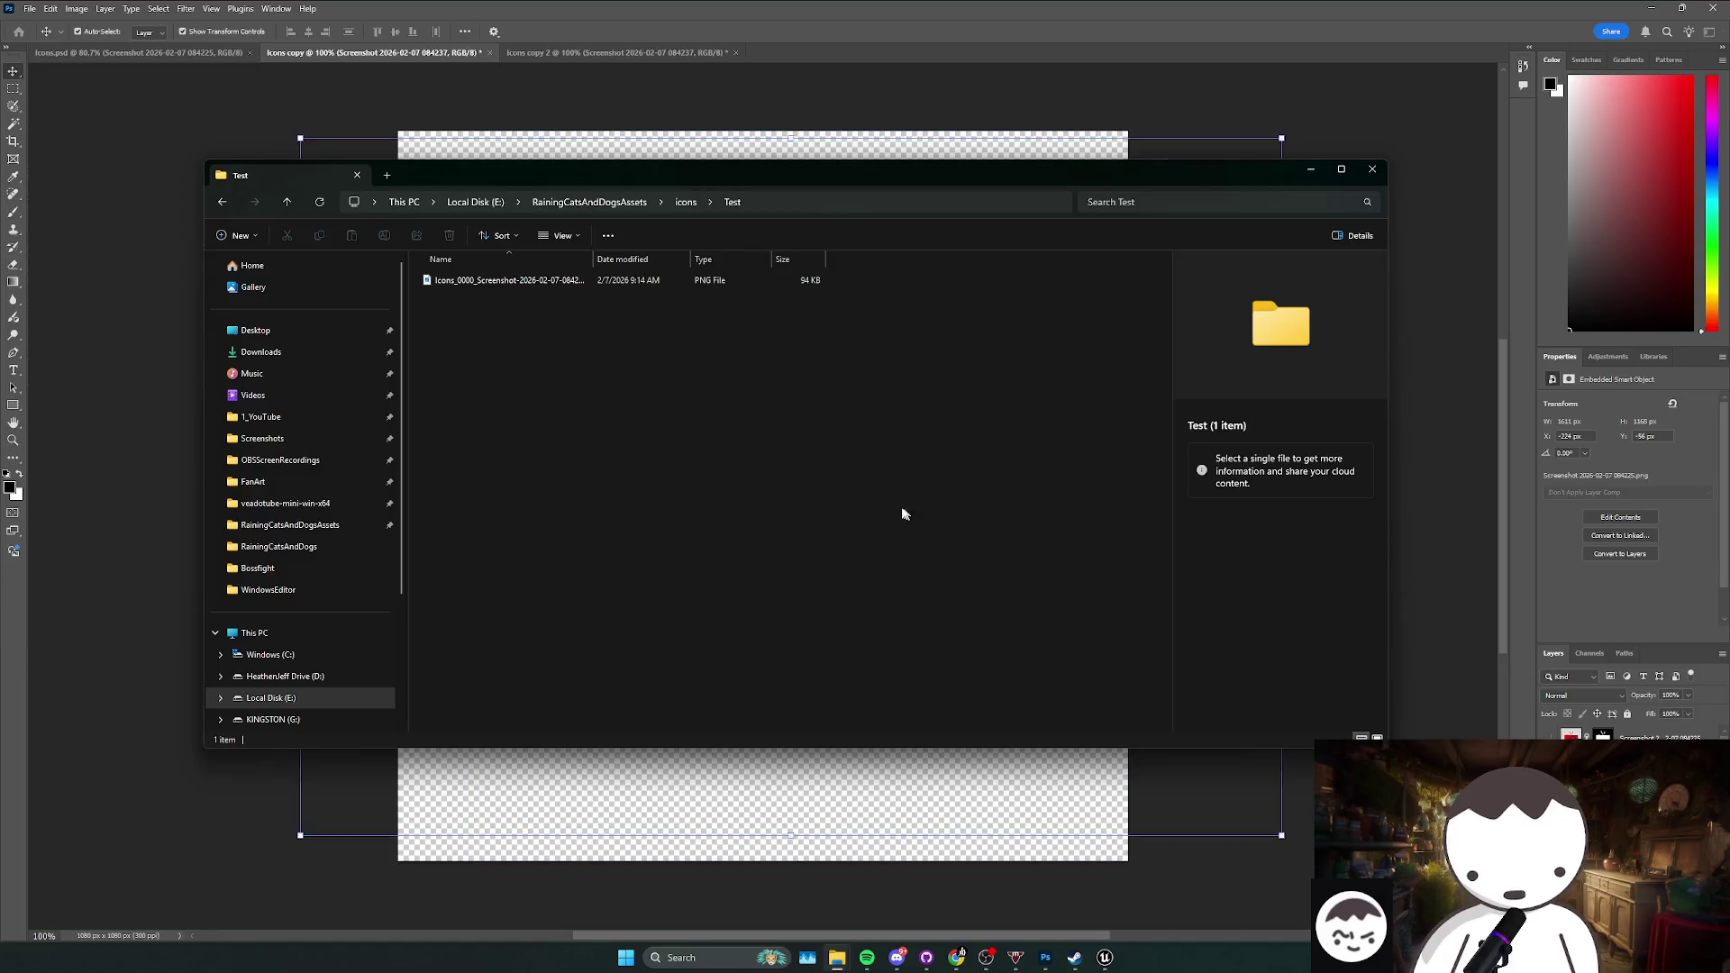
Step: Select the exported PNG icons in the Test folder
click(957, 957)
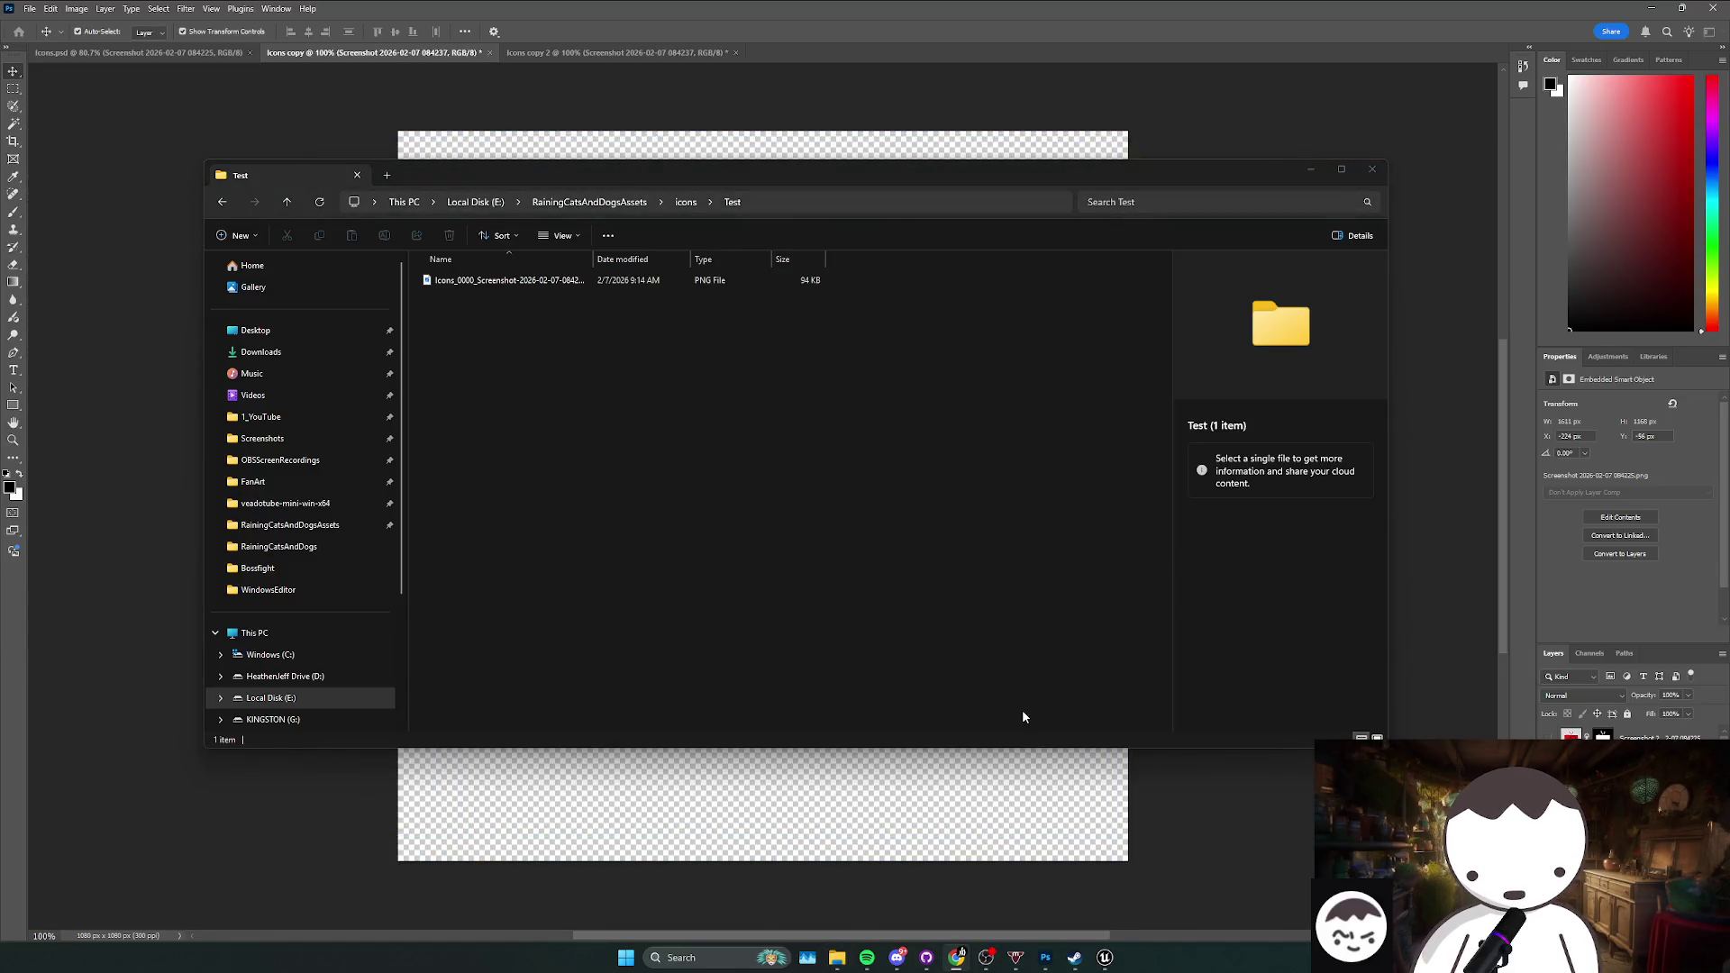
mouse_move(742, 532)
mouse_down()
mouse_move(696, 393)
mouse_move(793, 423)
mouse_move(701, 316)
mouse_up()
click(814, 443)
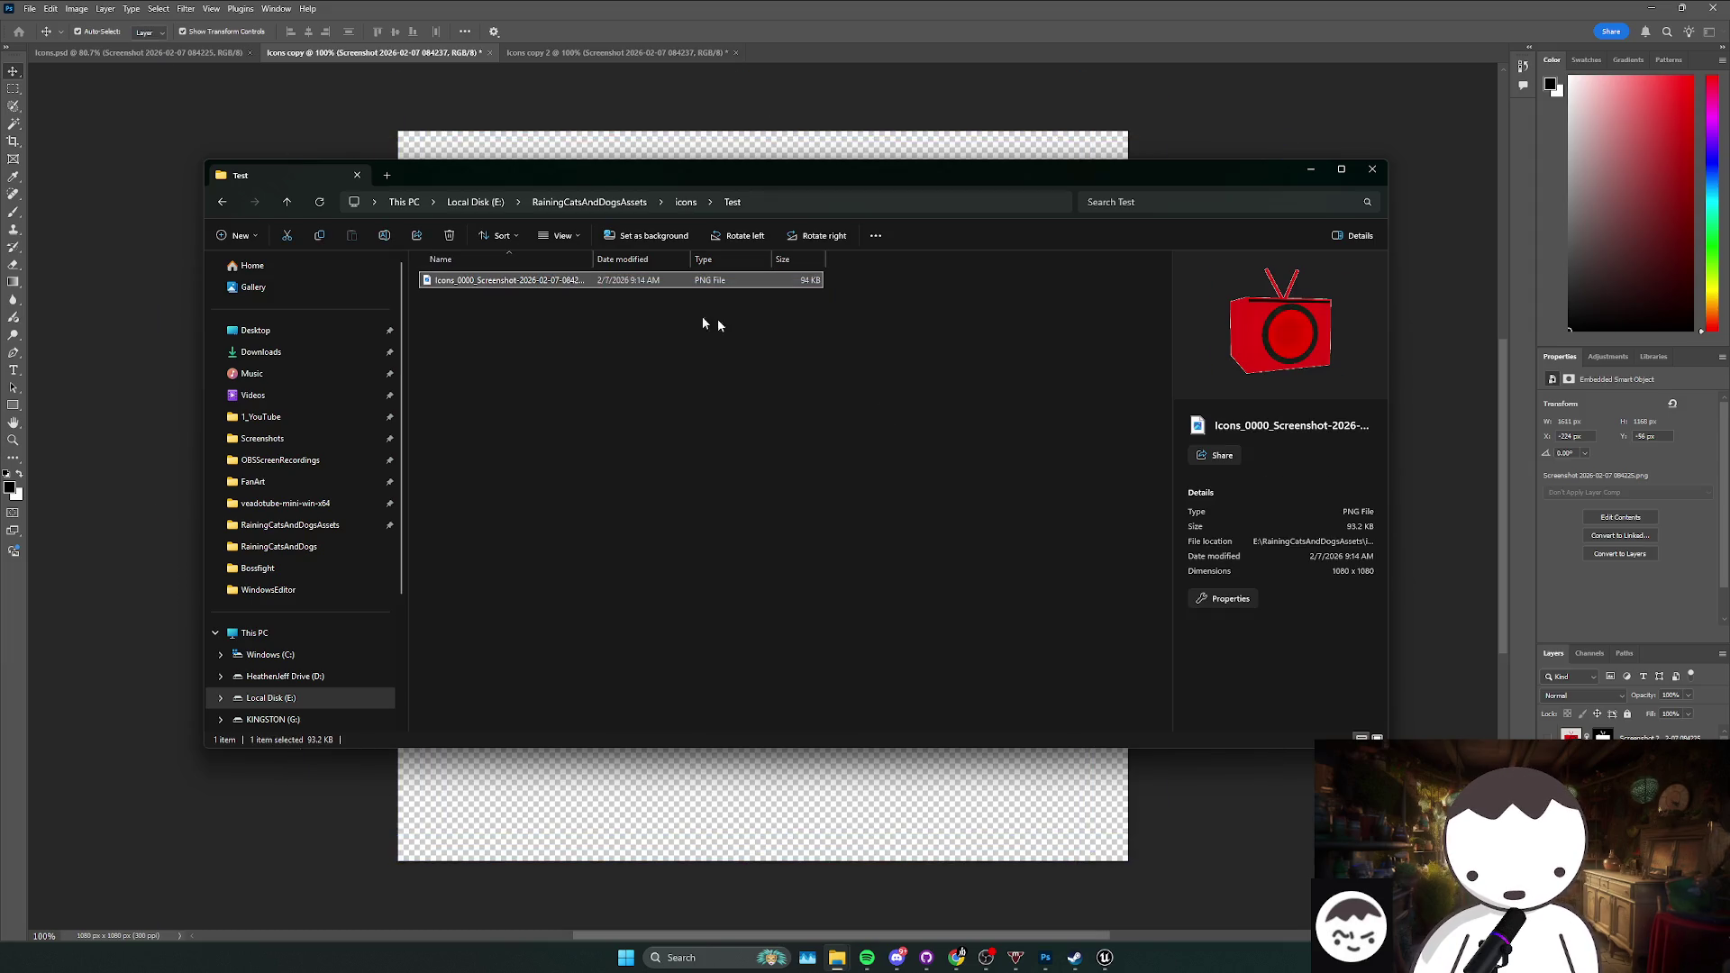
click(1332, 348)
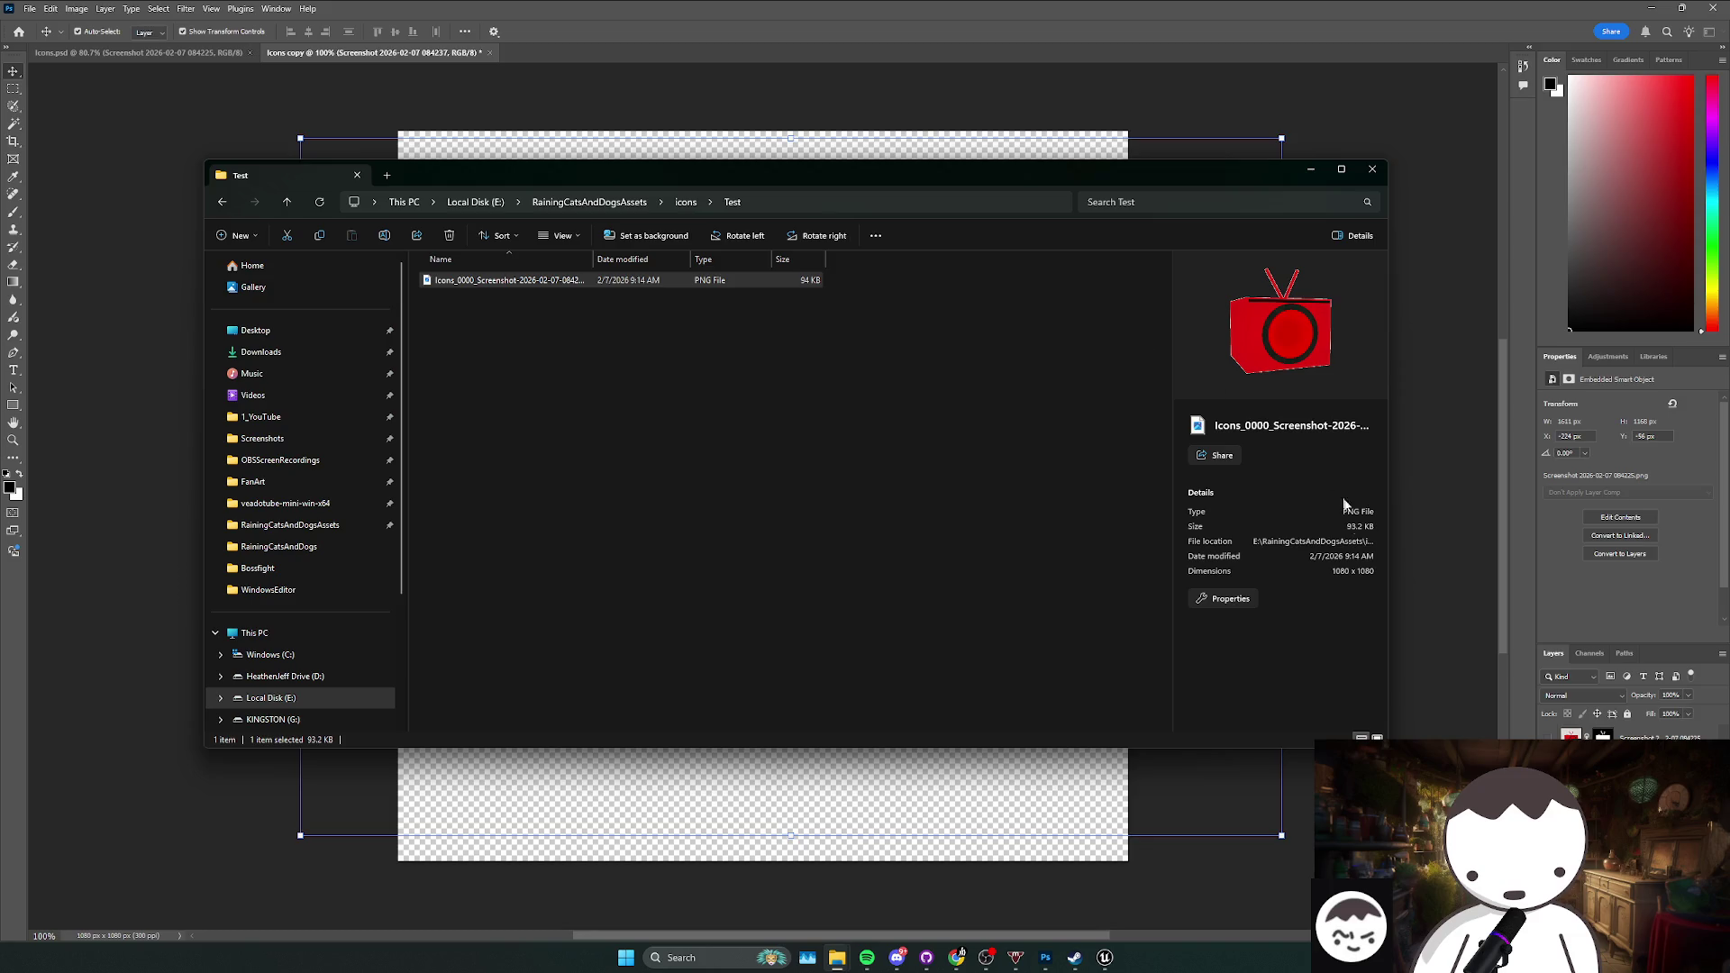
Step: Open the new taco icon in Photos, then close it and minimize Explorer
click(684, 300)
double_click(685, 299)
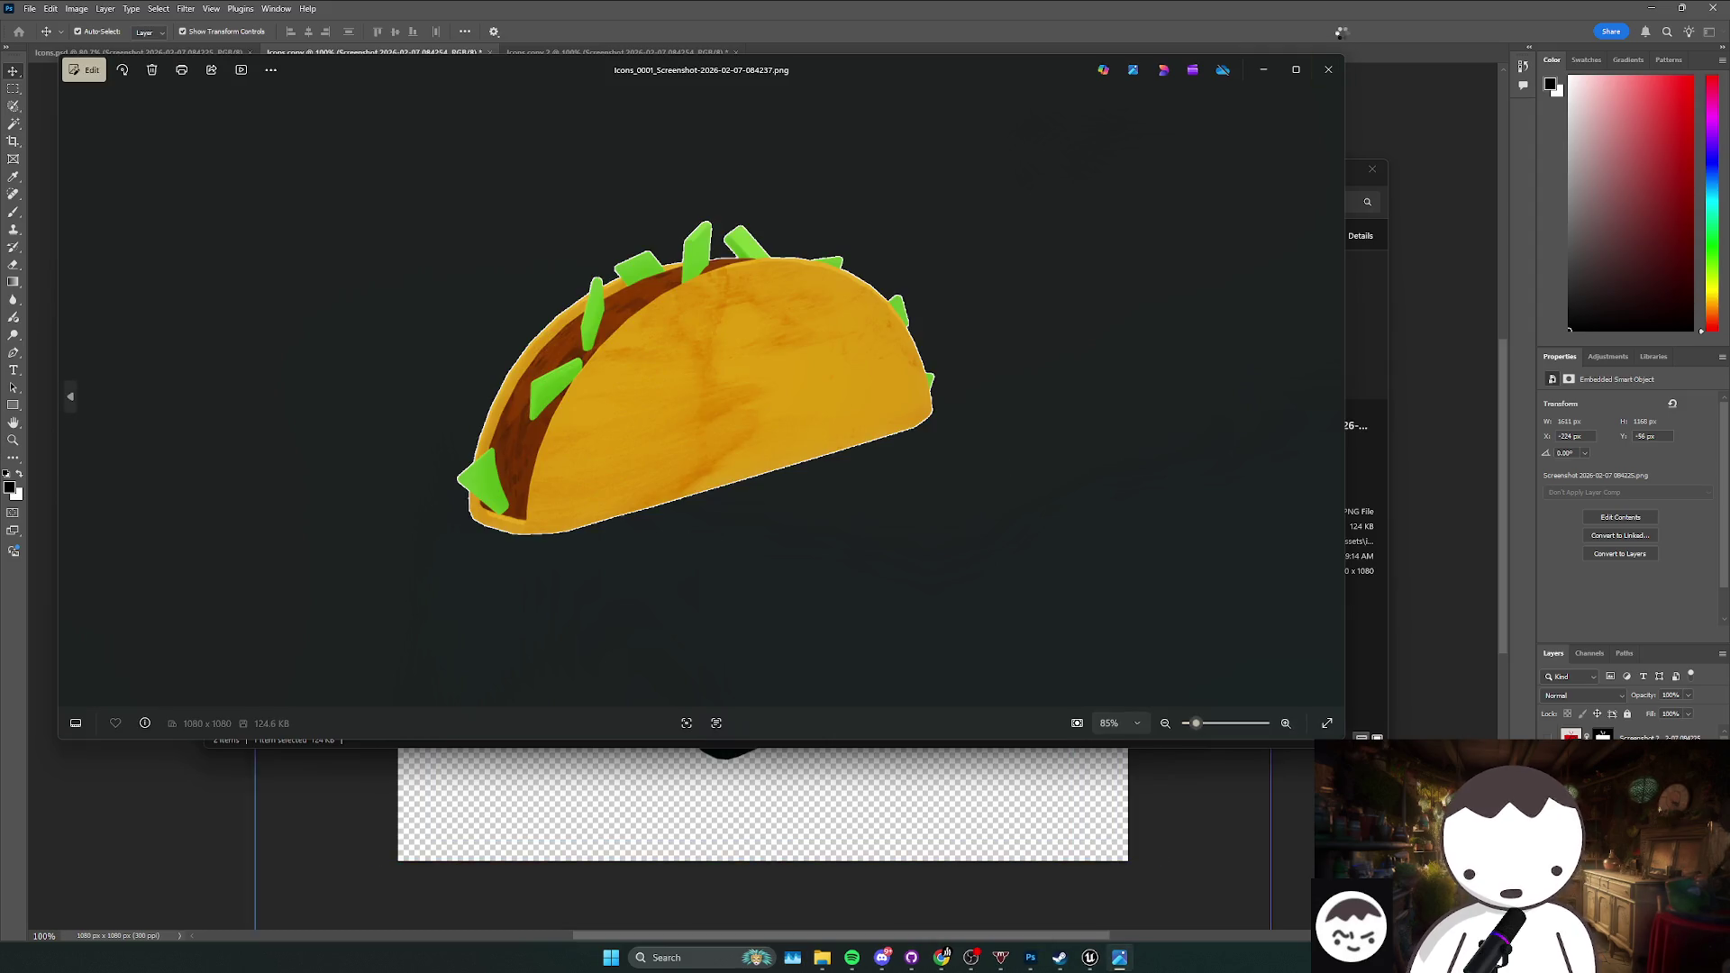
click(1329, 69)
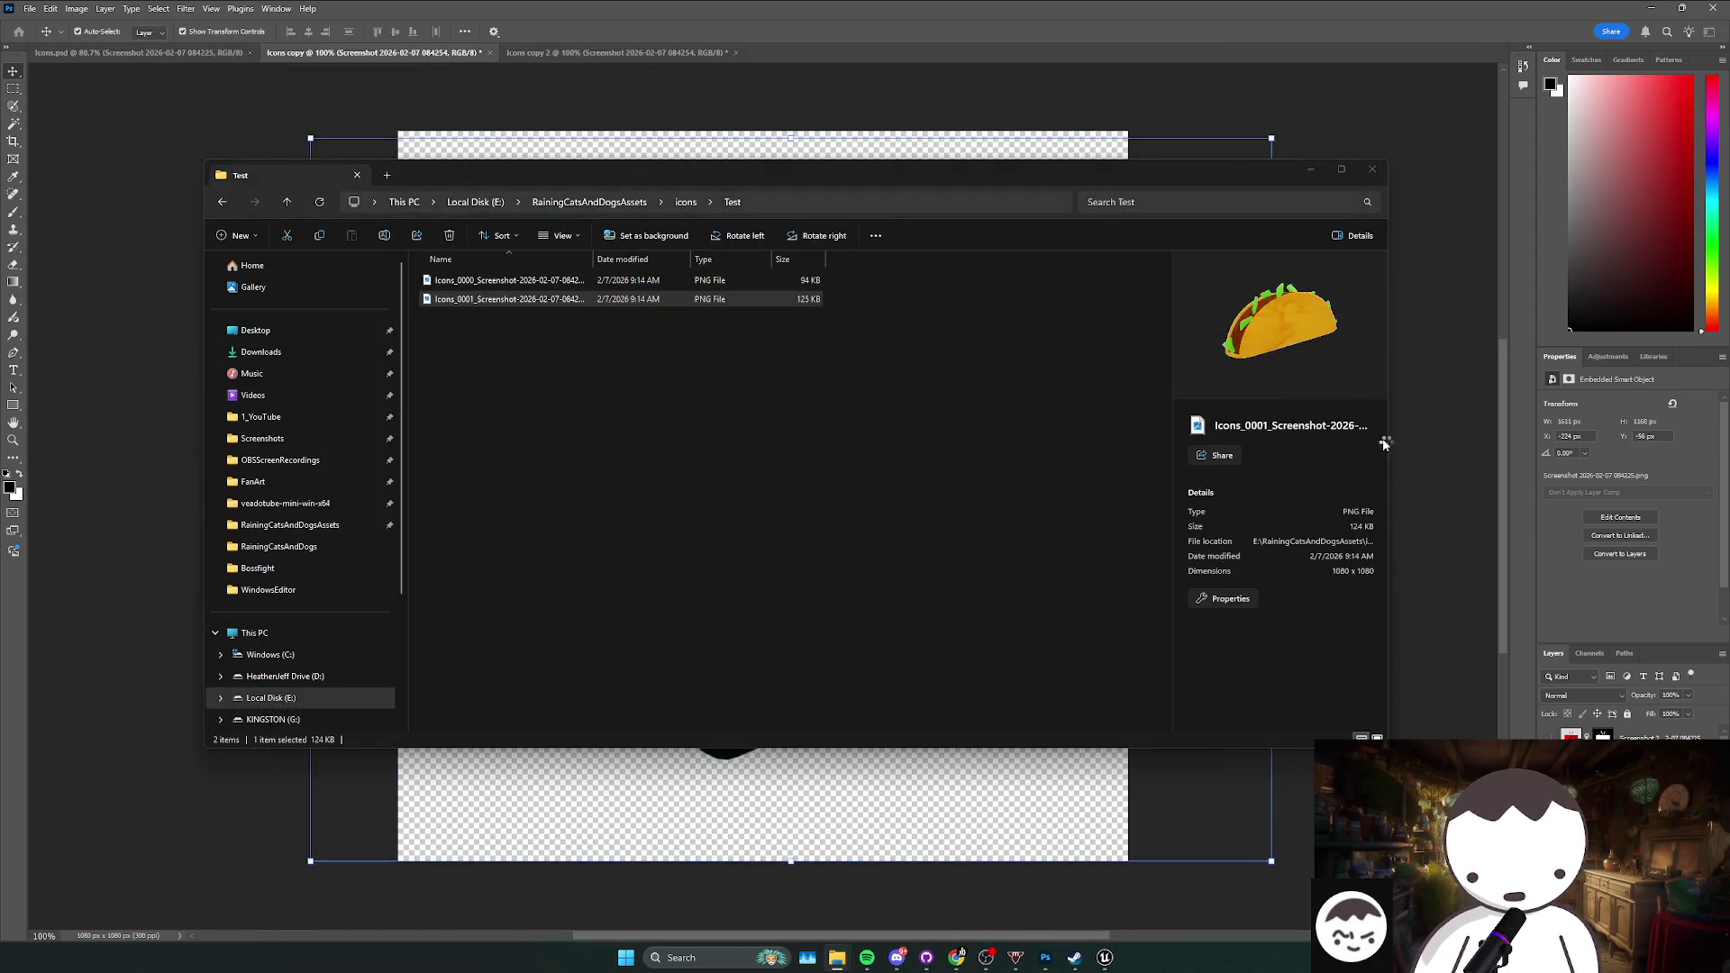
click(838, 958)
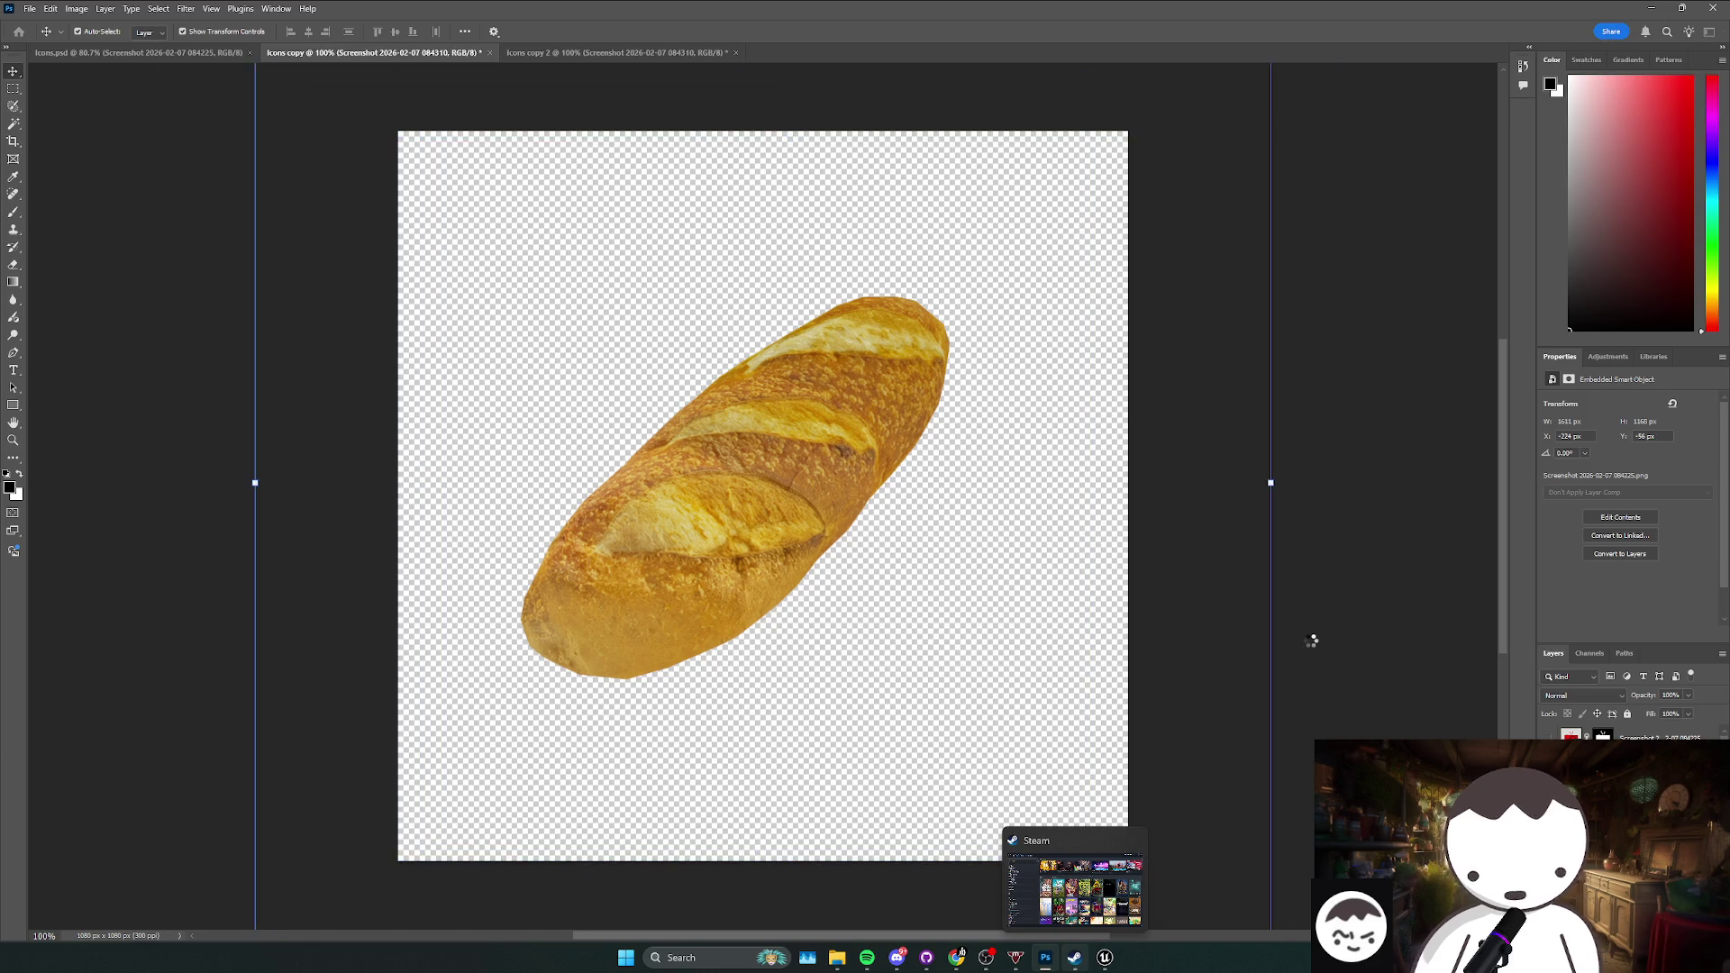
Step: Dismiss Task Manager and switch from Photoshop to the Unreal Editor umbrella project
click(813, 966)
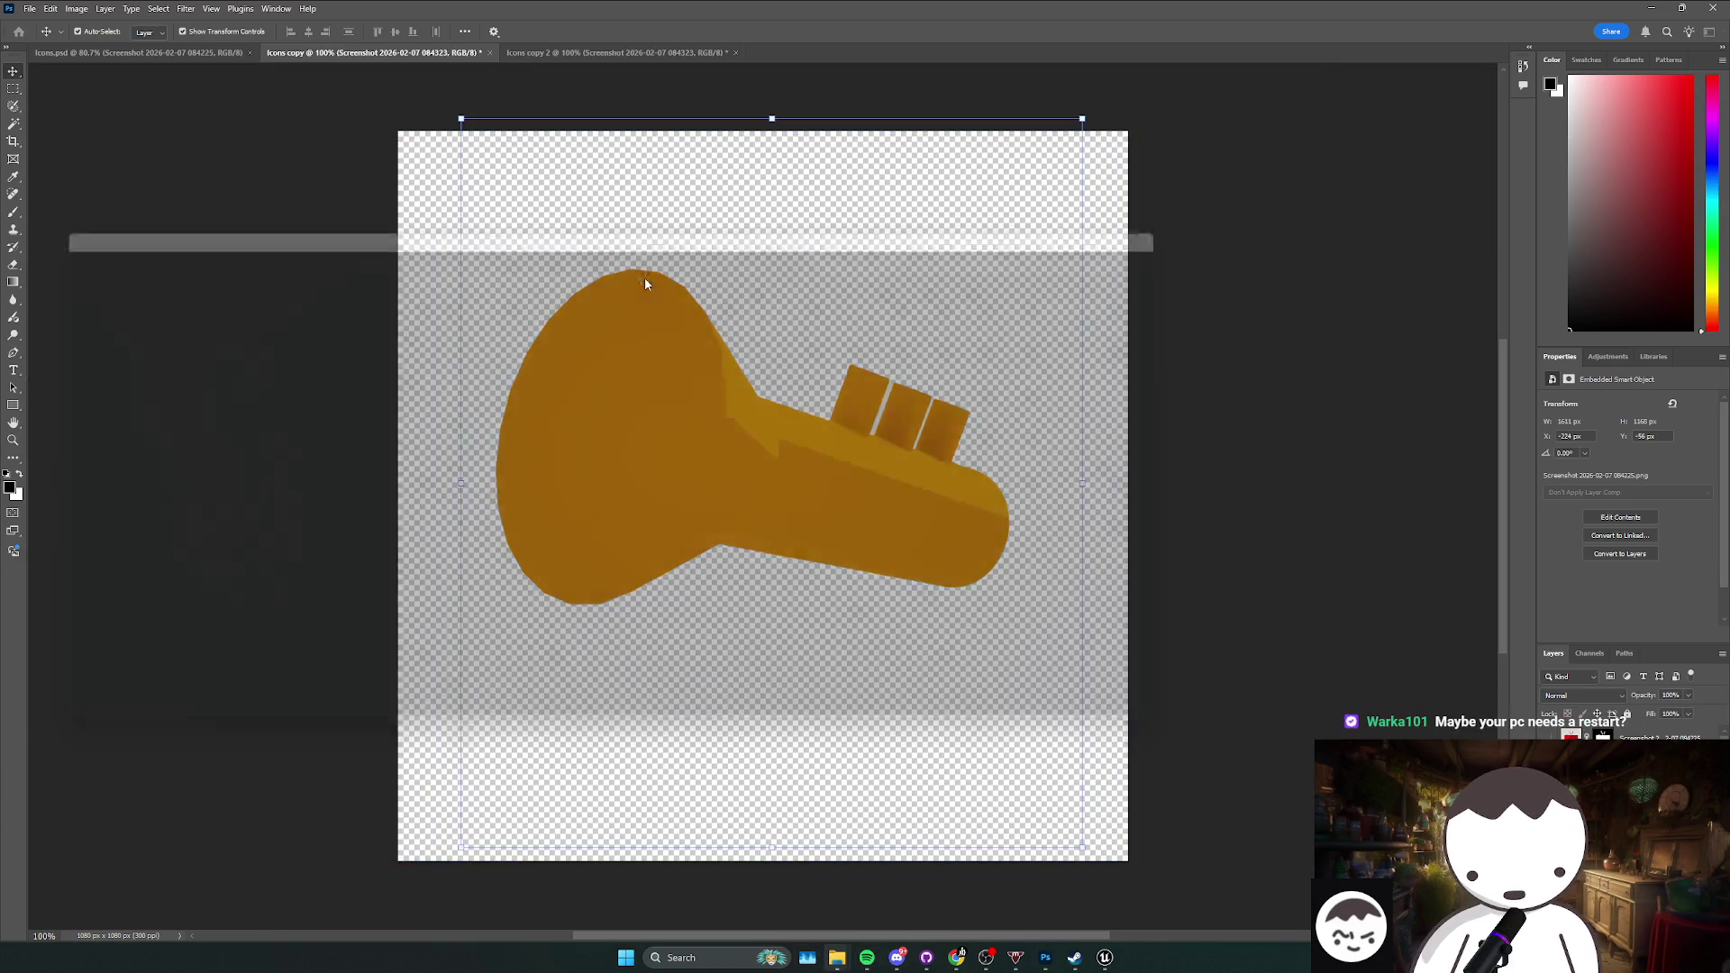
drag(876, 218, 651, 245)
click(925, 240)
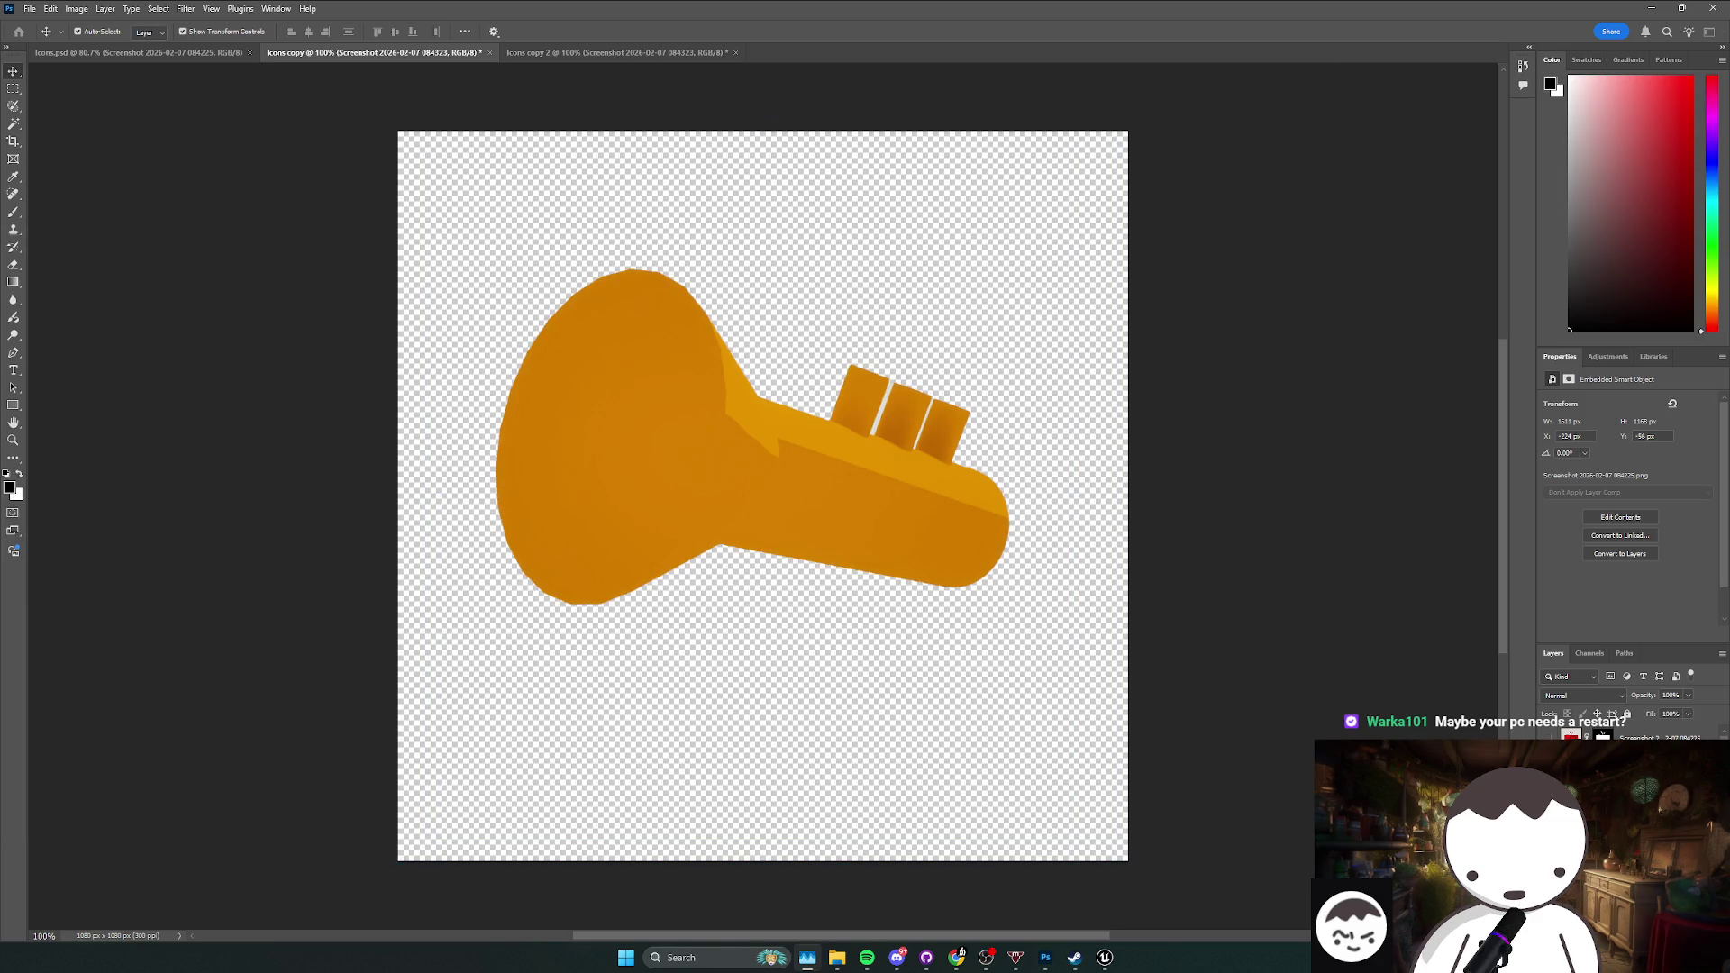
key(alt+Tab)
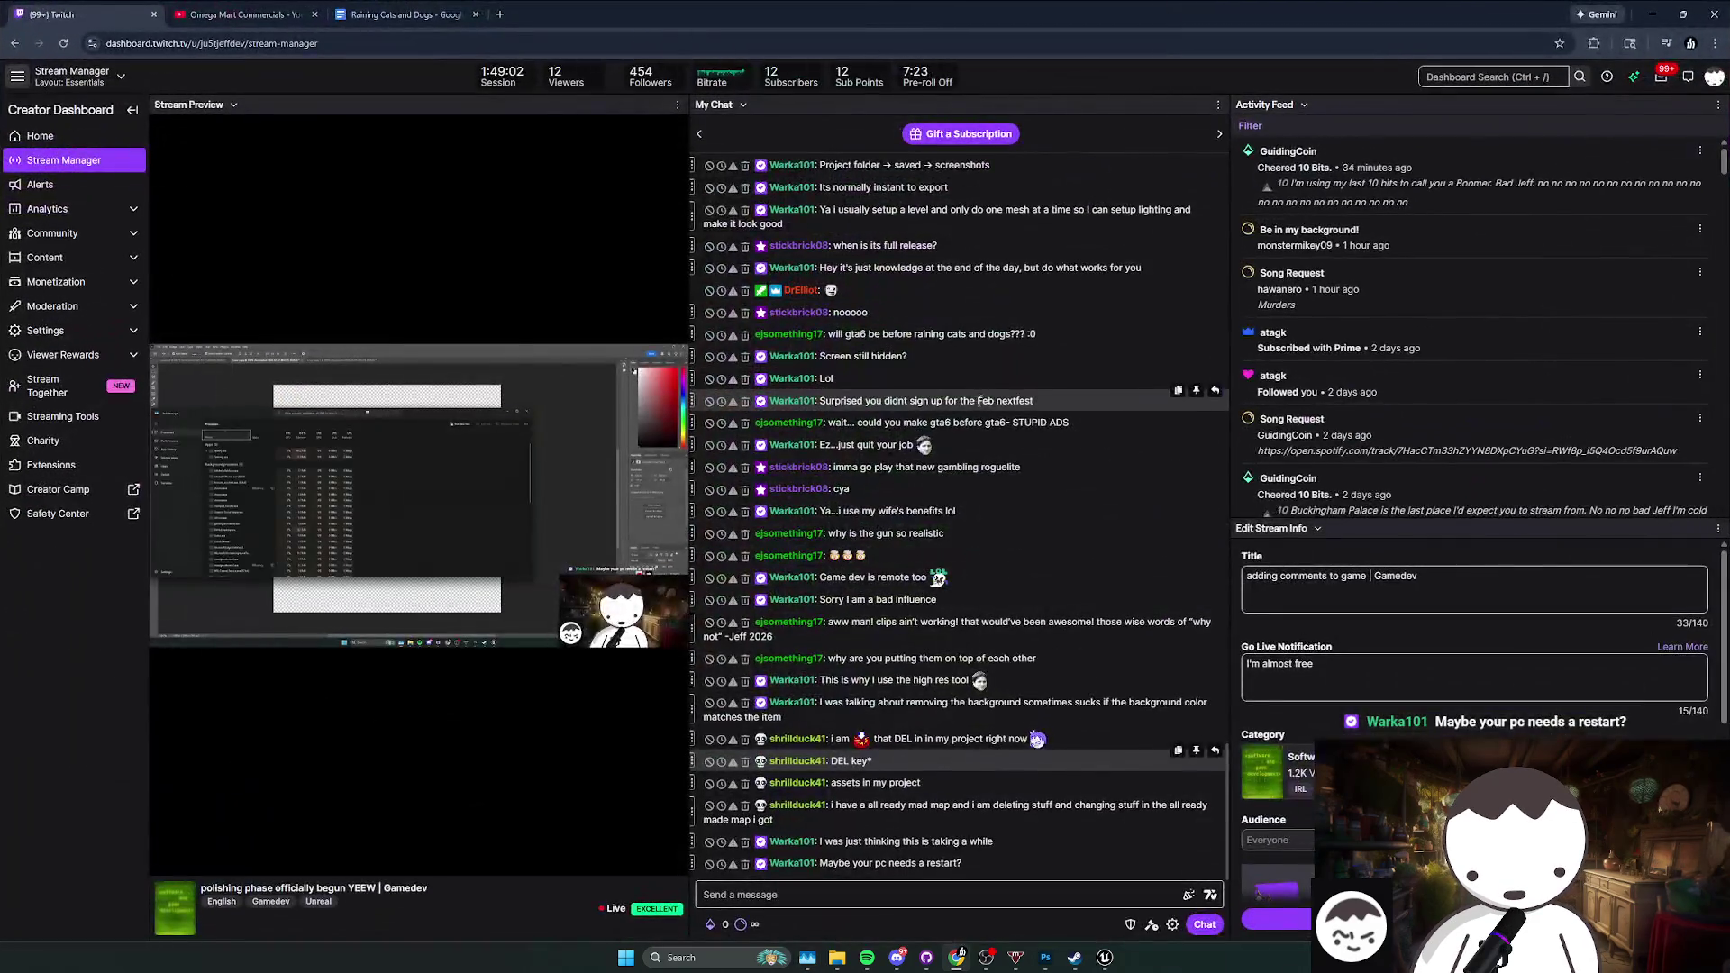
key(alt+Tab)
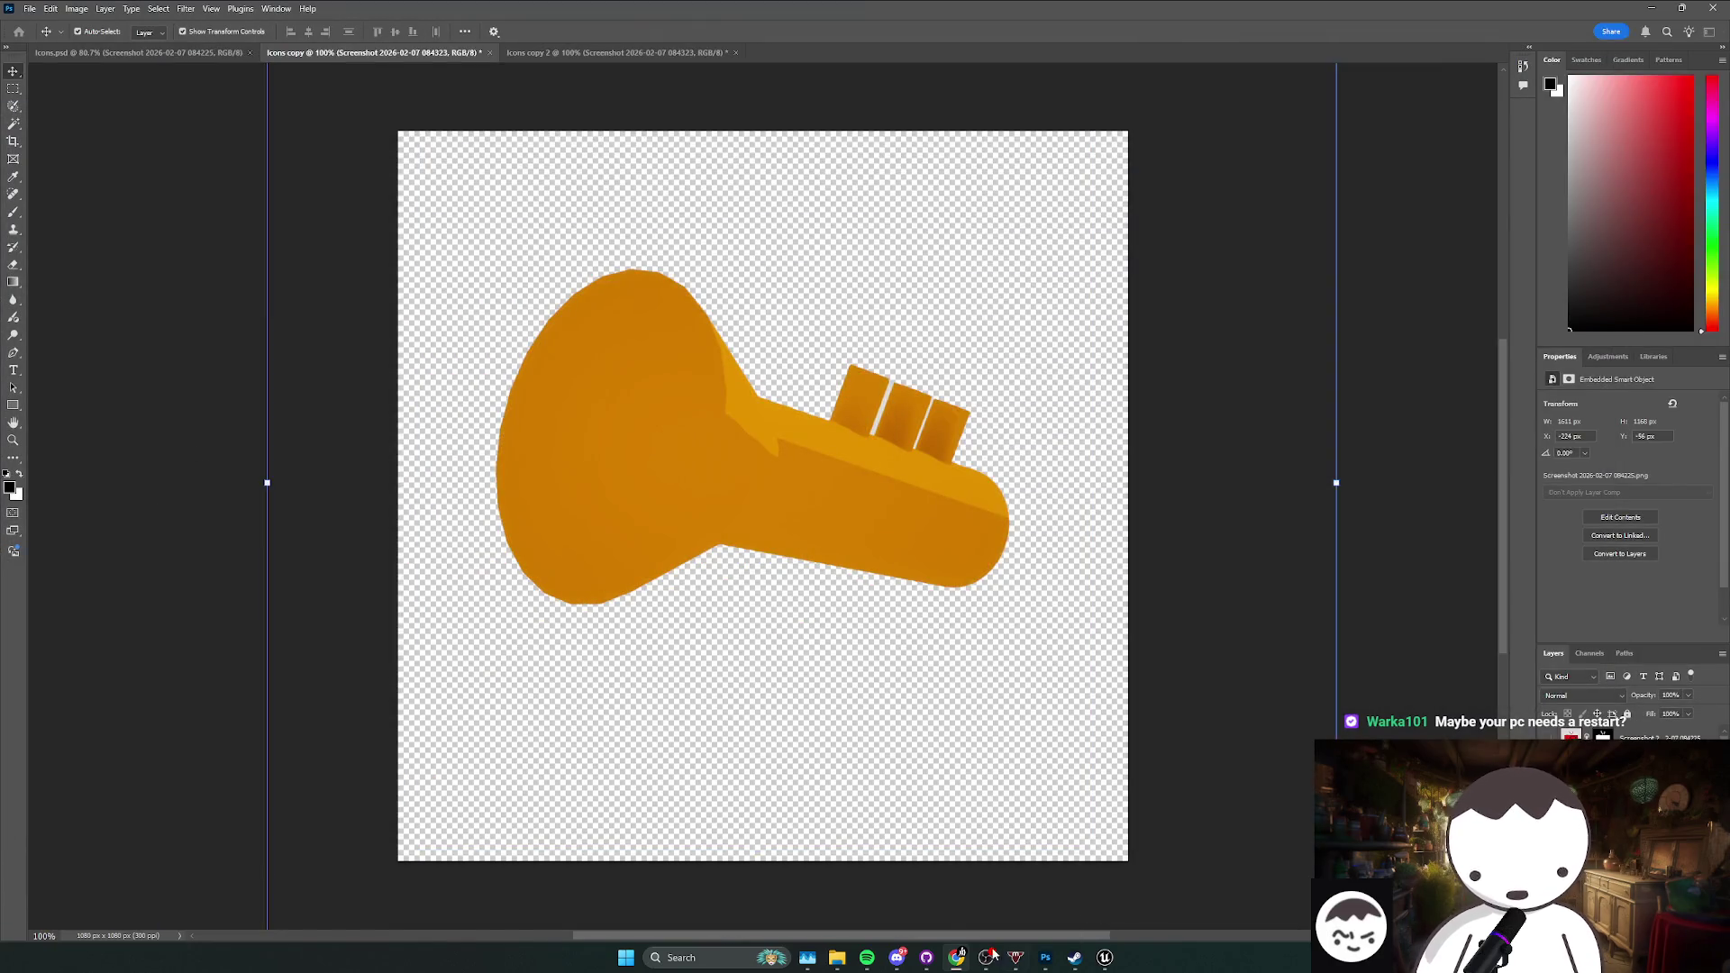
mouse_move(1105, 957)
click(1045, 901)
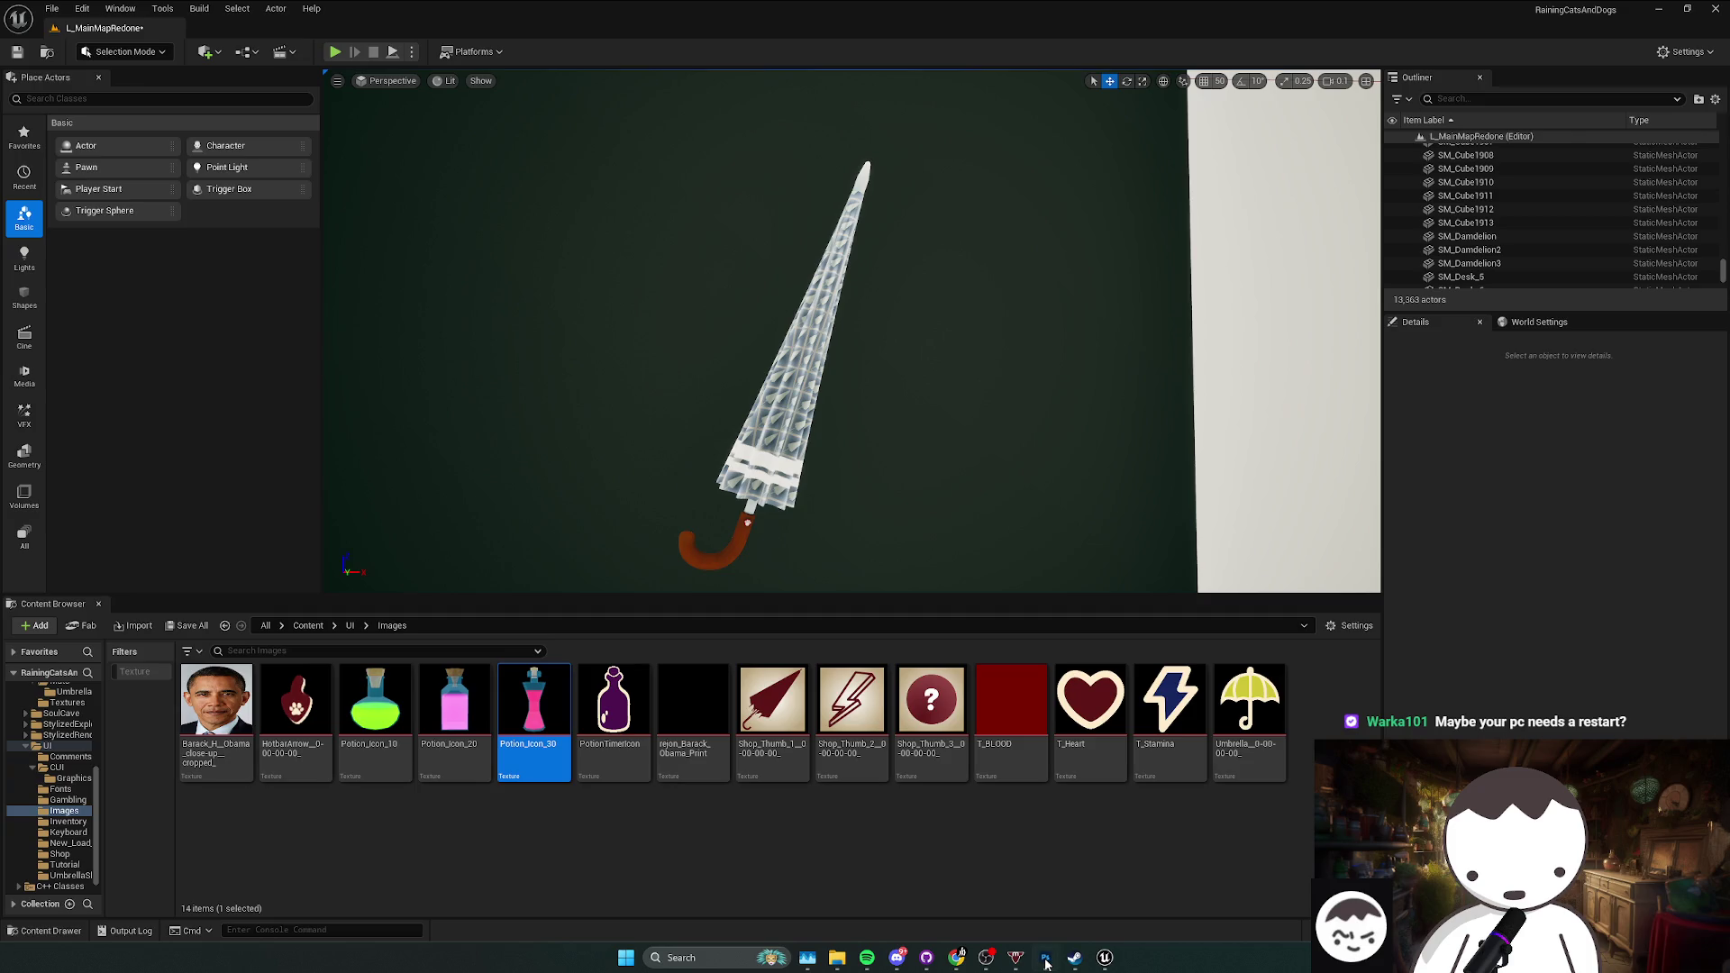
Step: Open and close the Windows search panel on the way back to Photoshop's Icons.psd
mouse_move(1045, 963)
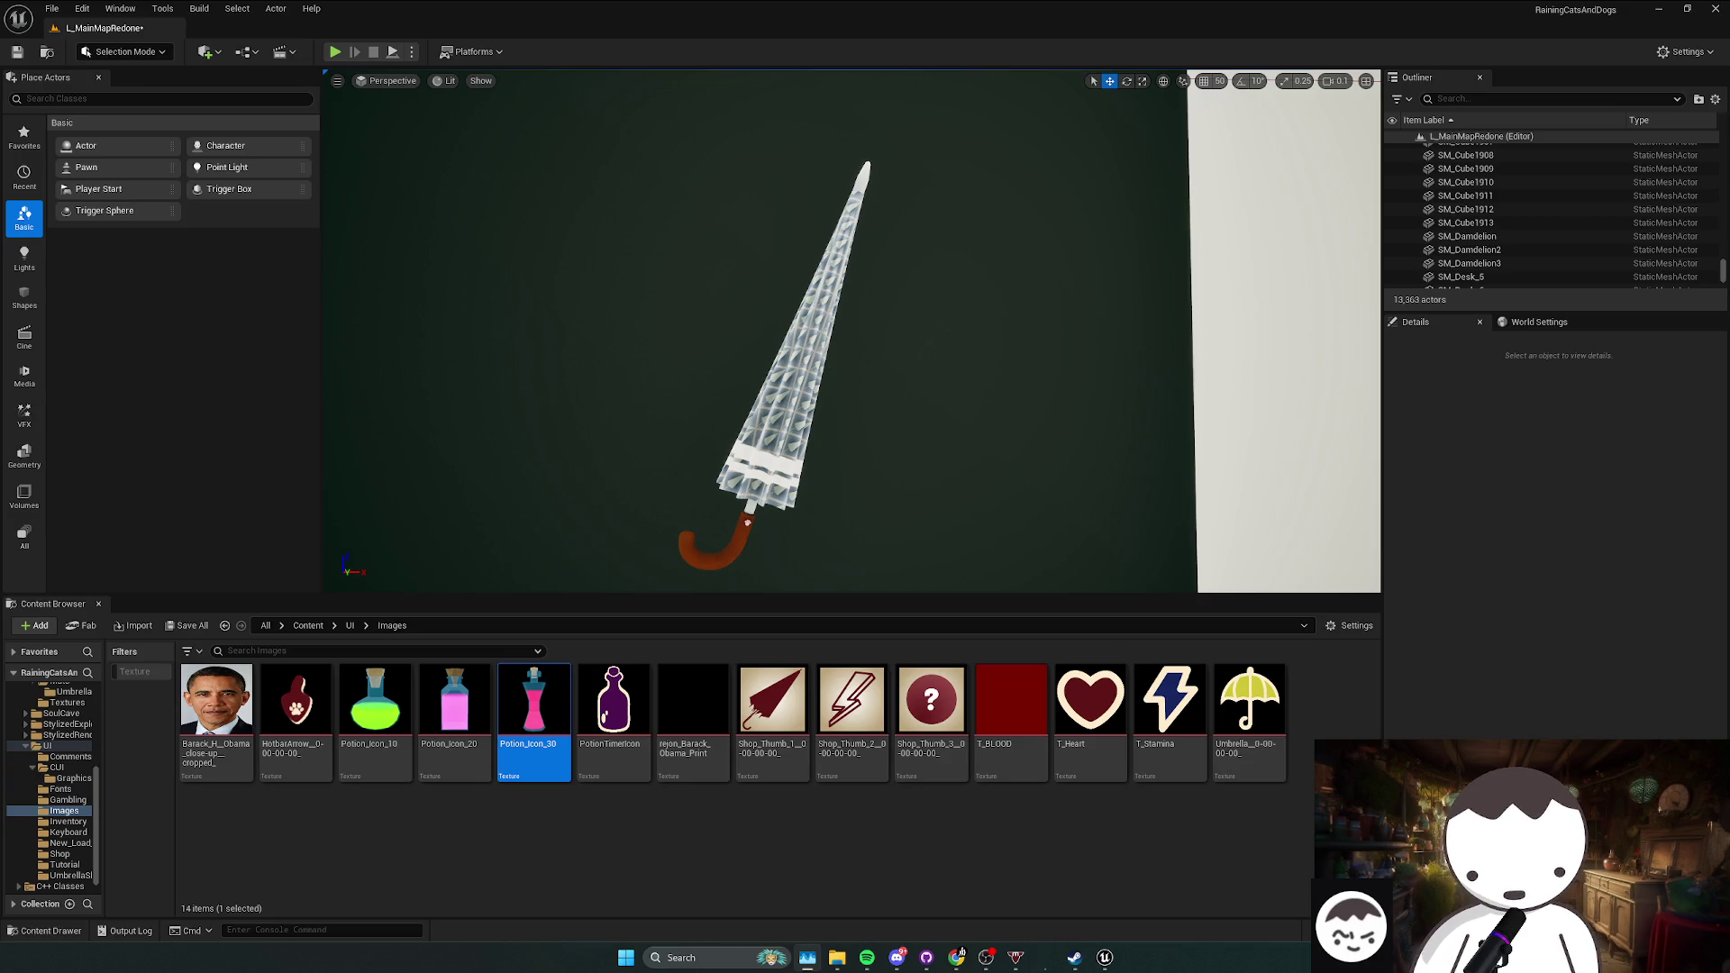
click(708, 957)
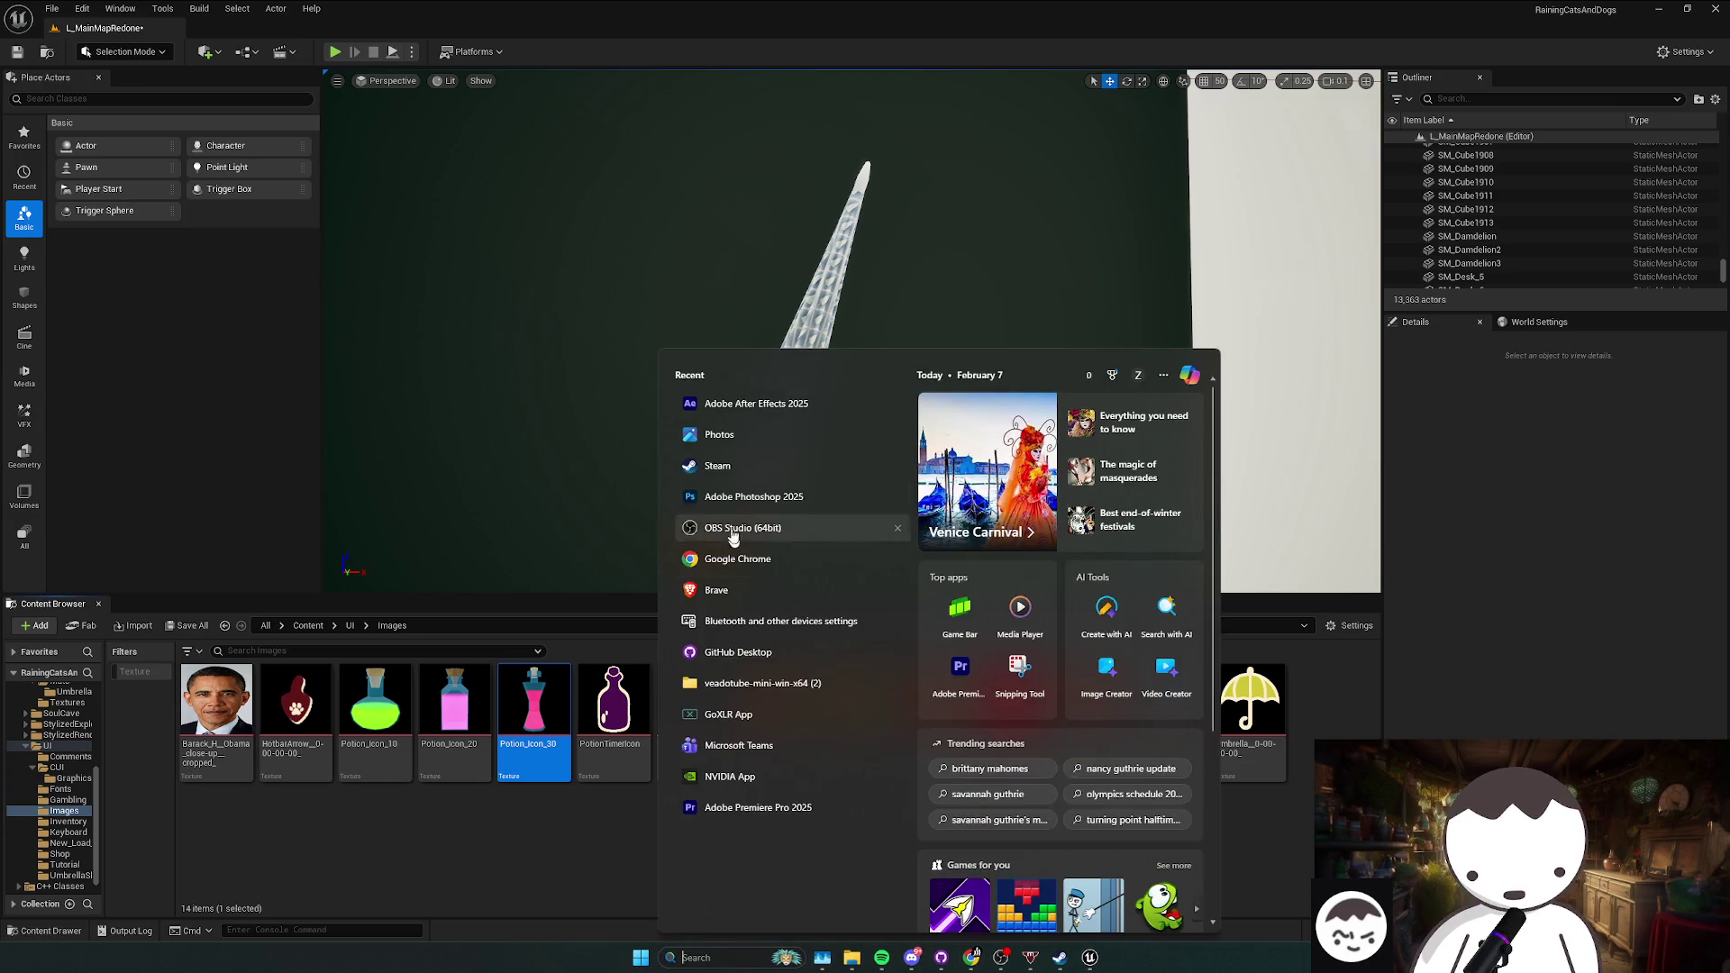
click(615, 547)
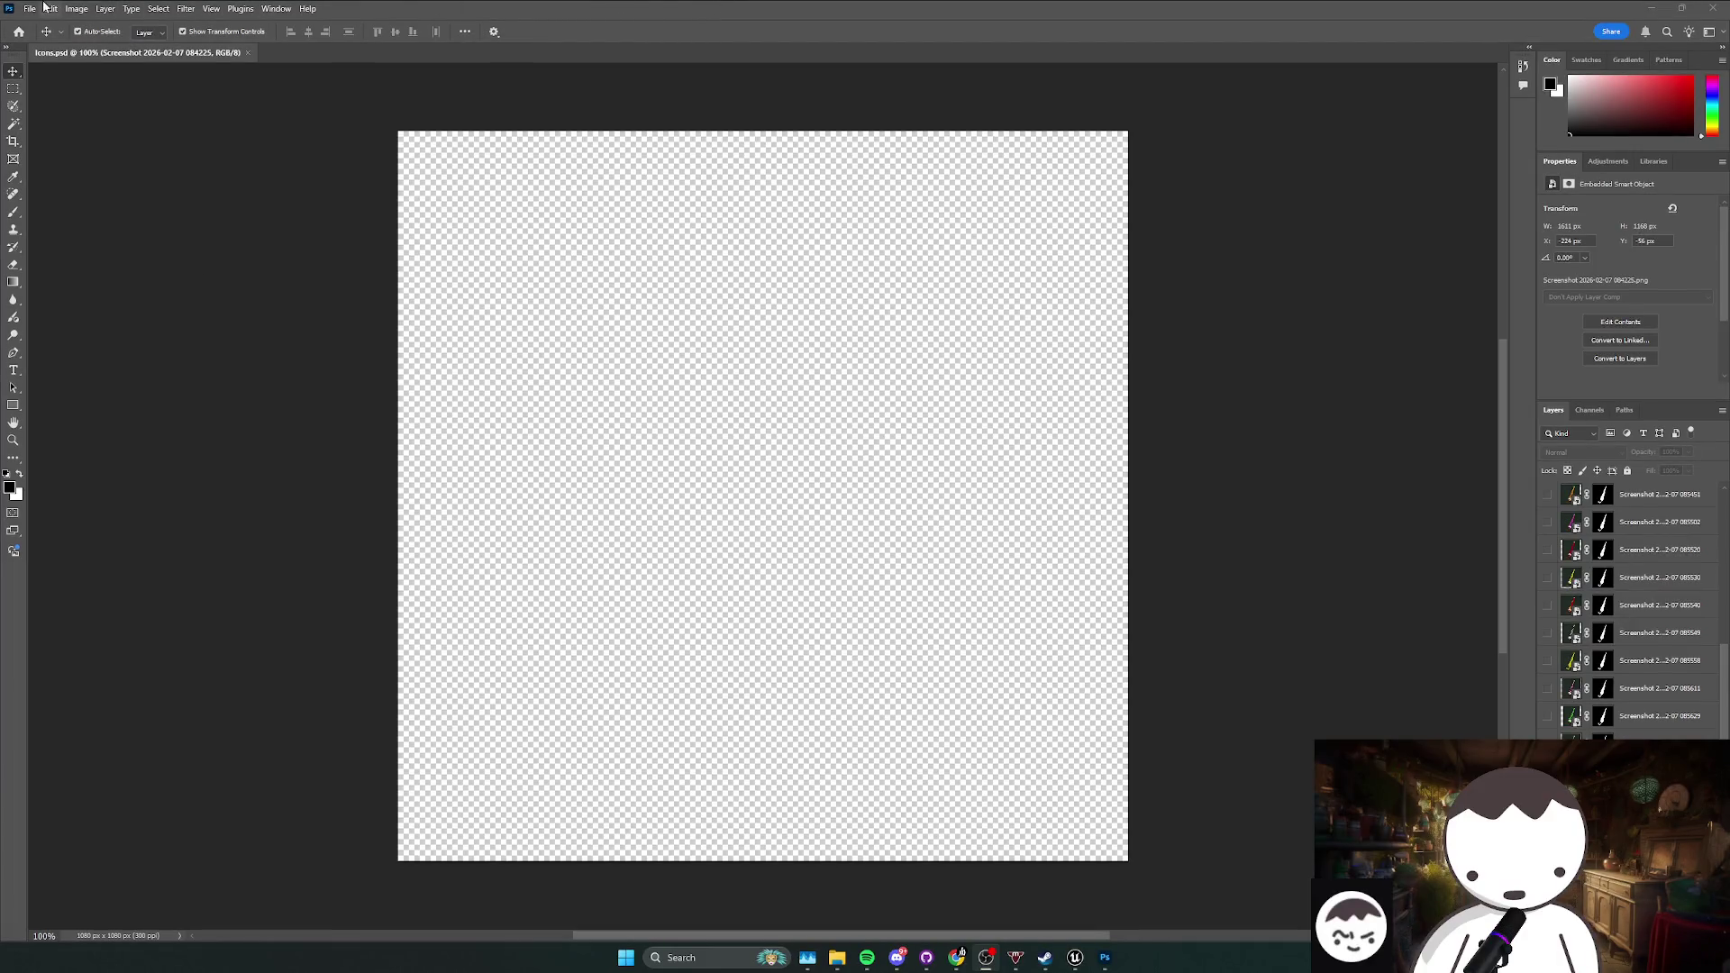
Step: Export layers to files as PNG-24 with the ICC profile included
click(47, 9)
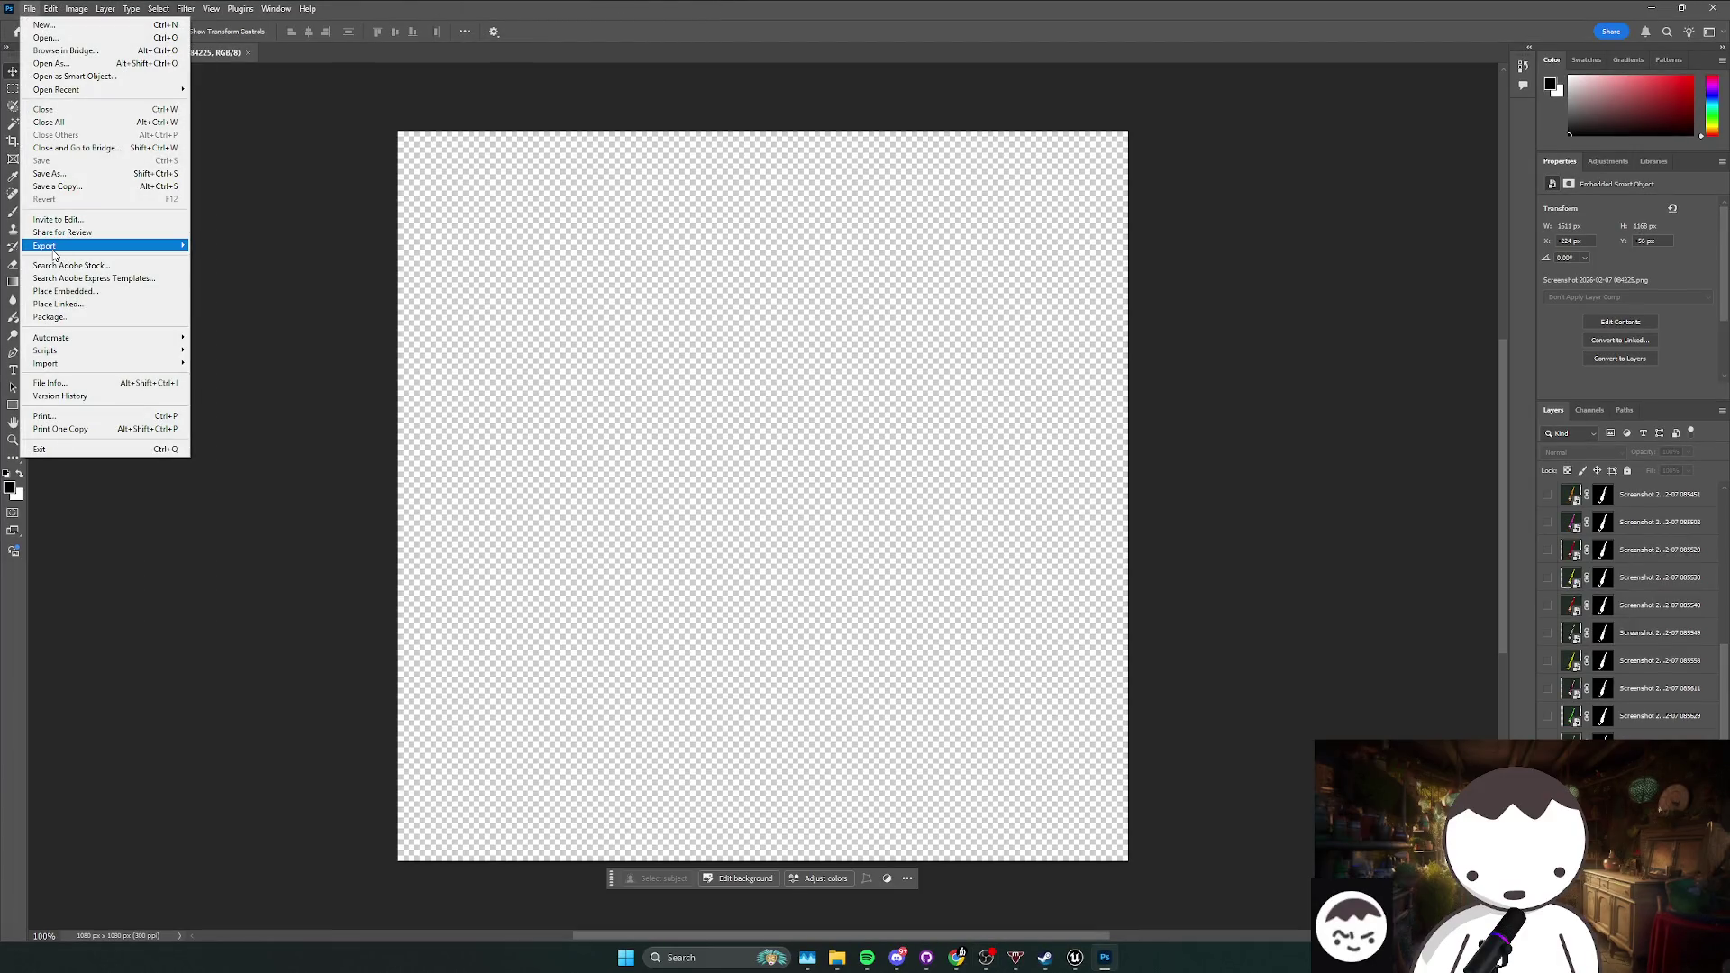
mouse_move(54, 250)
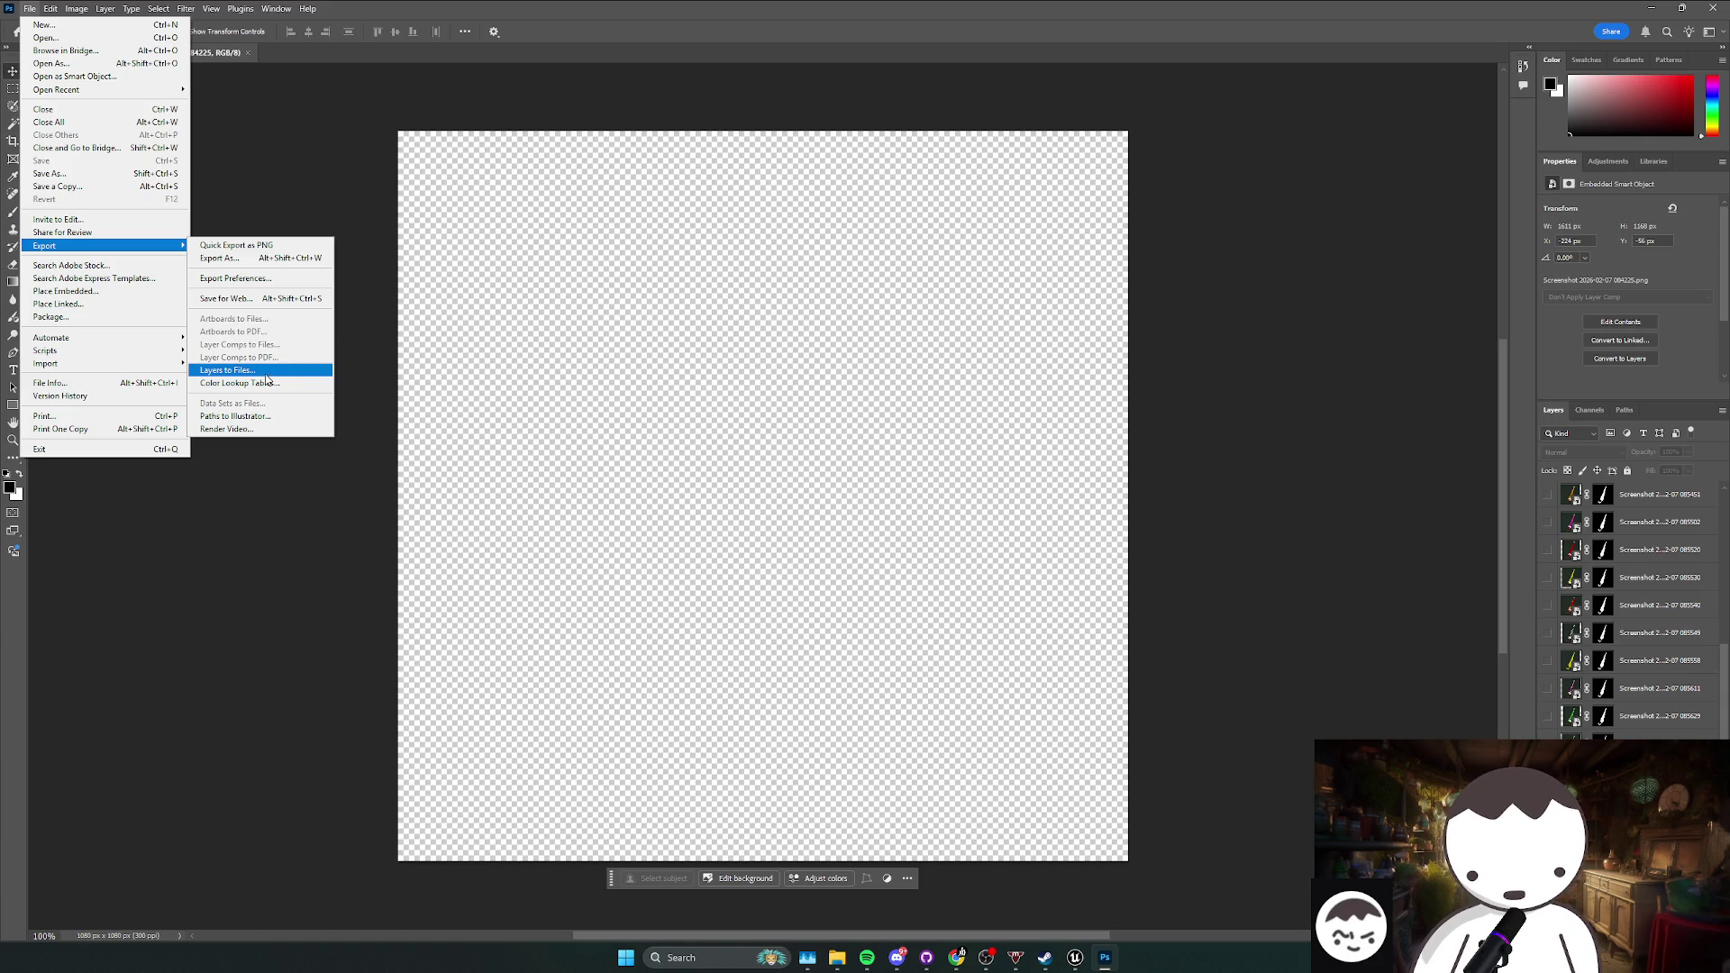
click(263, 372)
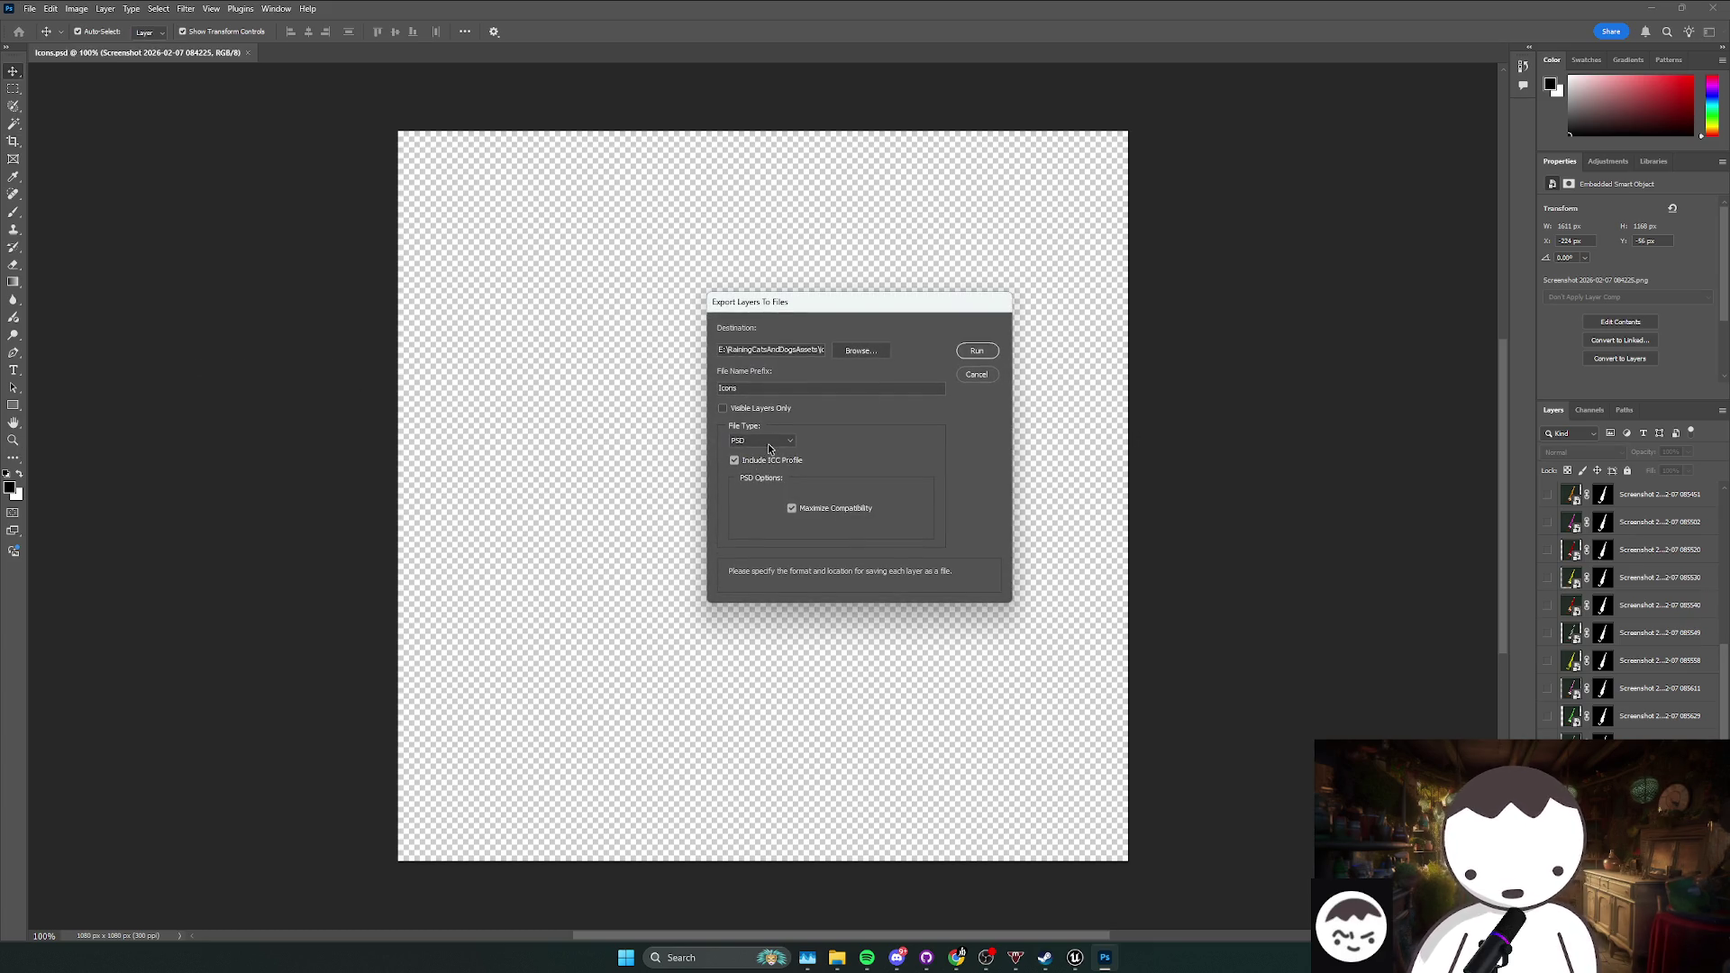
click(777, 442)
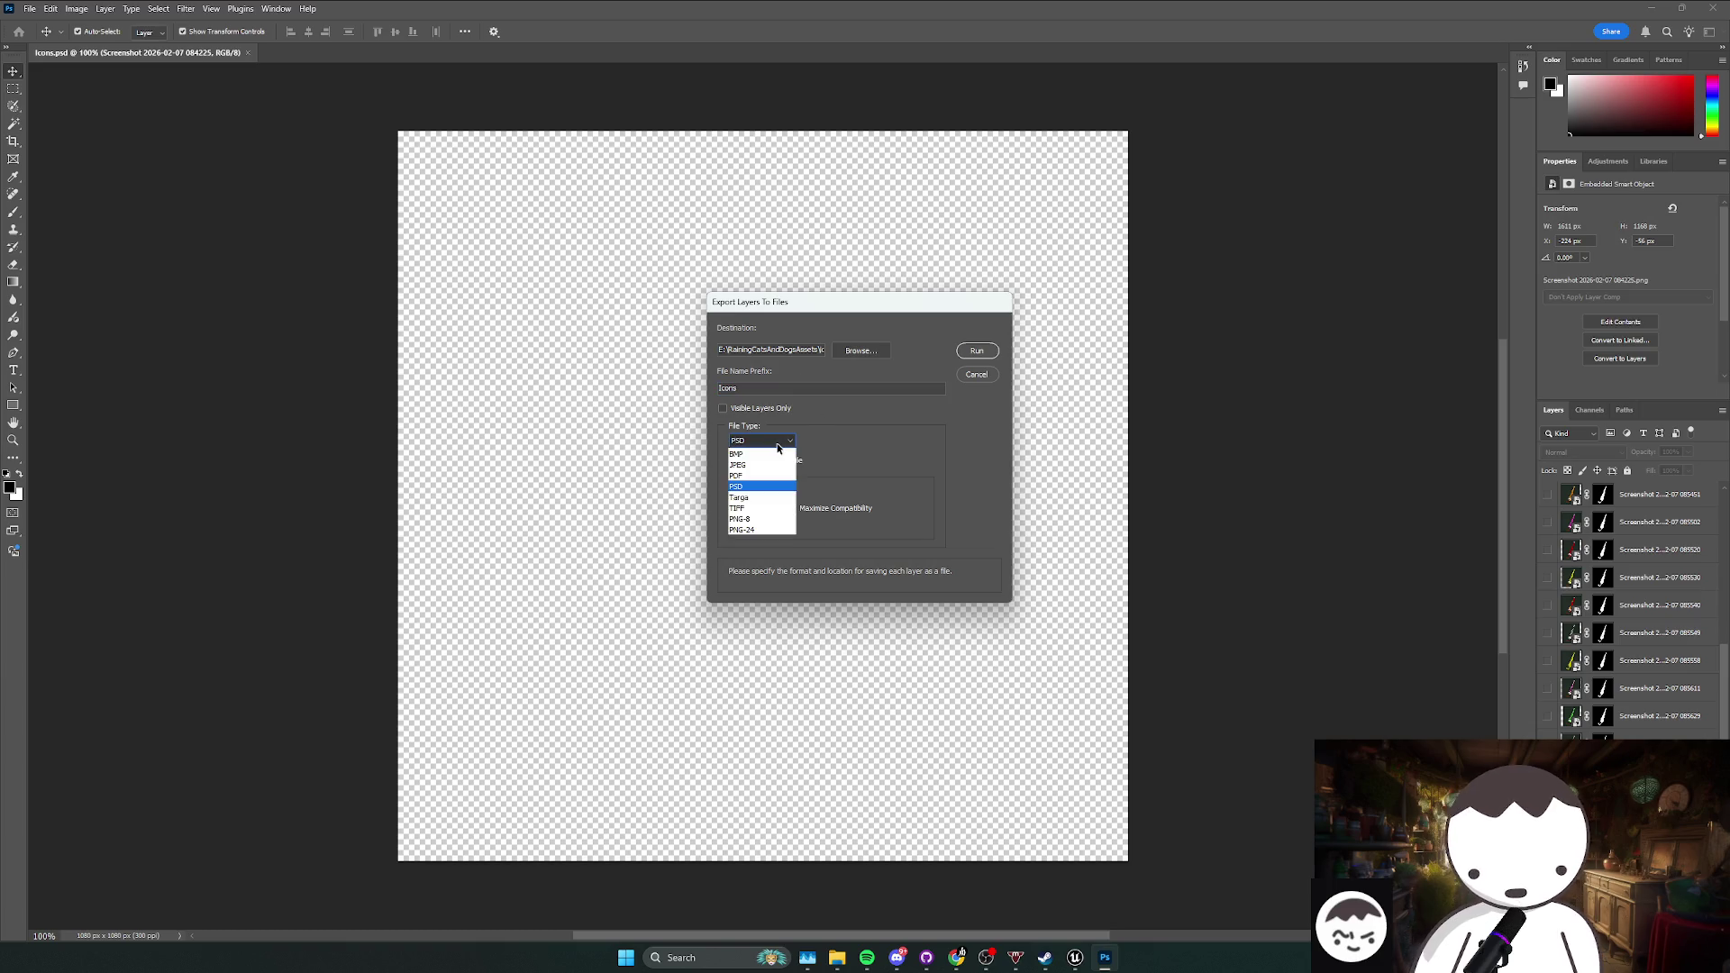
click(743, 530)
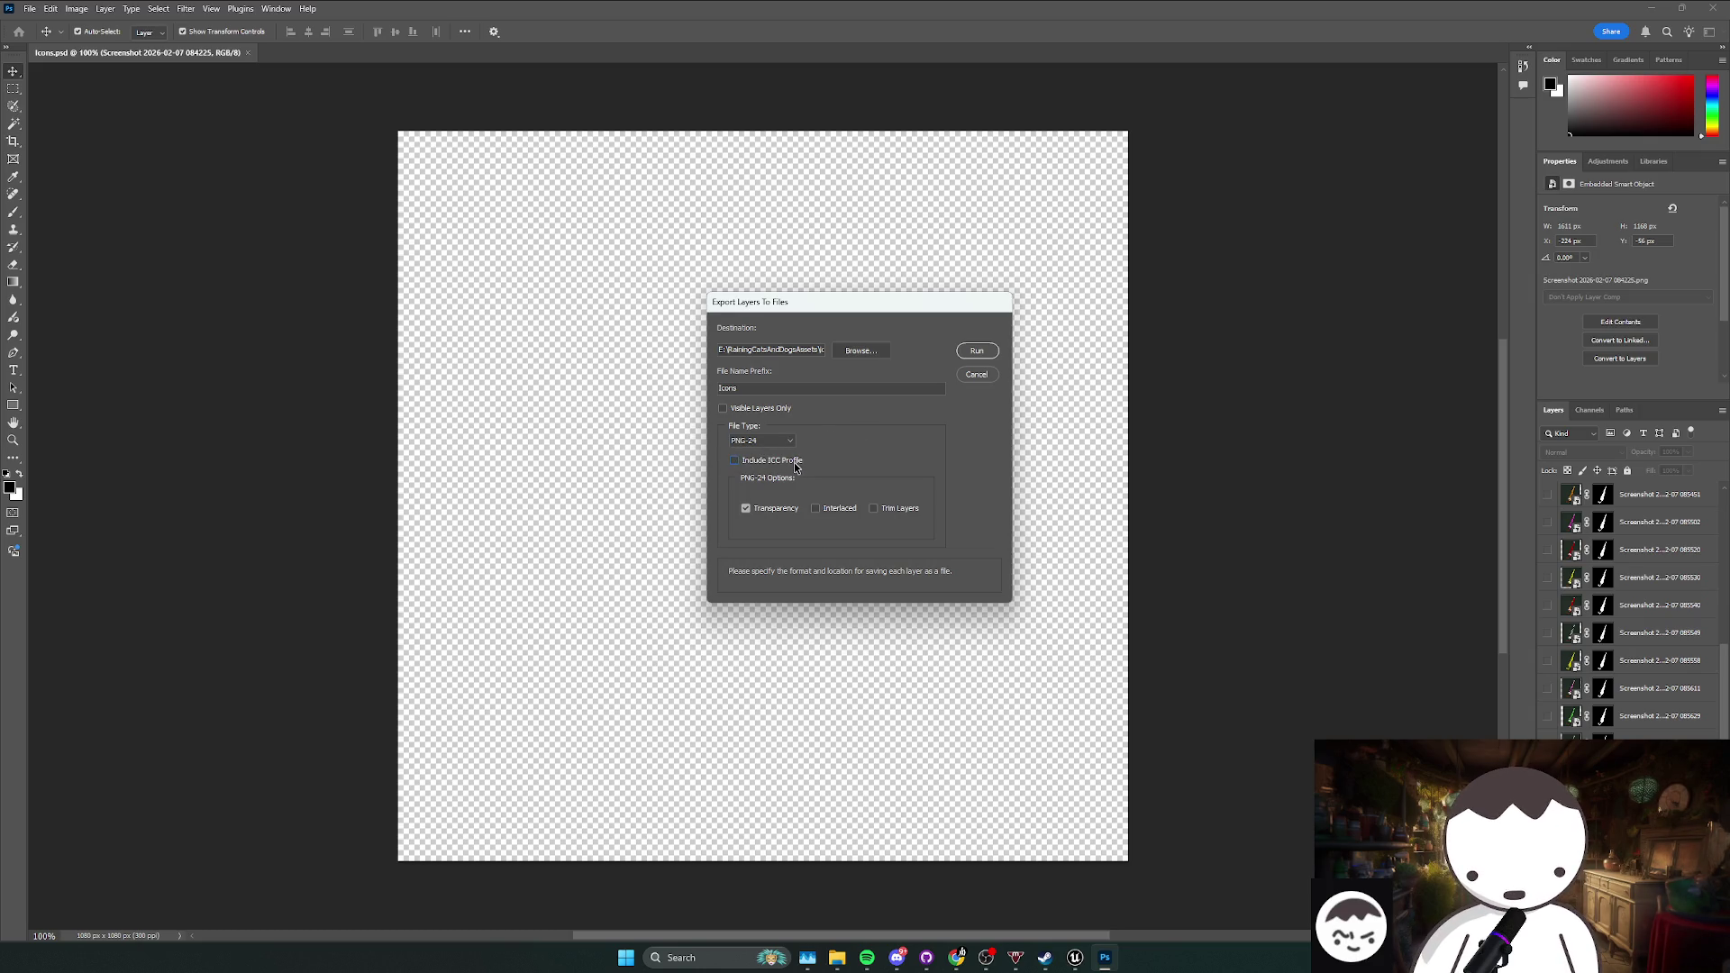
click(735, 462)
key(Return)
Step: Run the Export Layers To Files script
click(977, 350)
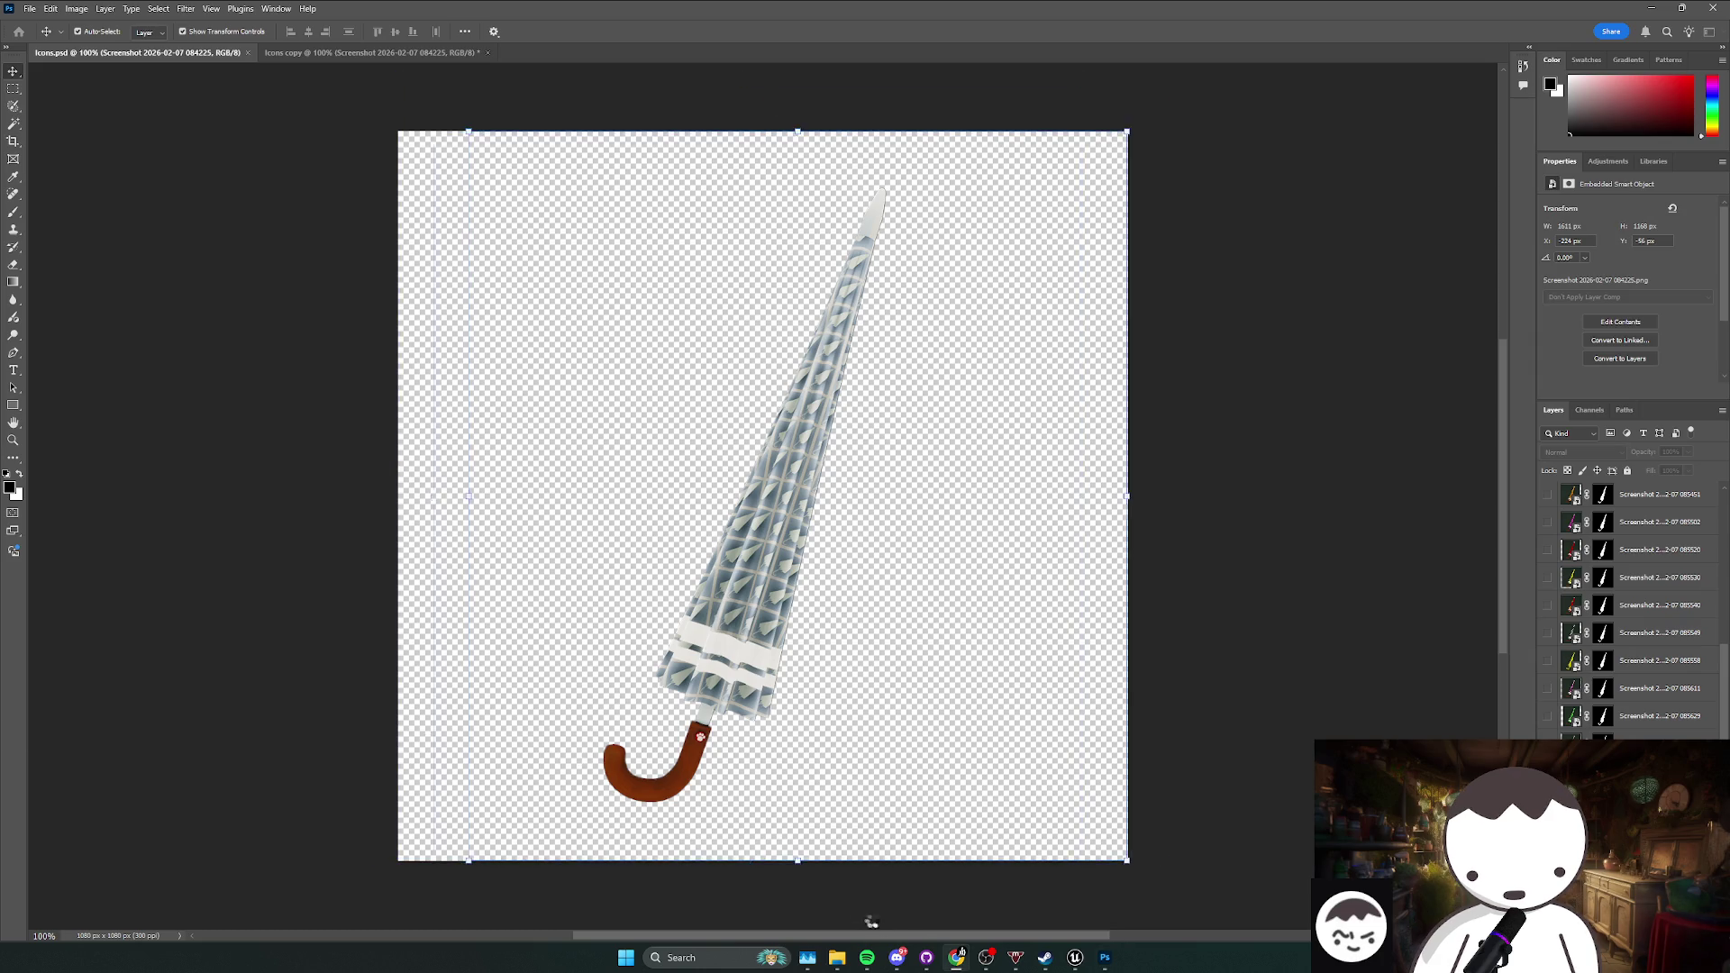
Step: Open the Test folder and inspect the TV, pistol and key icons (Icons_0000, 0005, 0004)
mouse_move(835, 962)
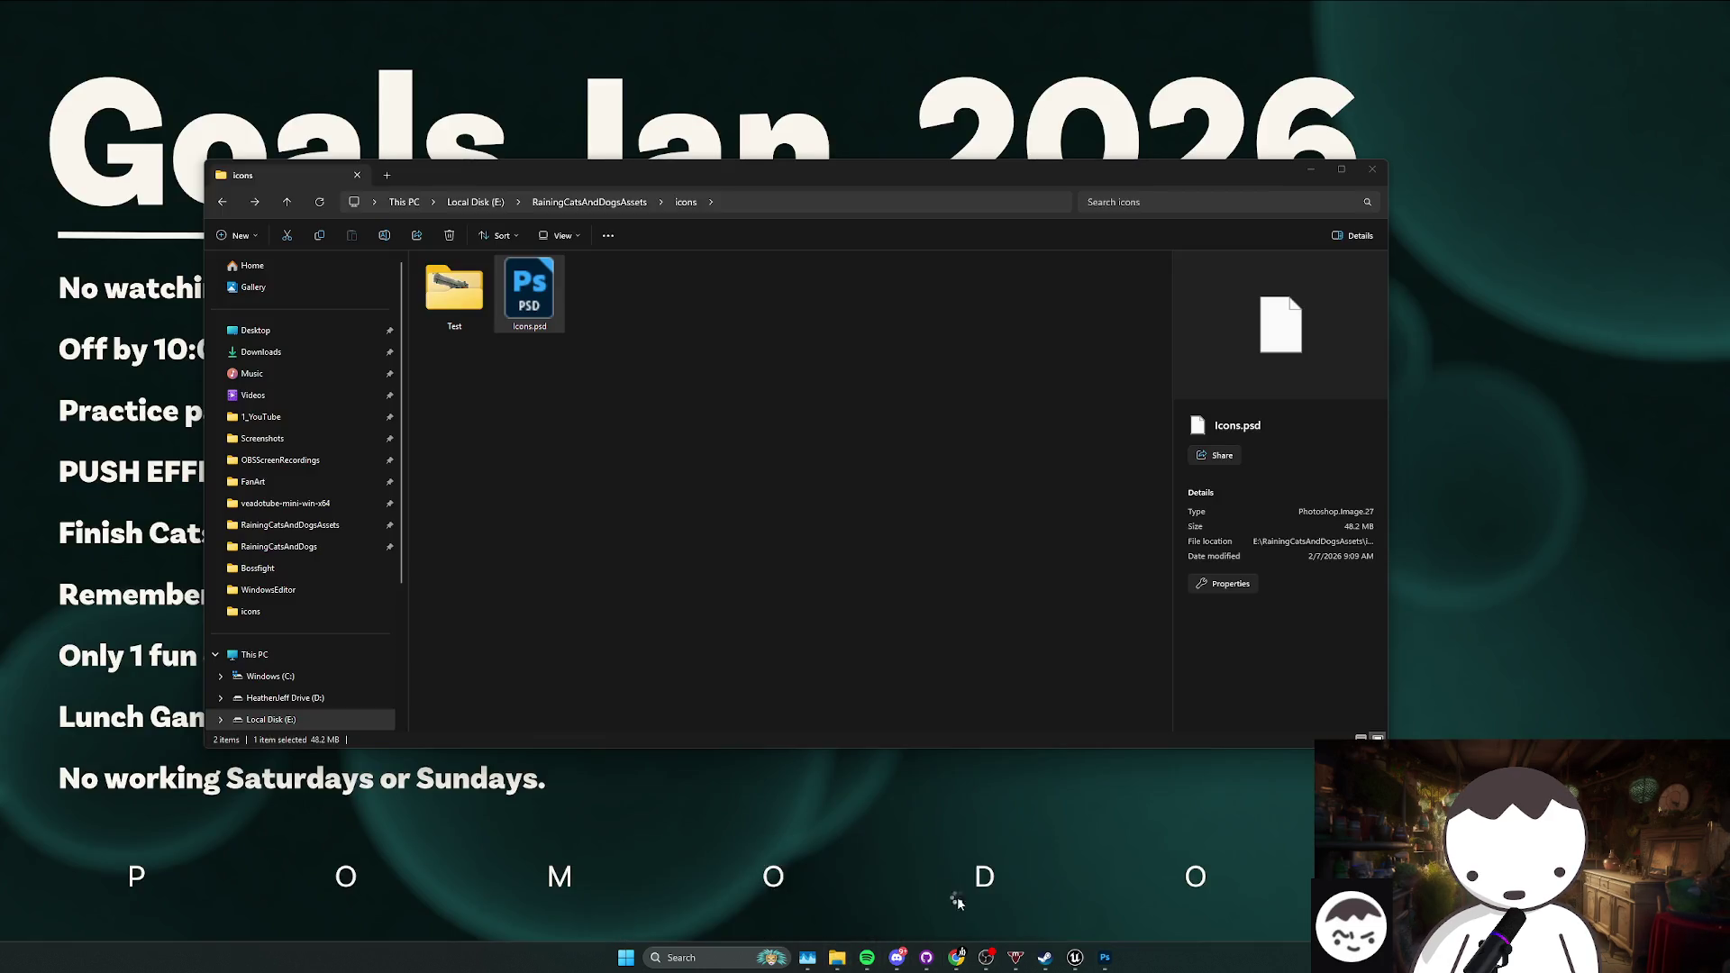
click(961, 899)
double_click(456, 302)
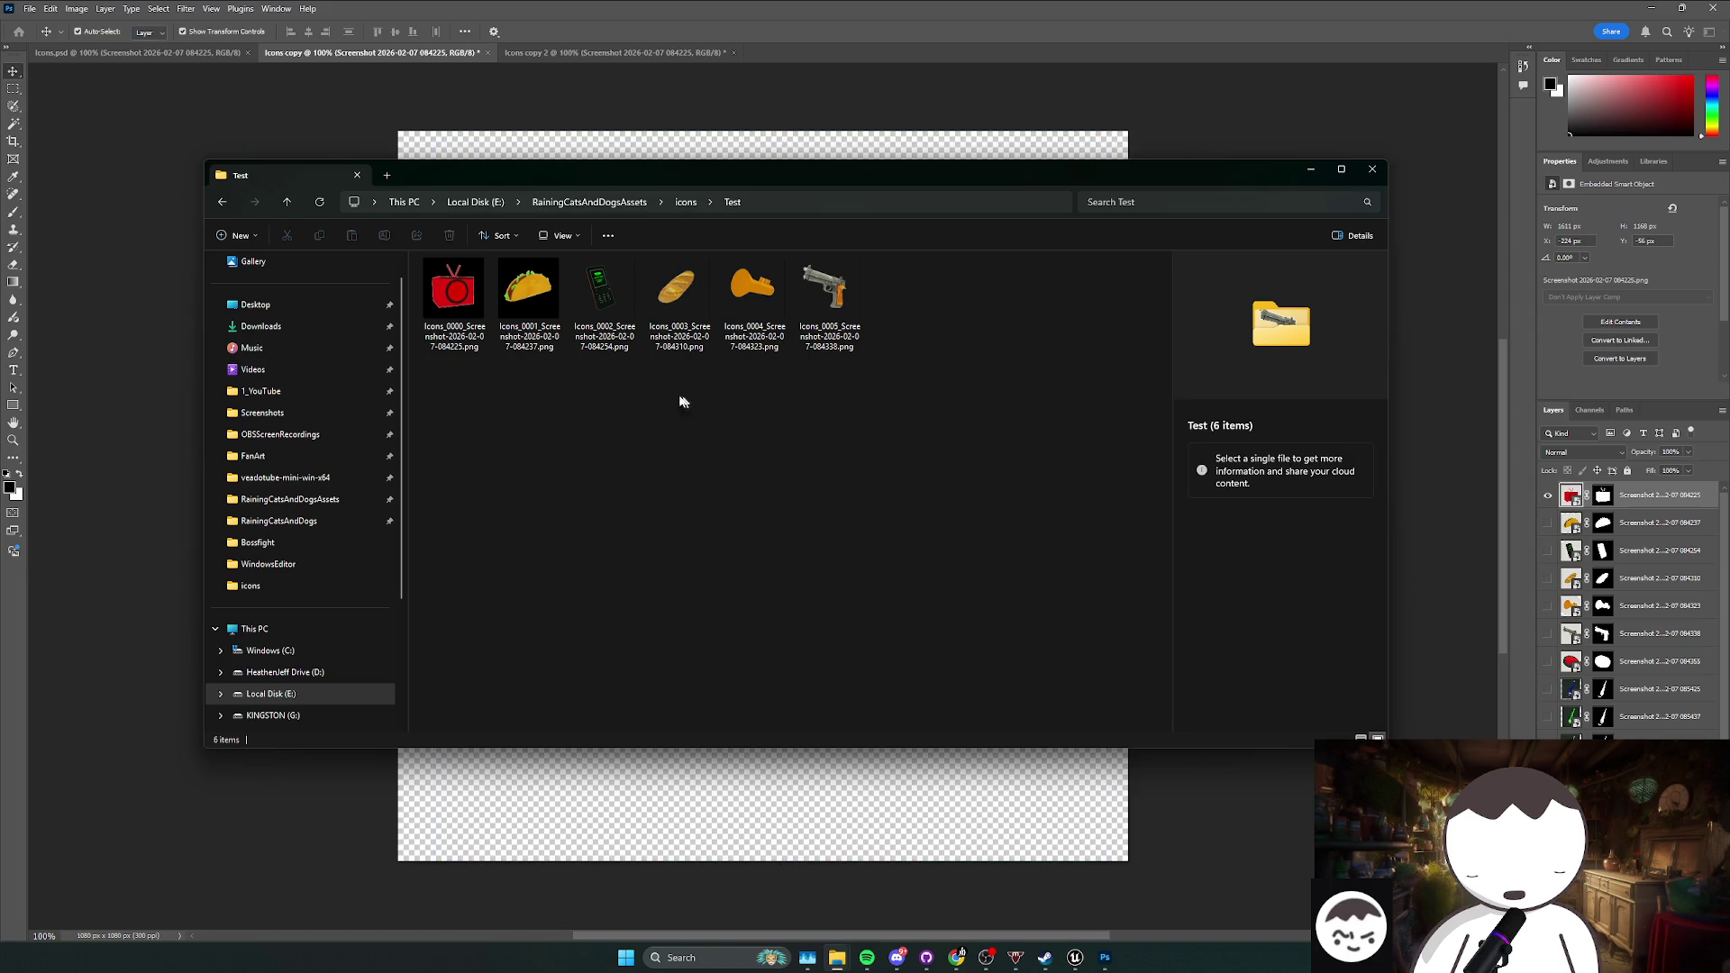
click(471, 334)
click(820, 347)
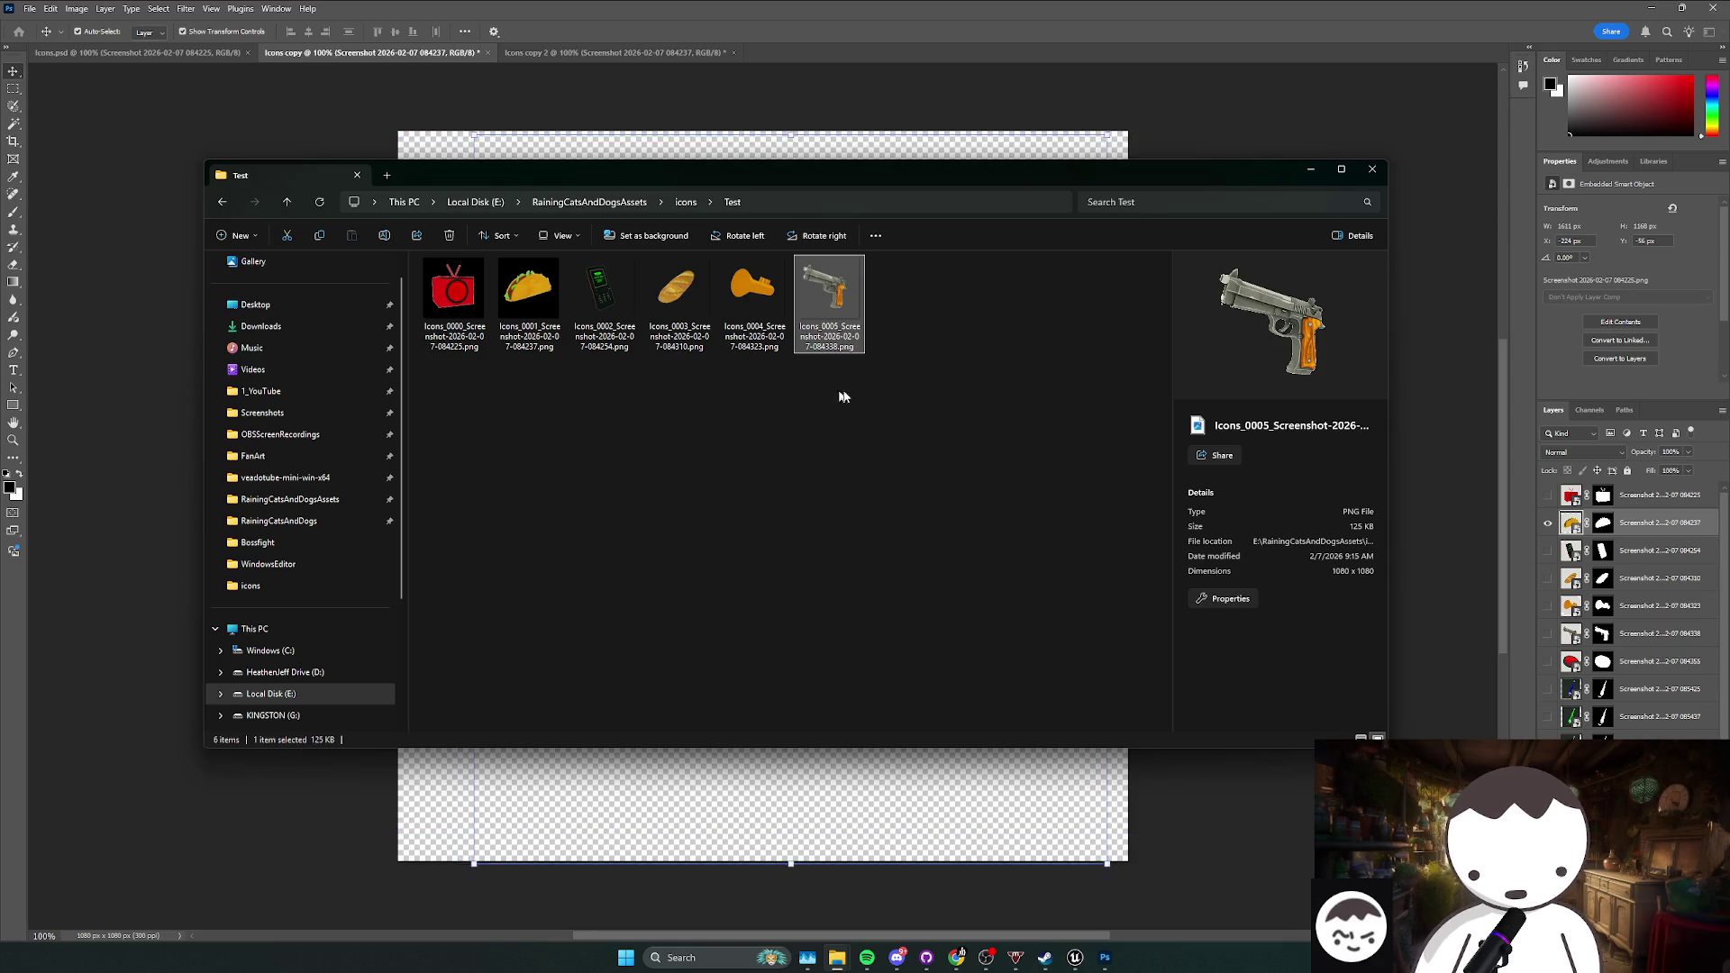
click(773, 336)
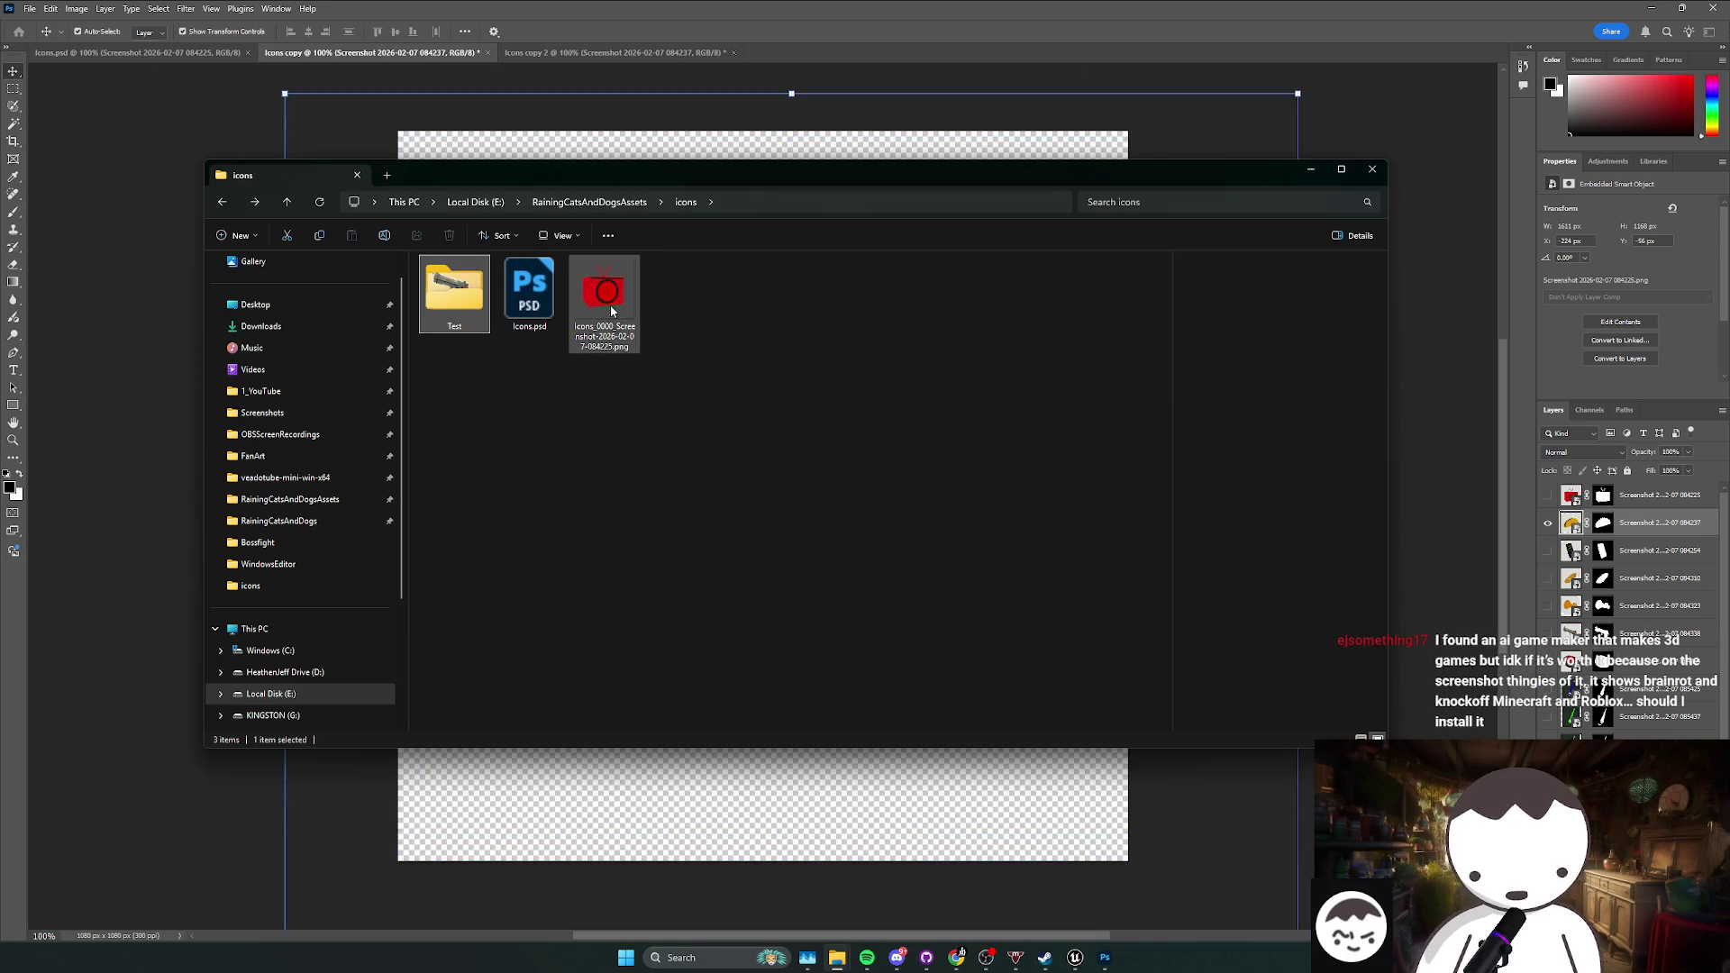
Step: Select and inspect the exported PNG icons in the icons folder
click(606, 301)
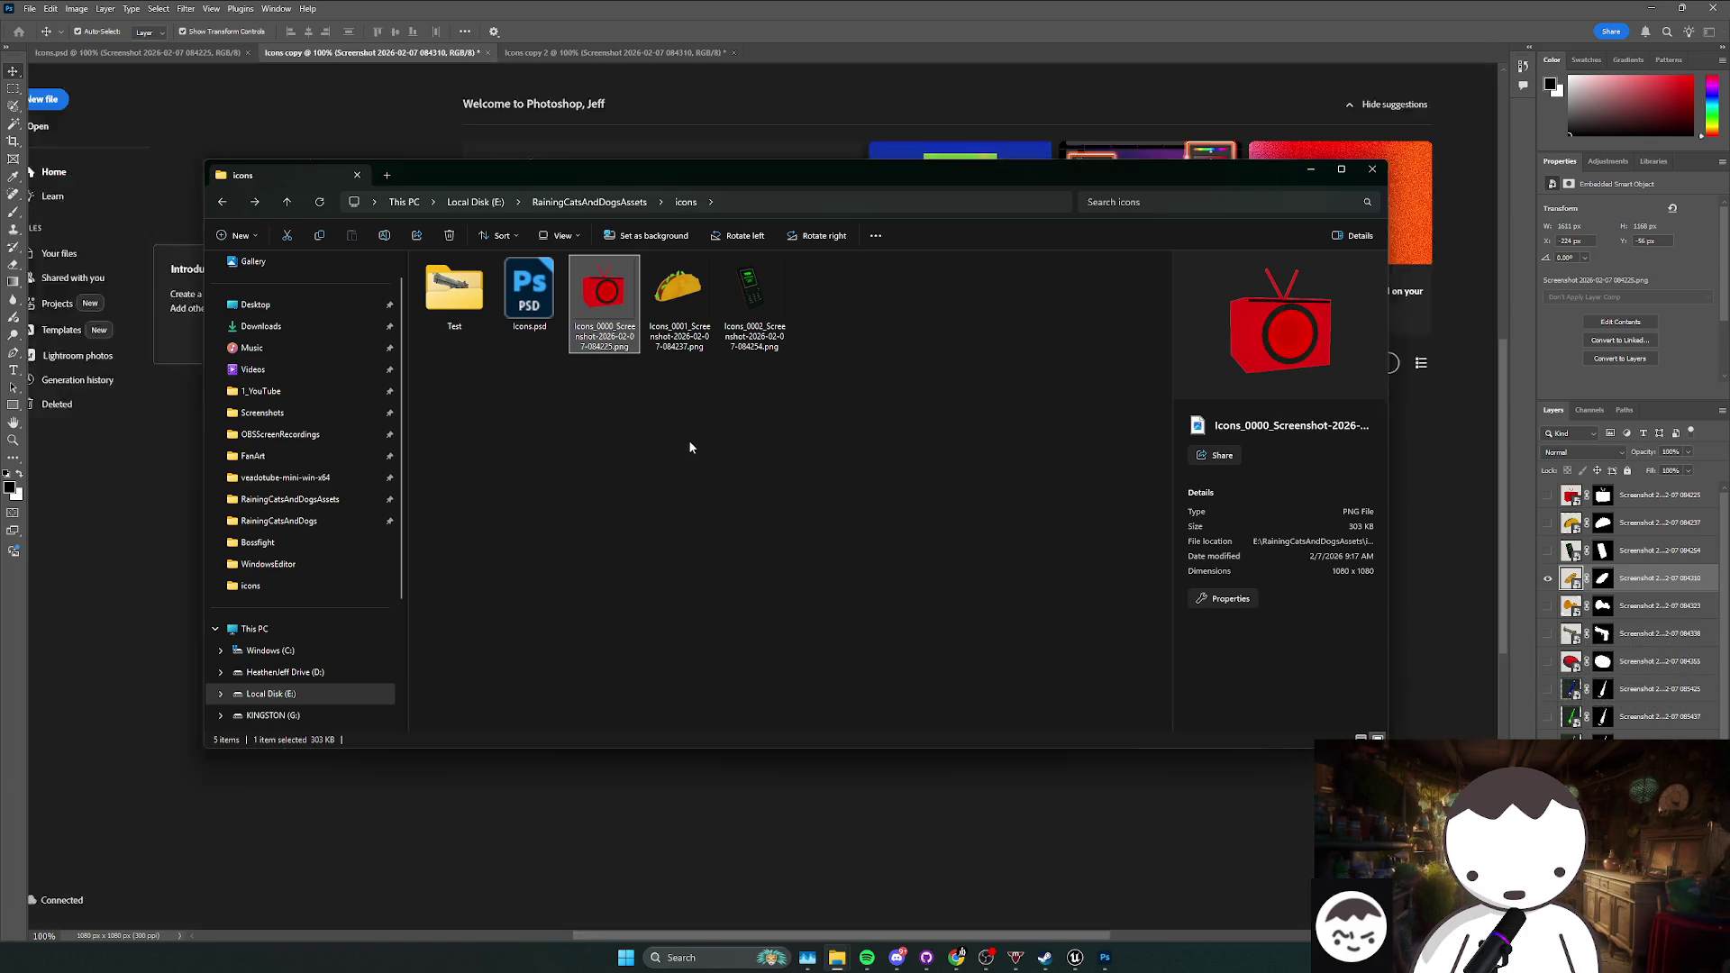
click(811, 394)
click(744, 335)
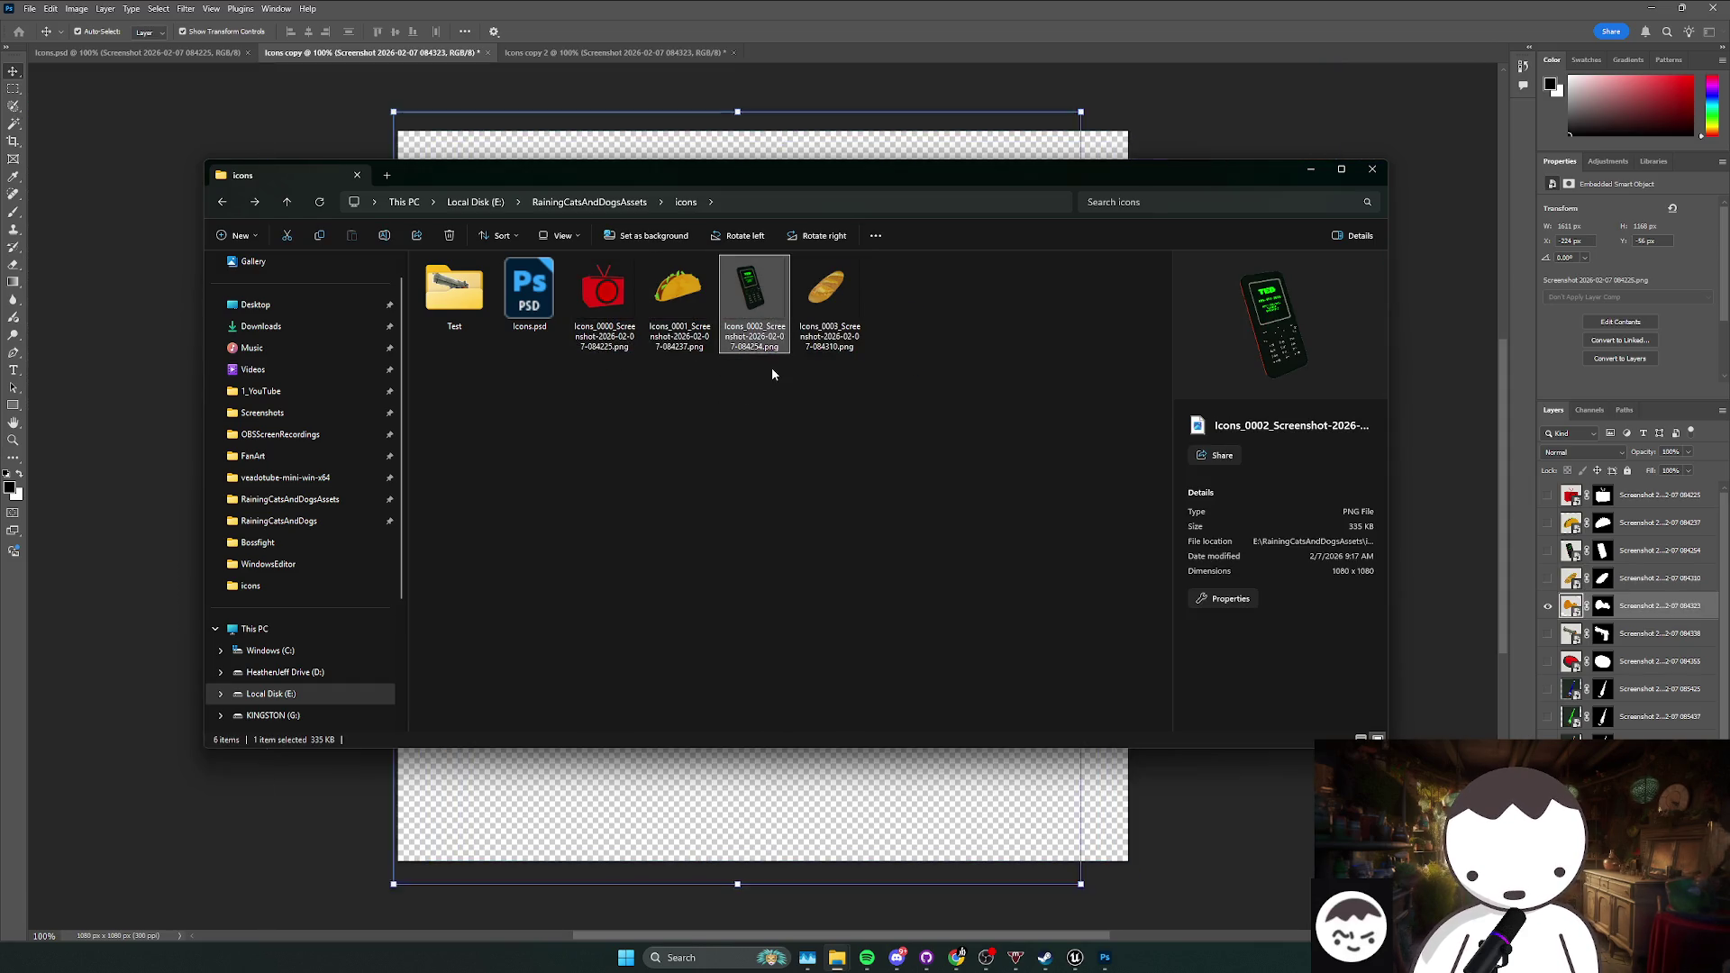
mouse_move(858, 393)
mouse_down()
mouse_move(822, 402)
mouse_move(608, 332)
mouse_up()
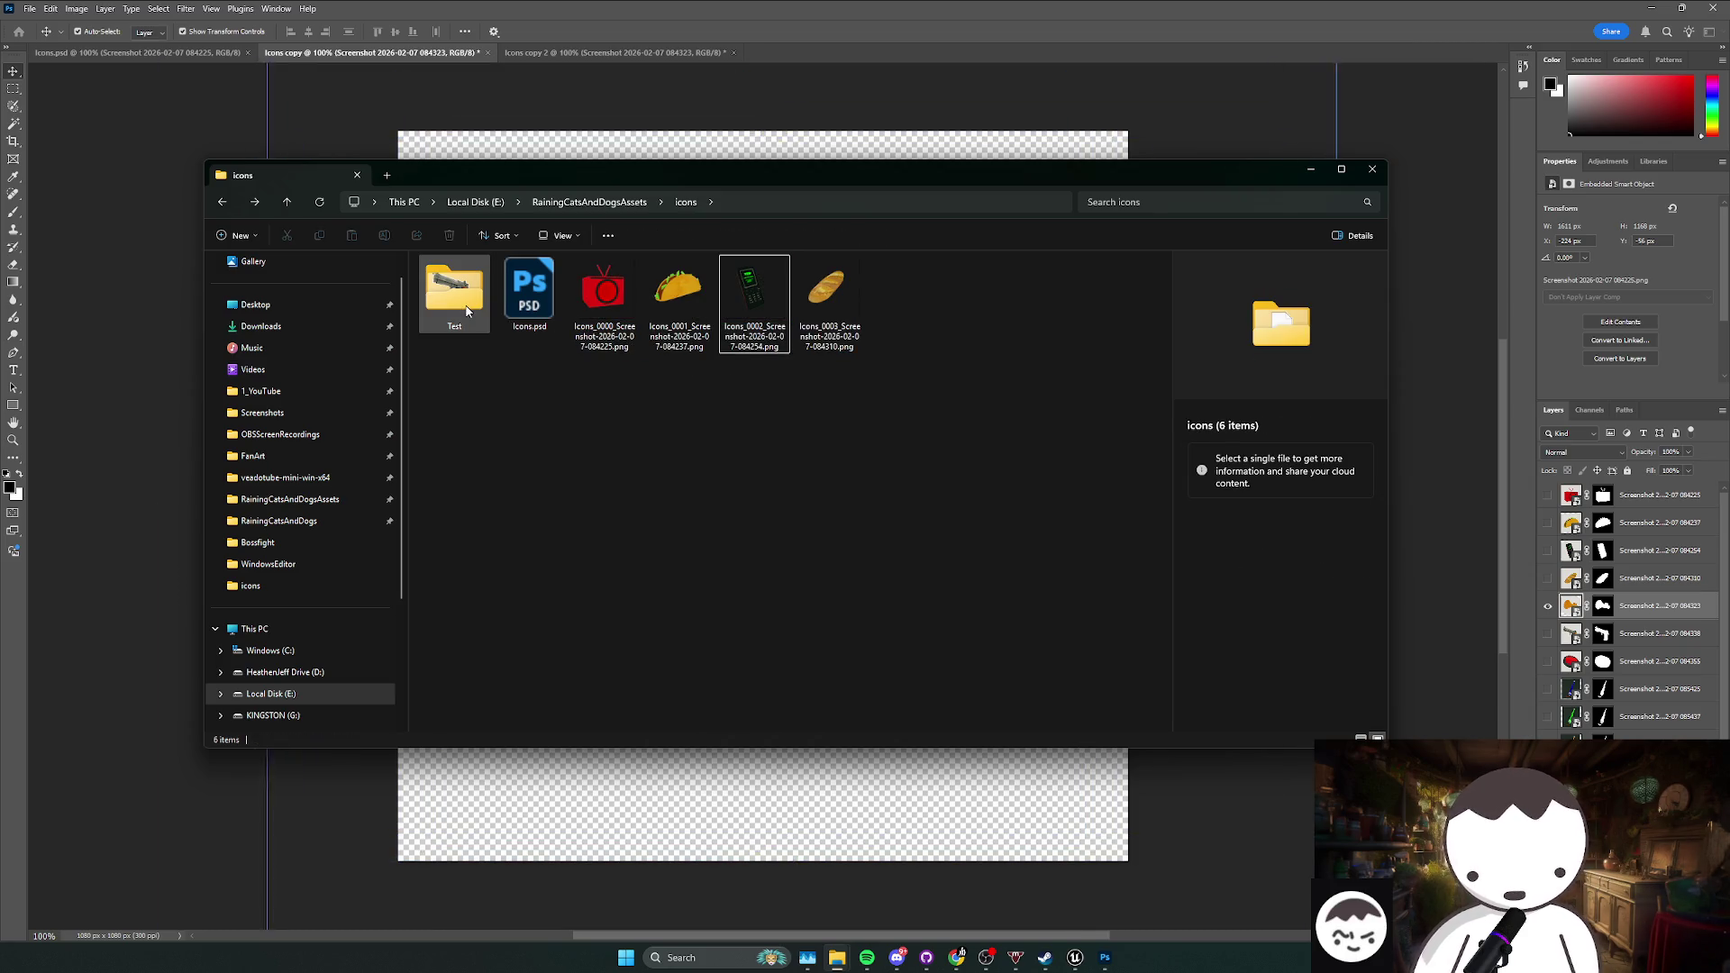
Step: Delete the Test folder
click(478, 324)
right_click(465, 331)
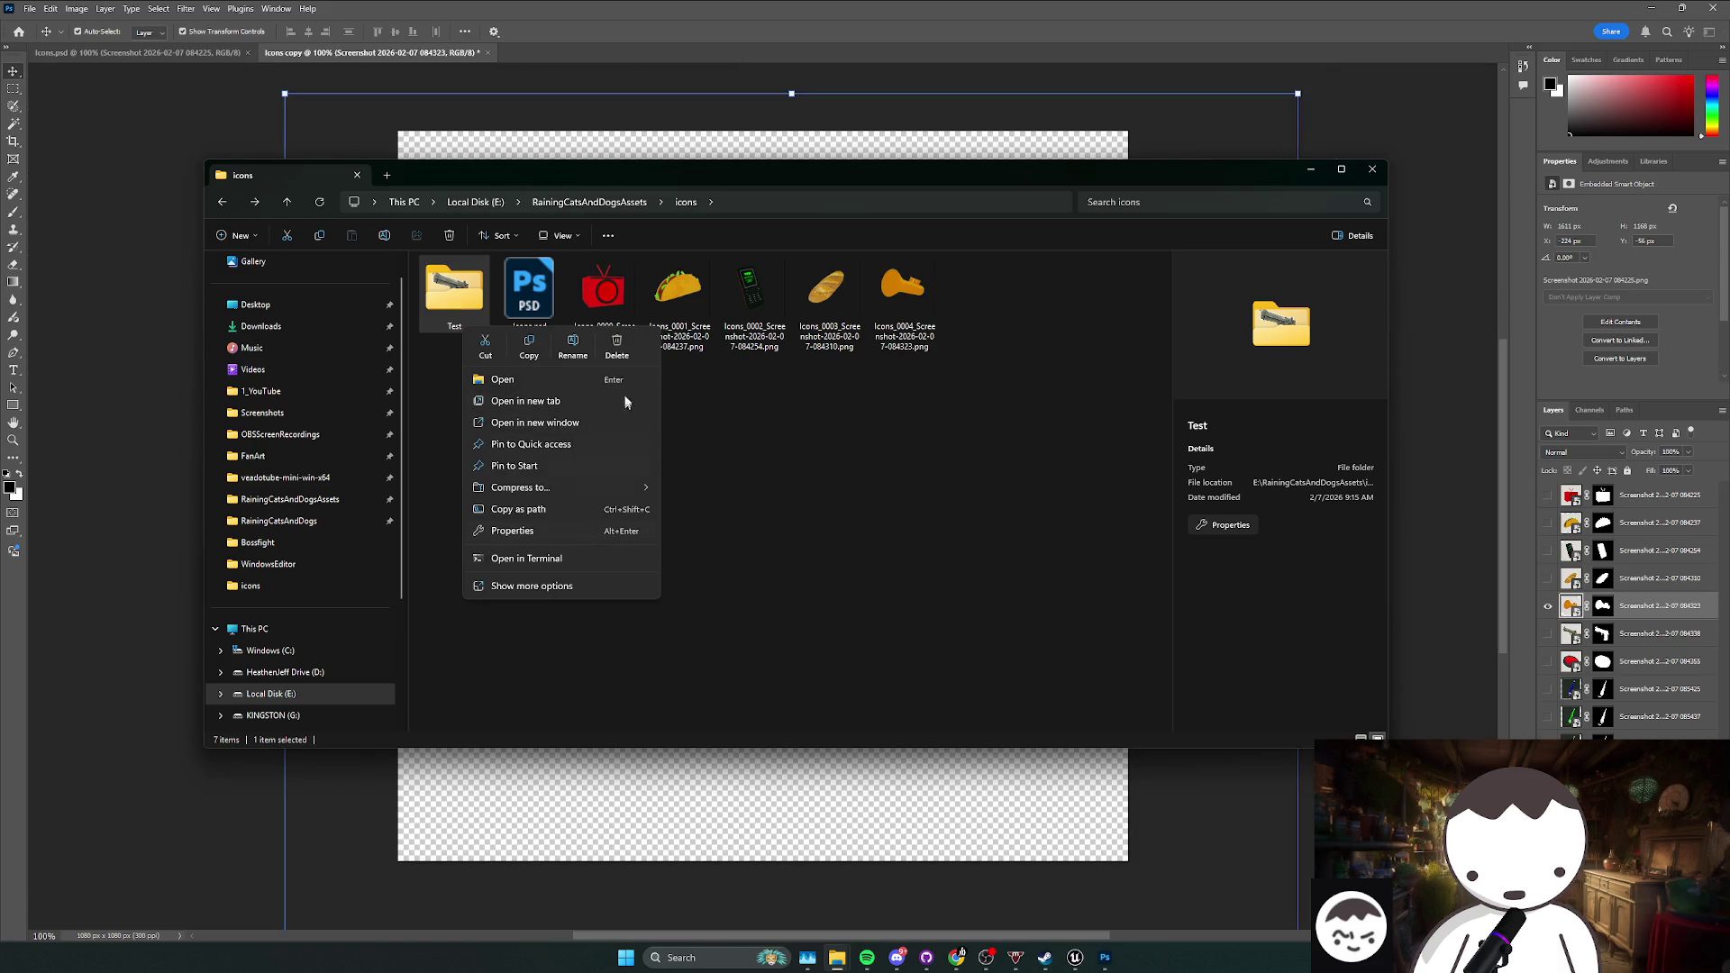
click(606, 353)
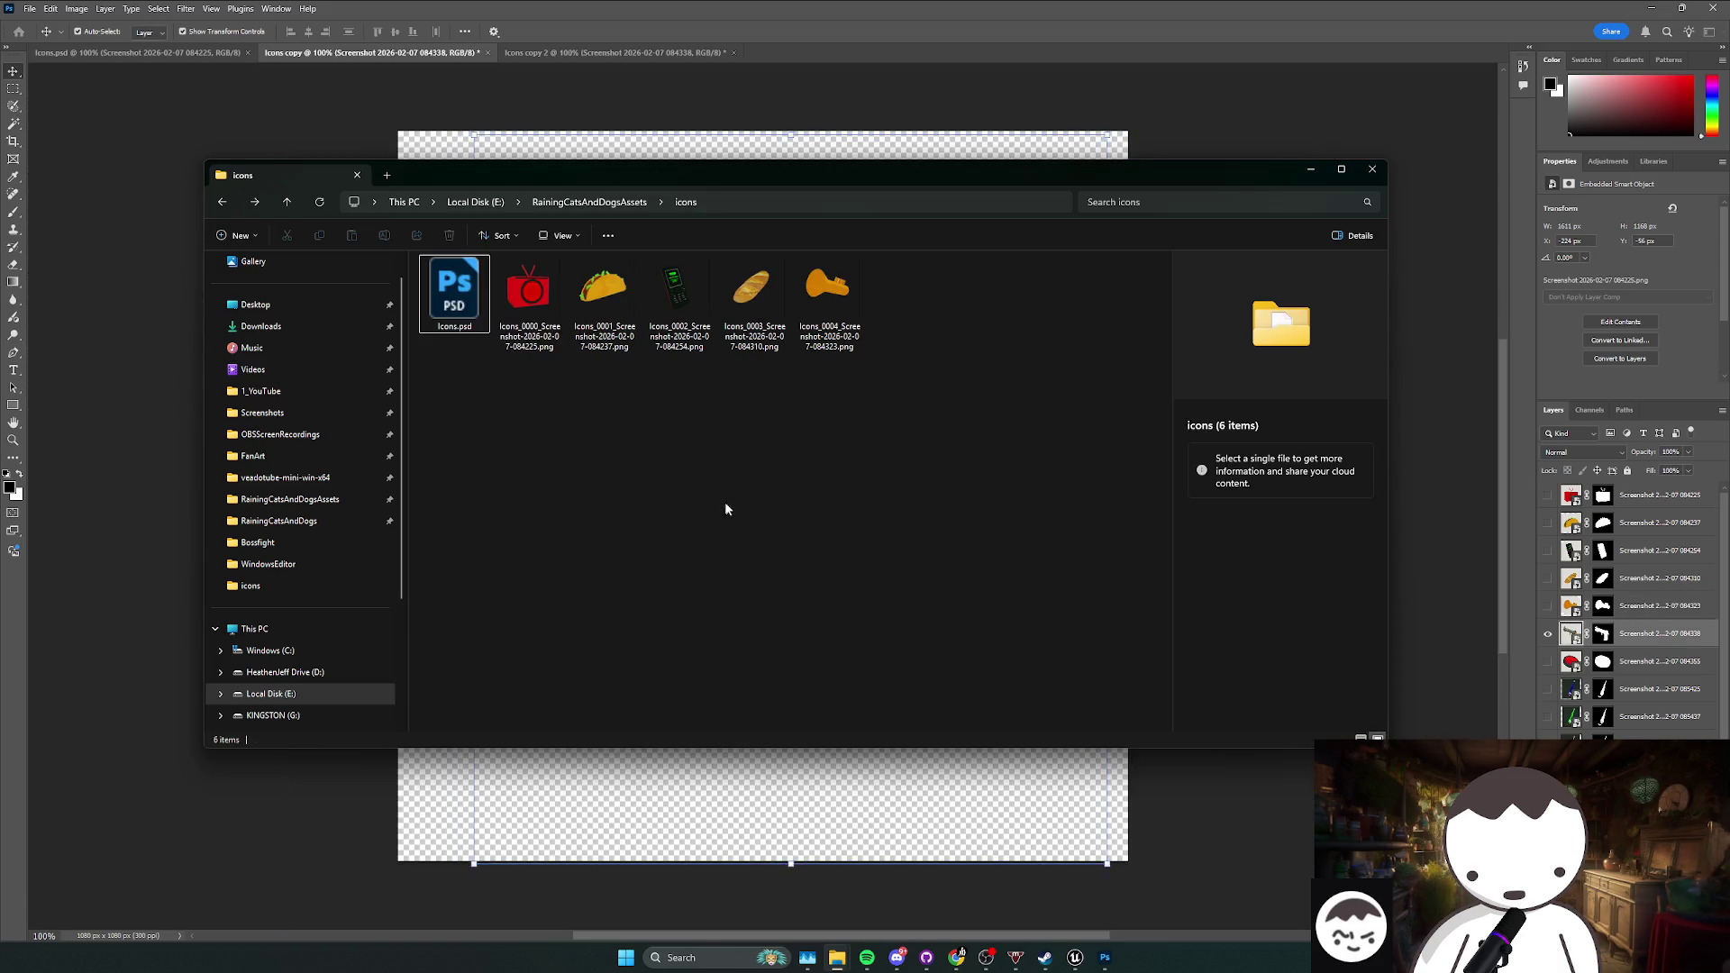
Step: Preview the bread and key icon PNGs, then clear the selection
click(753, 297)
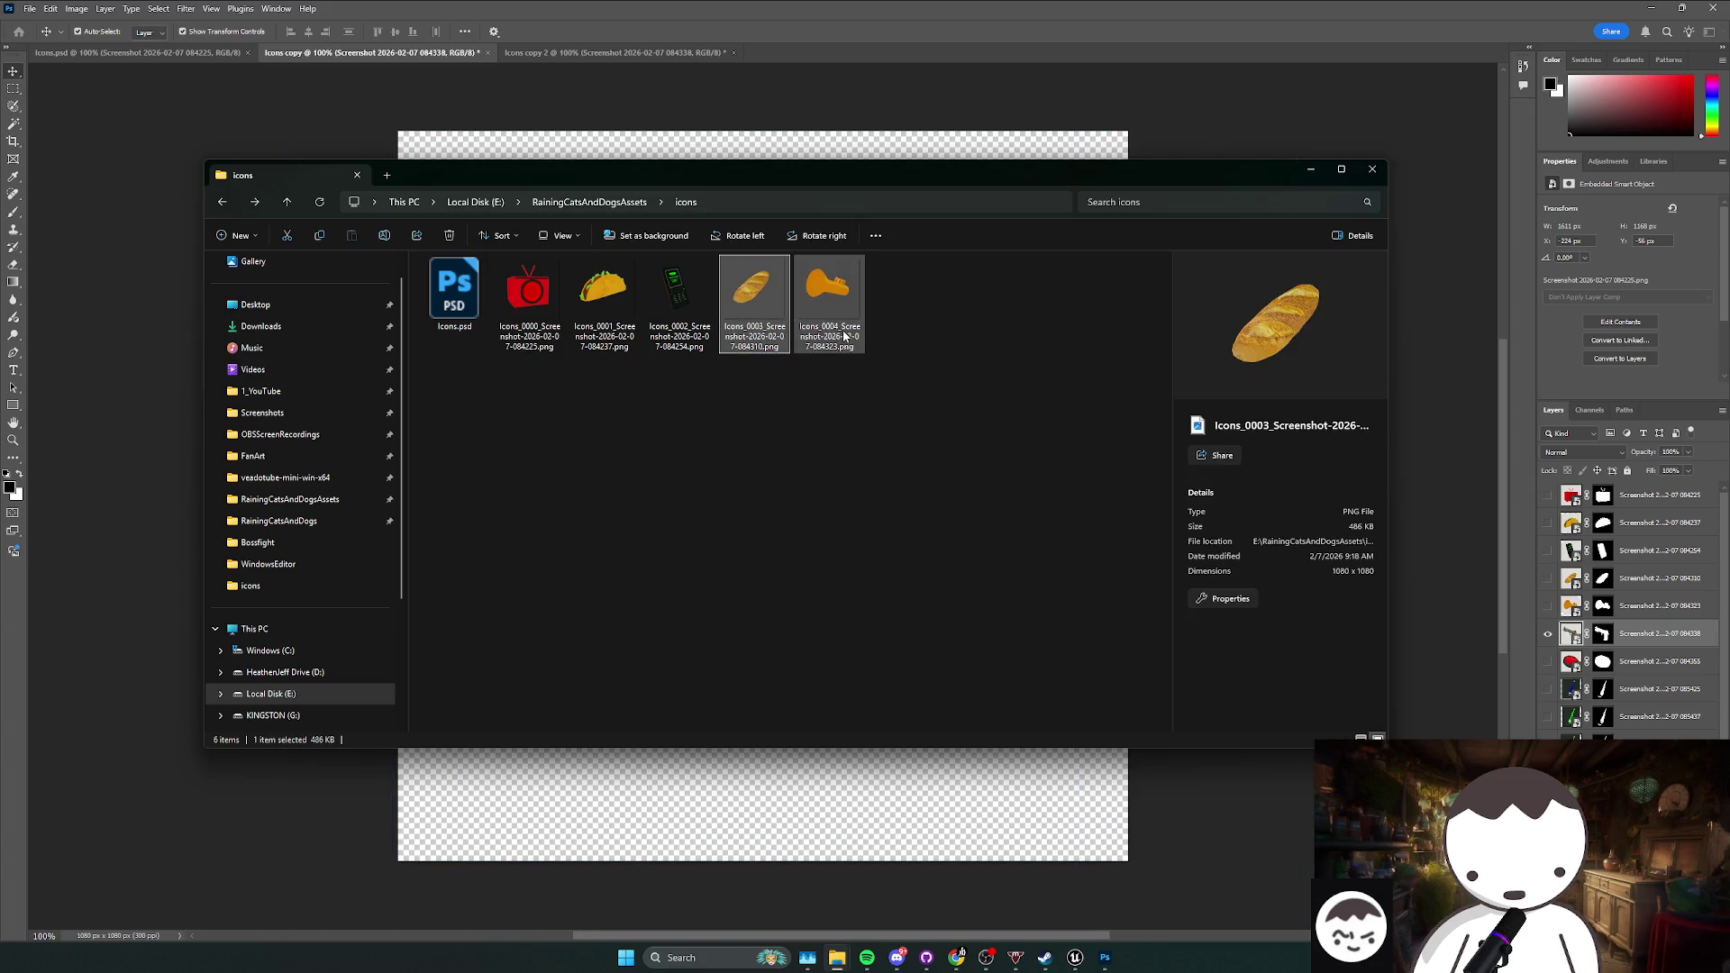
click(827, 297)
click(862, 475)
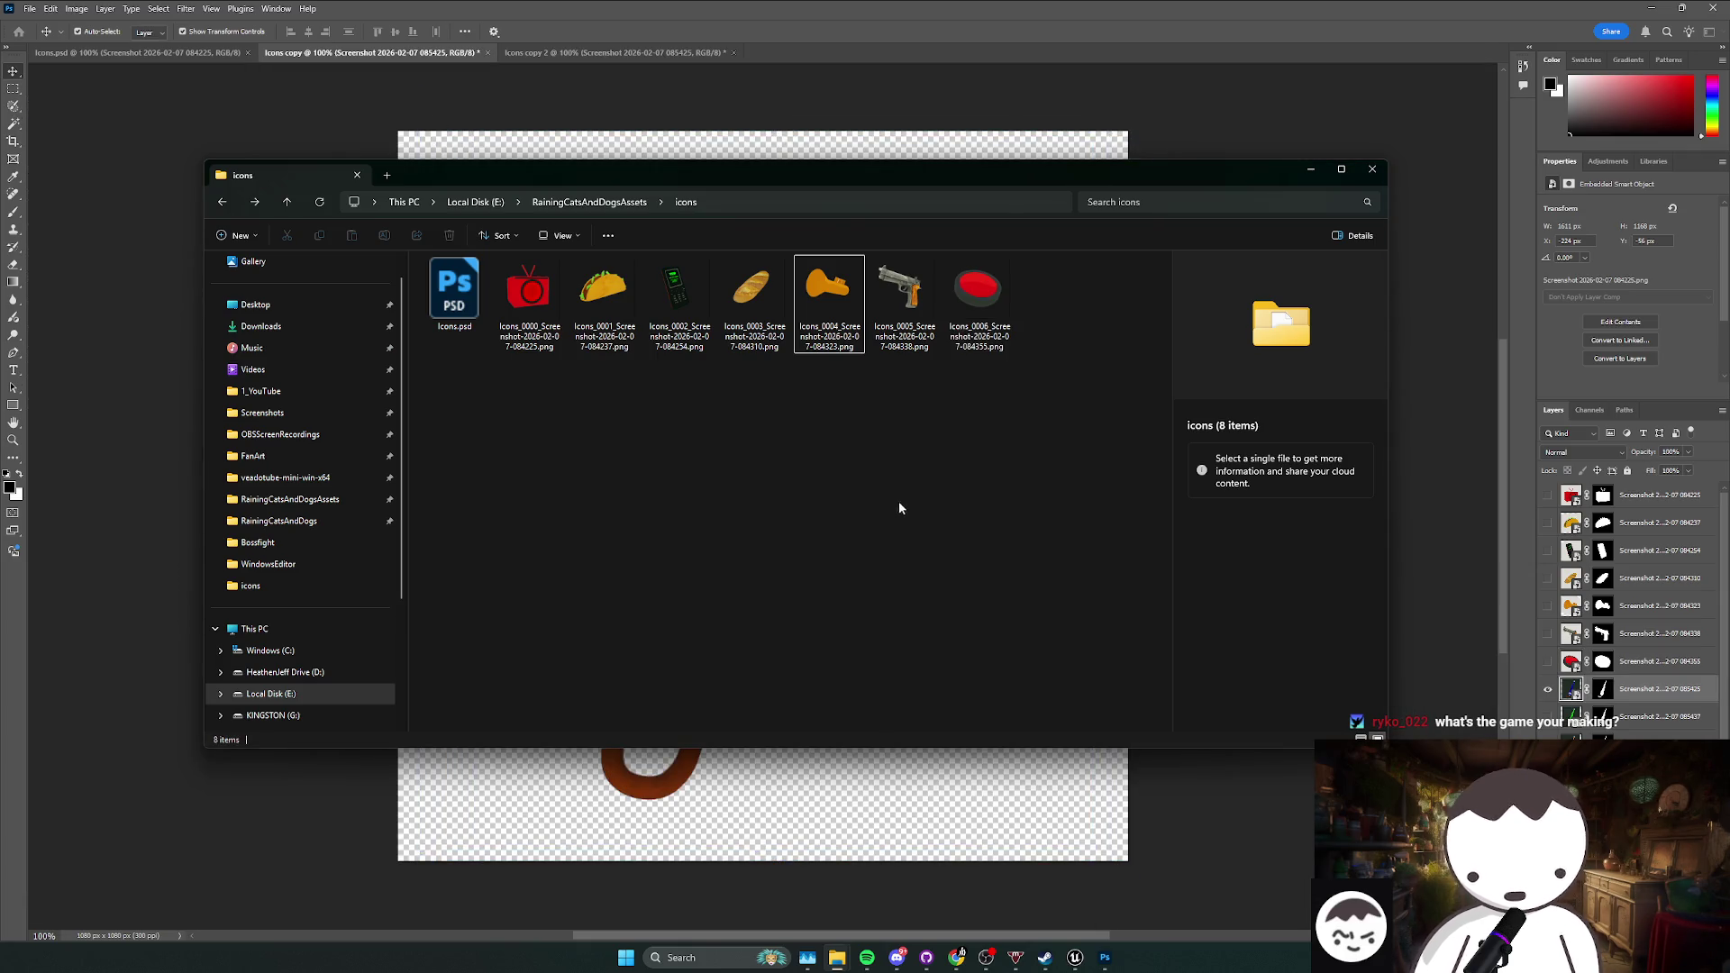
Step: Drag Icons_0000–0006 from Explorer into Unreal's Content/UI/Images folder and open Icons_0000
mouse_move(1075, 957)
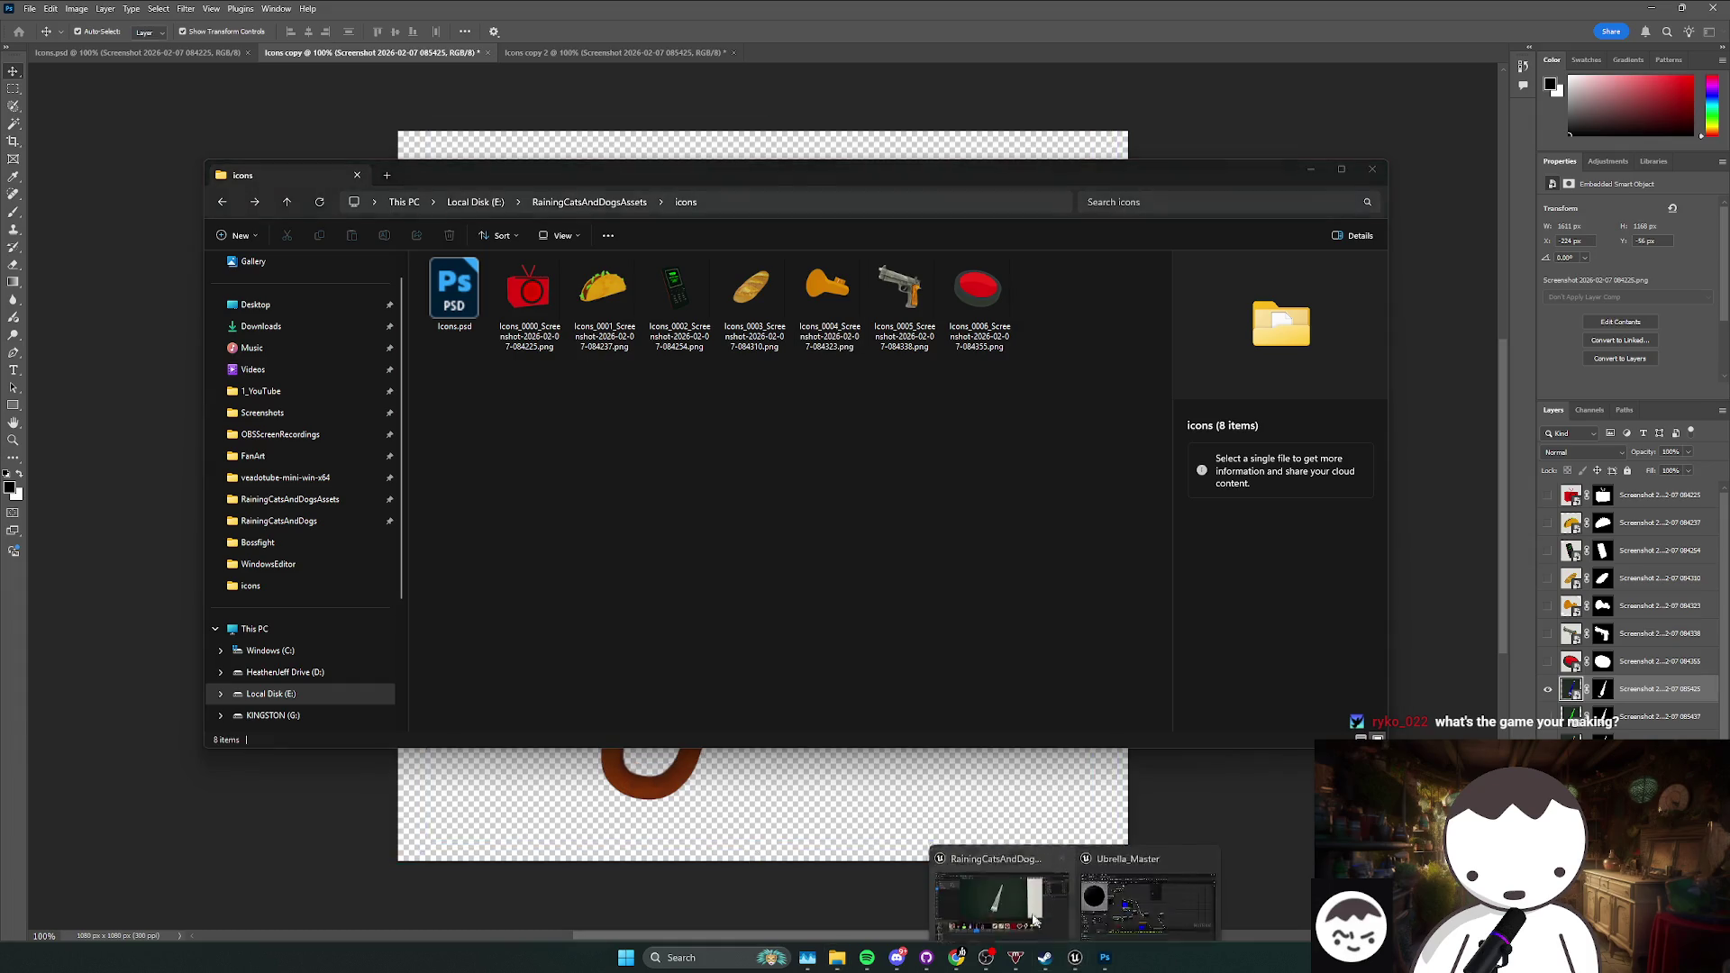
click(1000, 892)
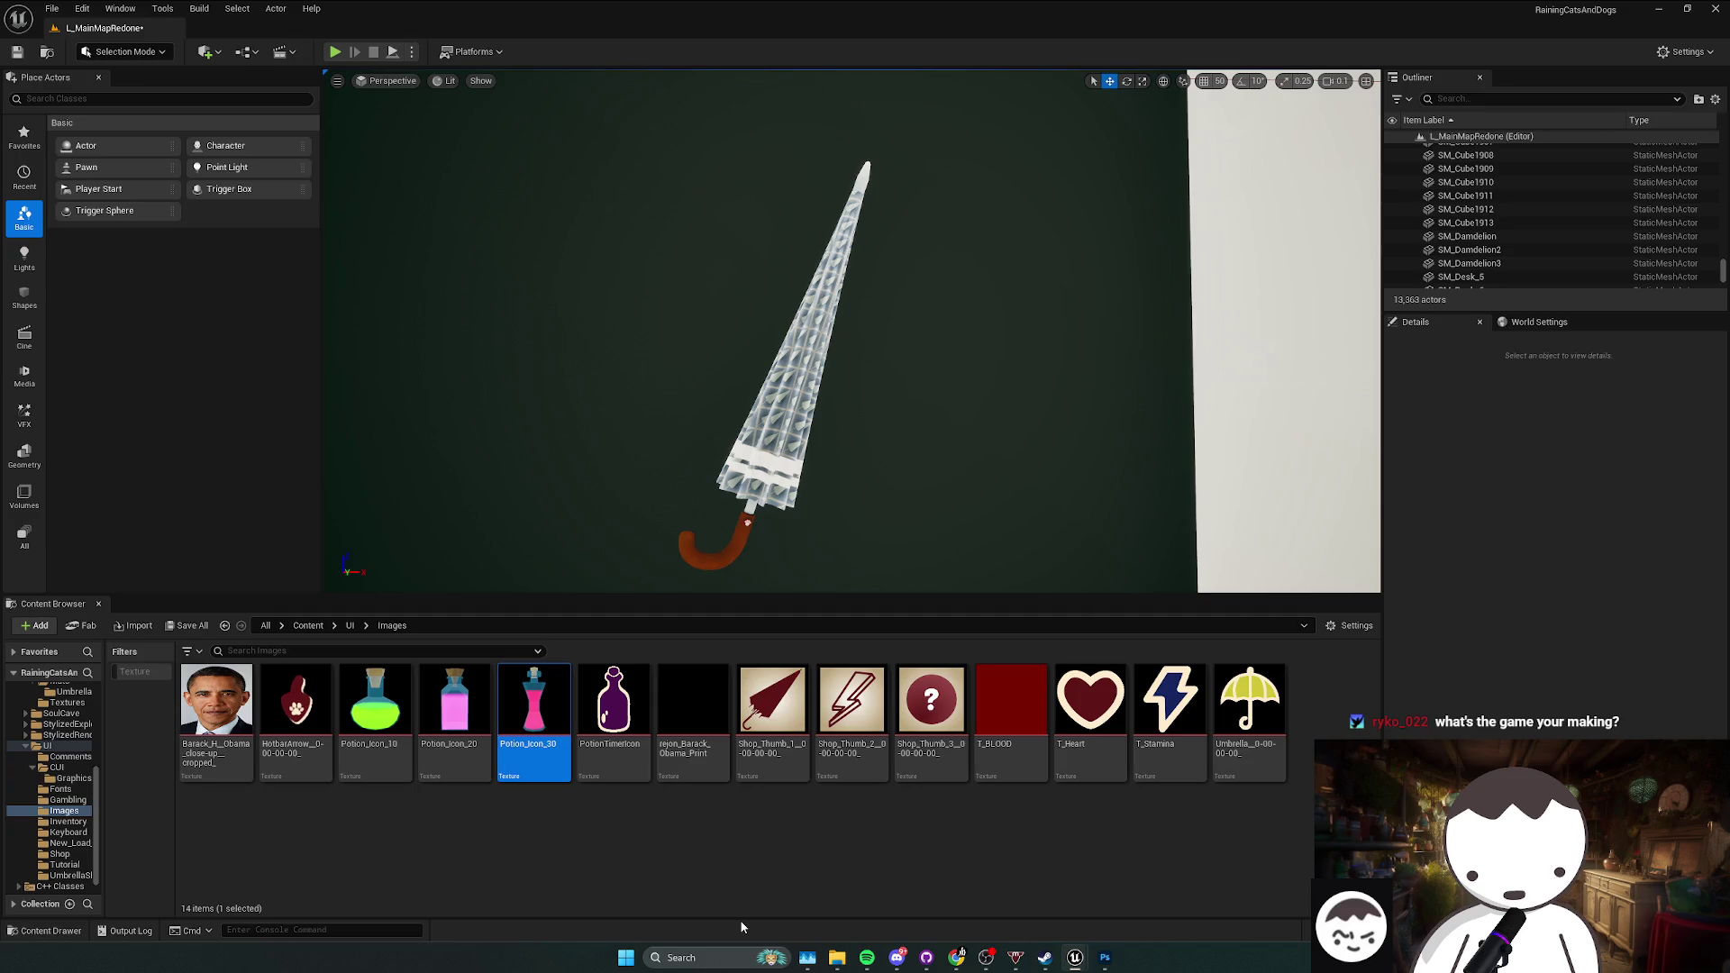
mouse_move(837, 957)
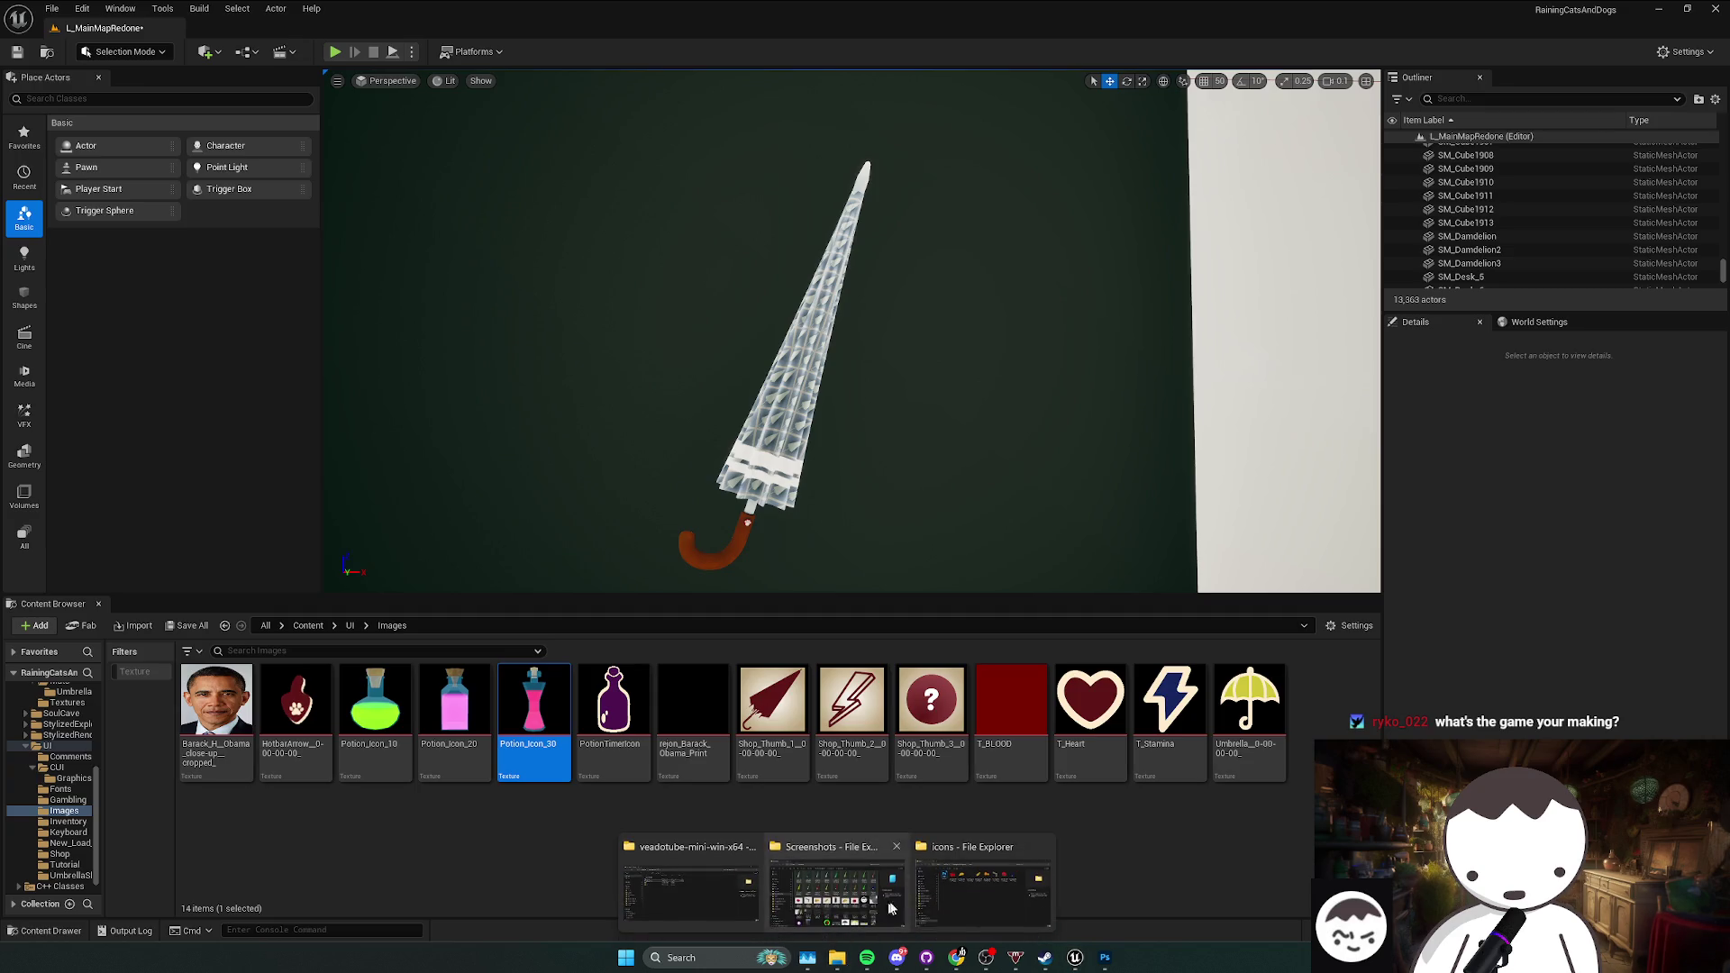
click(982, 879)
mouse_move(525, 401)
mouse_down()
mouse_move(559, 333)
mouse_move(991, 315)
mouse_up()
mouse_move(827, 298)
mouse_down()
mouse_move(679, 549)
mouse_move(750, 876)
mouse_up()
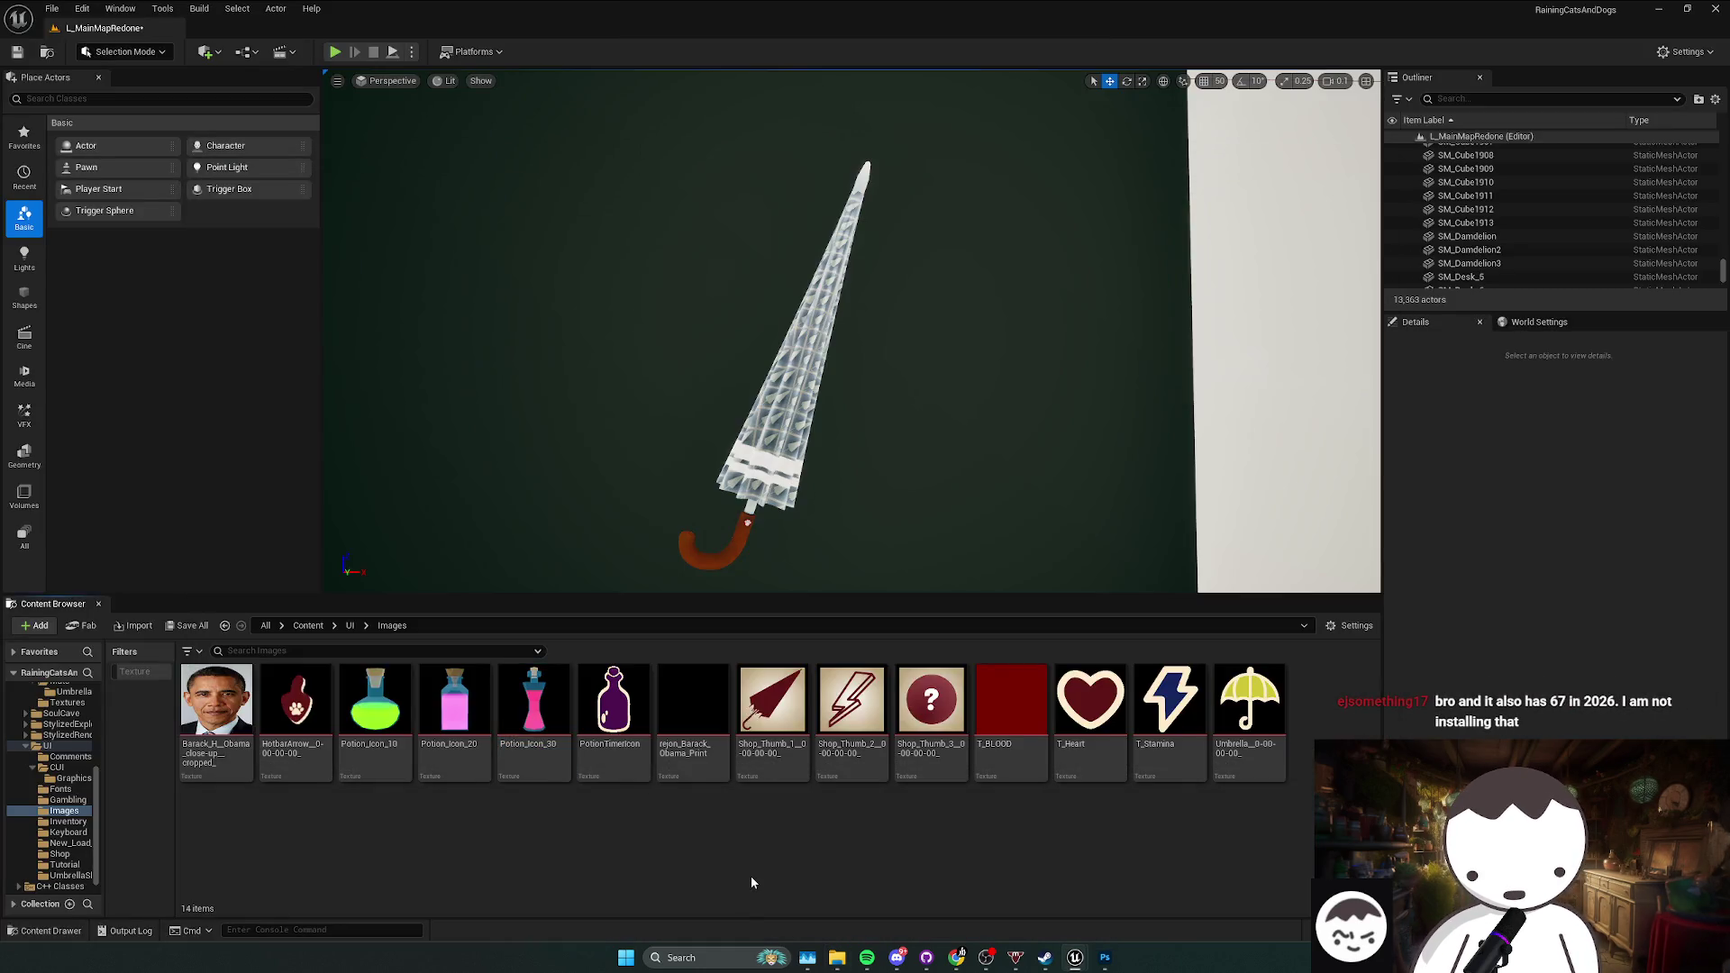
click(840, 836)
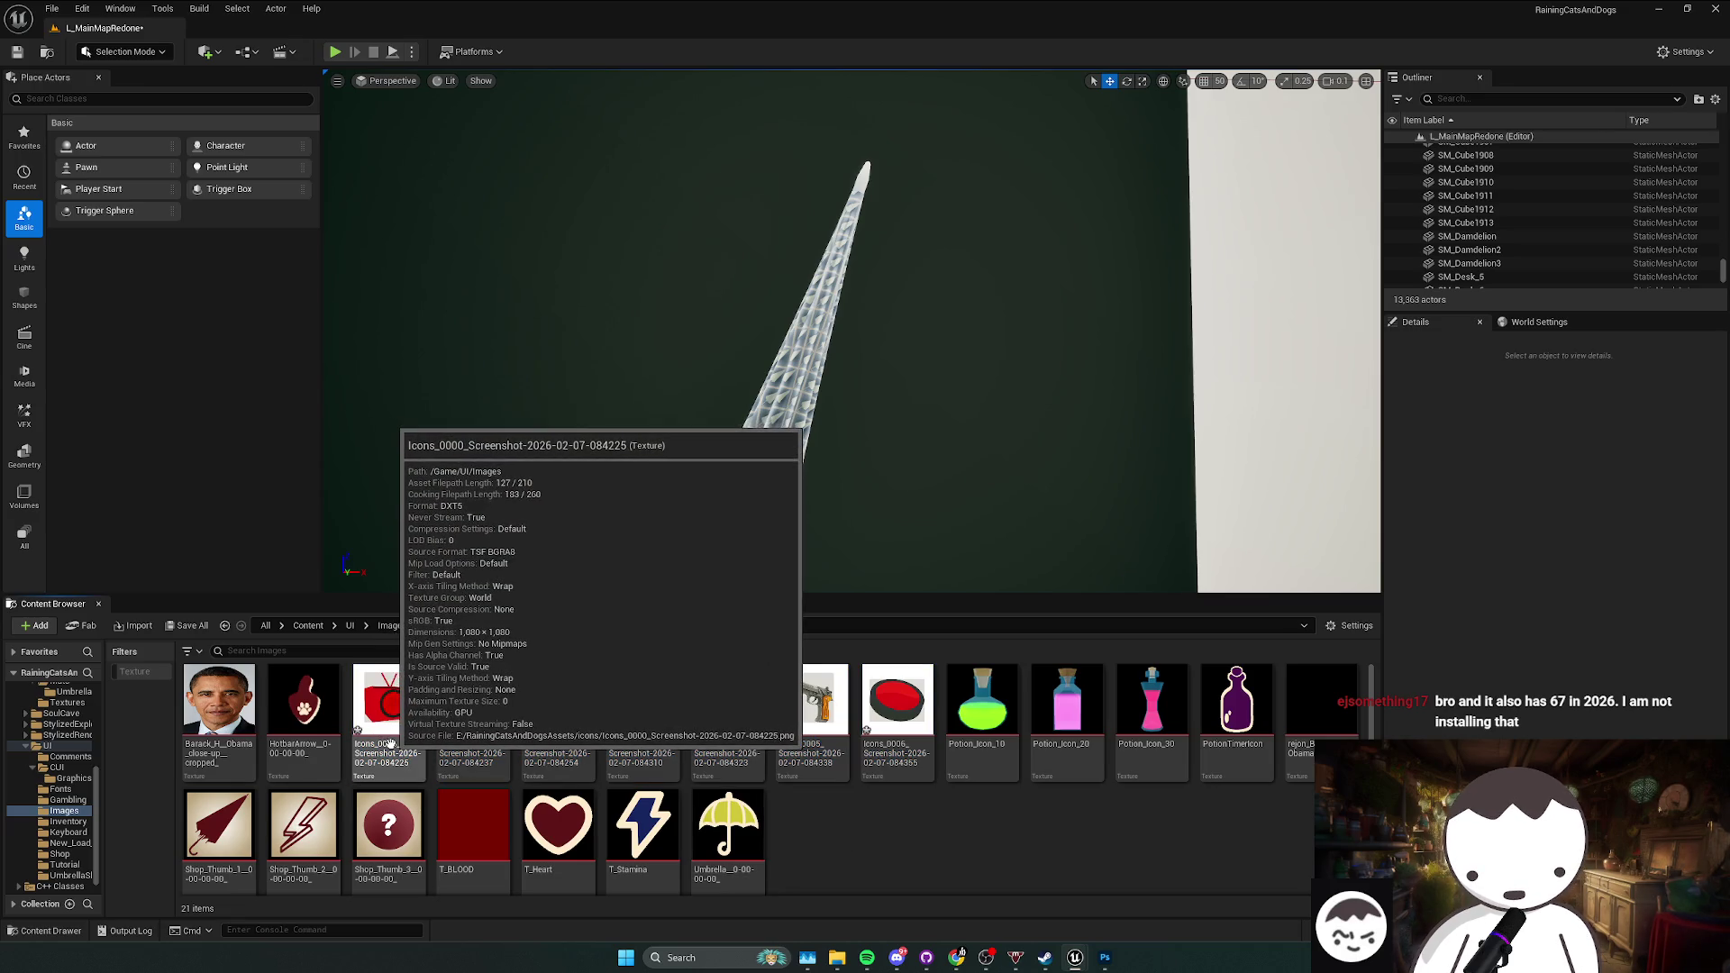
double_click(390, 744)
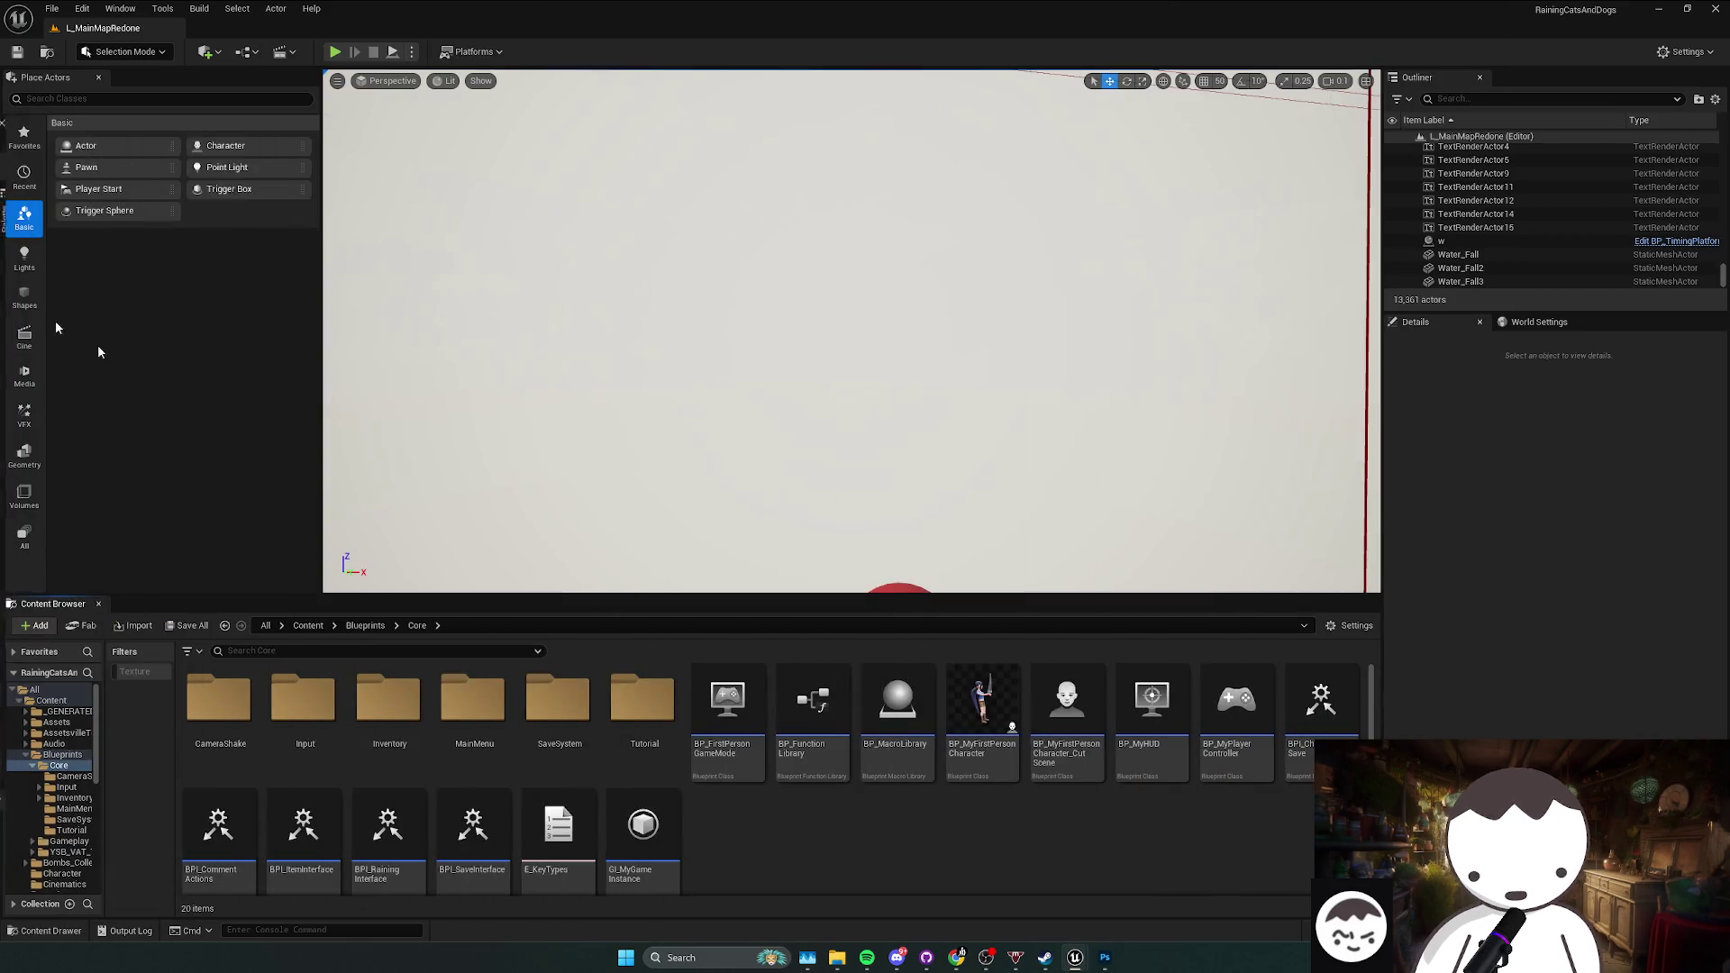
key(BackSpace)
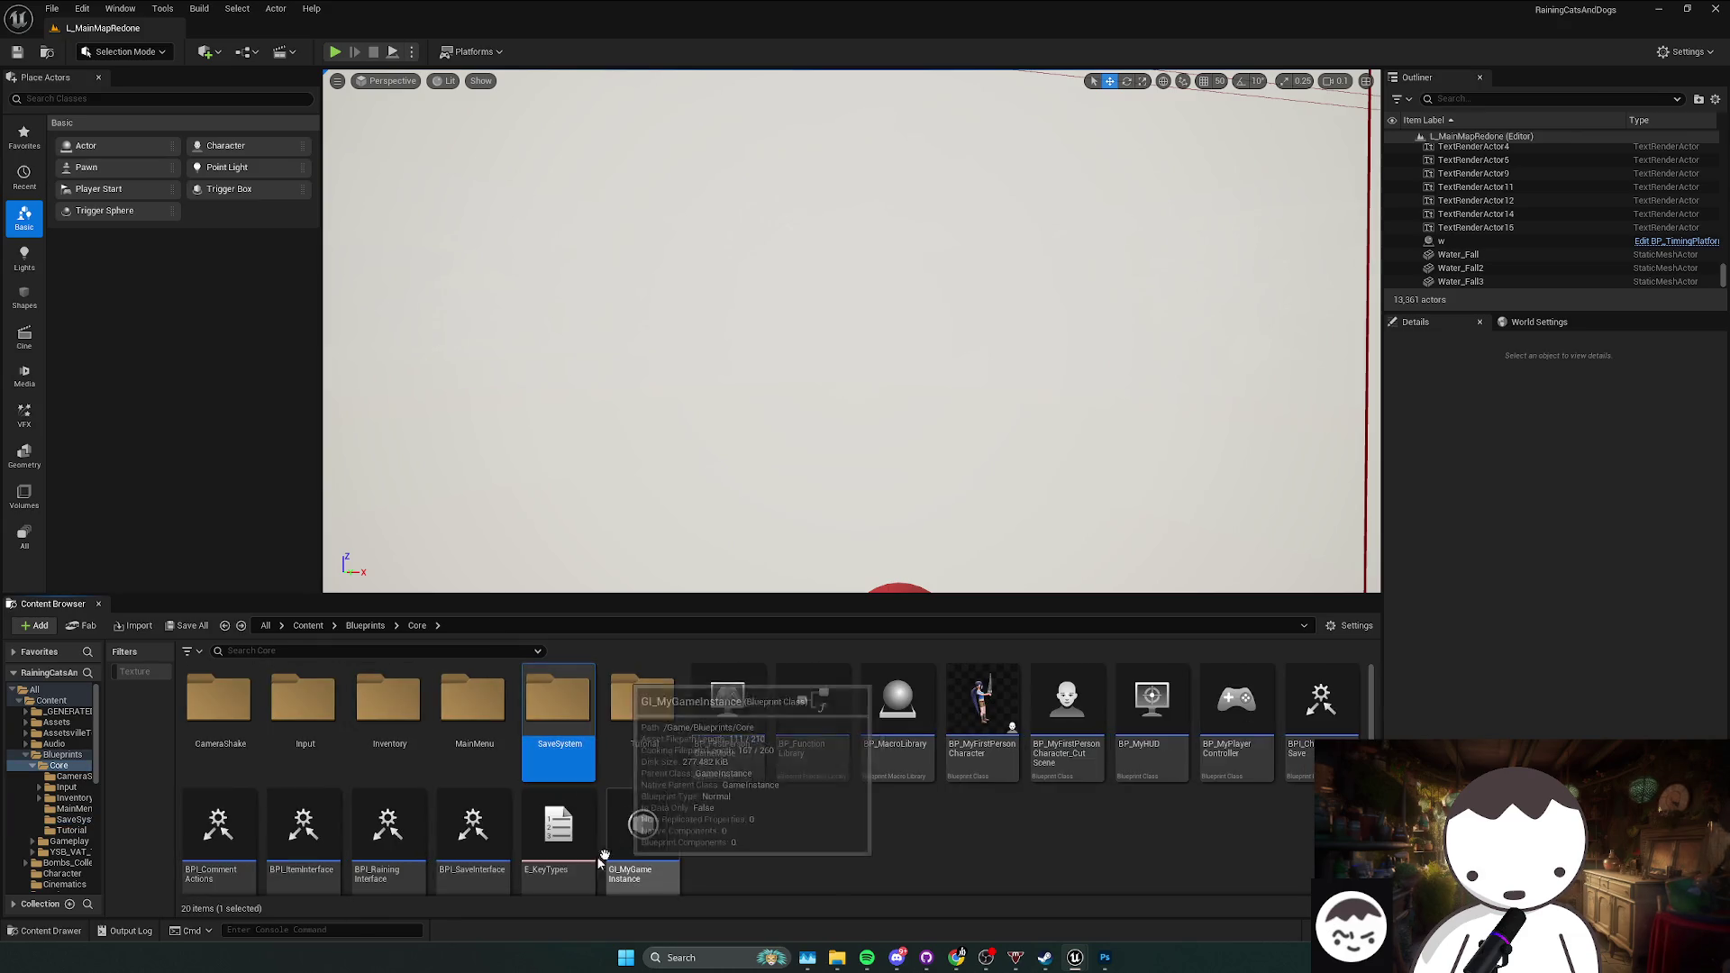
click(649, 872)
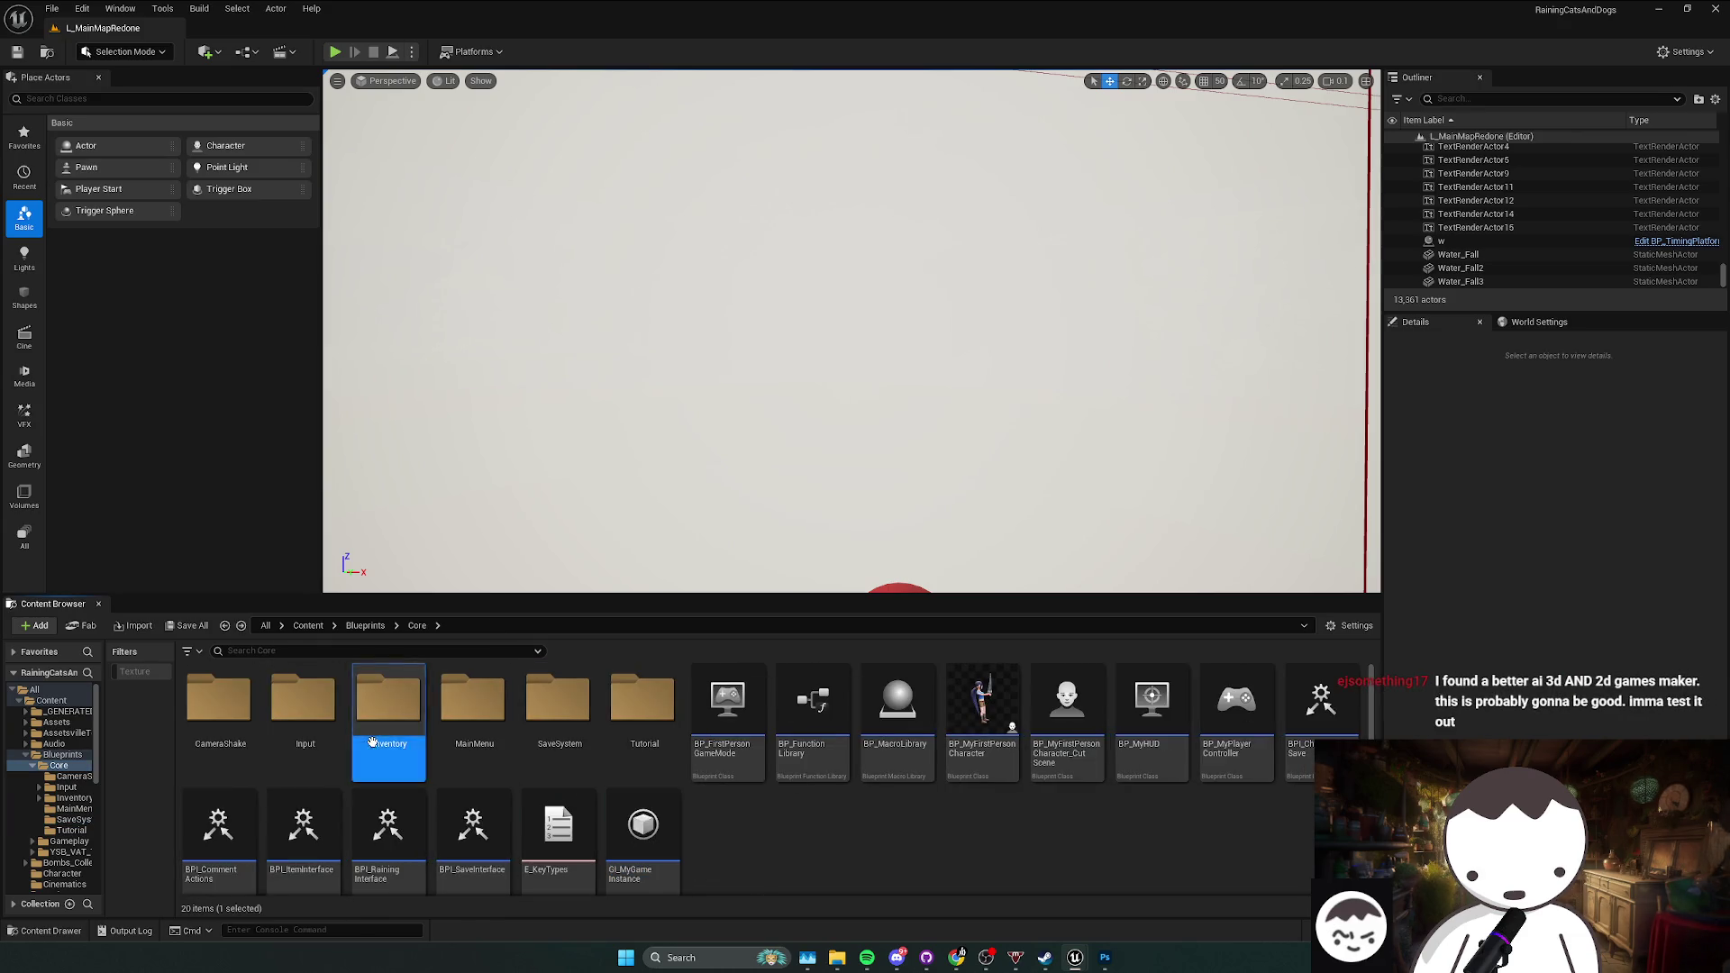
double_click(372, 742)
double_click(219, 708)
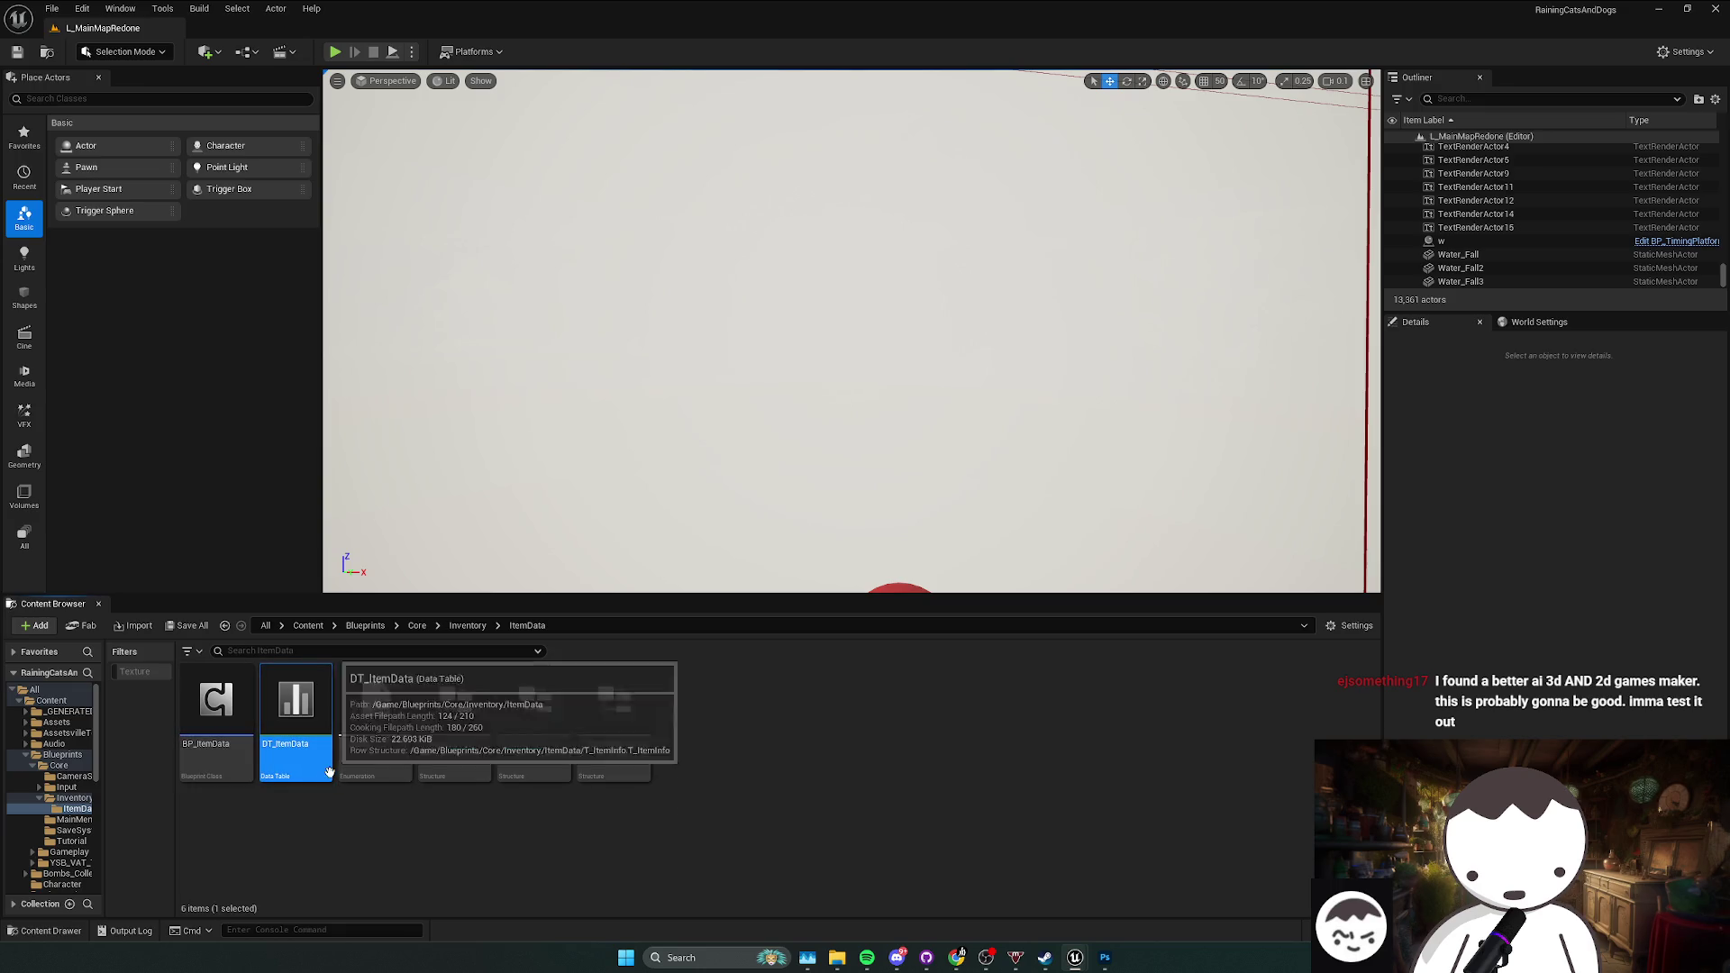
key(Return)
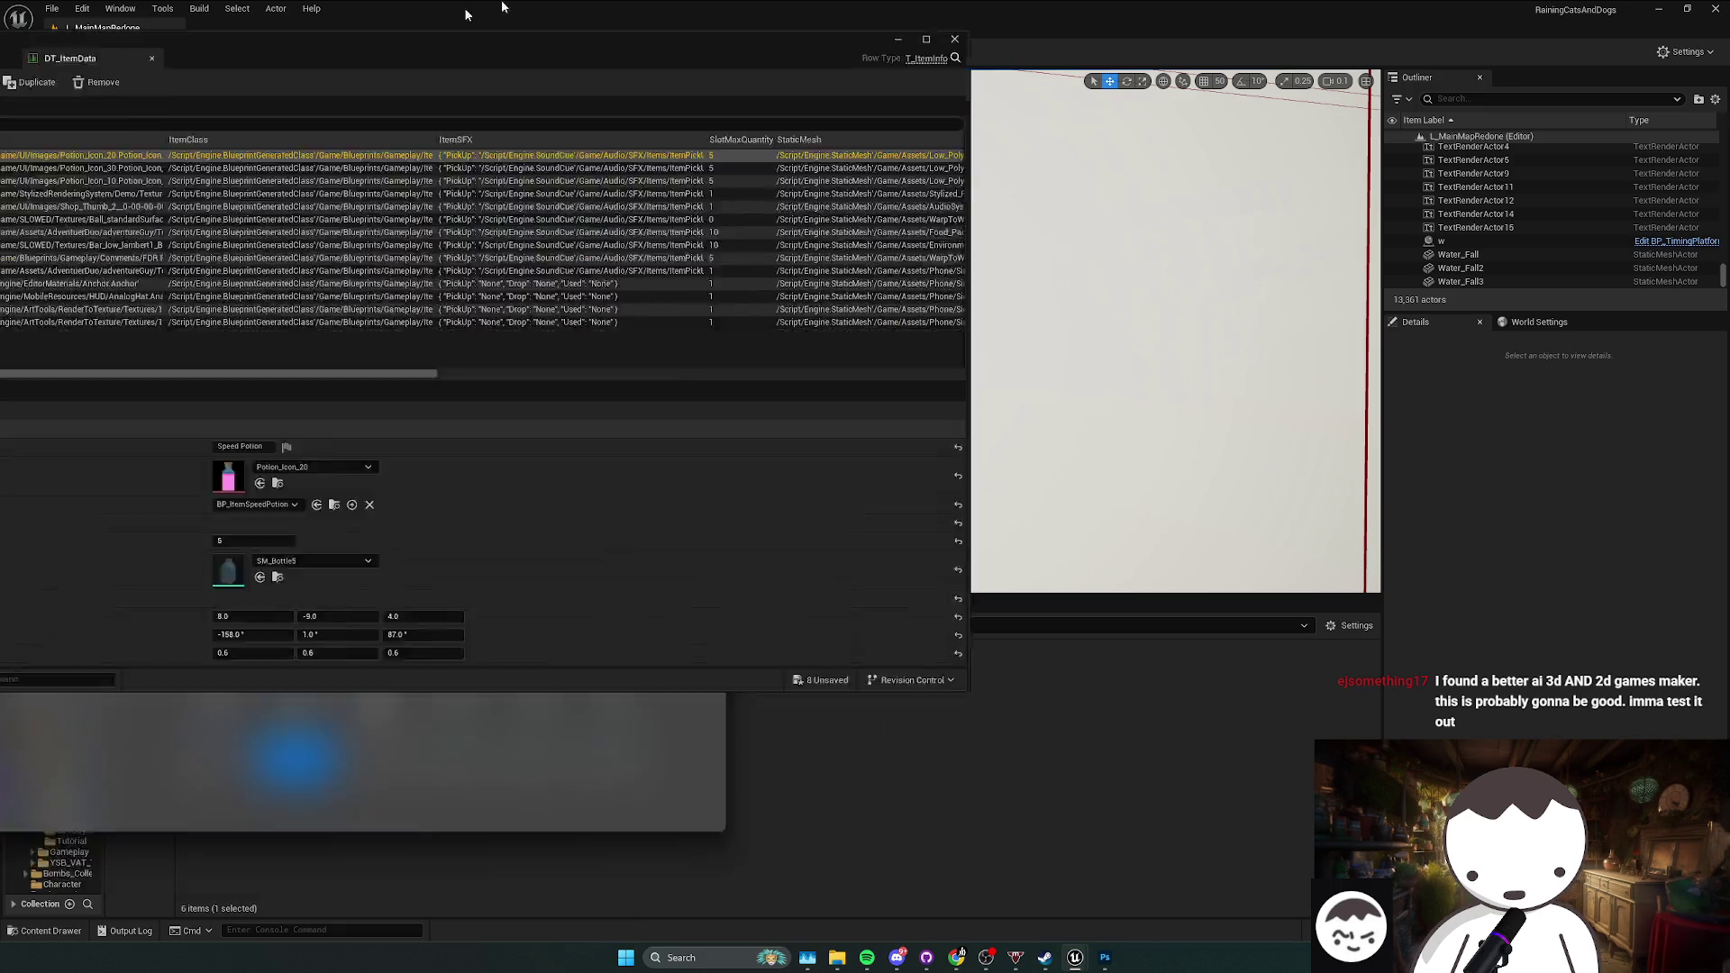
click(177, 150)
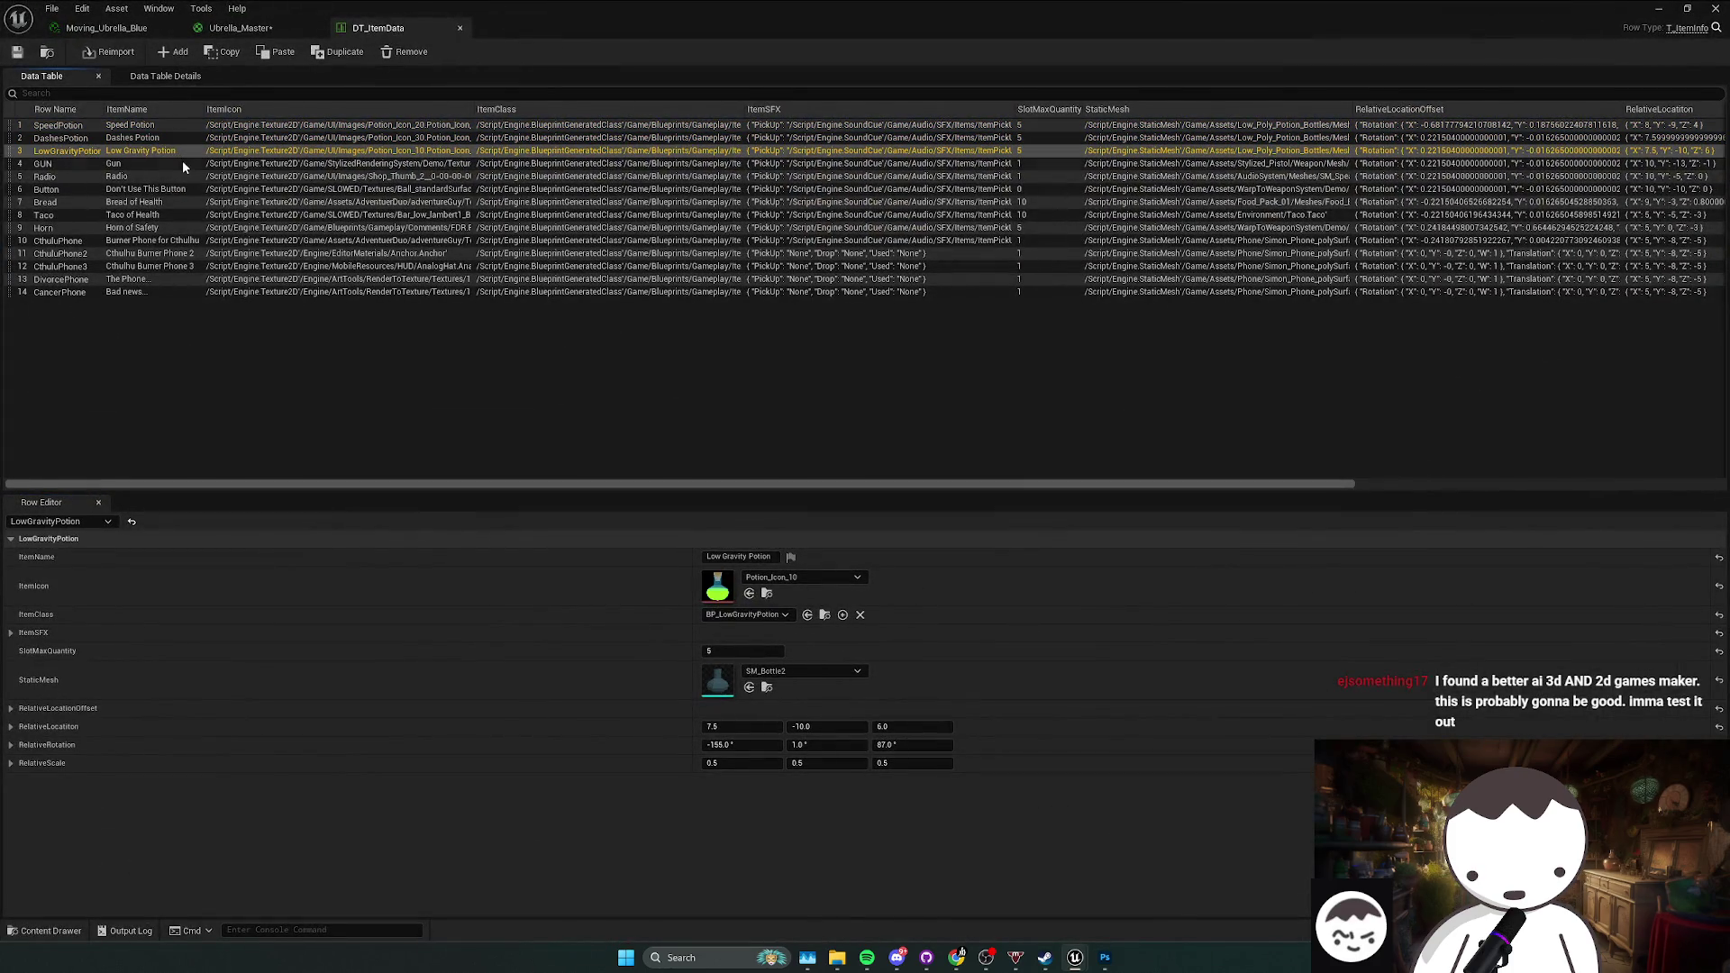
click(182, 162)
mouse_move(658, 11)
mouse_down()
mouse_move(685, 27)
mouse_move(658, 6)
mouse_up()
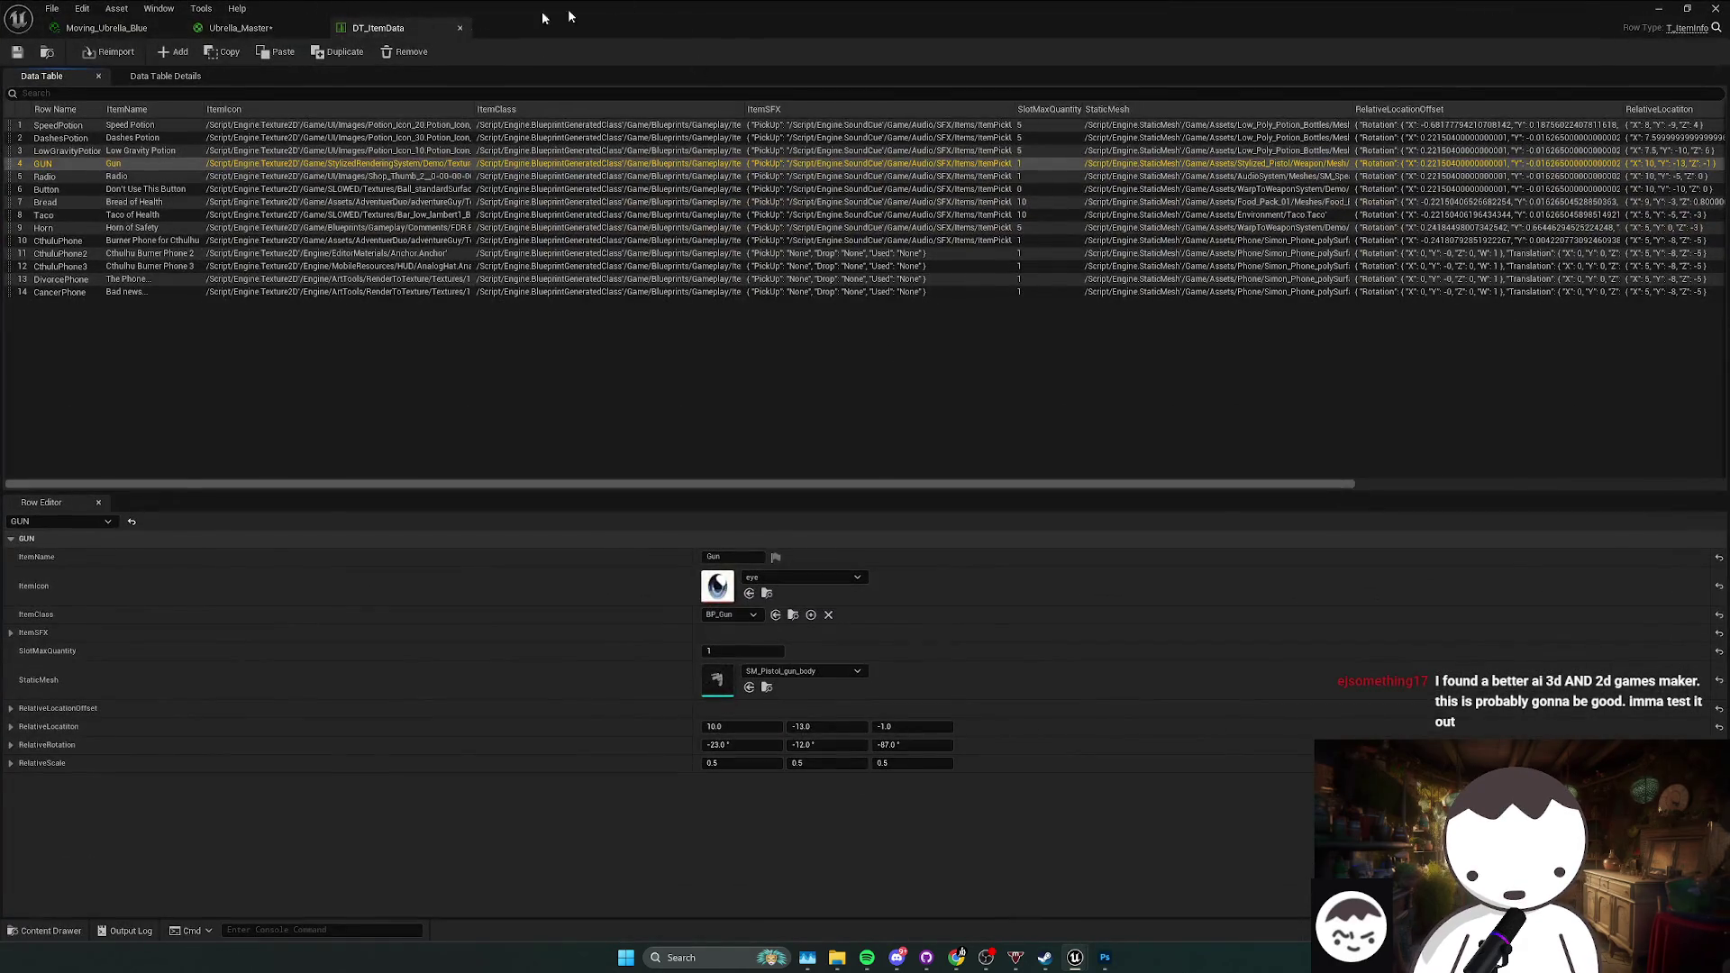
click(461, 27)
key(alt+Left)
key(alt+Left)
key(alt+Left)
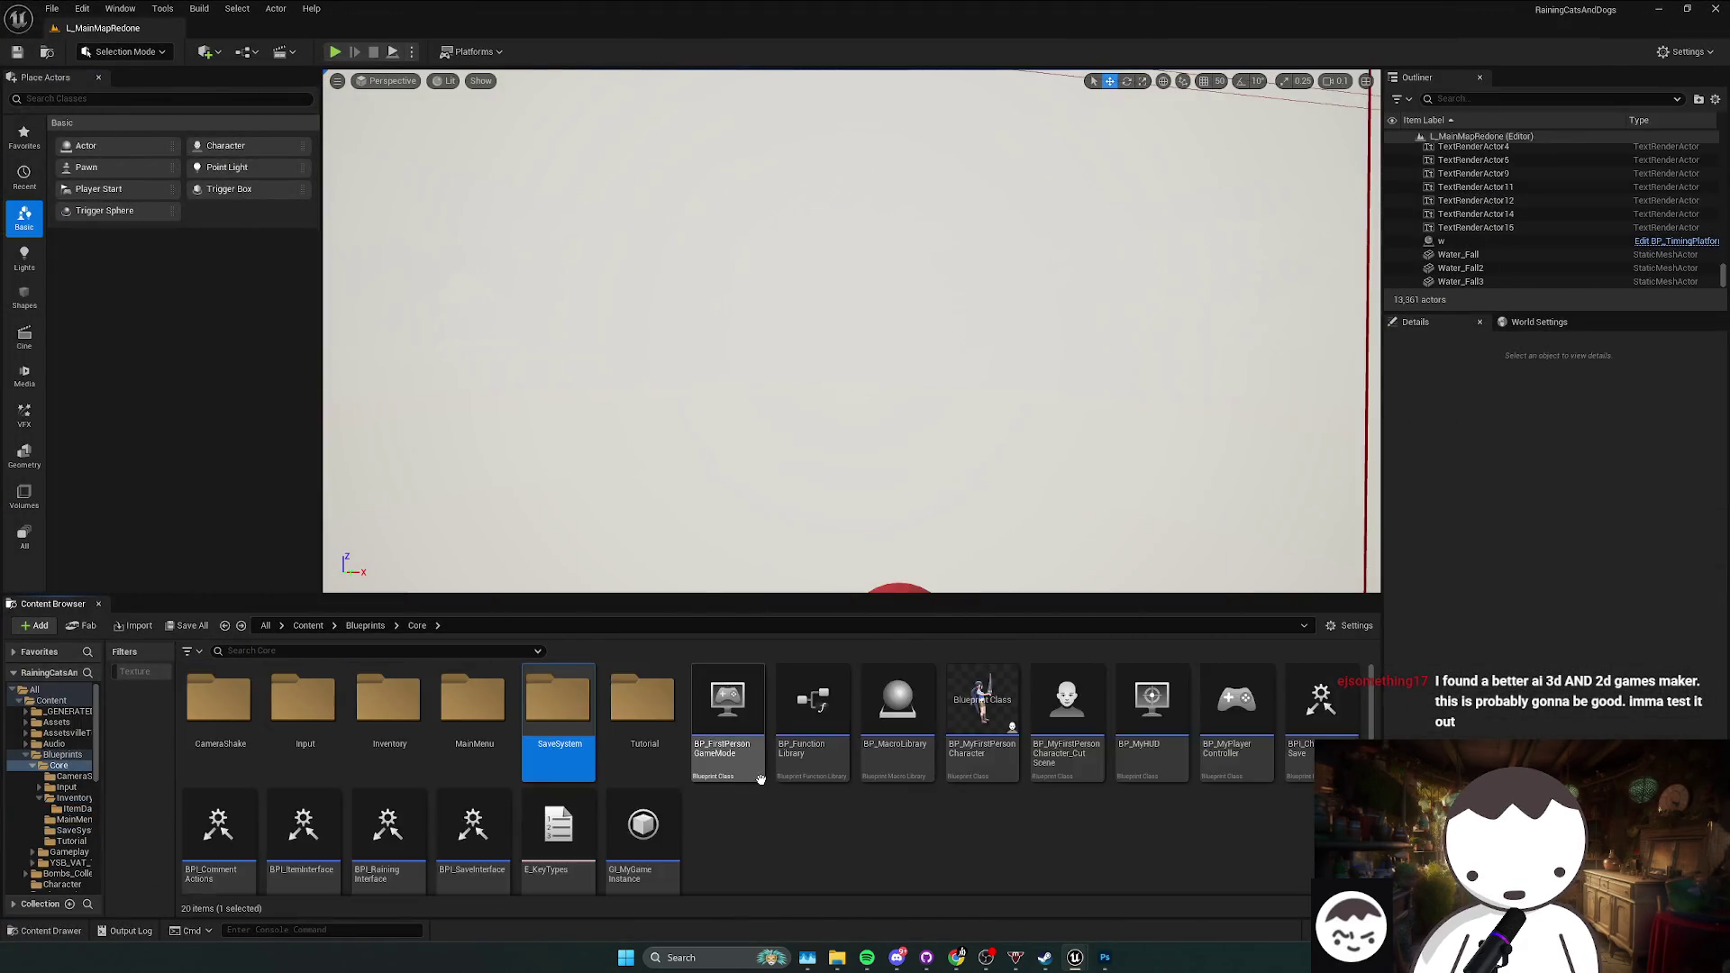
Step: Navigate back from the UmbrellaSkins materials to the UI folder and open Images
key(alt+Left)
key(alt+Left)
key(alt+Left)
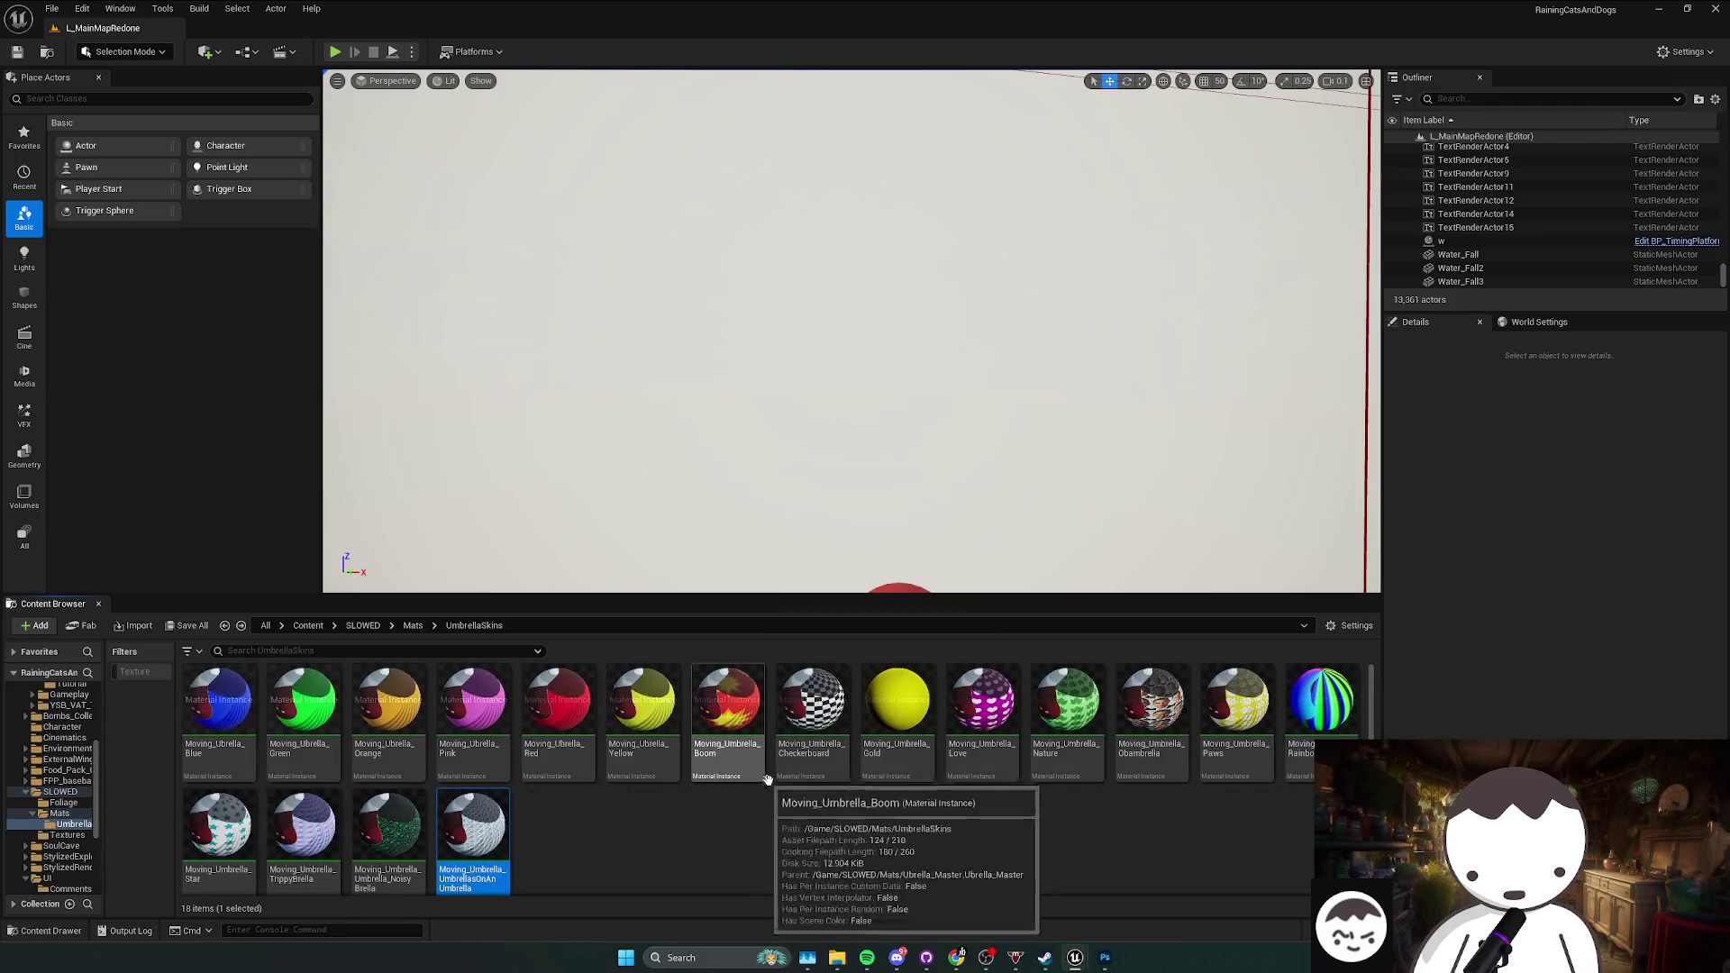
key(alt+Left)
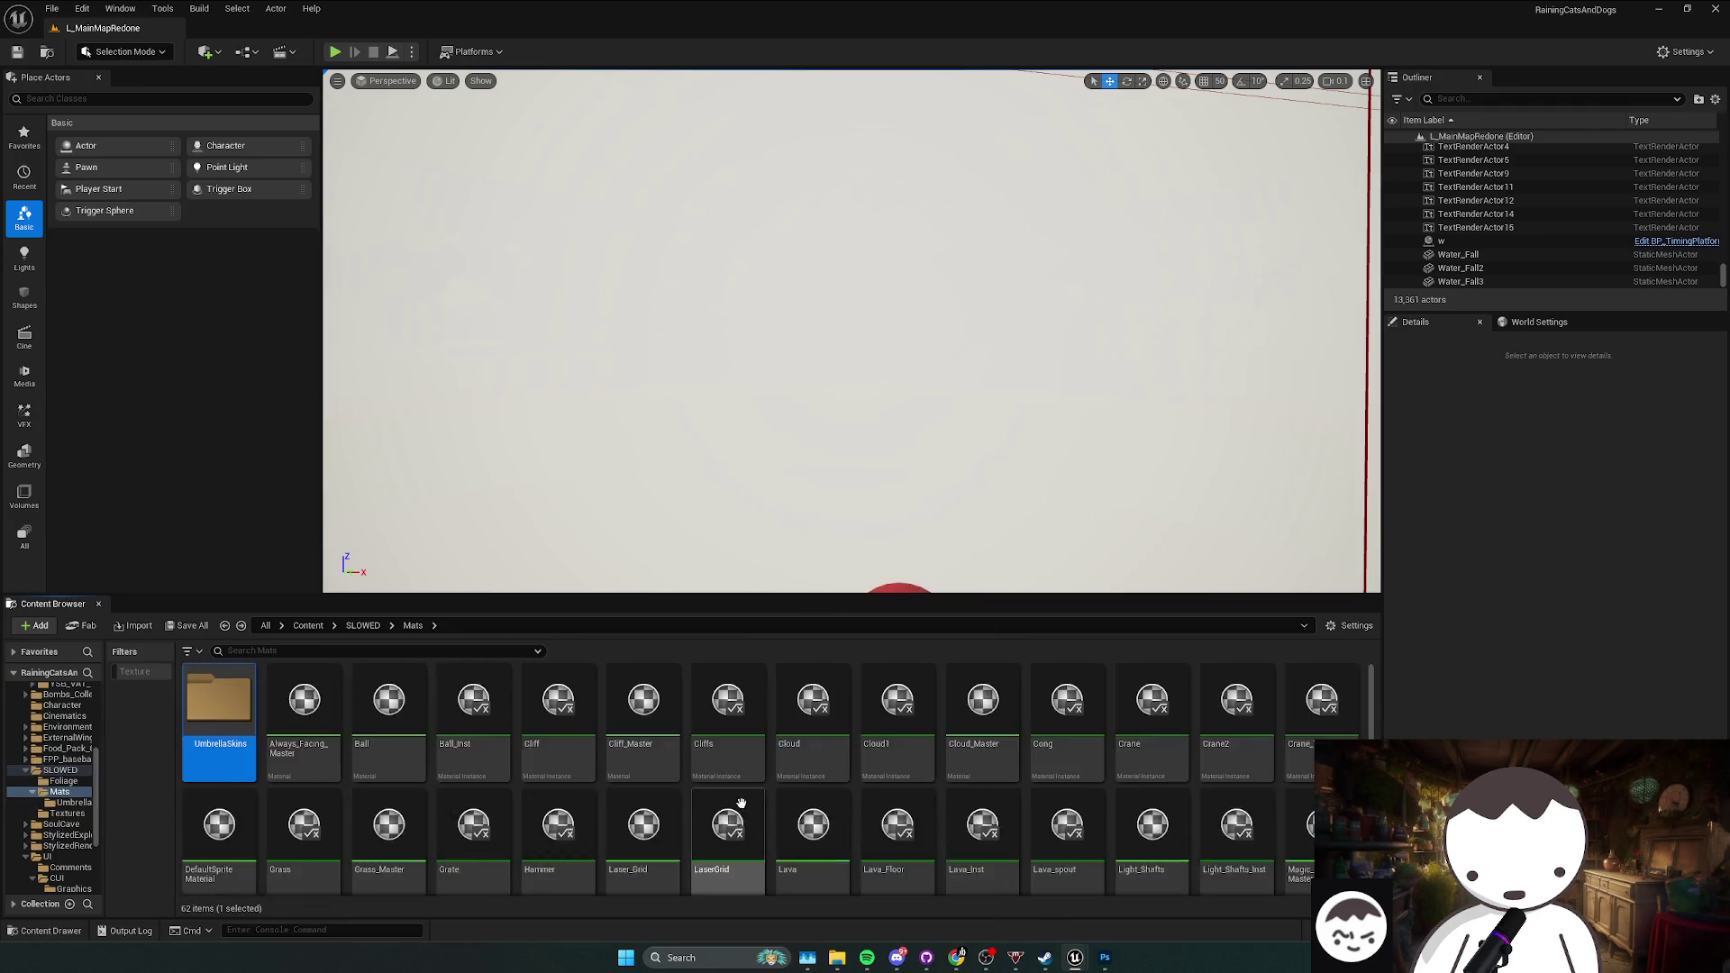
key(alt+Left)
key(alt+Left)
key(alt+Left)
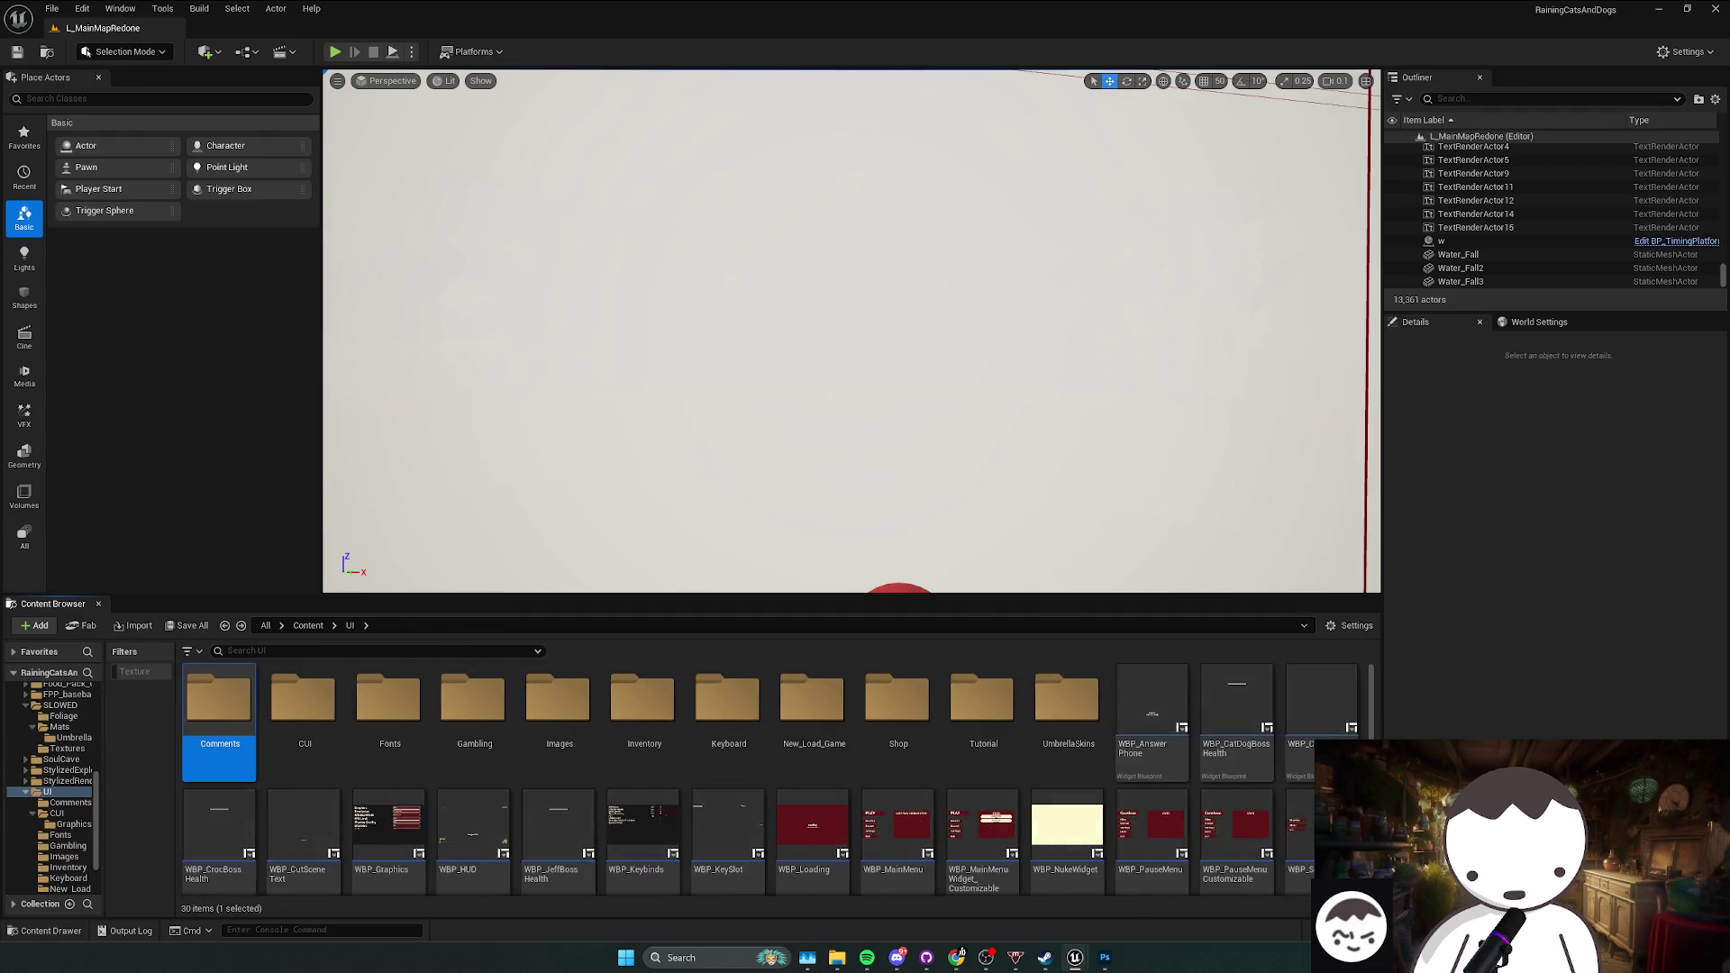
key(alt+Right)
key(alt+Left)
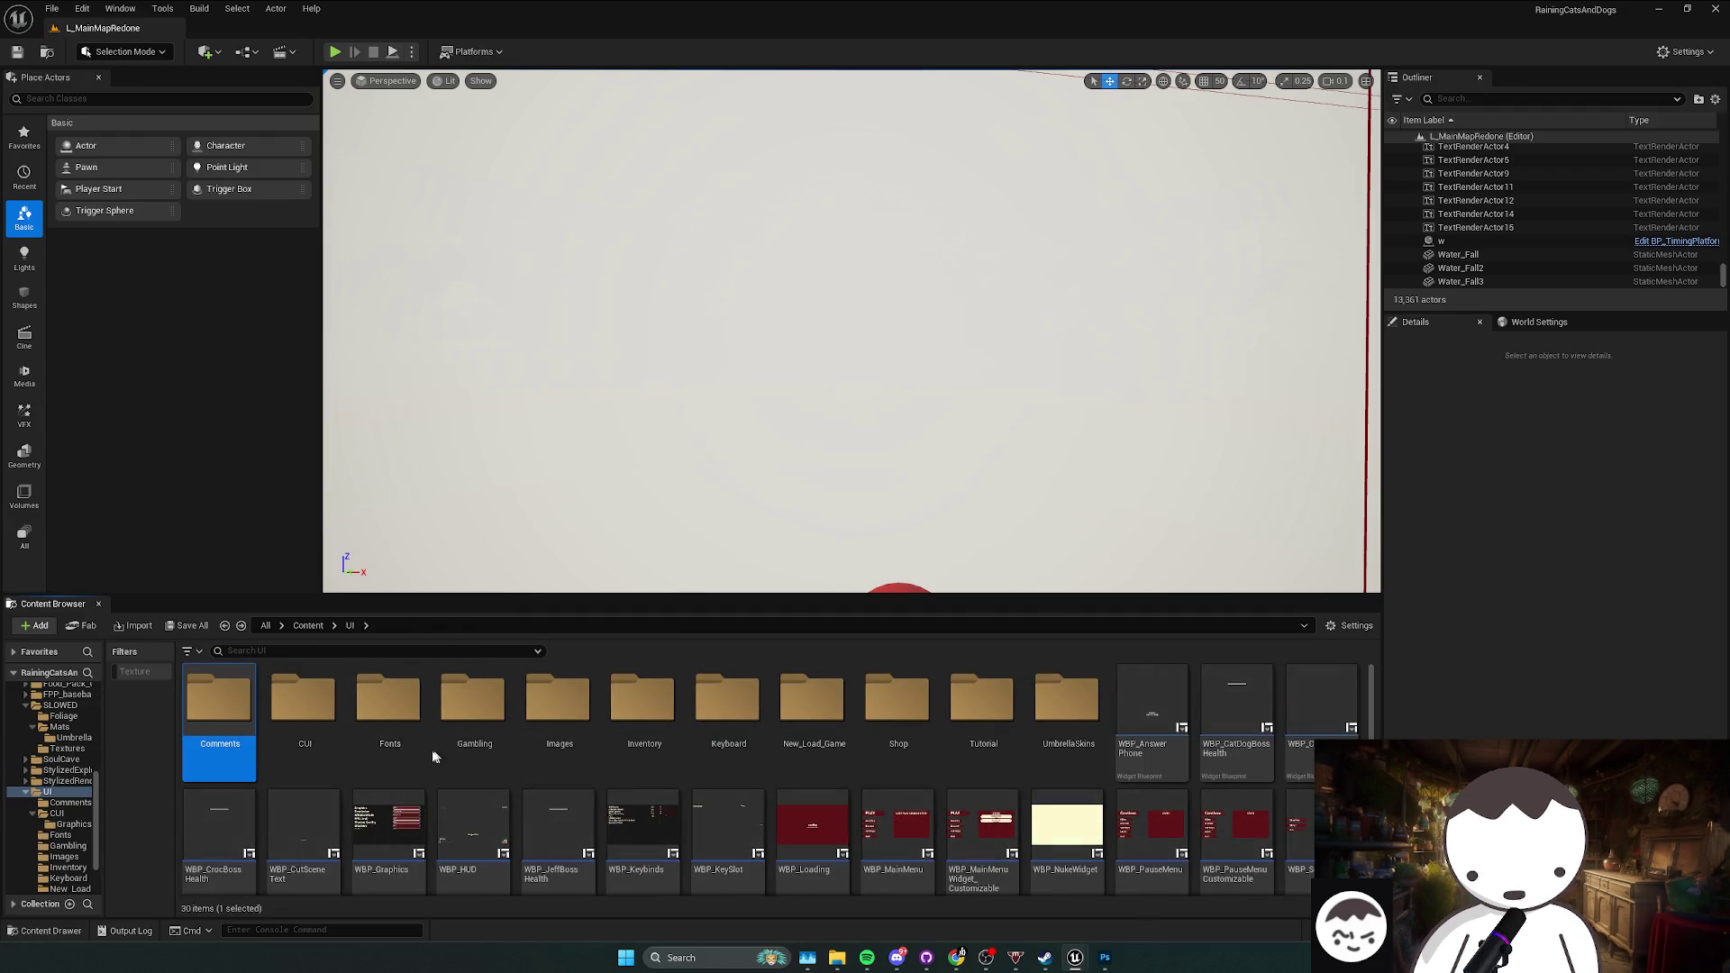
double_click(576, 748)
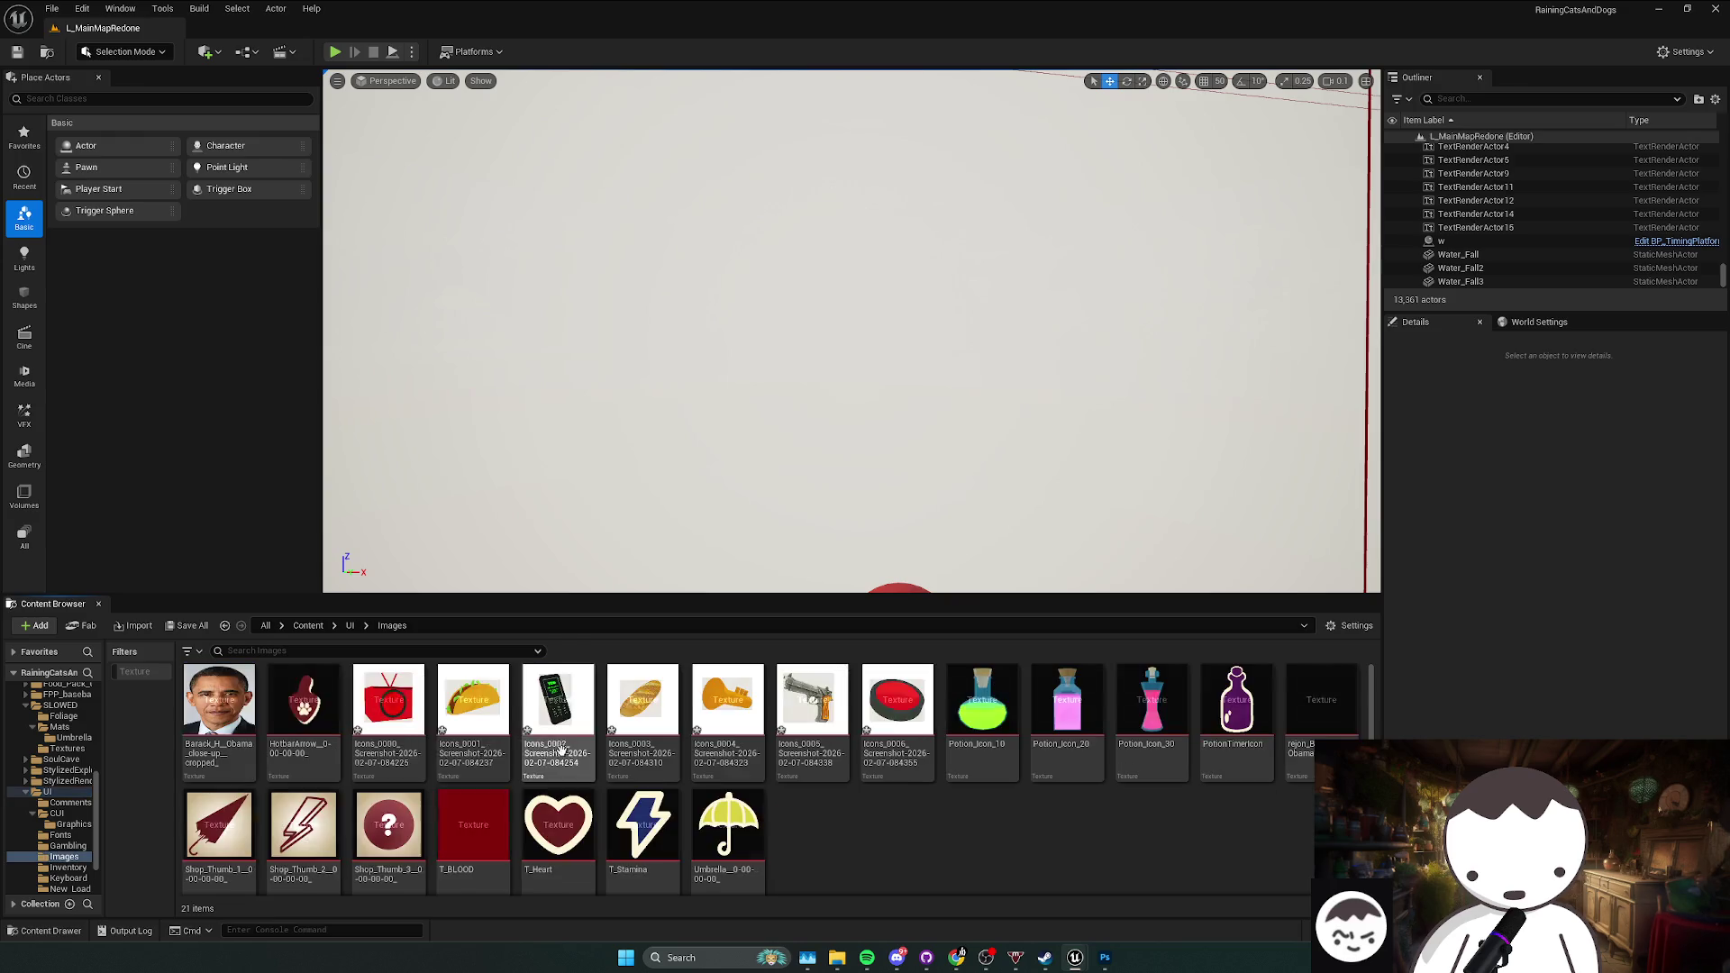
Step: Inspect the pistol, TV, red button, bread, taco, key and phone icon textures
click(811, 712)
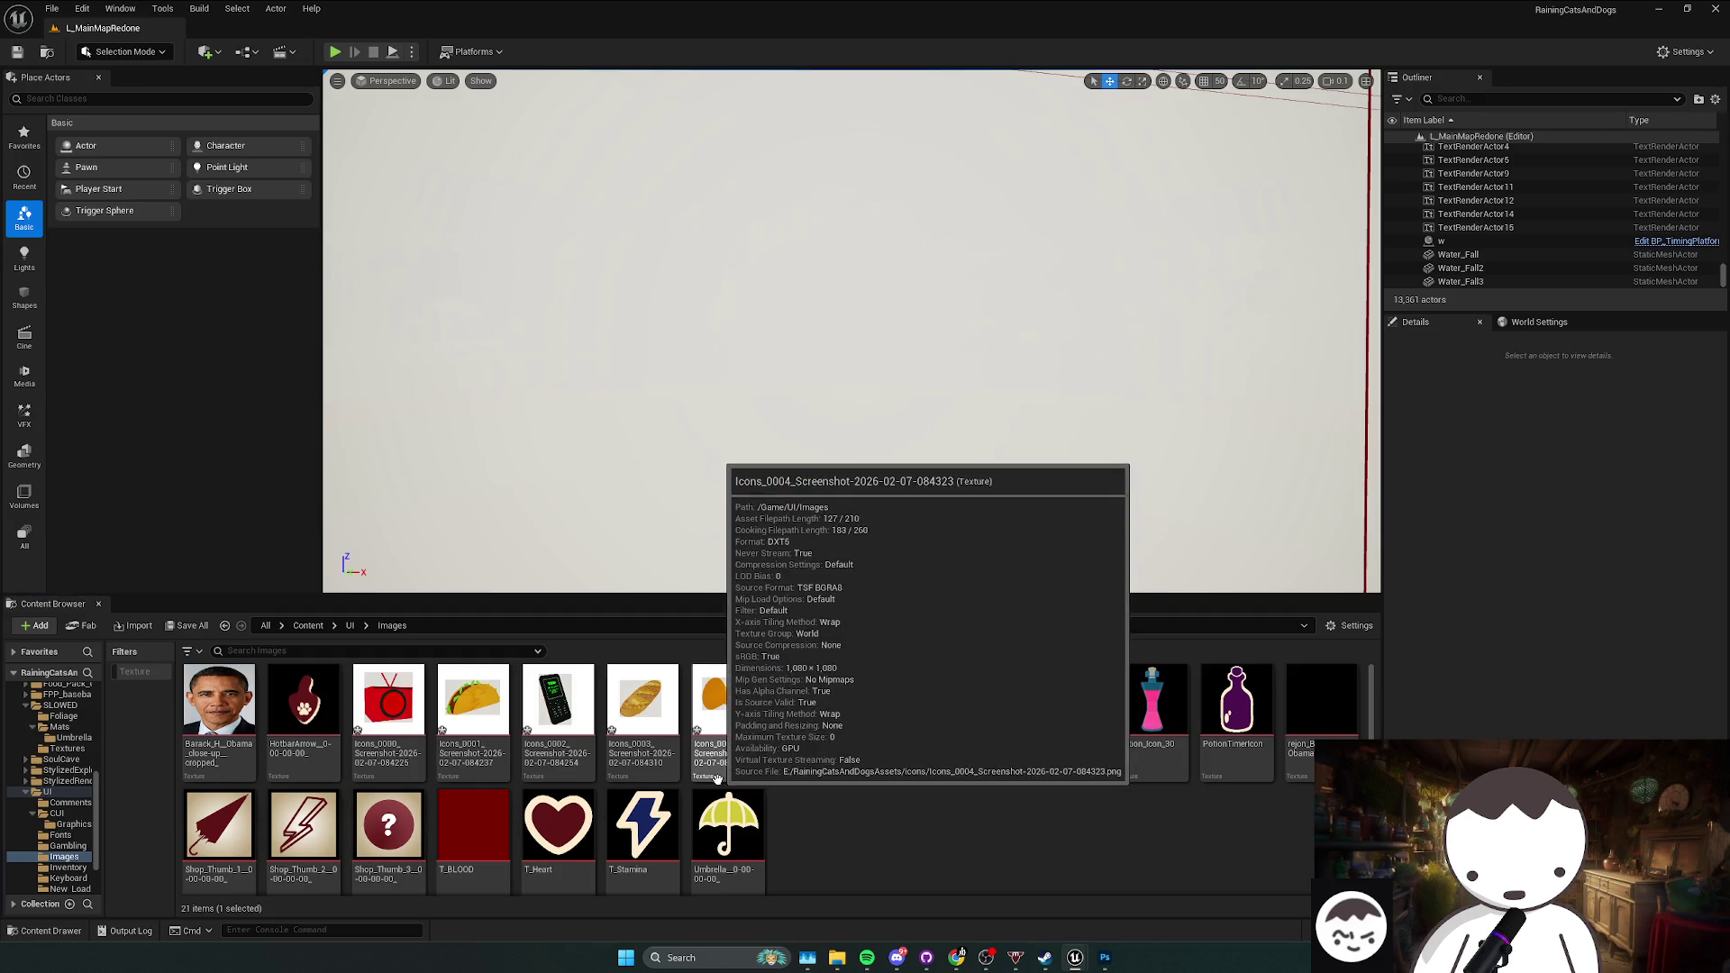
click(361, 732)
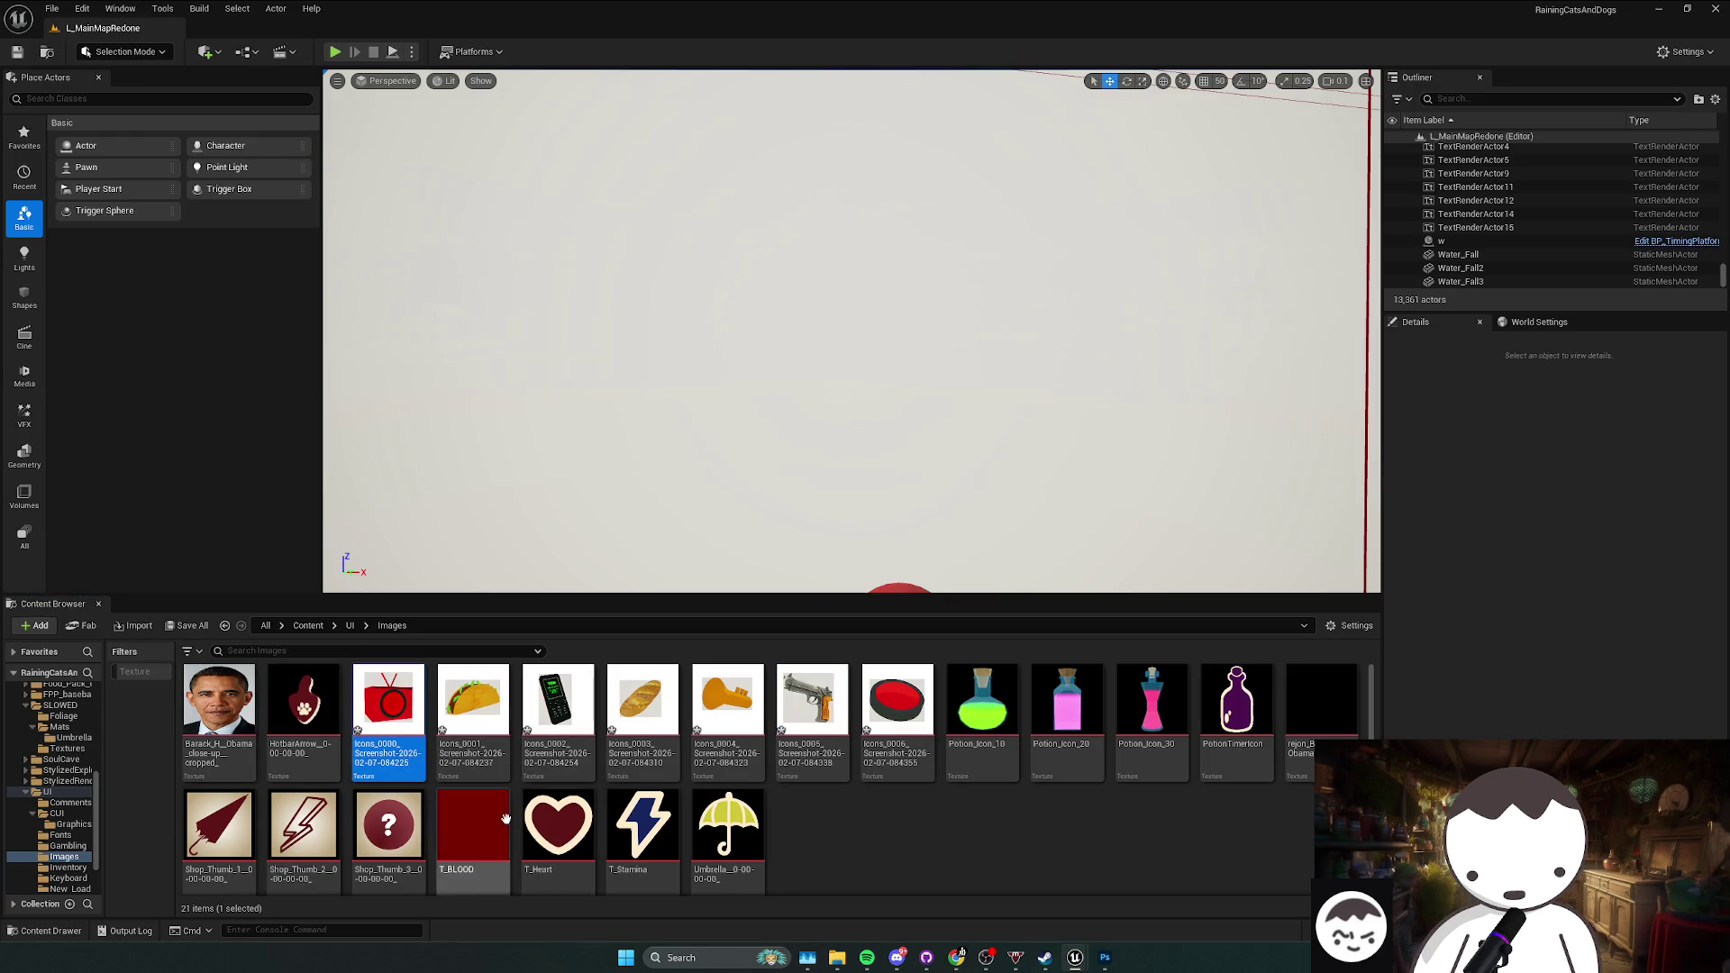
mouse_move(497, 776)
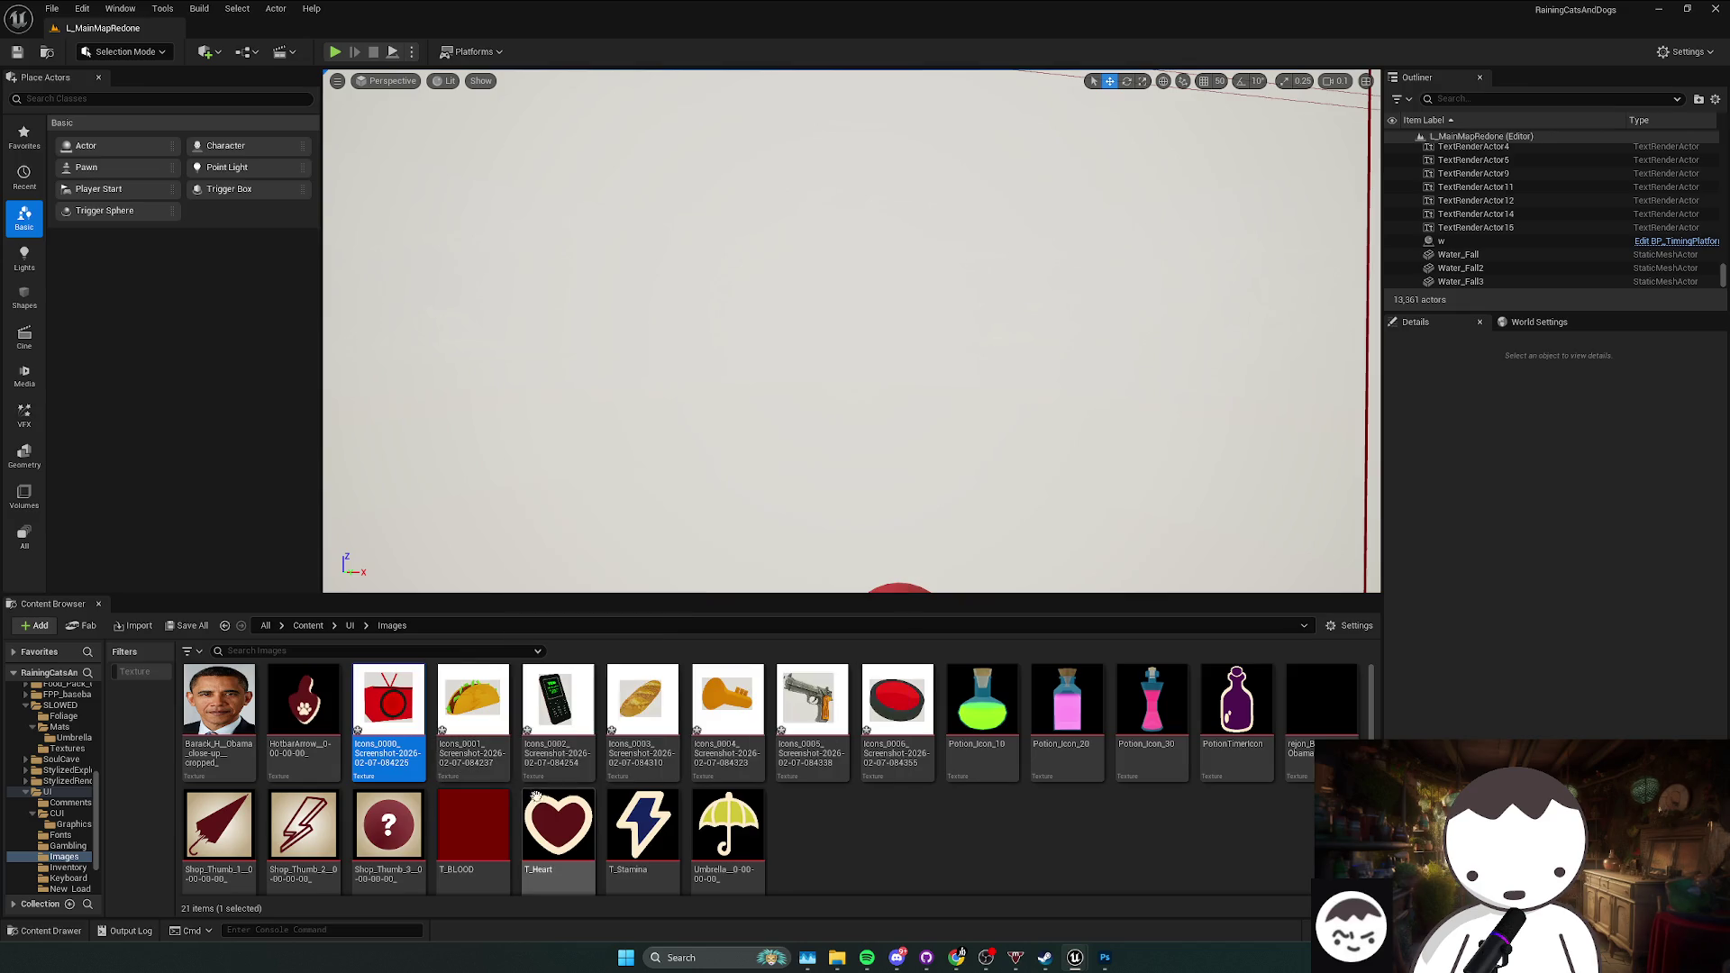
click(897, 712)
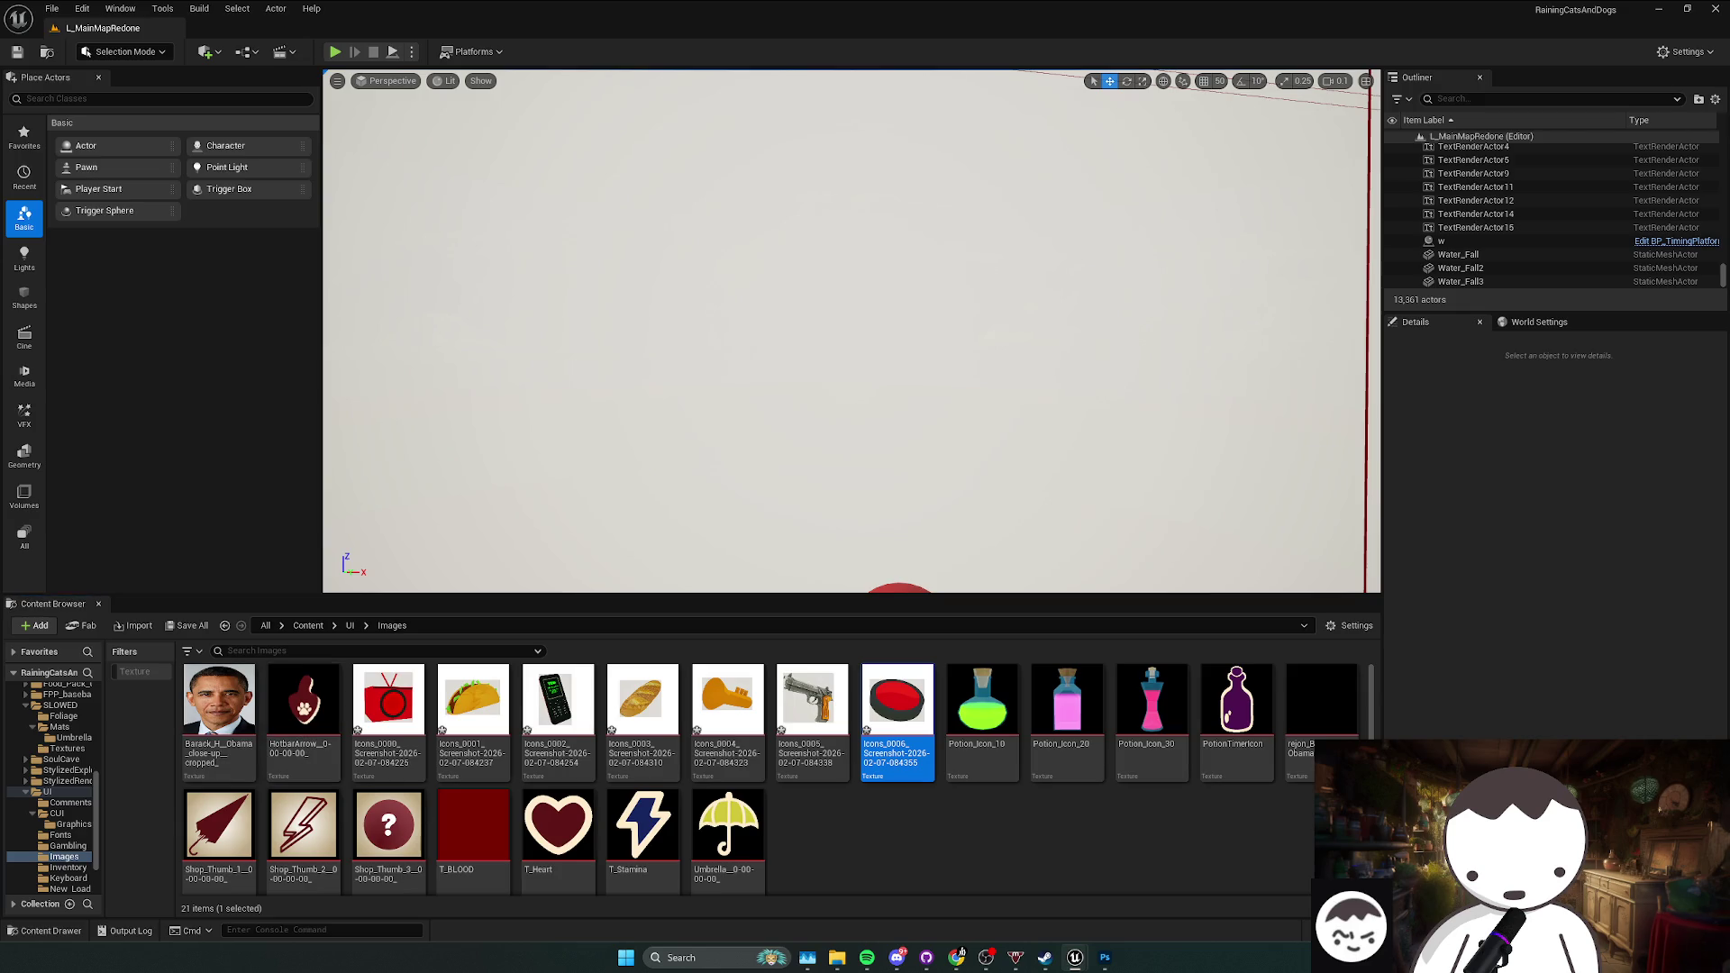
click(674, 732)
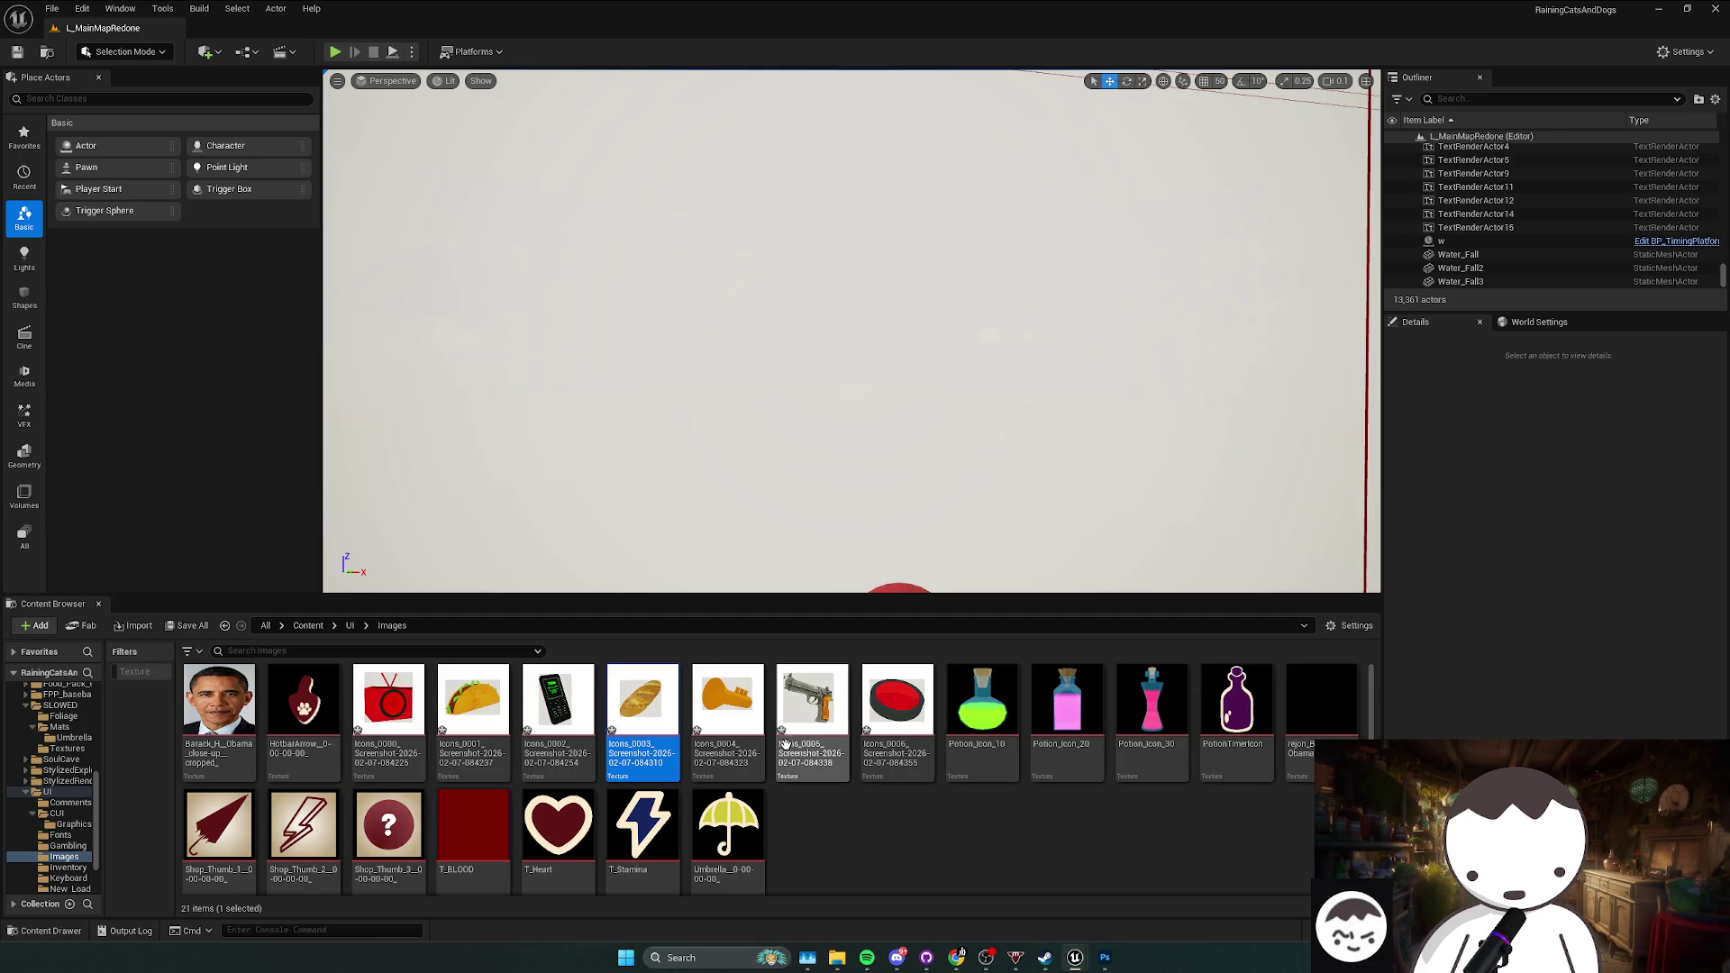
click(474, 712)
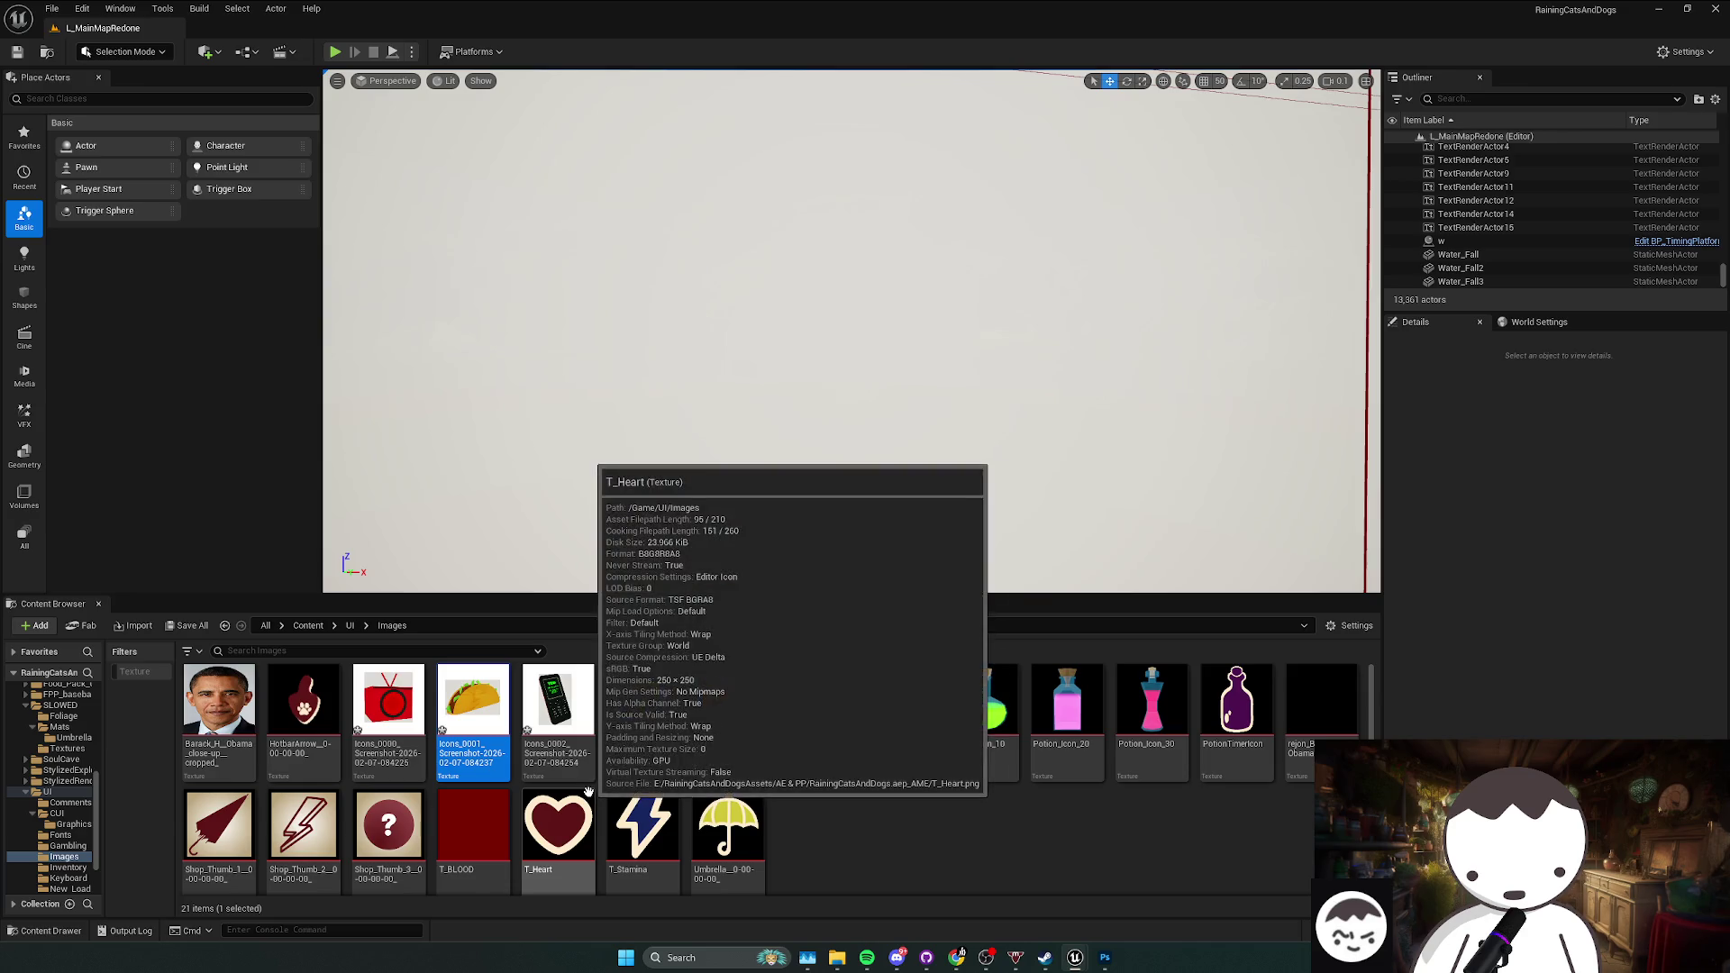
click(746, 742)
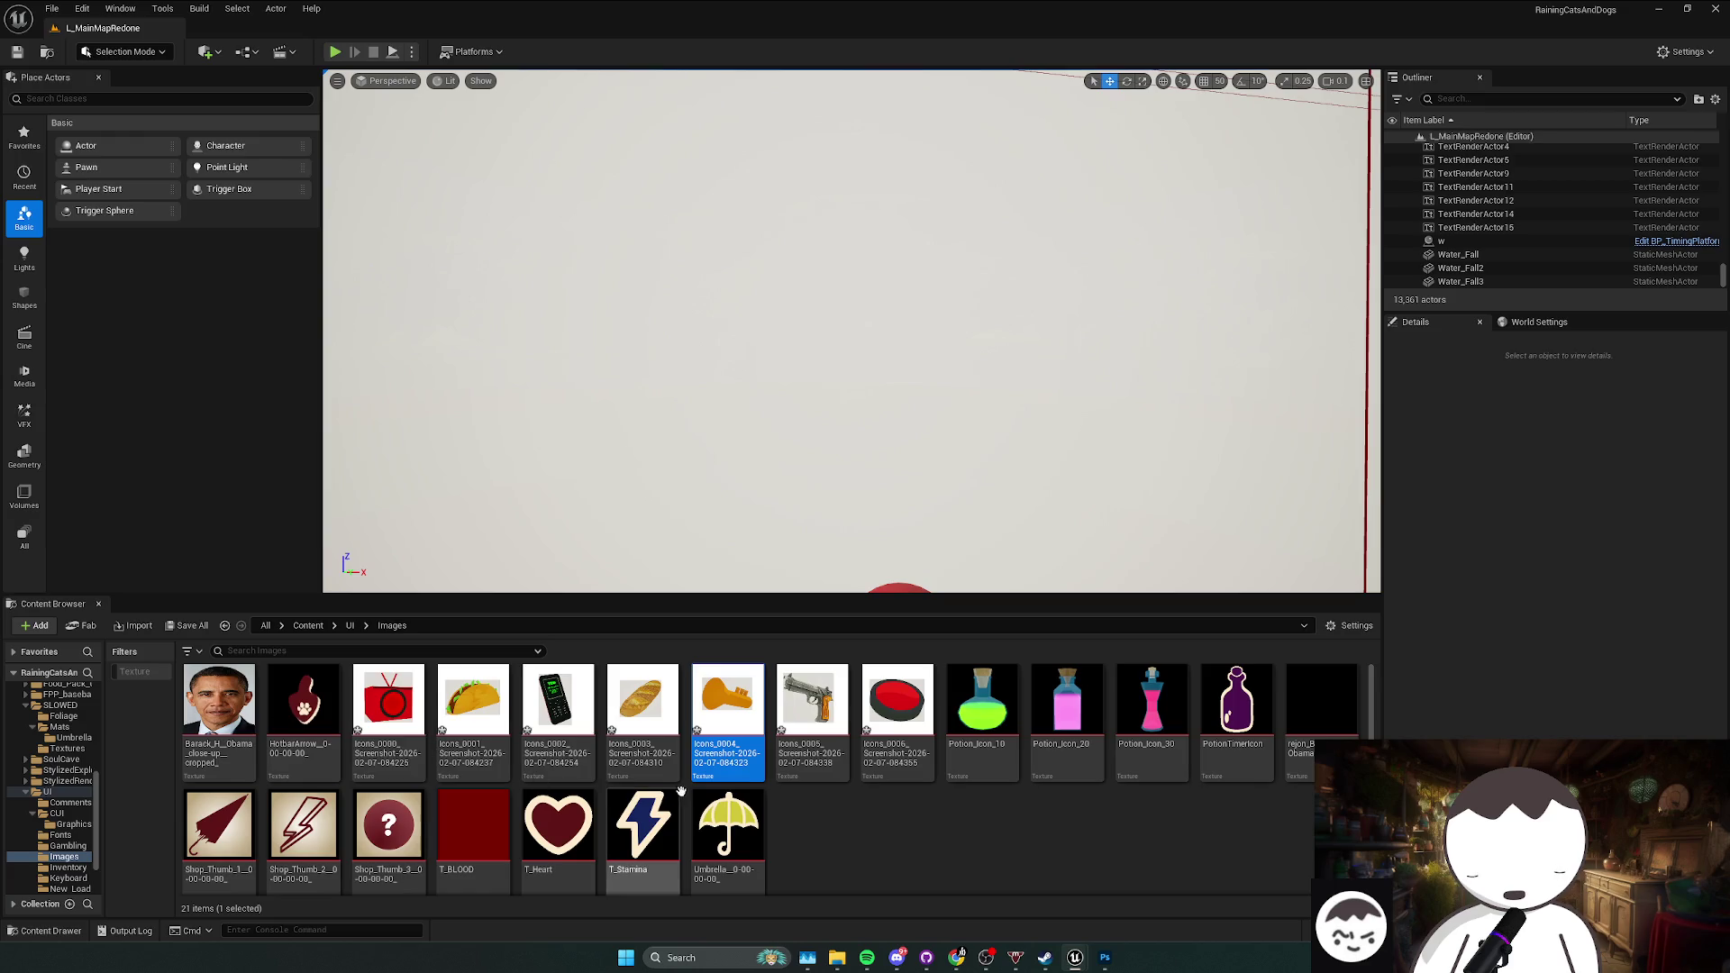
click(532, 740)
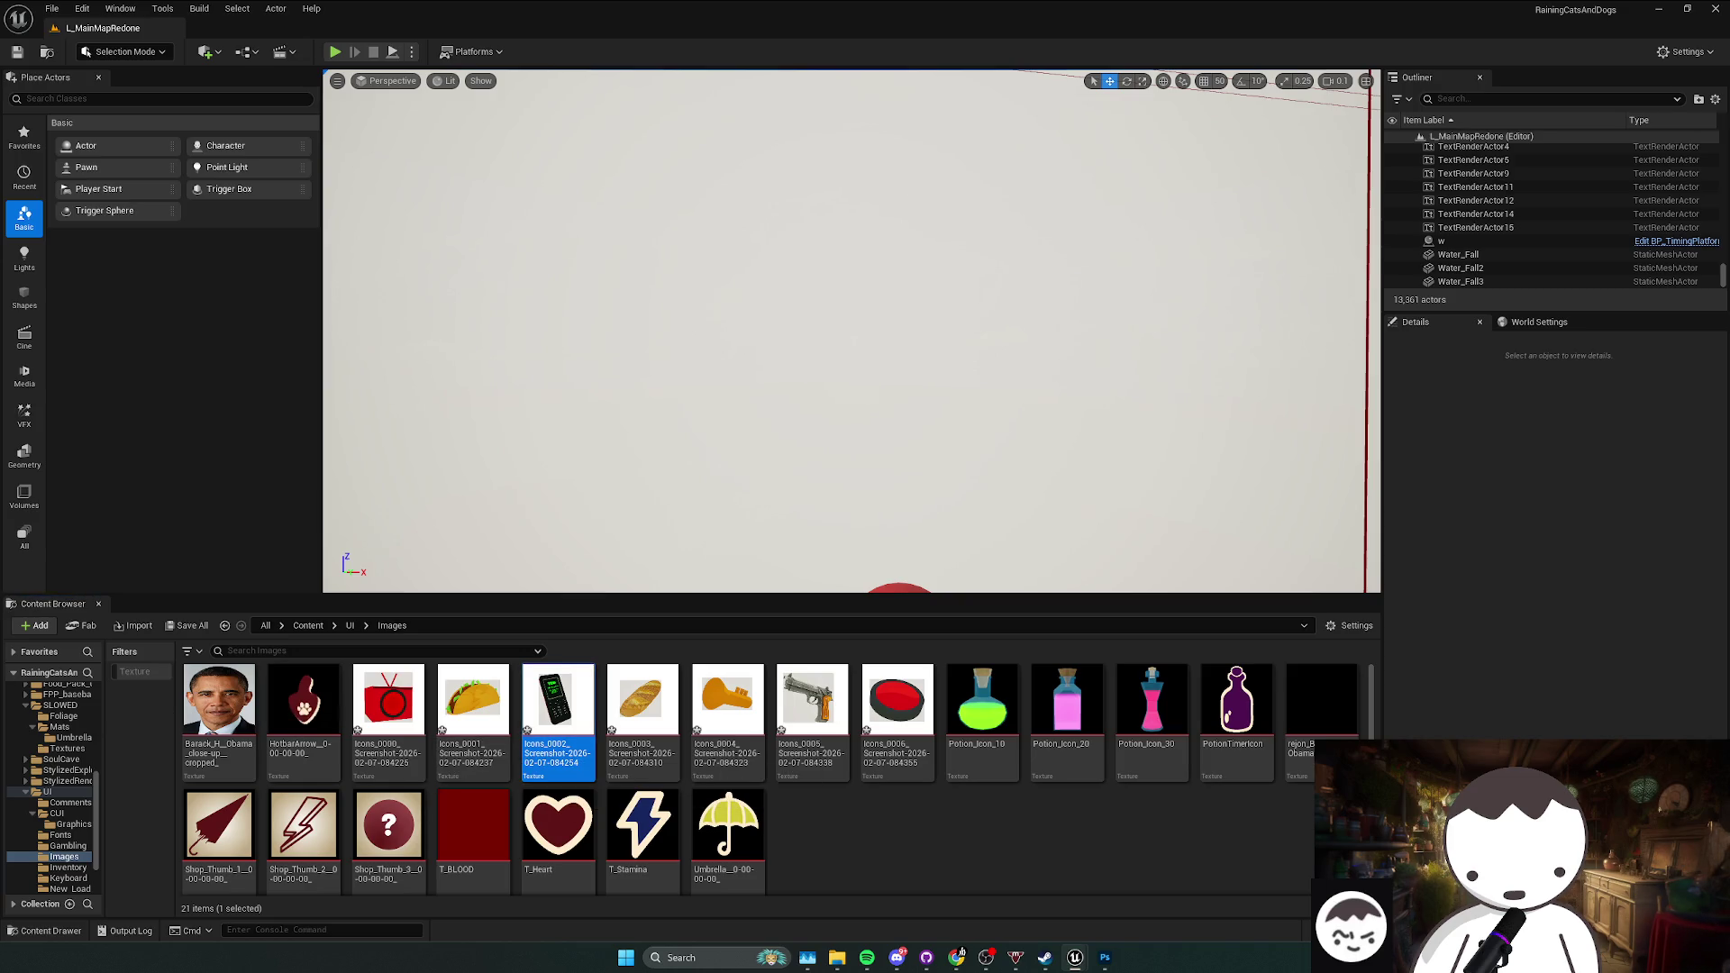
Step: Play-test the level, cycling the held item from the gun to the taco and TV, then stop
mouse_move(361, 239)
mouse_down()
mouse_move(468, 216)
mouse_move(541, 297)
mouse_move(505, 253)
mouse_up()
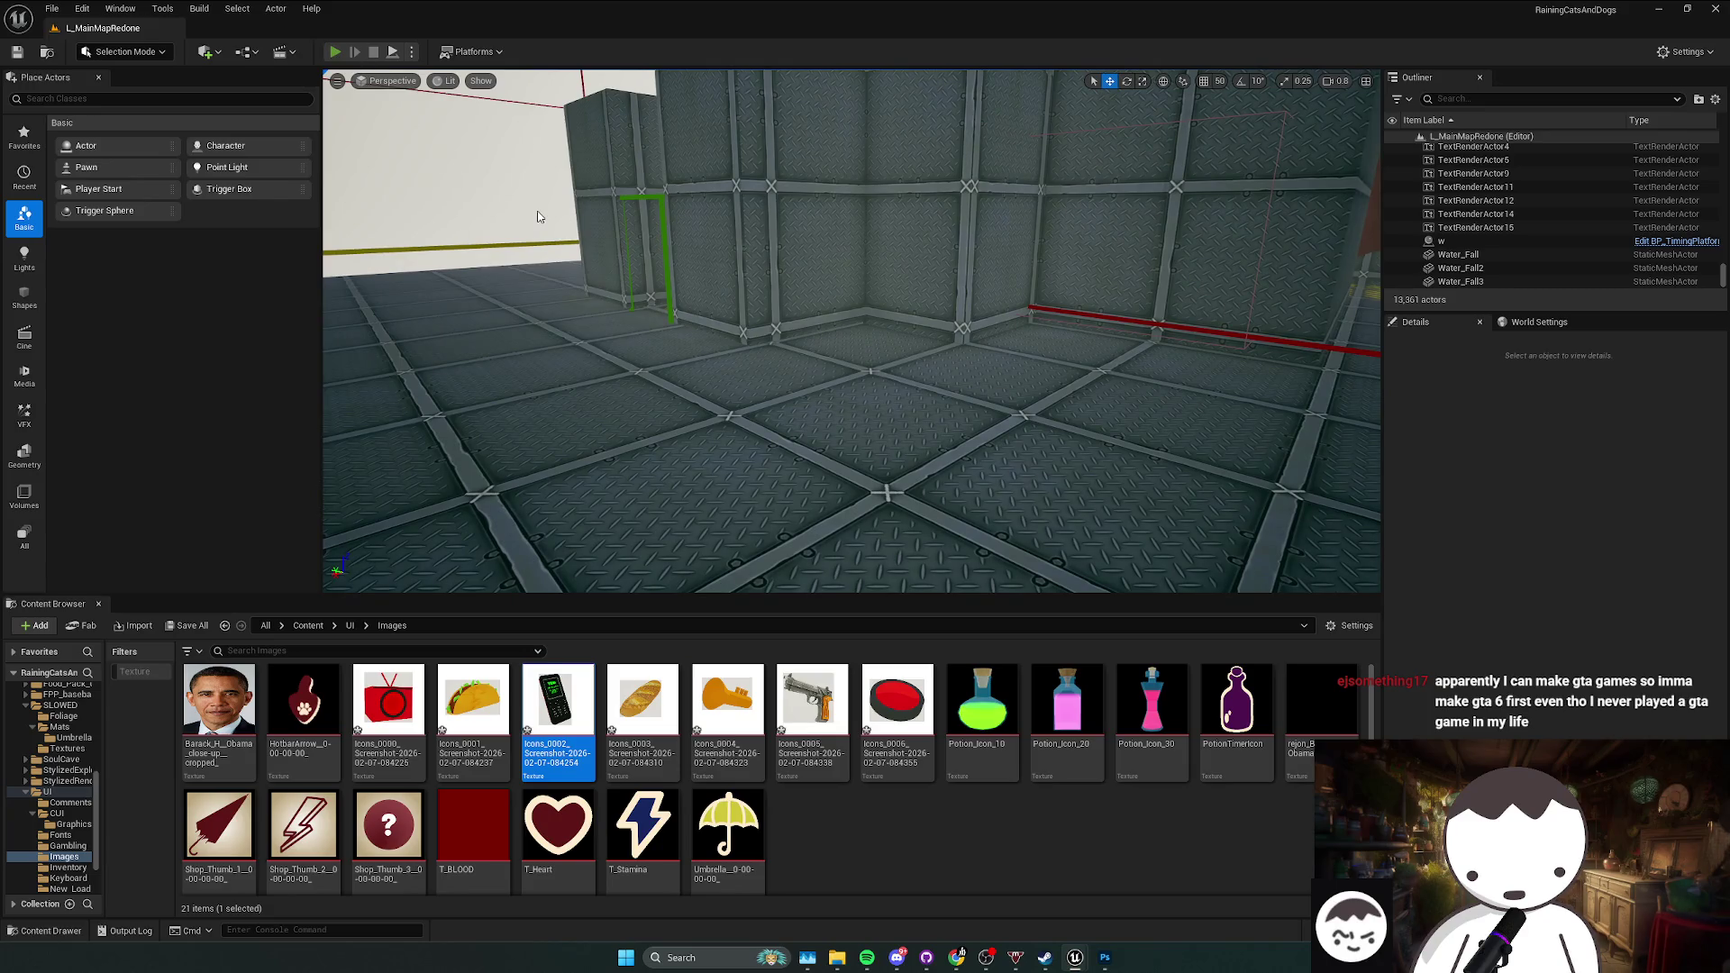
key(alt+p)
key(4)
key(2)
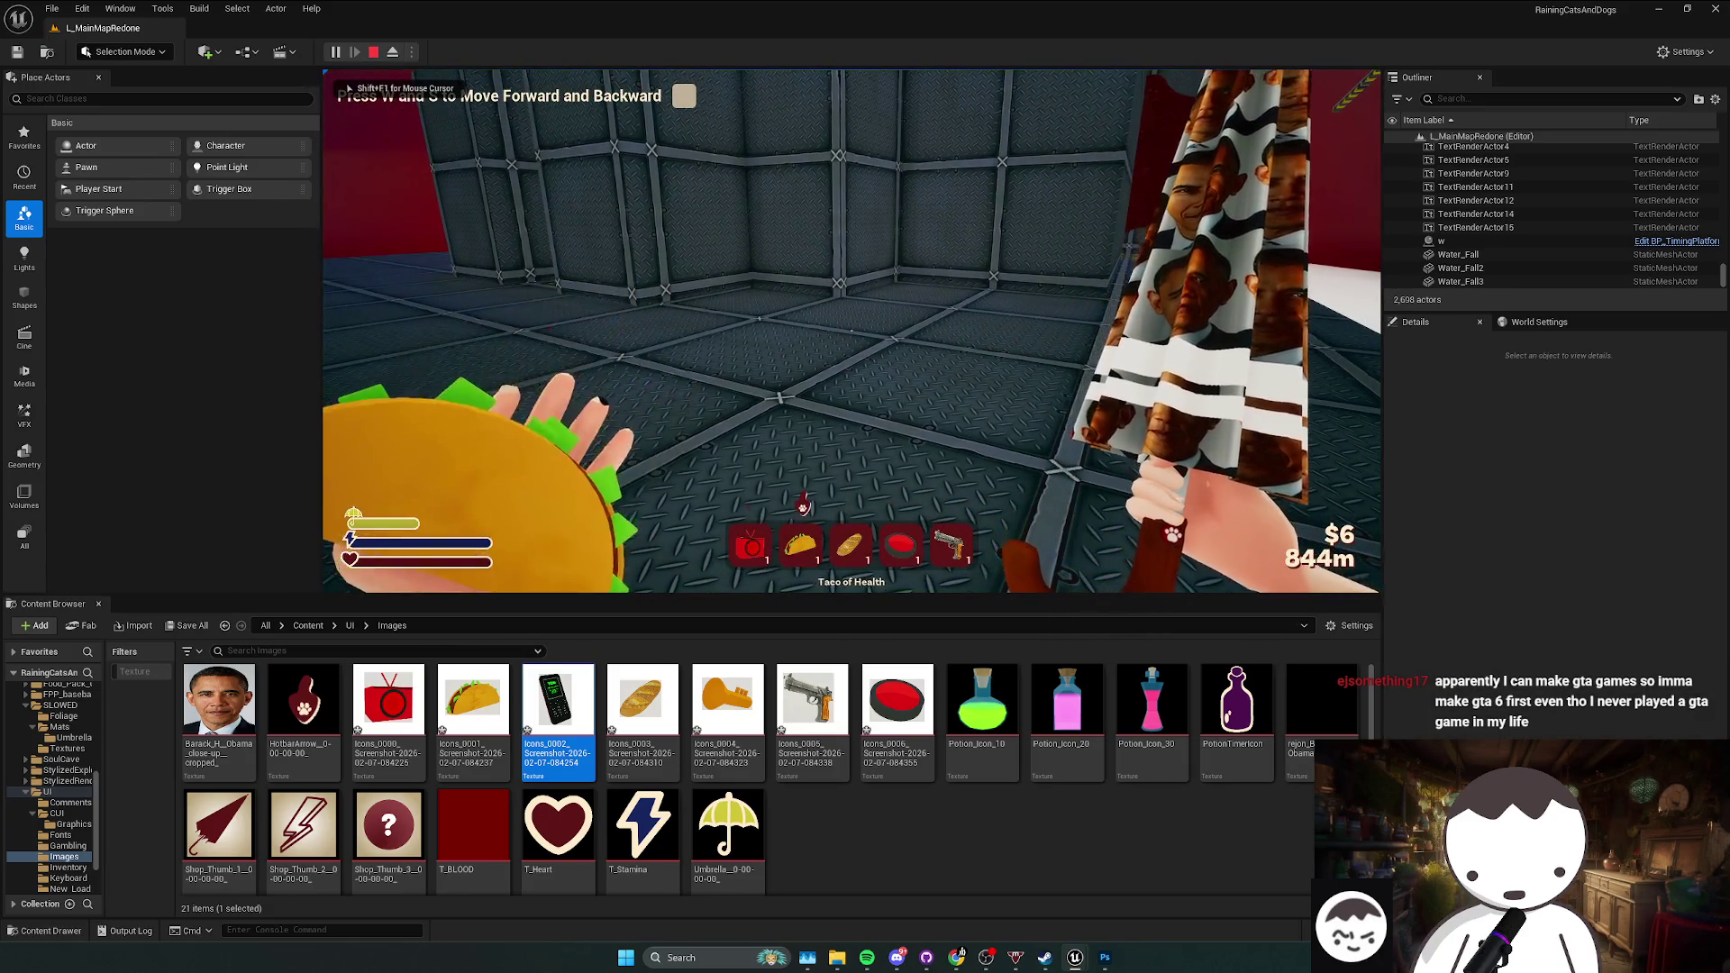
key(1)
key(3)
key(5)
key(2)
key(1)
key(w)
key(s)
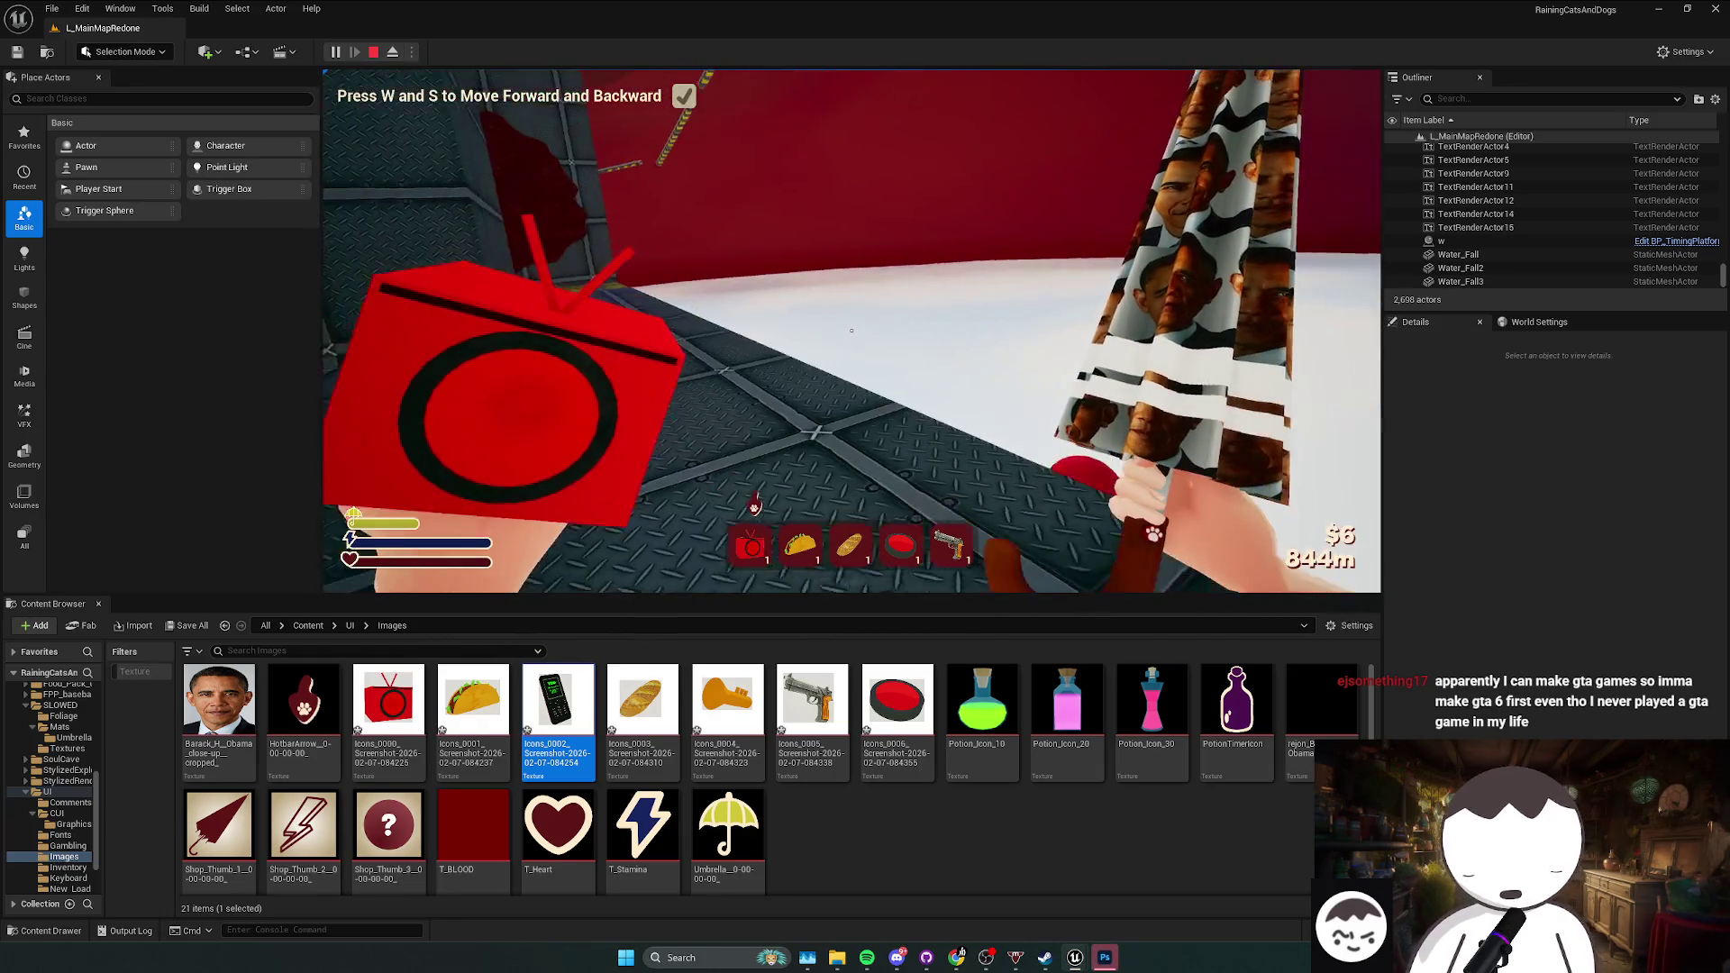
key(Escape)
Step: Dismiss Photoshop's layer-export success alert, then switch back to Unreal and close the Message Log
click(1107, 957)
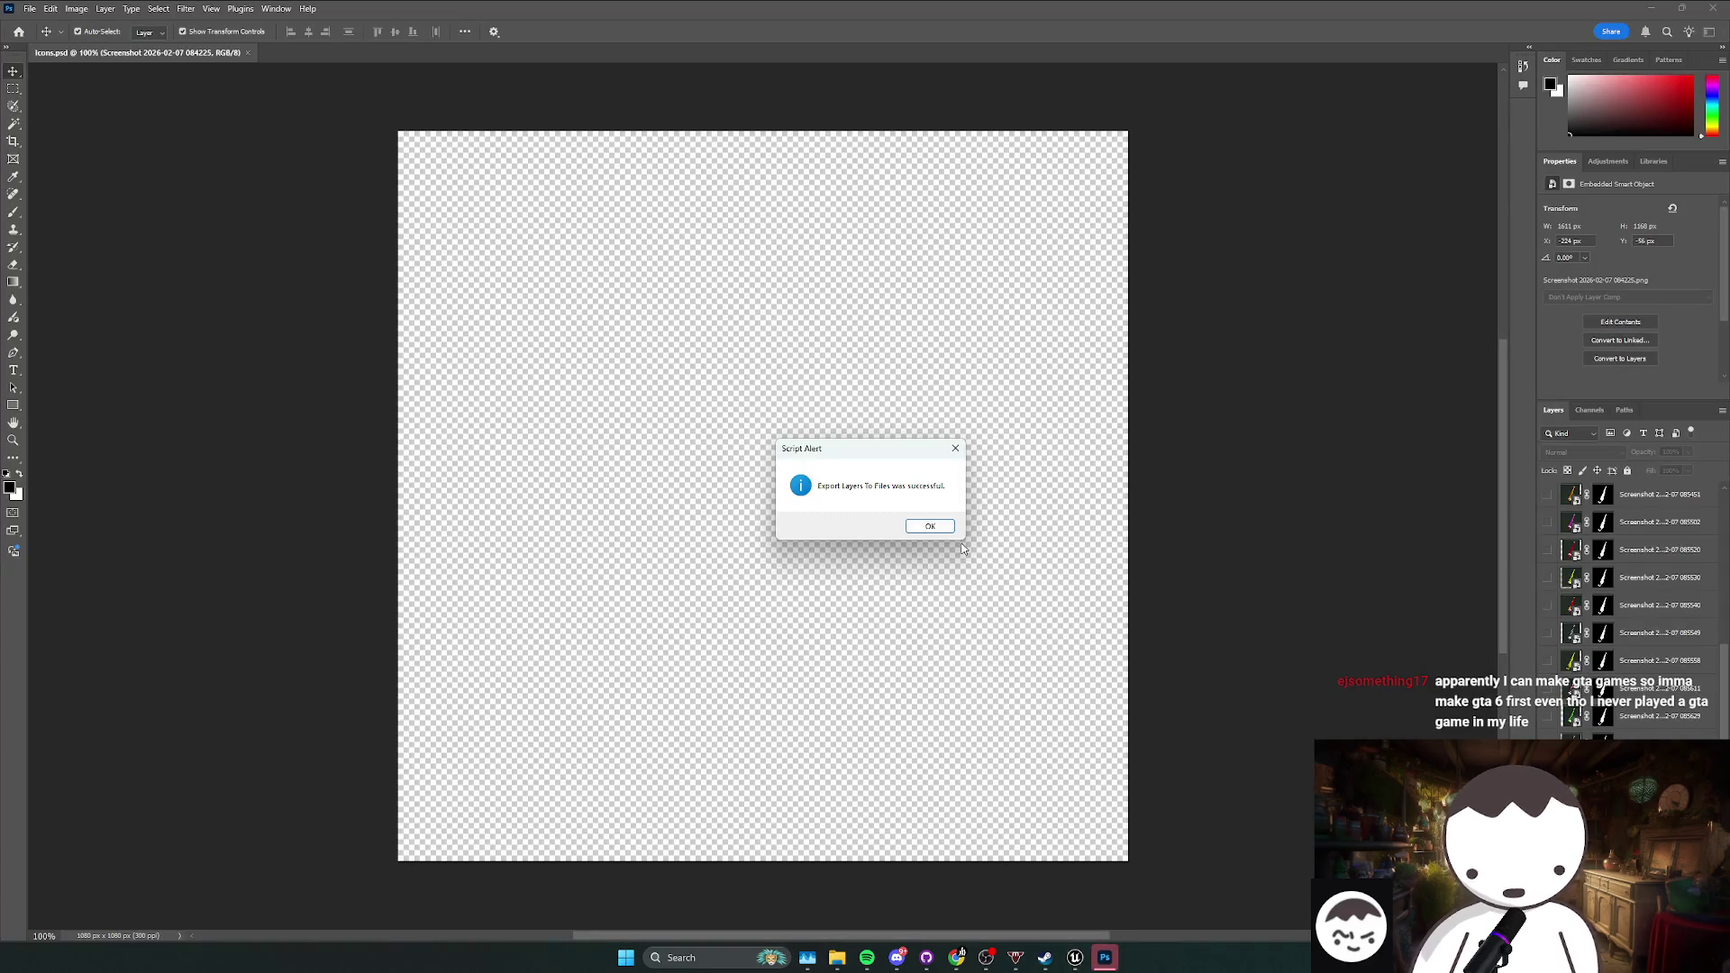
click(930, 526)
mouse_move(1075, 957)
click(911, 888)
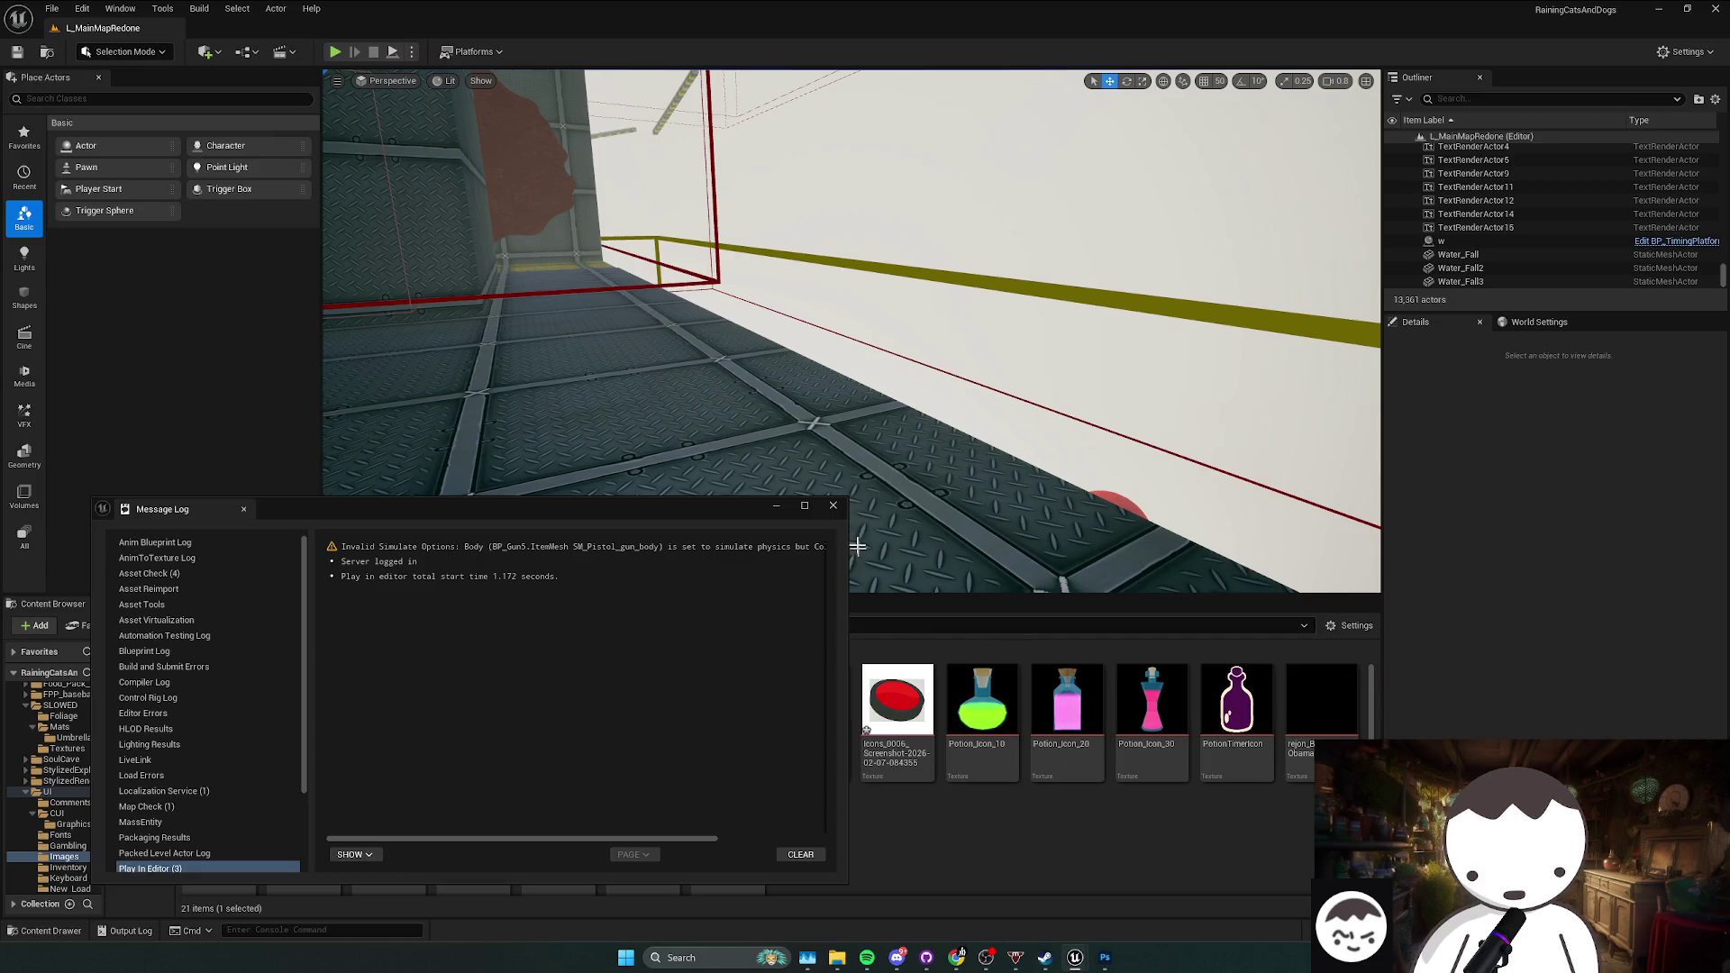
click(869, 571)
drag(811, 532, 1024, 572)
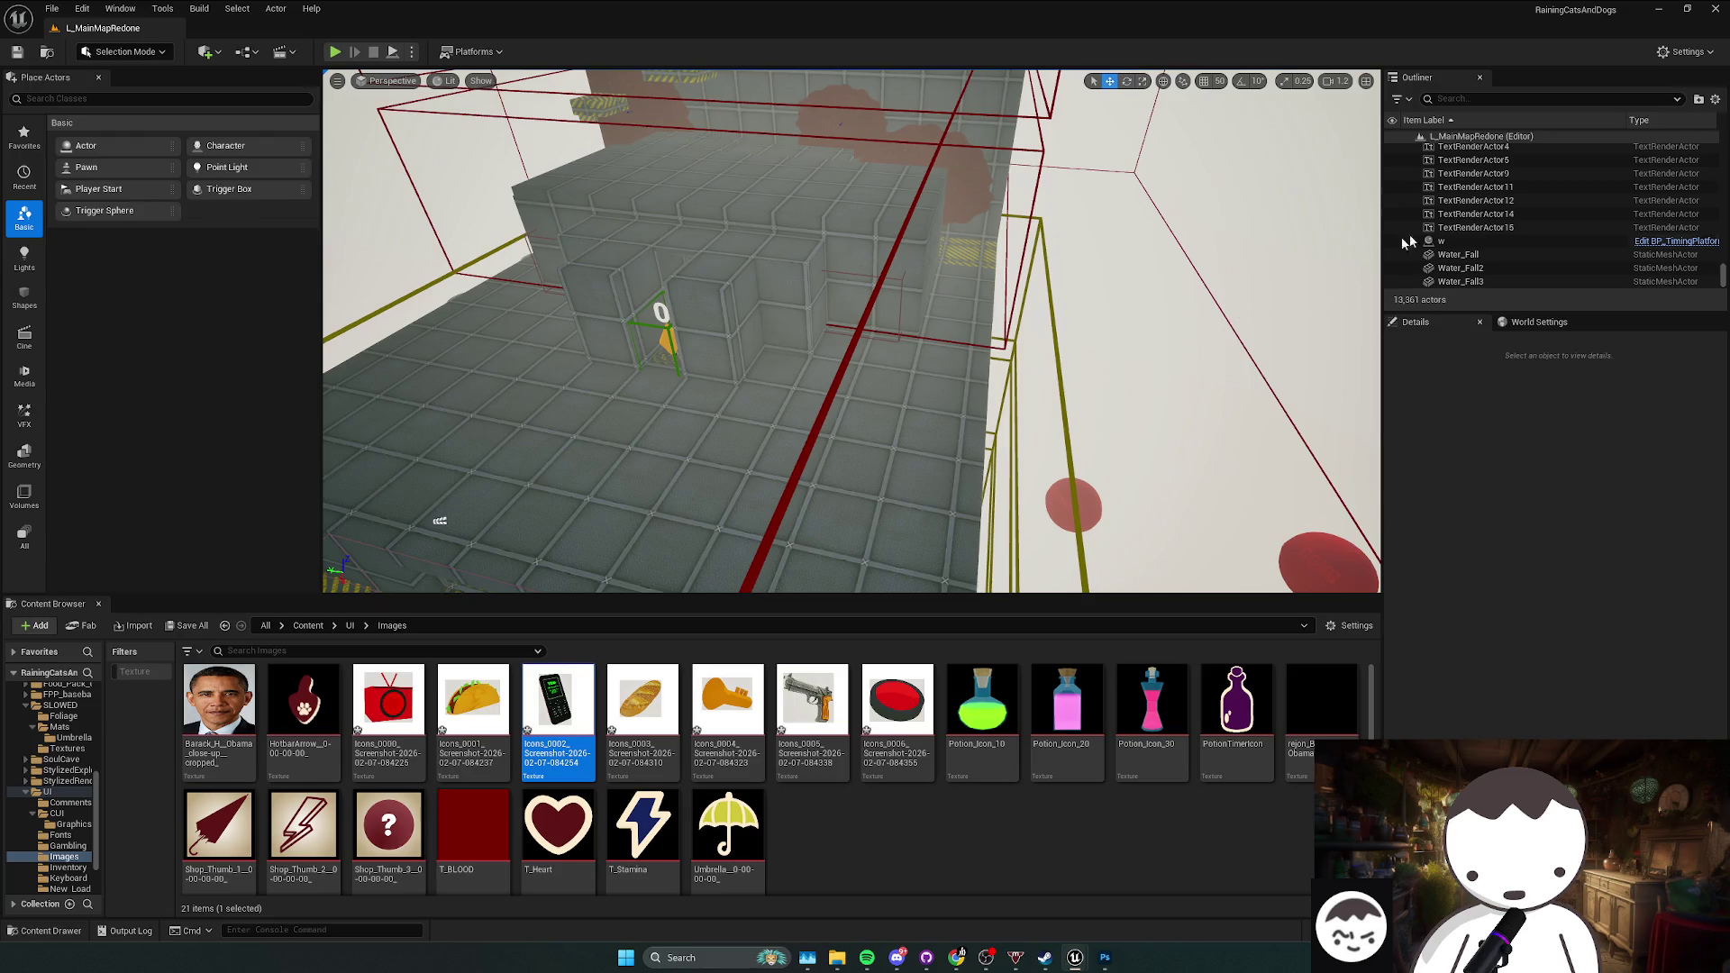
Step: Search the Outliner for 'gun' and focus the view on the croc boss
text(gun)
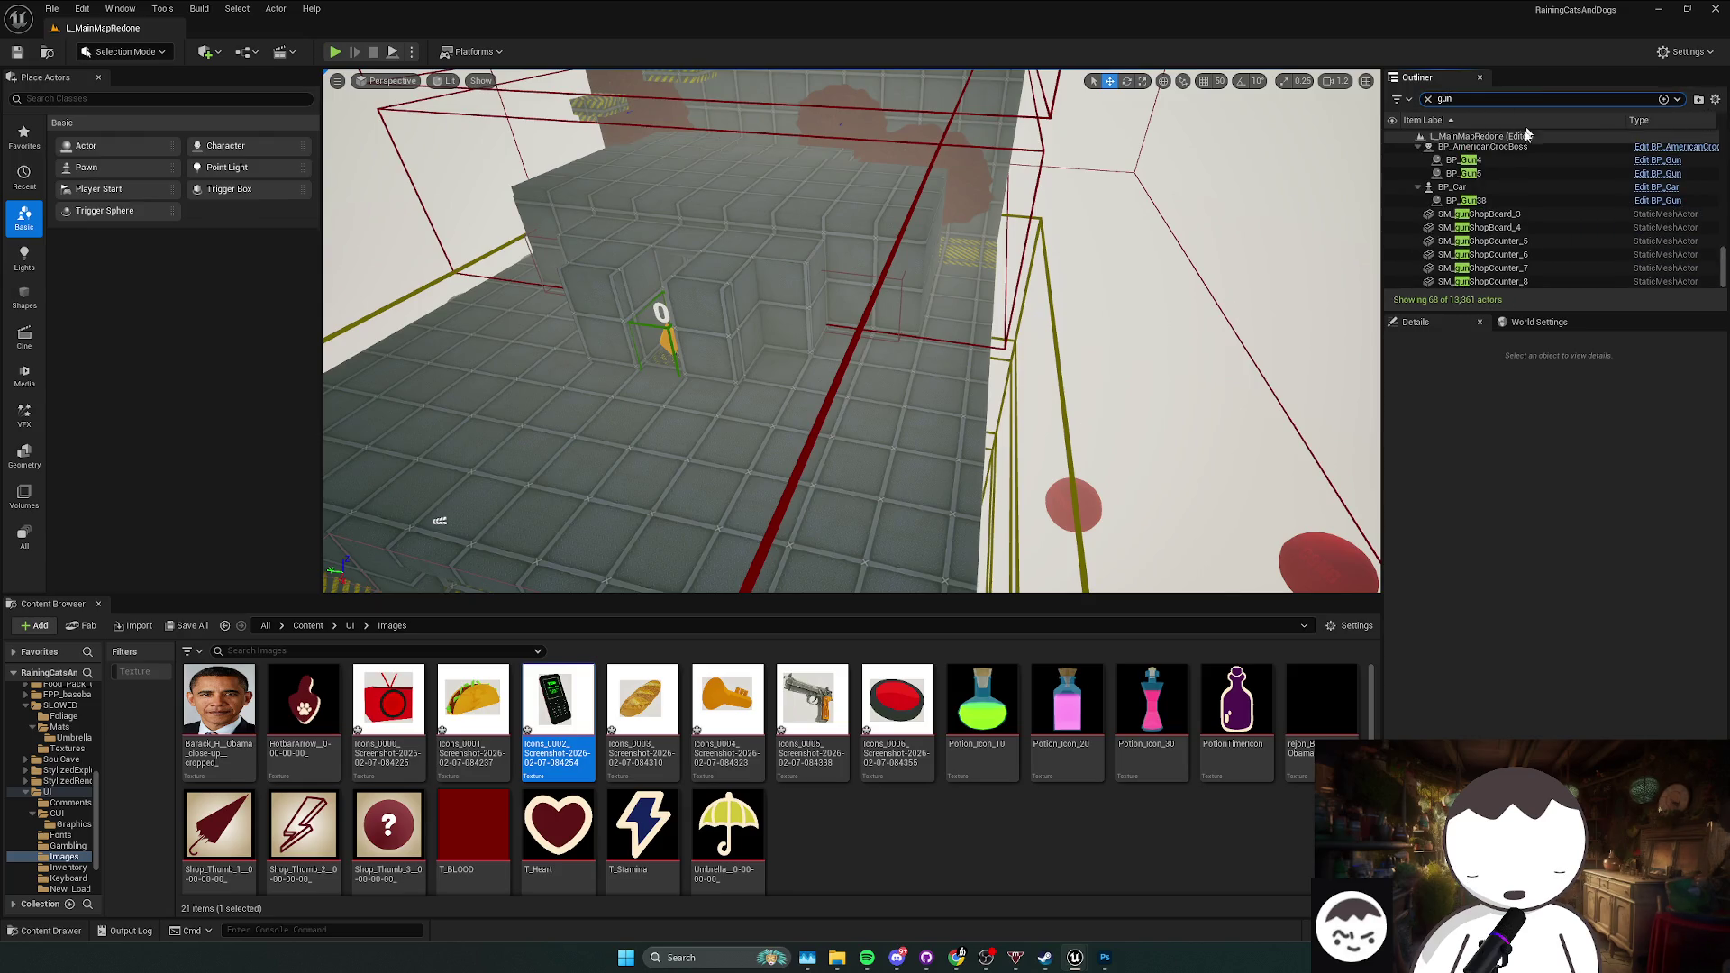
double_click(1483, 146)
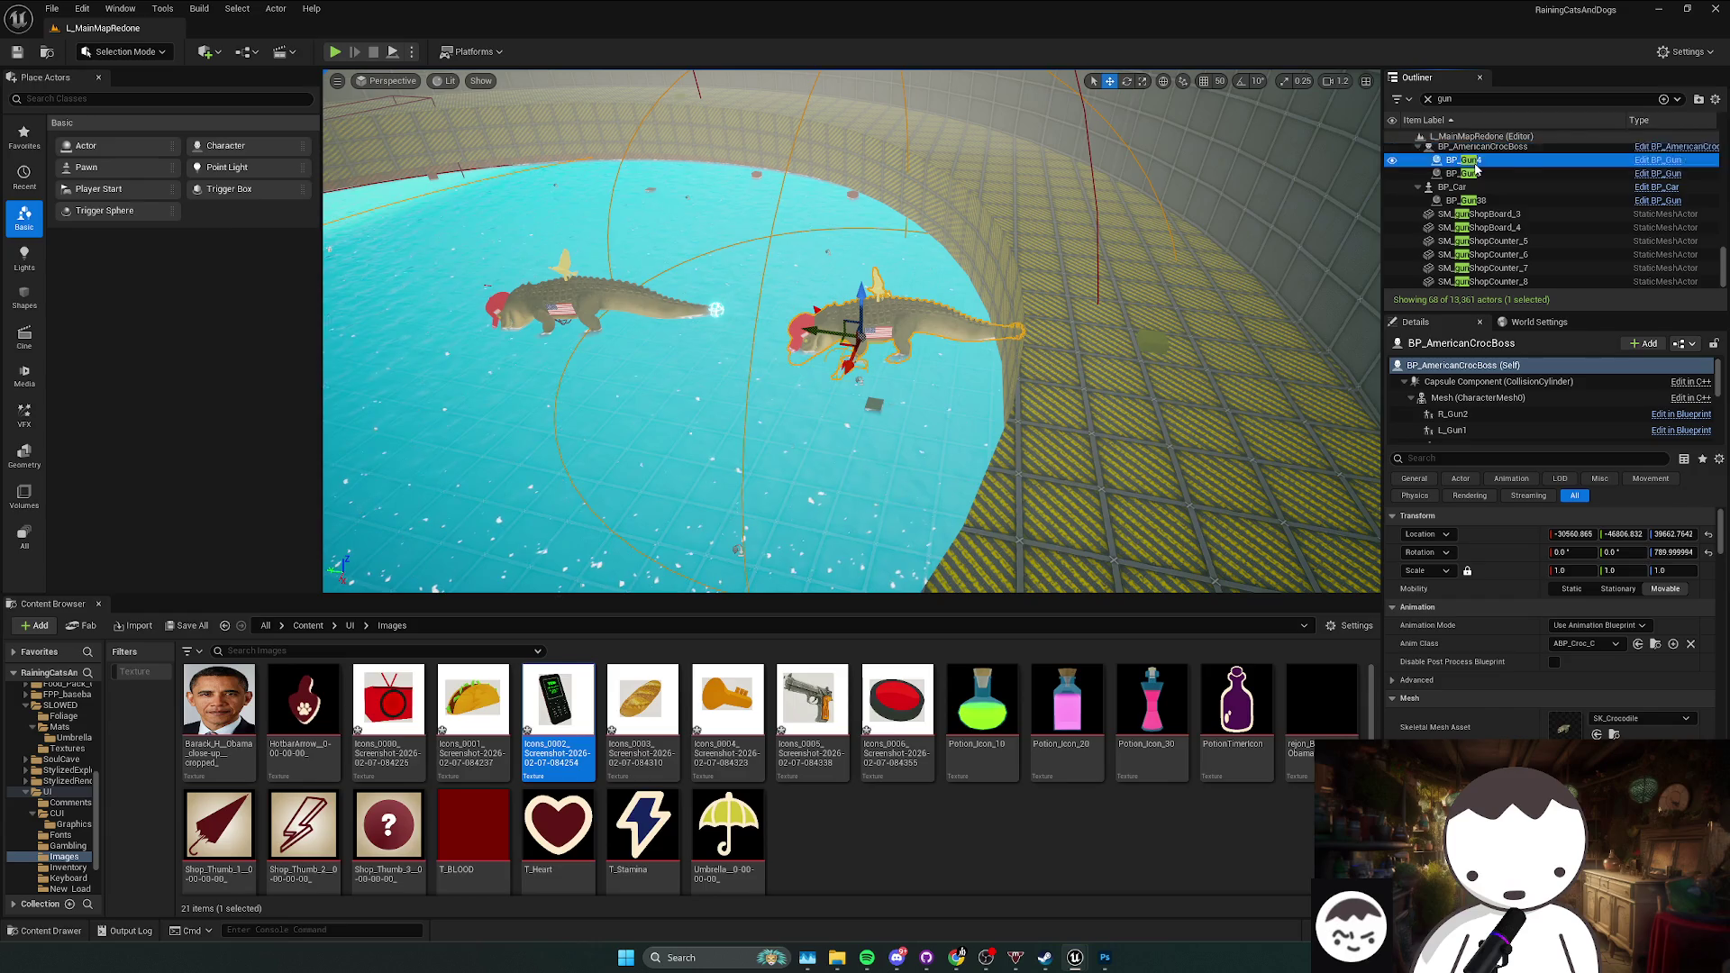
scroll(1491, 181, up, 2)
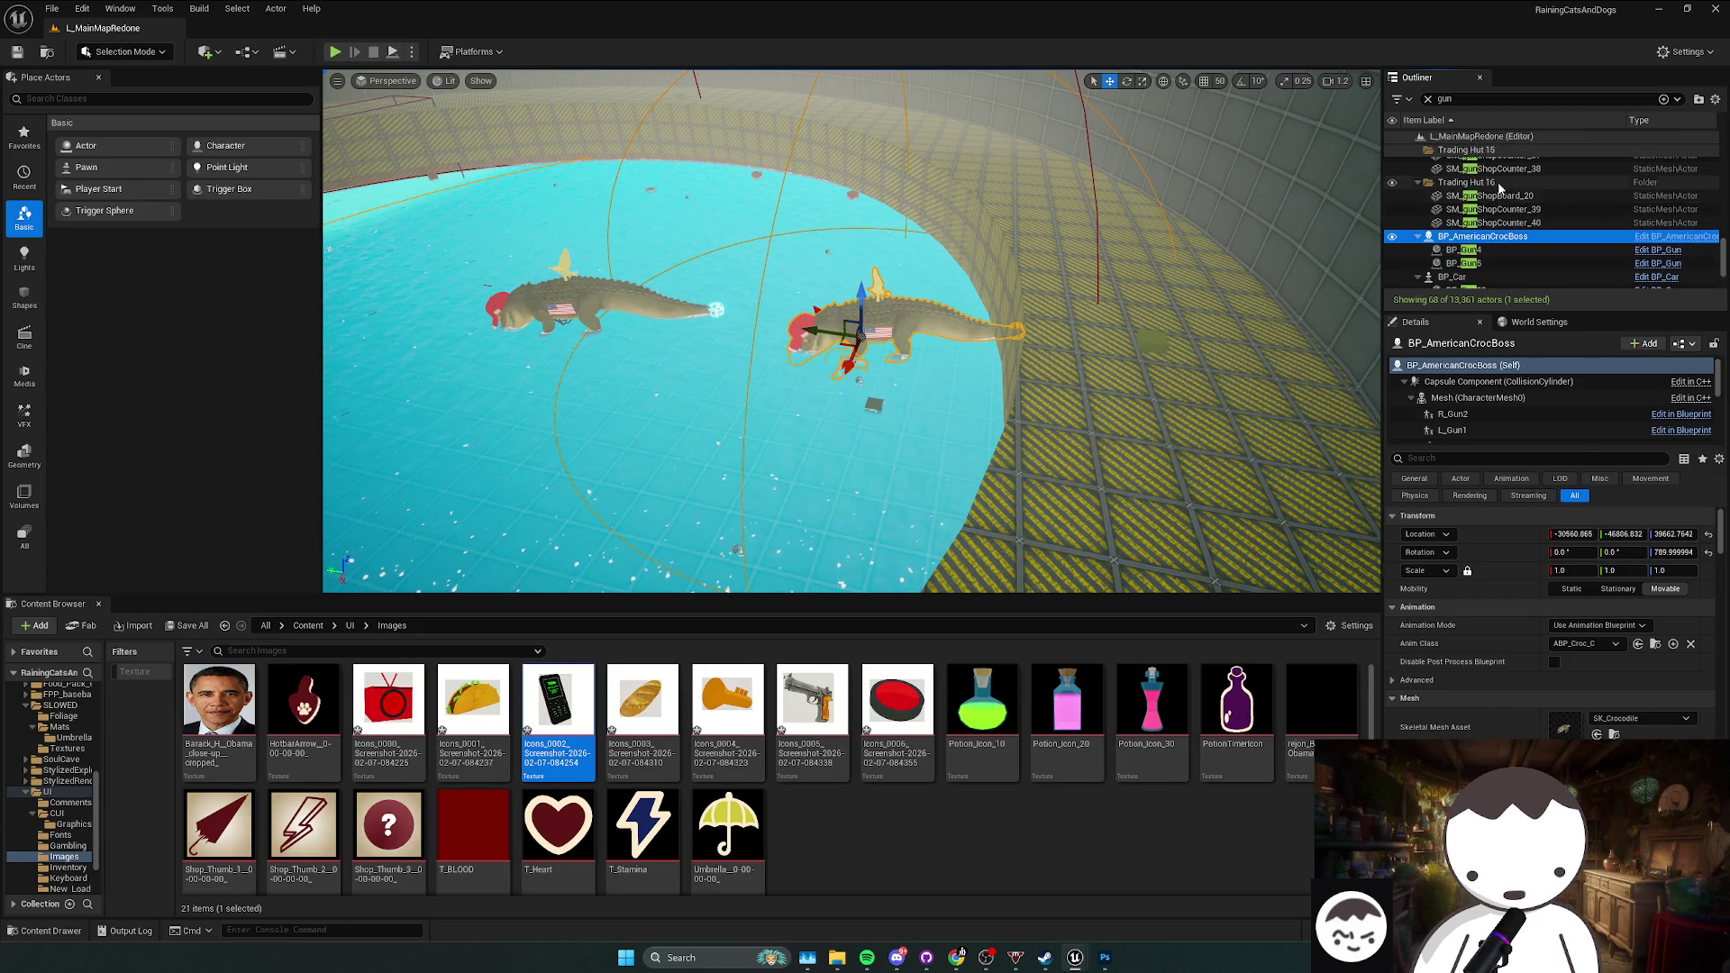
scroll(1487, 248, down, 2)
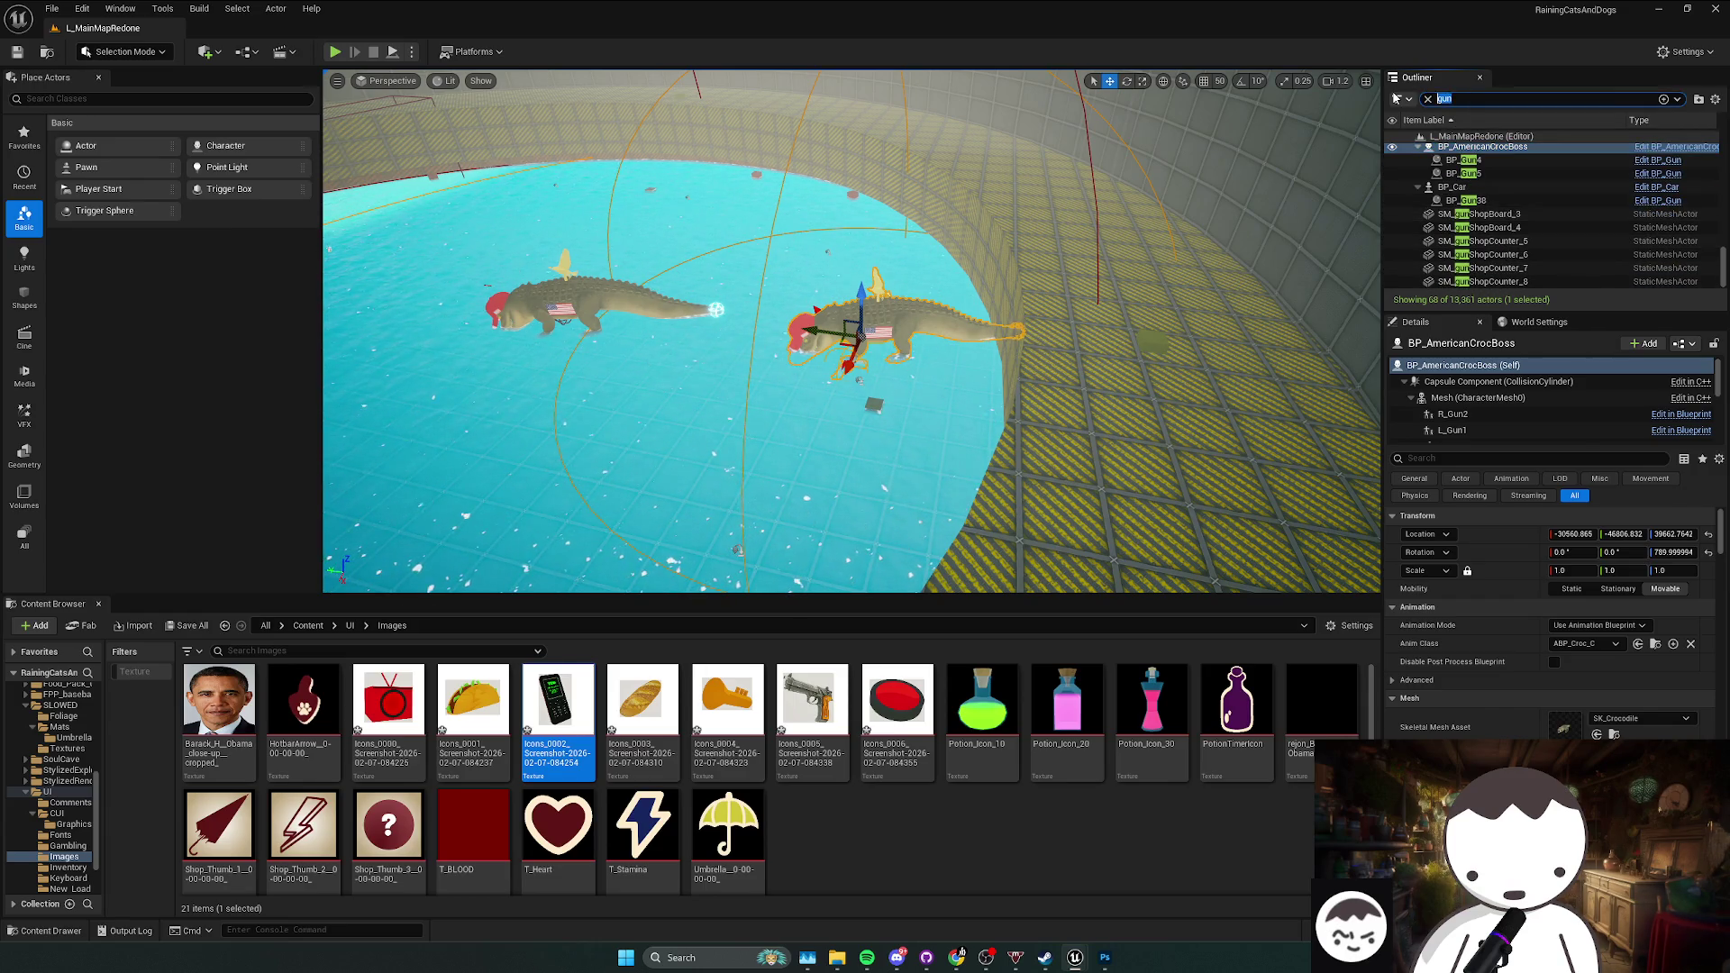
Step: Find BP_ButtonUpsideDown2 with an Outliner search for 'butt' and delete it from the level
text(butt)
double_click(1469, 150)
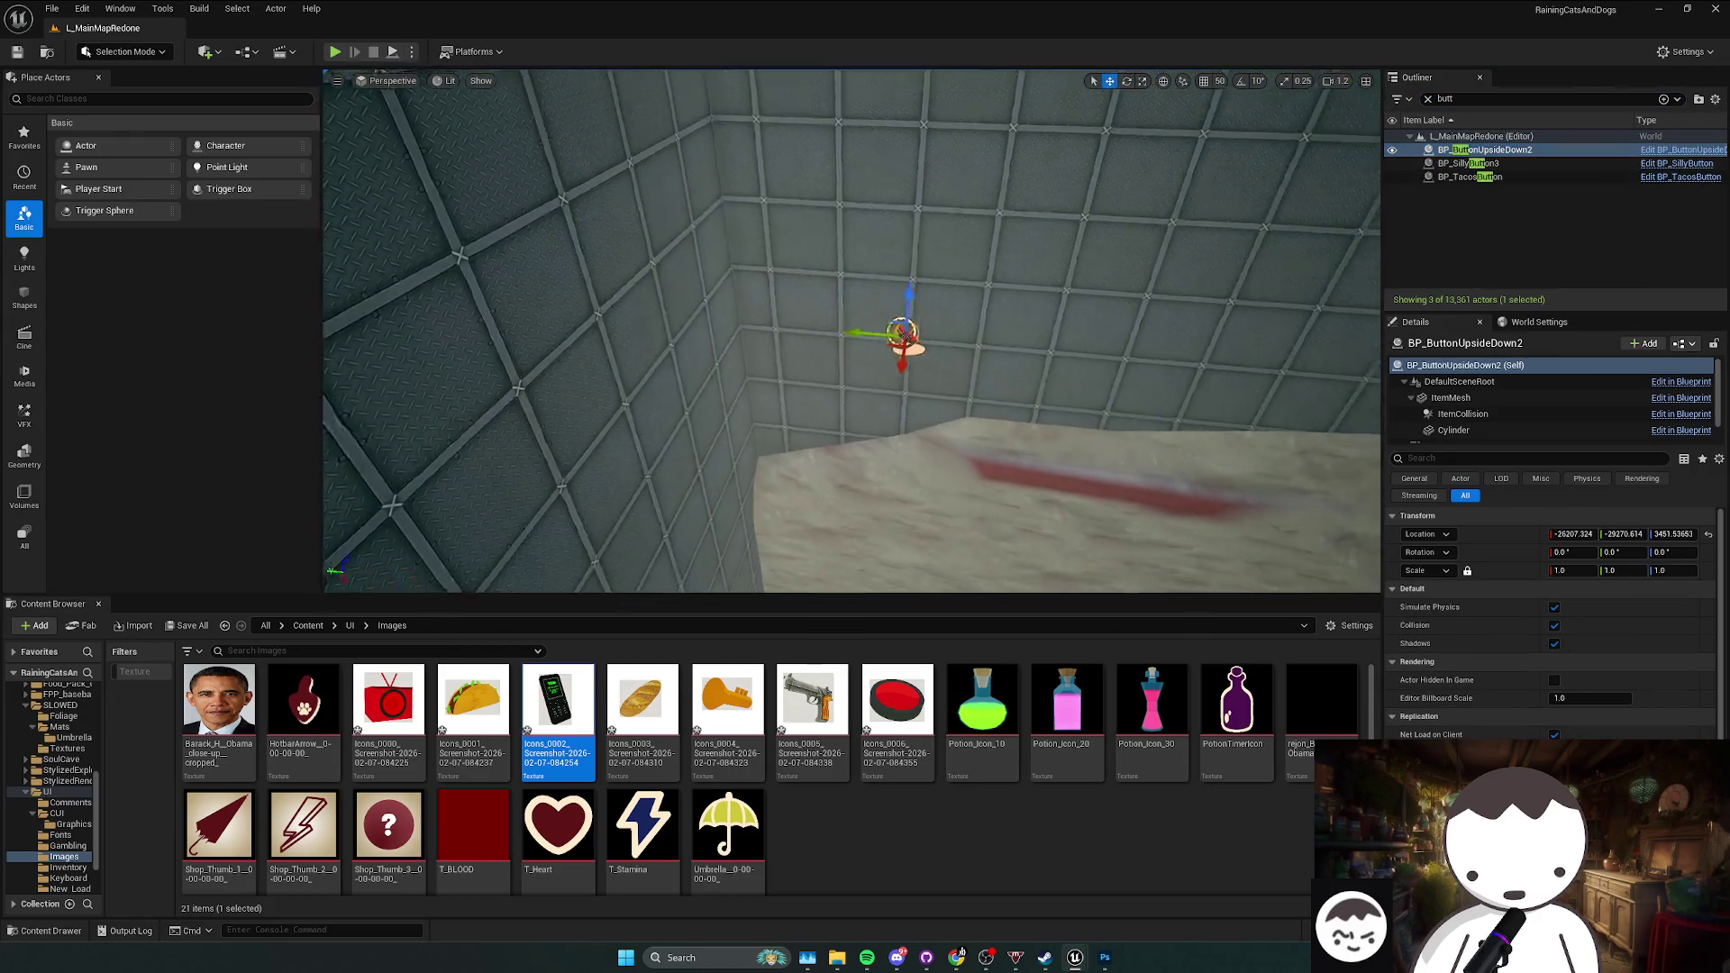
mouse_move(856, 360)
mouse_down()
mouse_move(748, 289)
mouse_move(748, 343)
mouse_up()
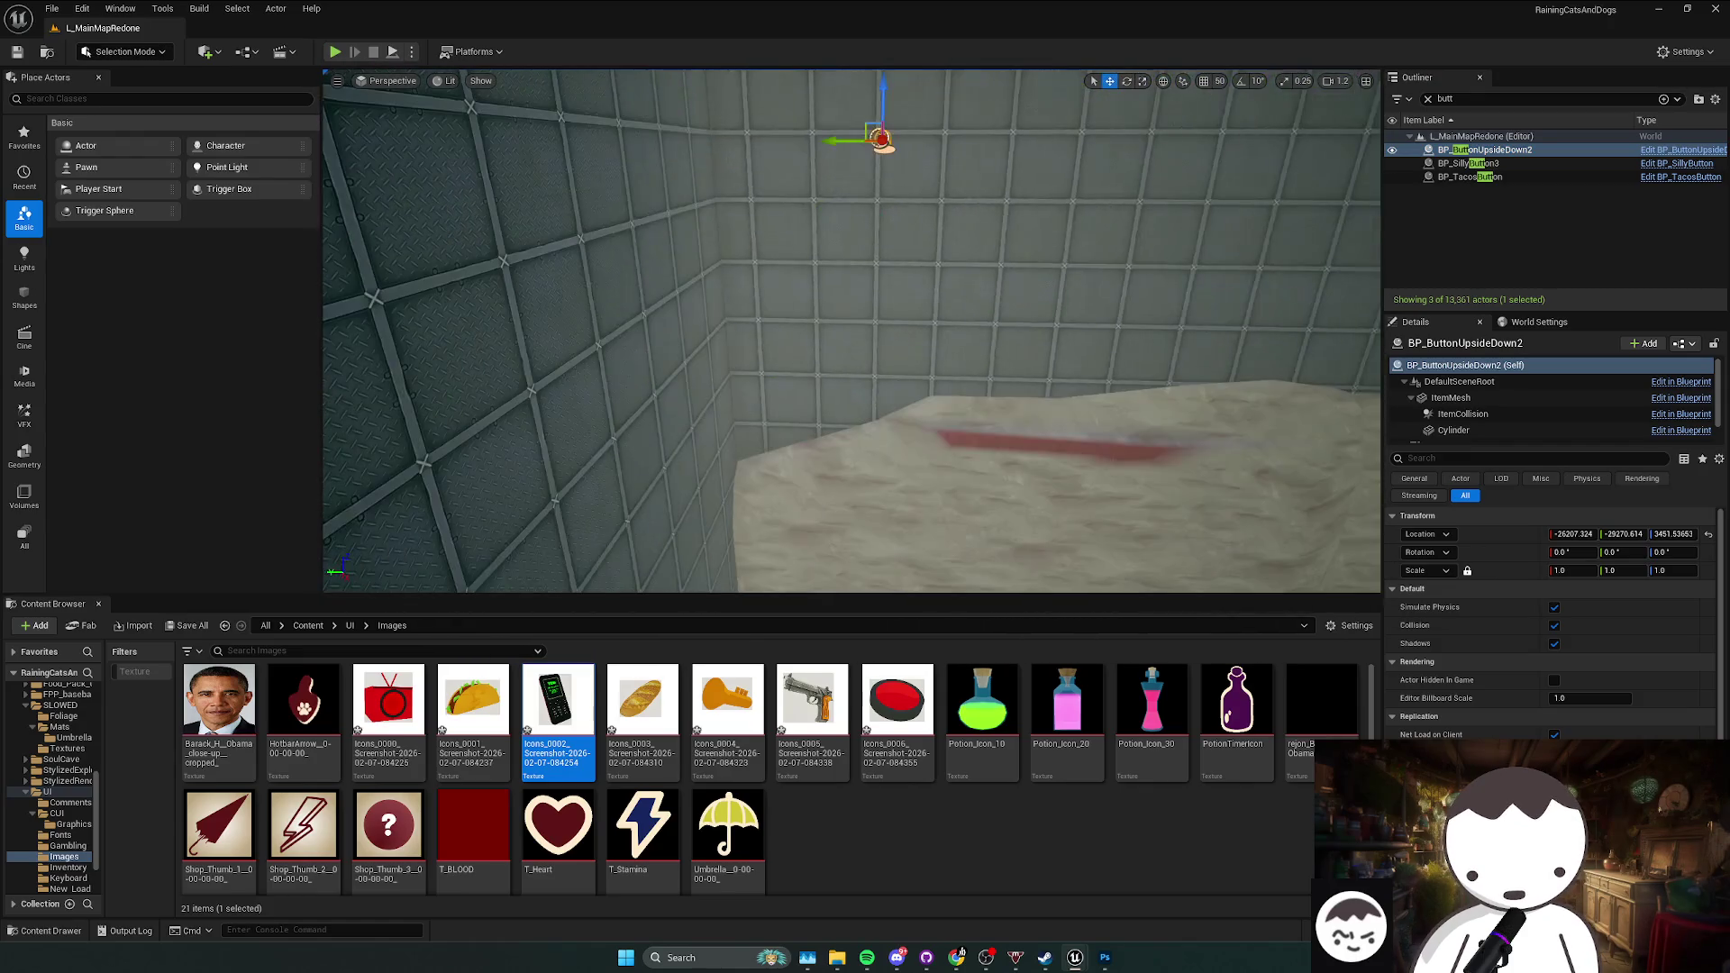
key(Delete)
Step: Fly to BP_TacosButton, search actors for 'horns', and open the root Content folder
click(1478, 164)
double_click(1496, 165)
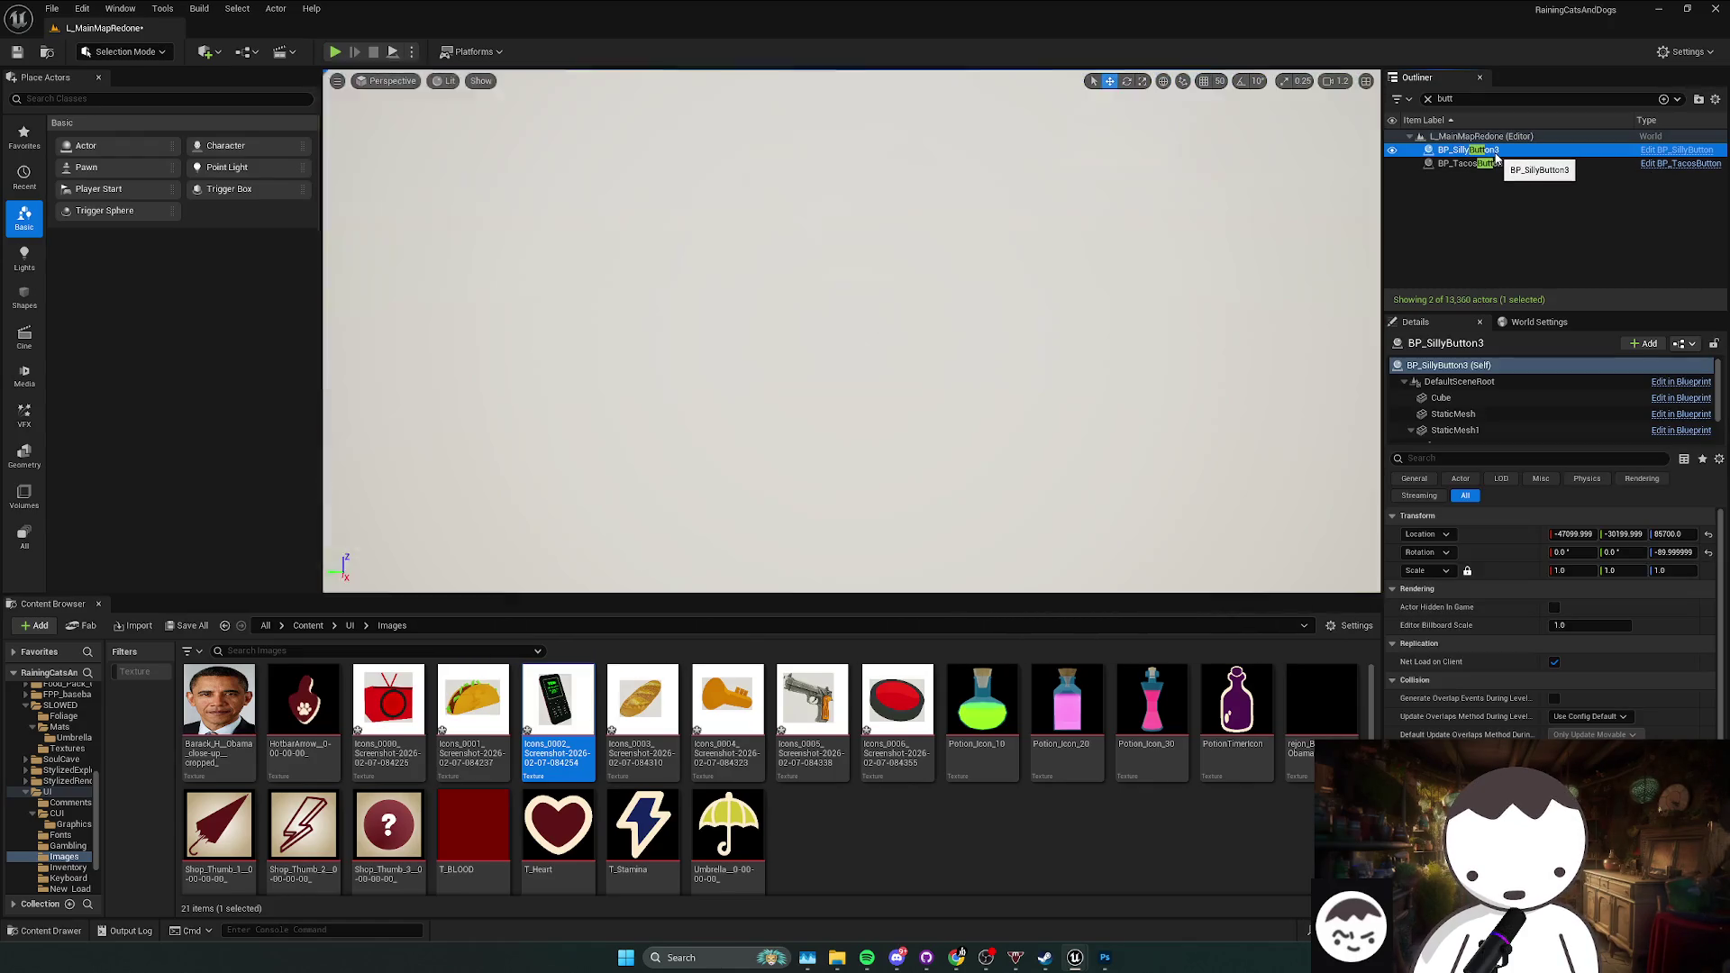
click(1460, 99)
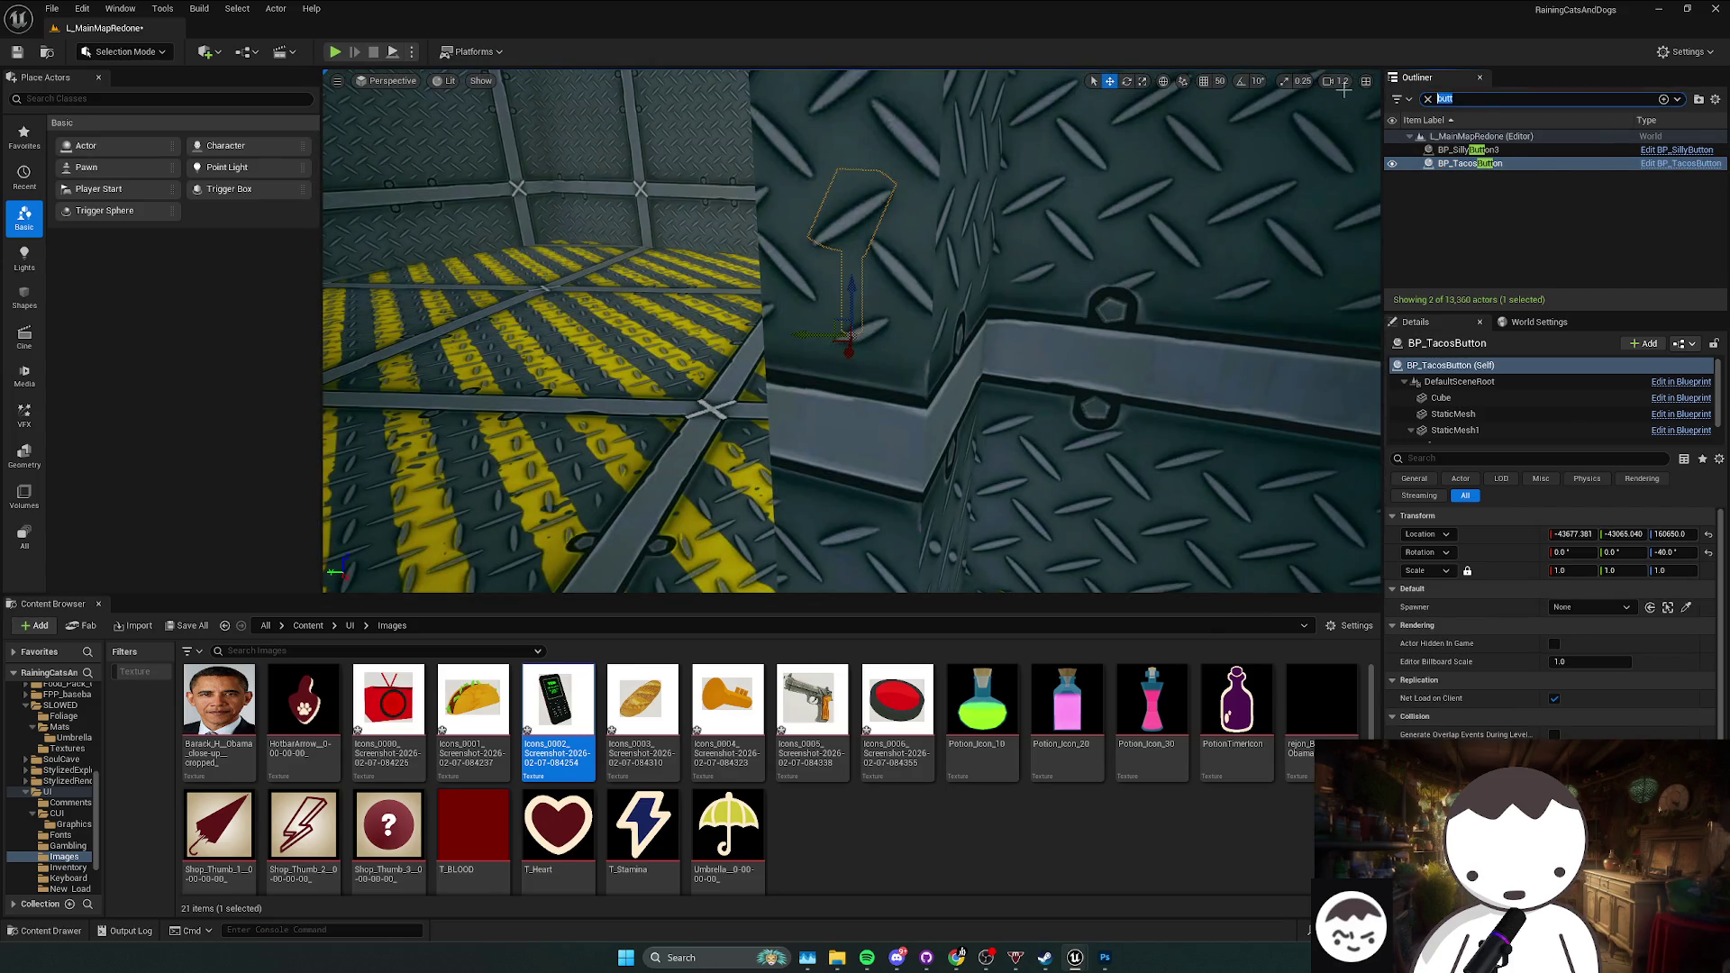
text(h)
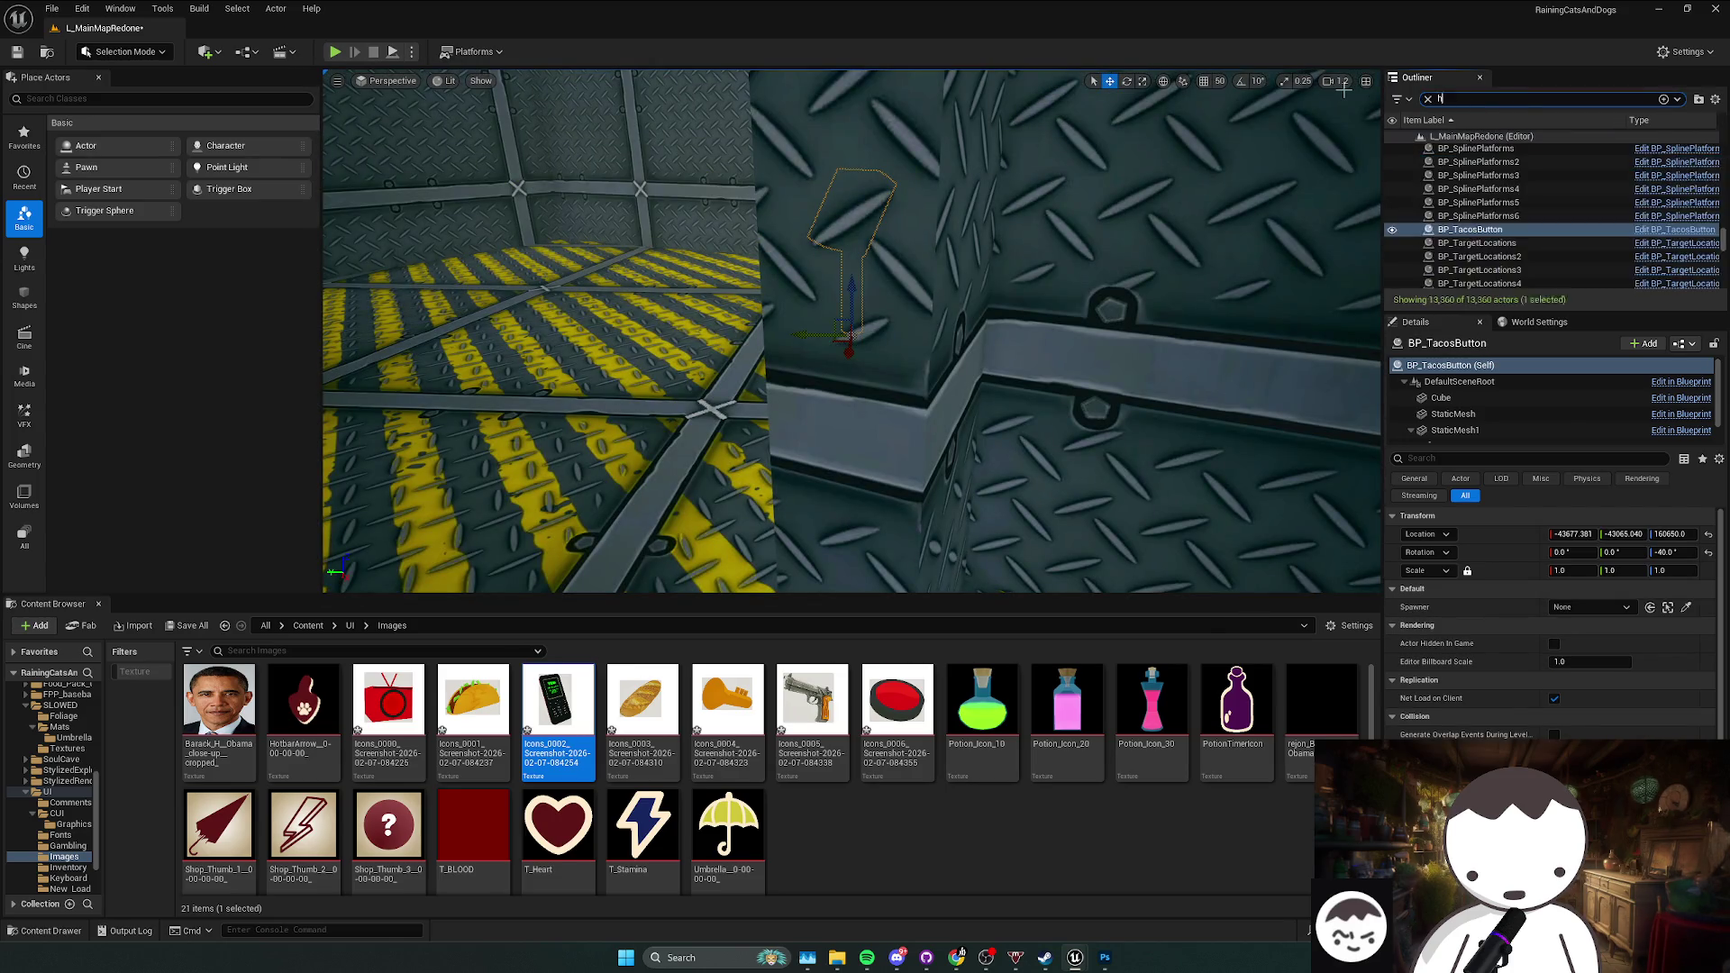
text(orns)
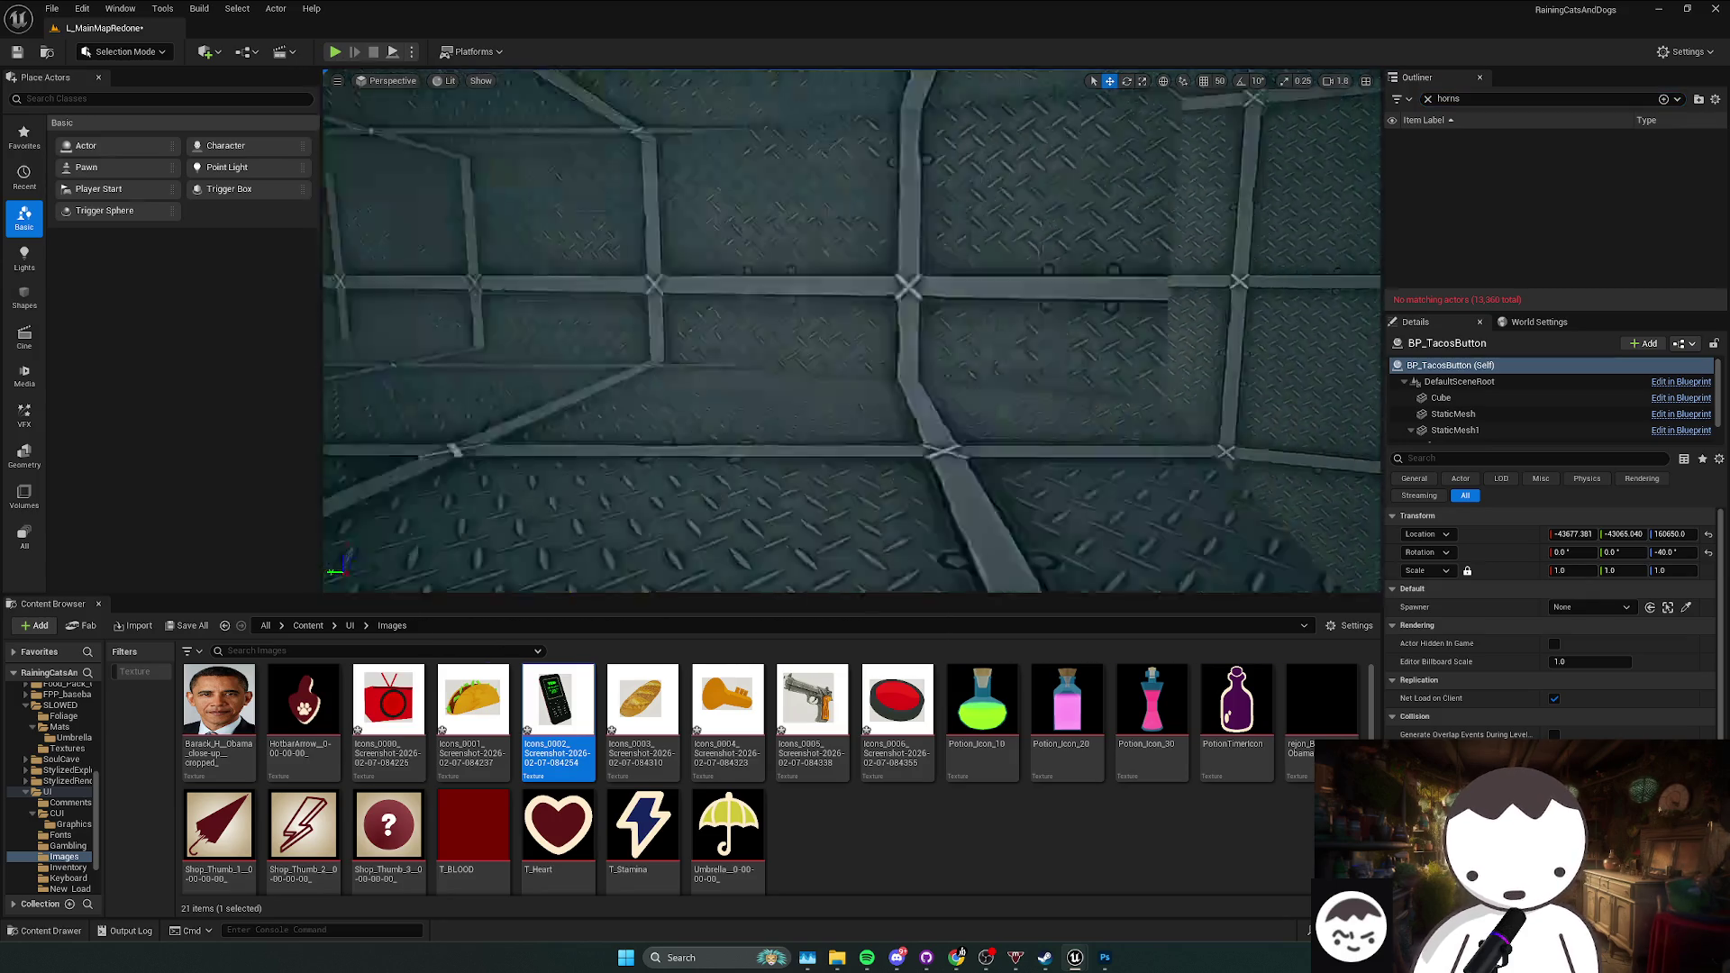
click(308, 625)
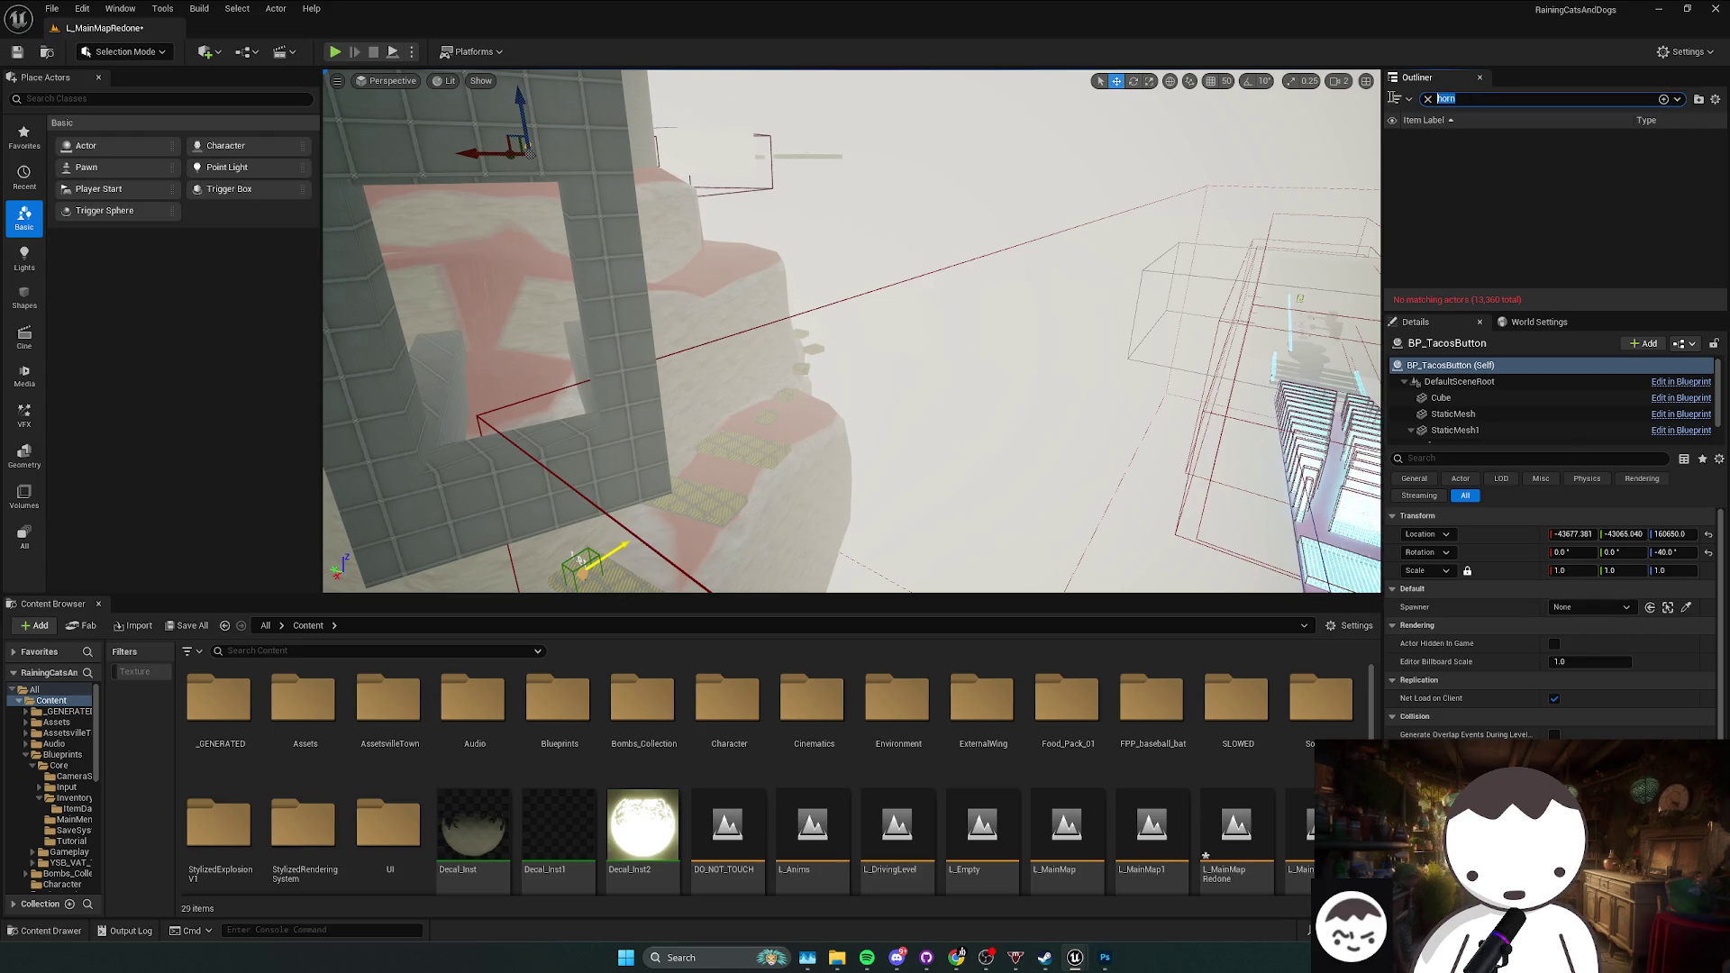
Step: Clear the actor filter and fly the view to BP_TacosButton using a 'taco' search
key(BackSpace)
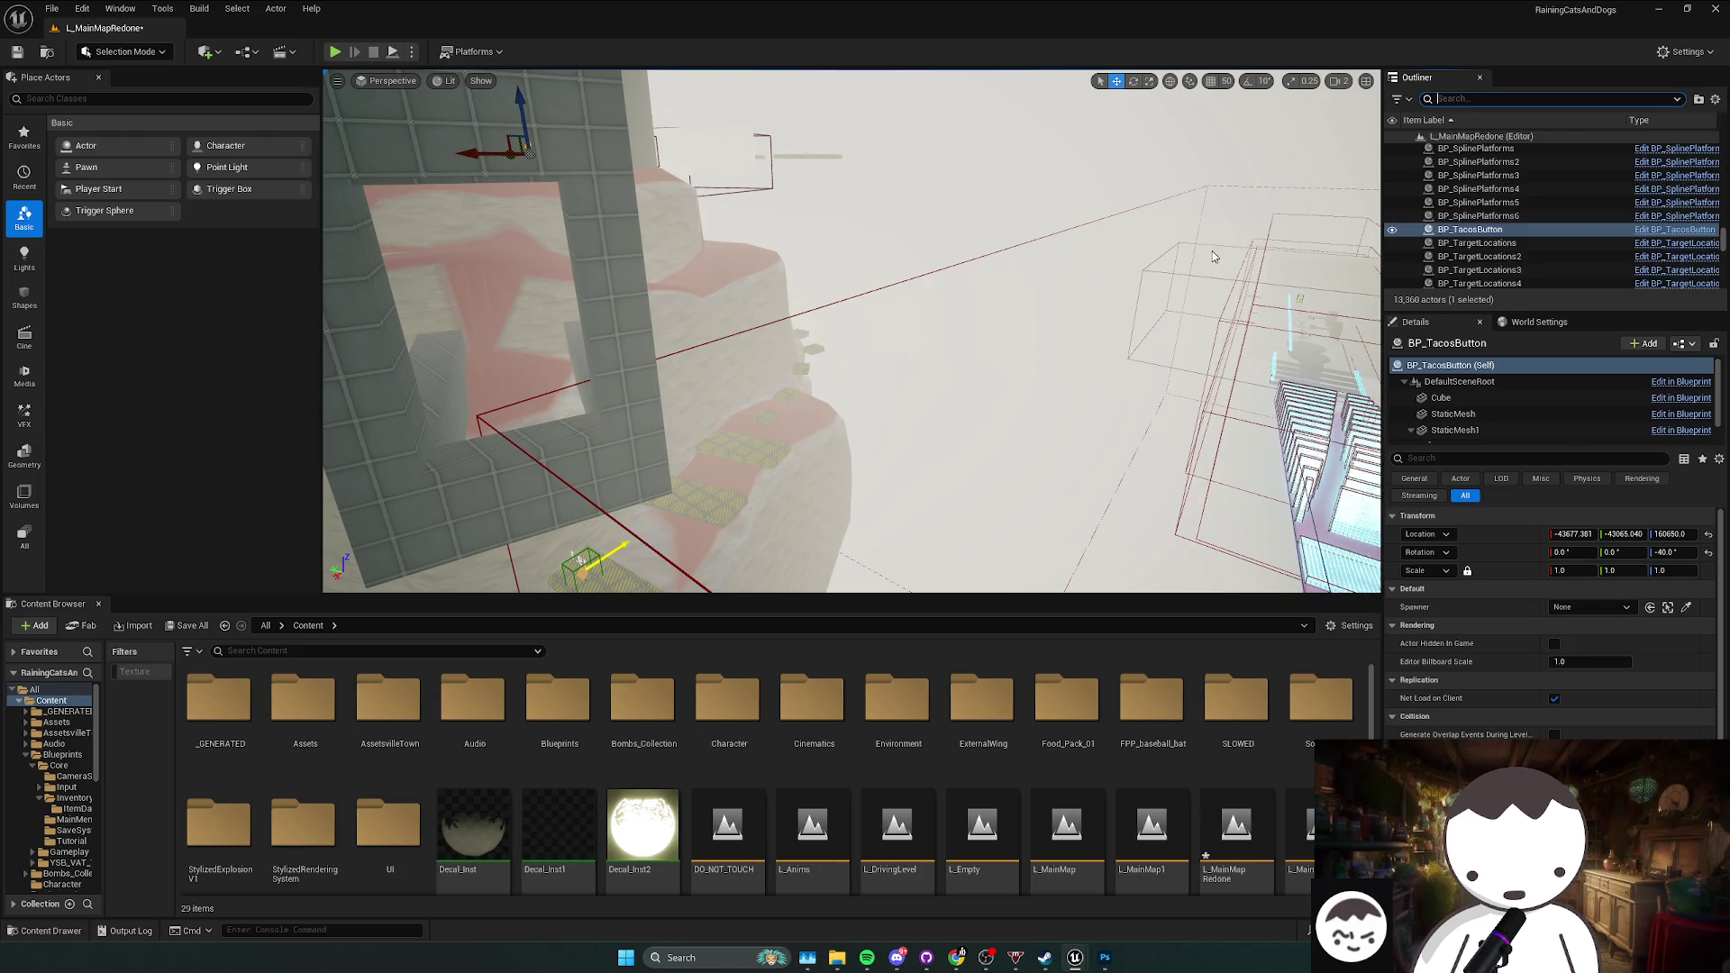
key(alt+Left)
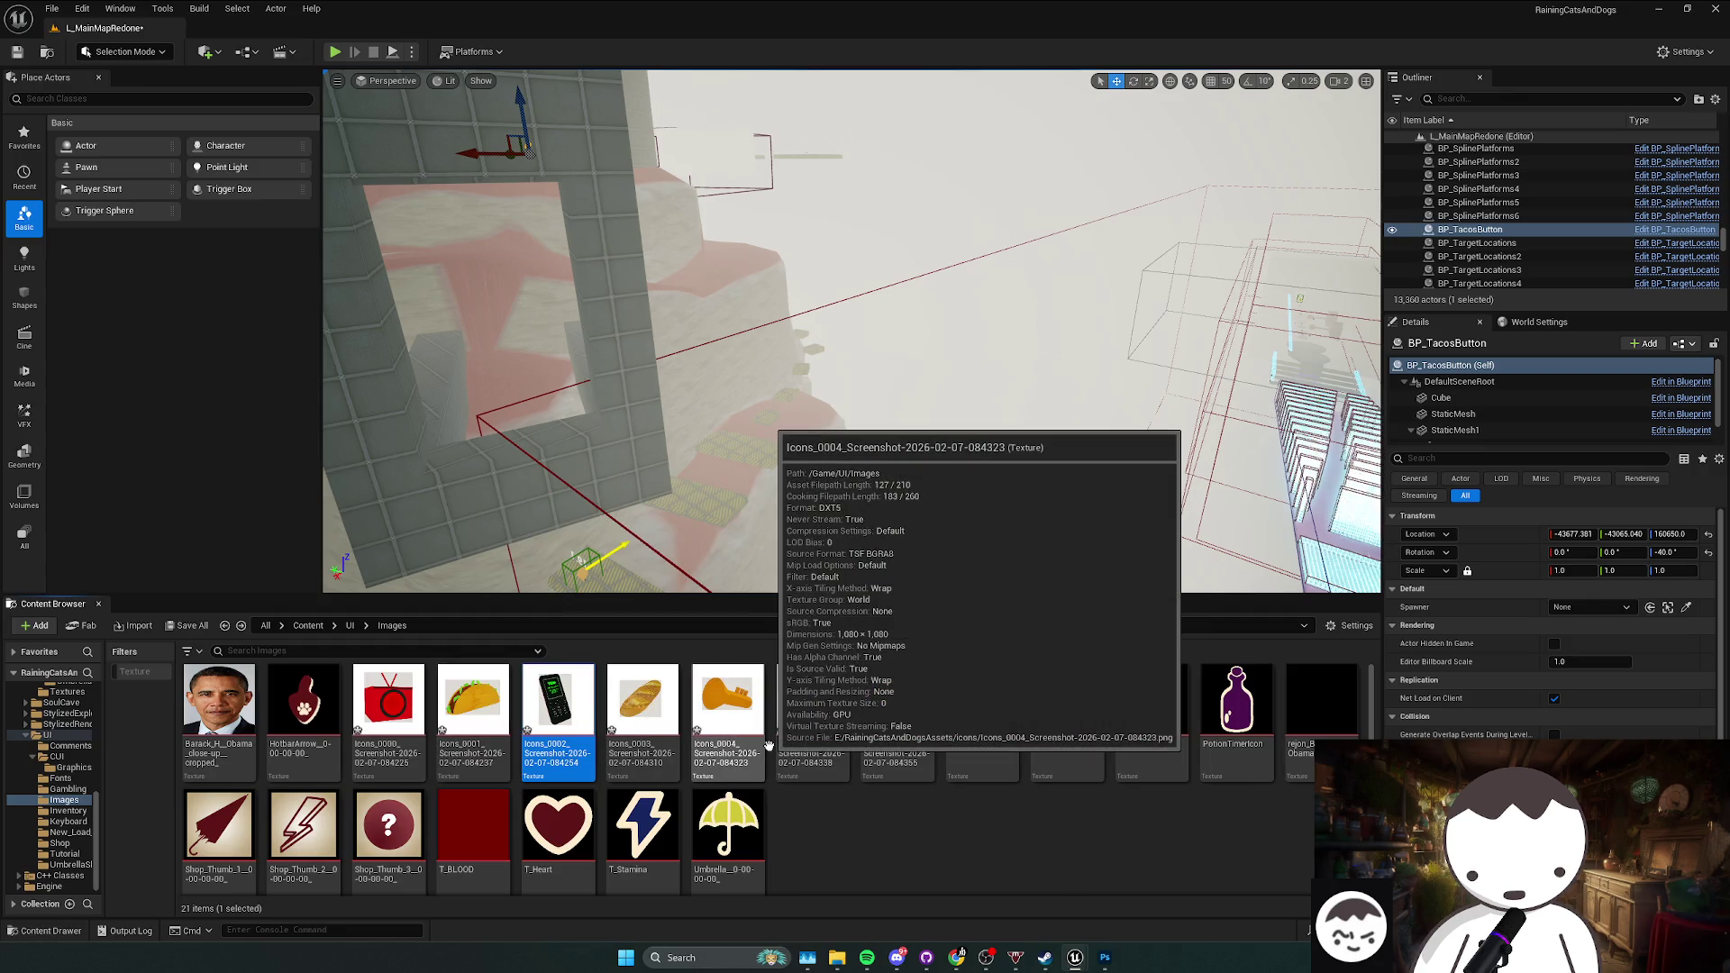
click(1487, 99)
text(t)
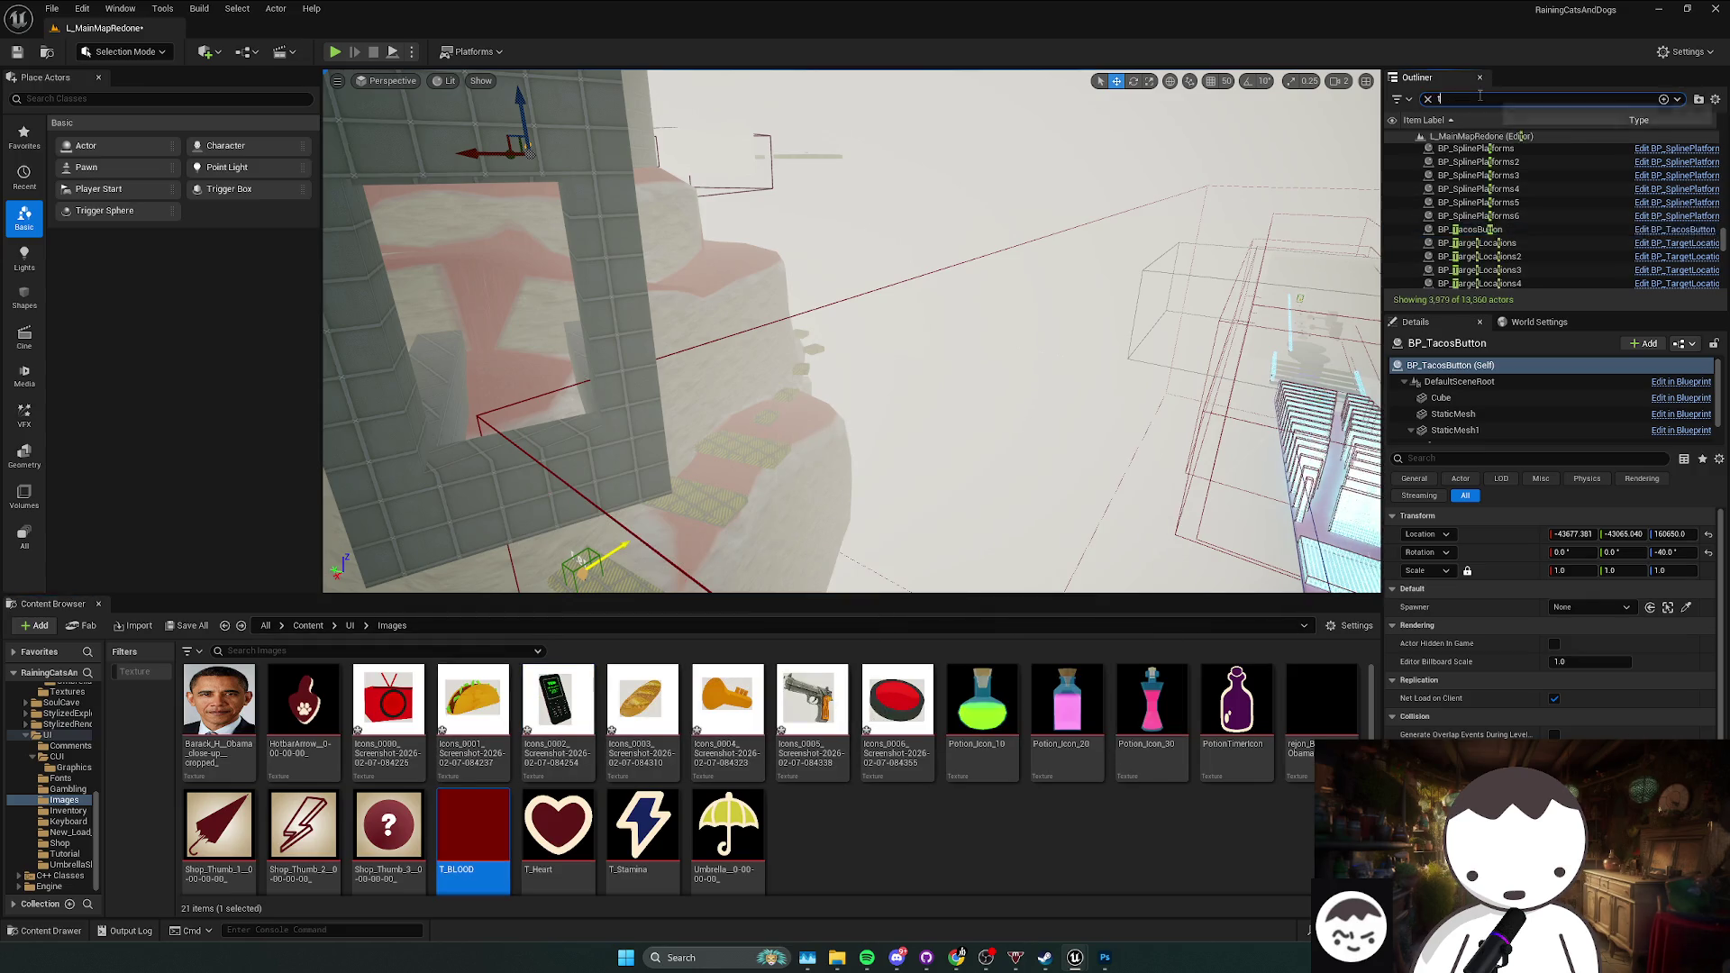
text(aco)
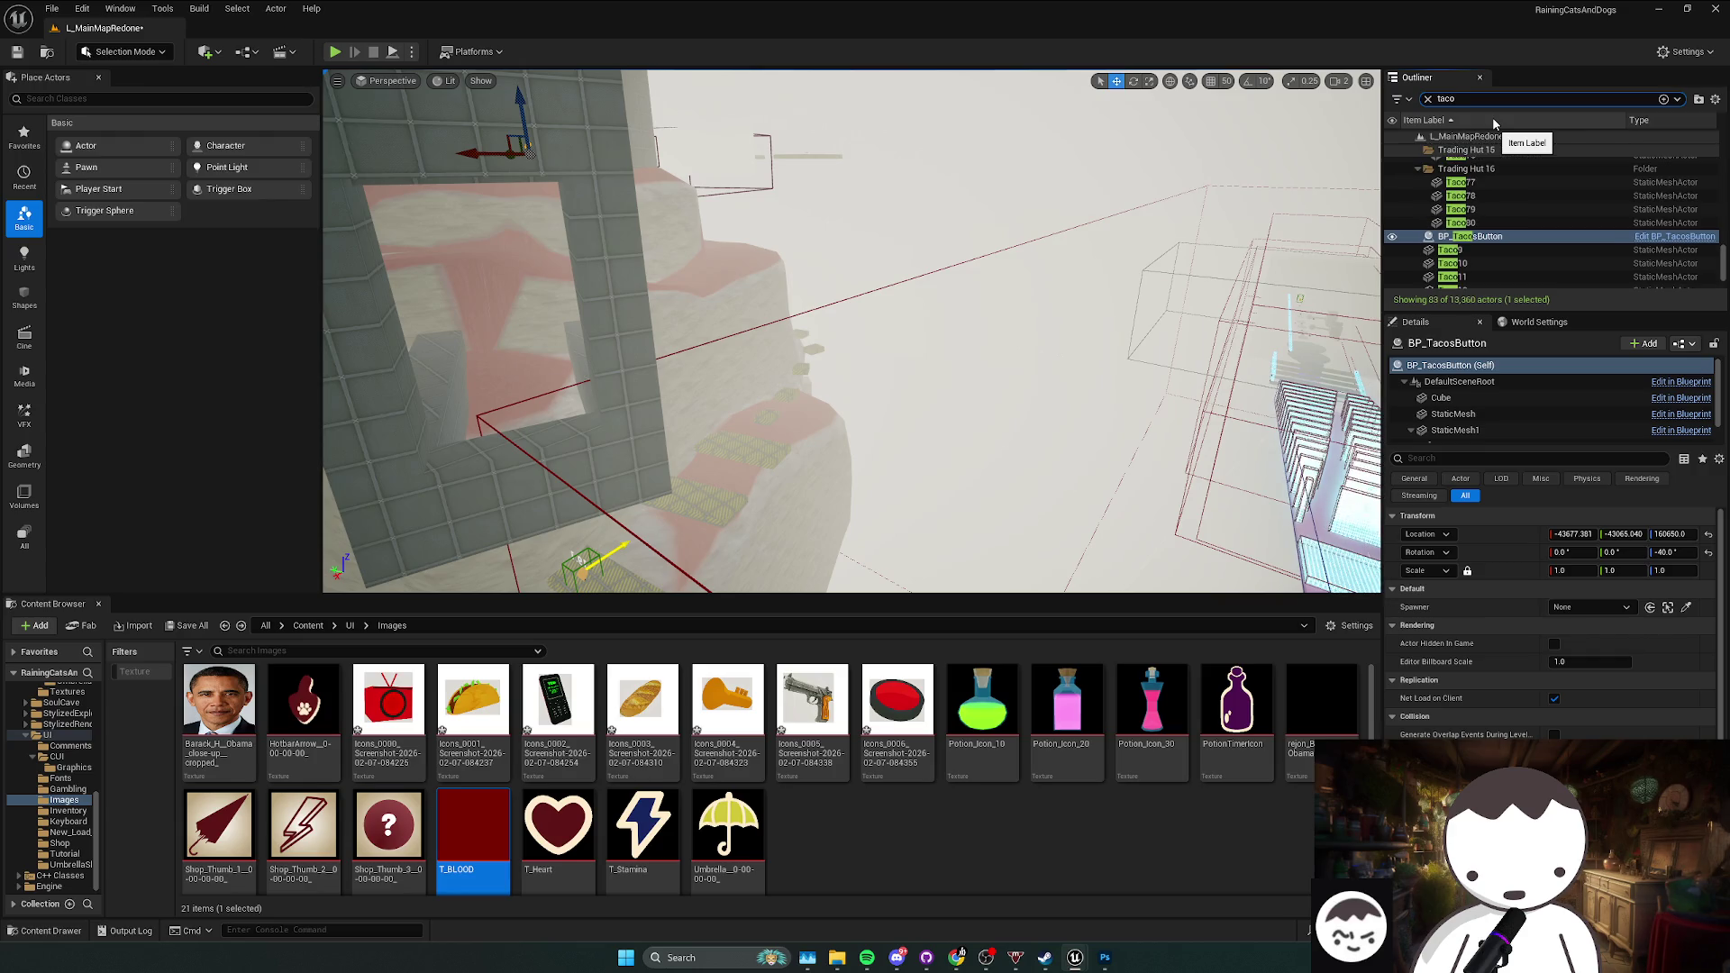
double_click(1490, 237)
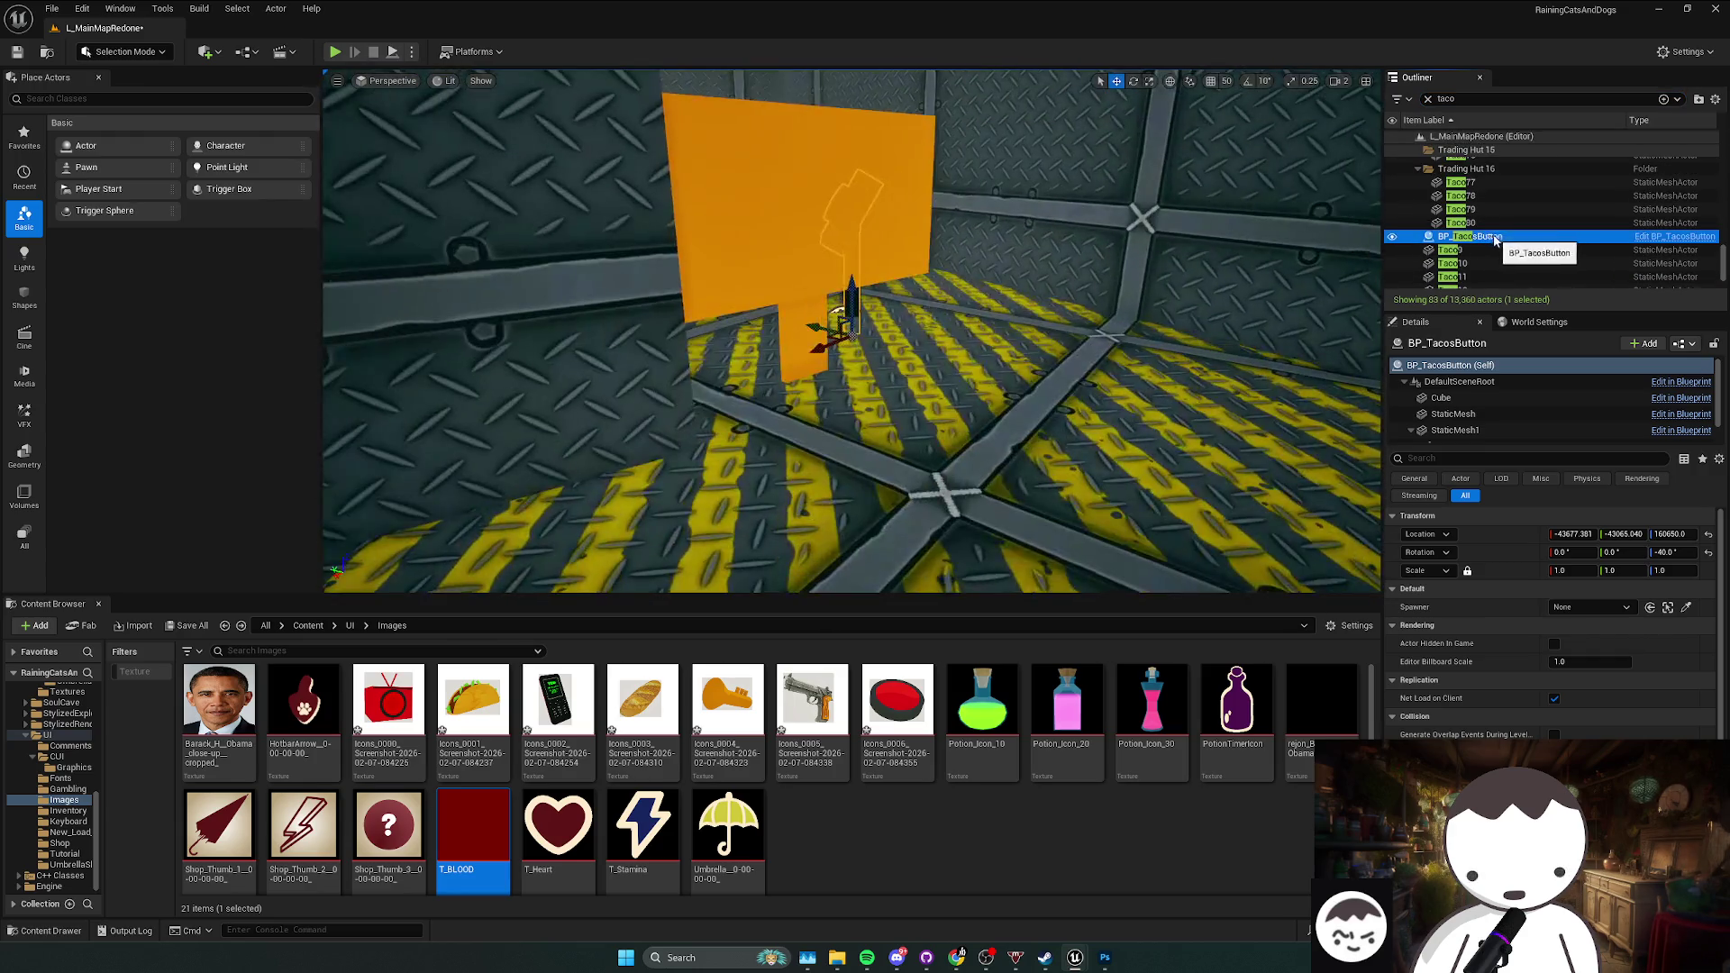
scroll(1494, 225, up, 8)
scroll(1494, 225, down, 10)
scroll(1494, 225, up, 15)
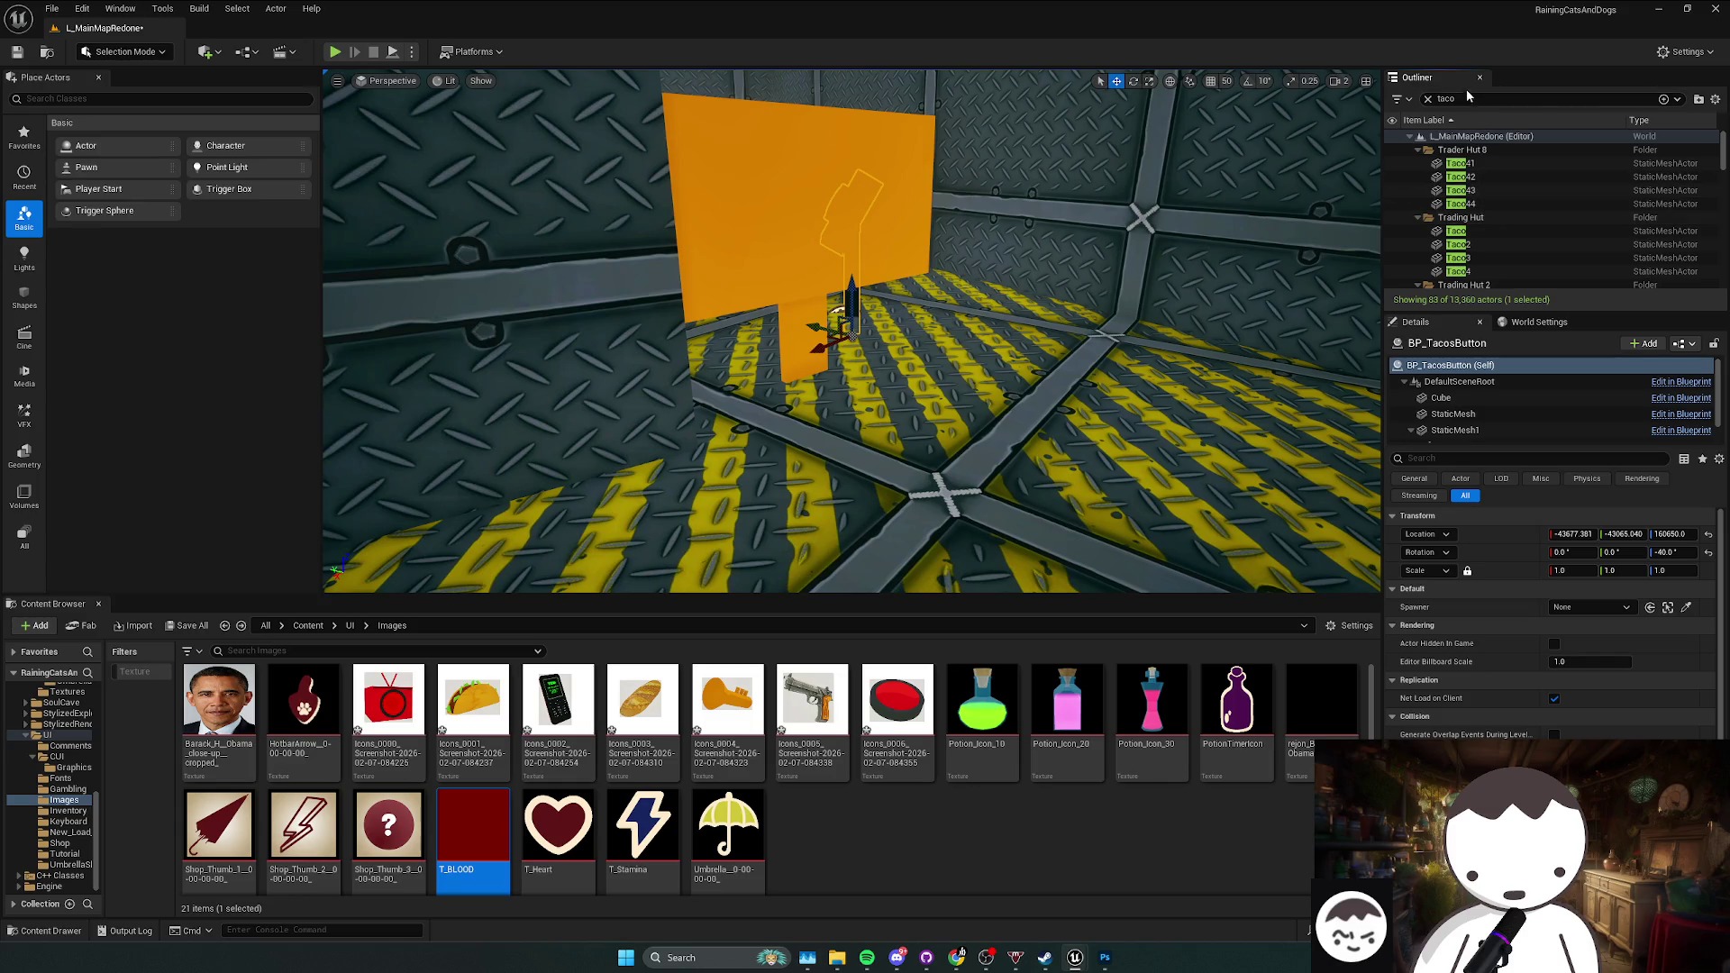
Step: Search actors for 'bread', browse up to the Content folder, and save all modified packages
key(BackSpace)
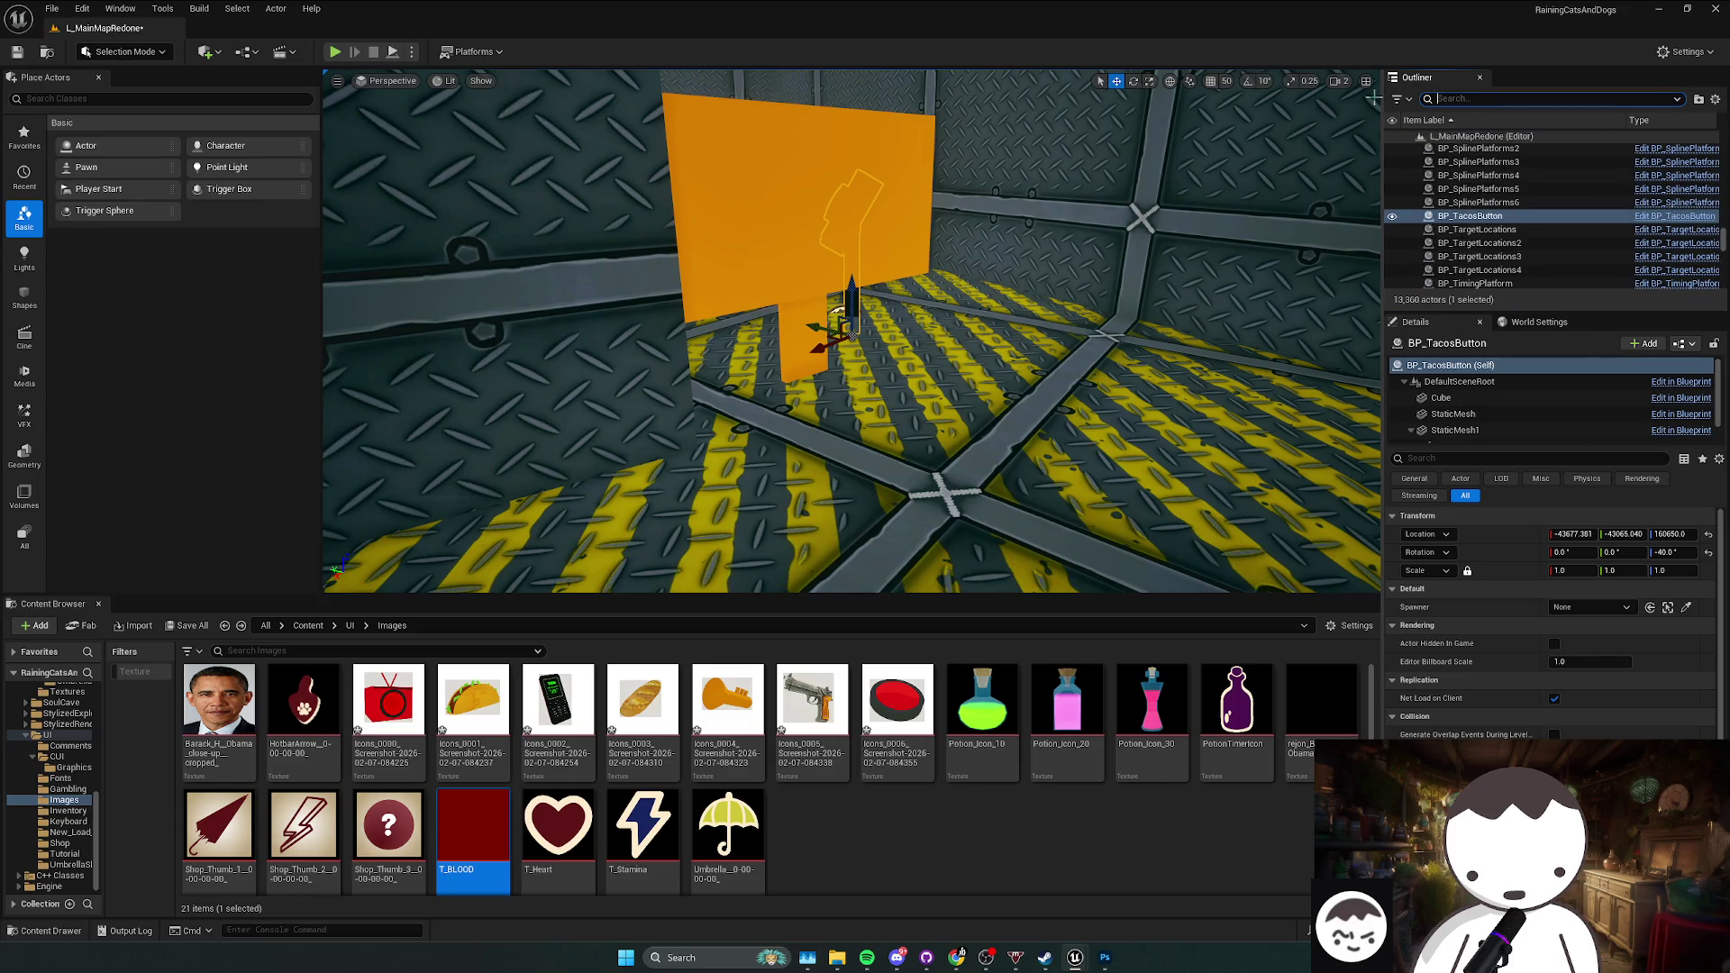
text(bread)
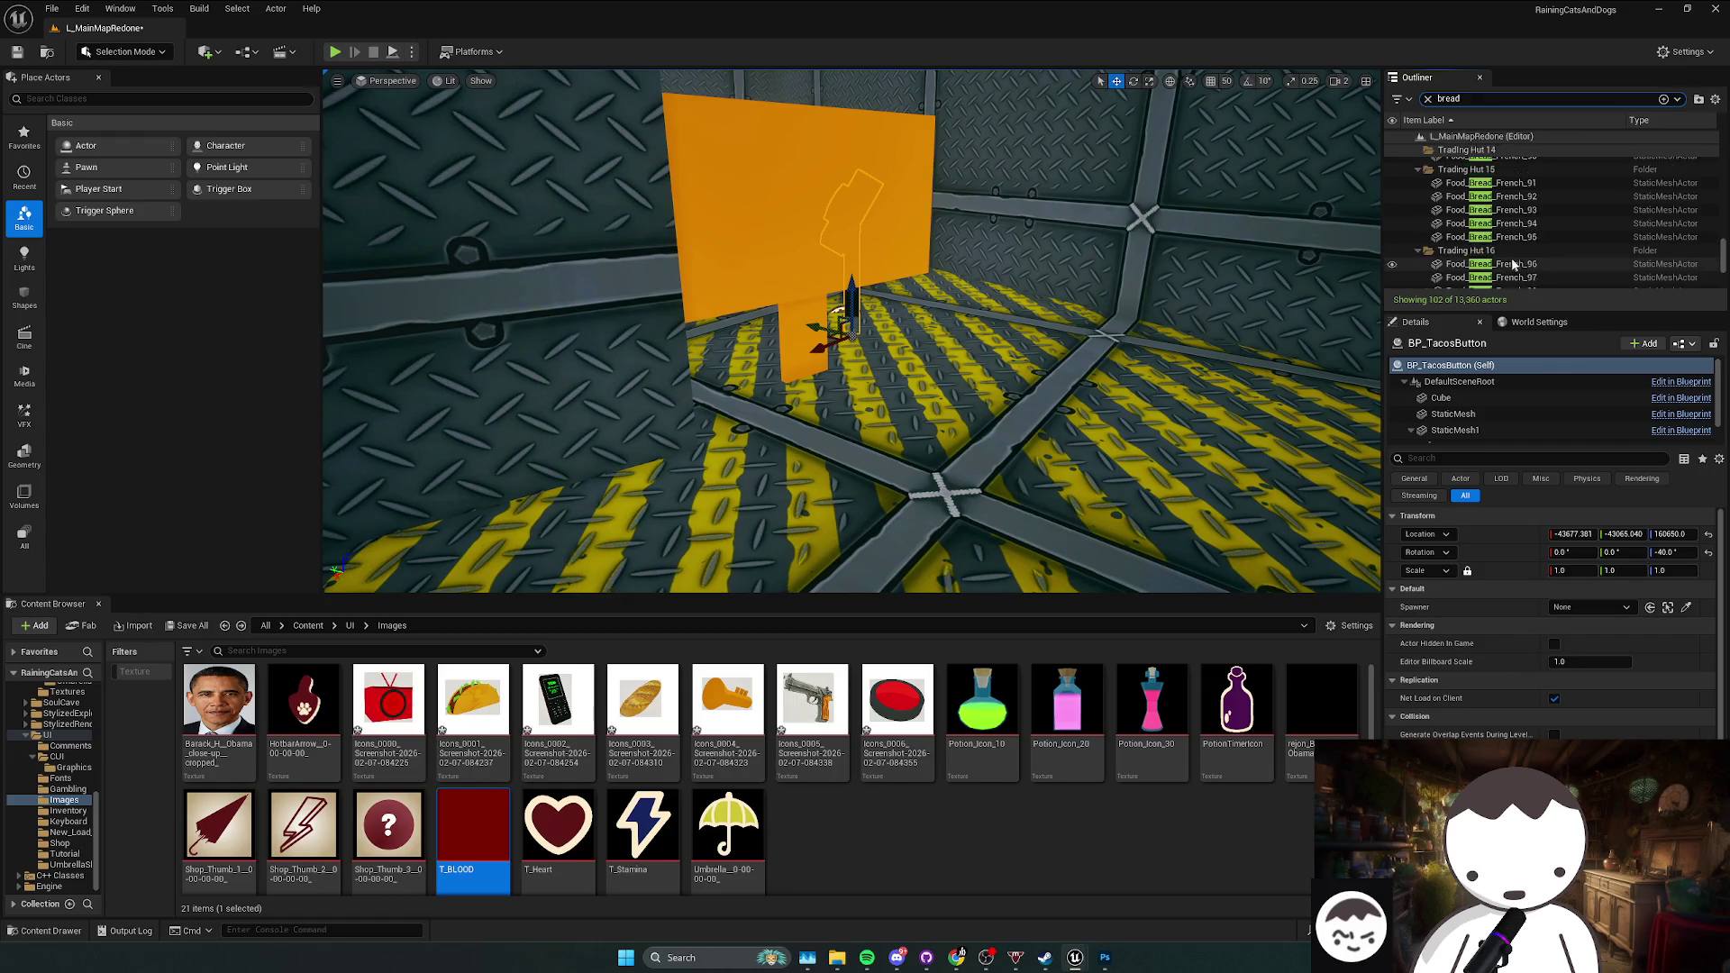
click(349, 626)
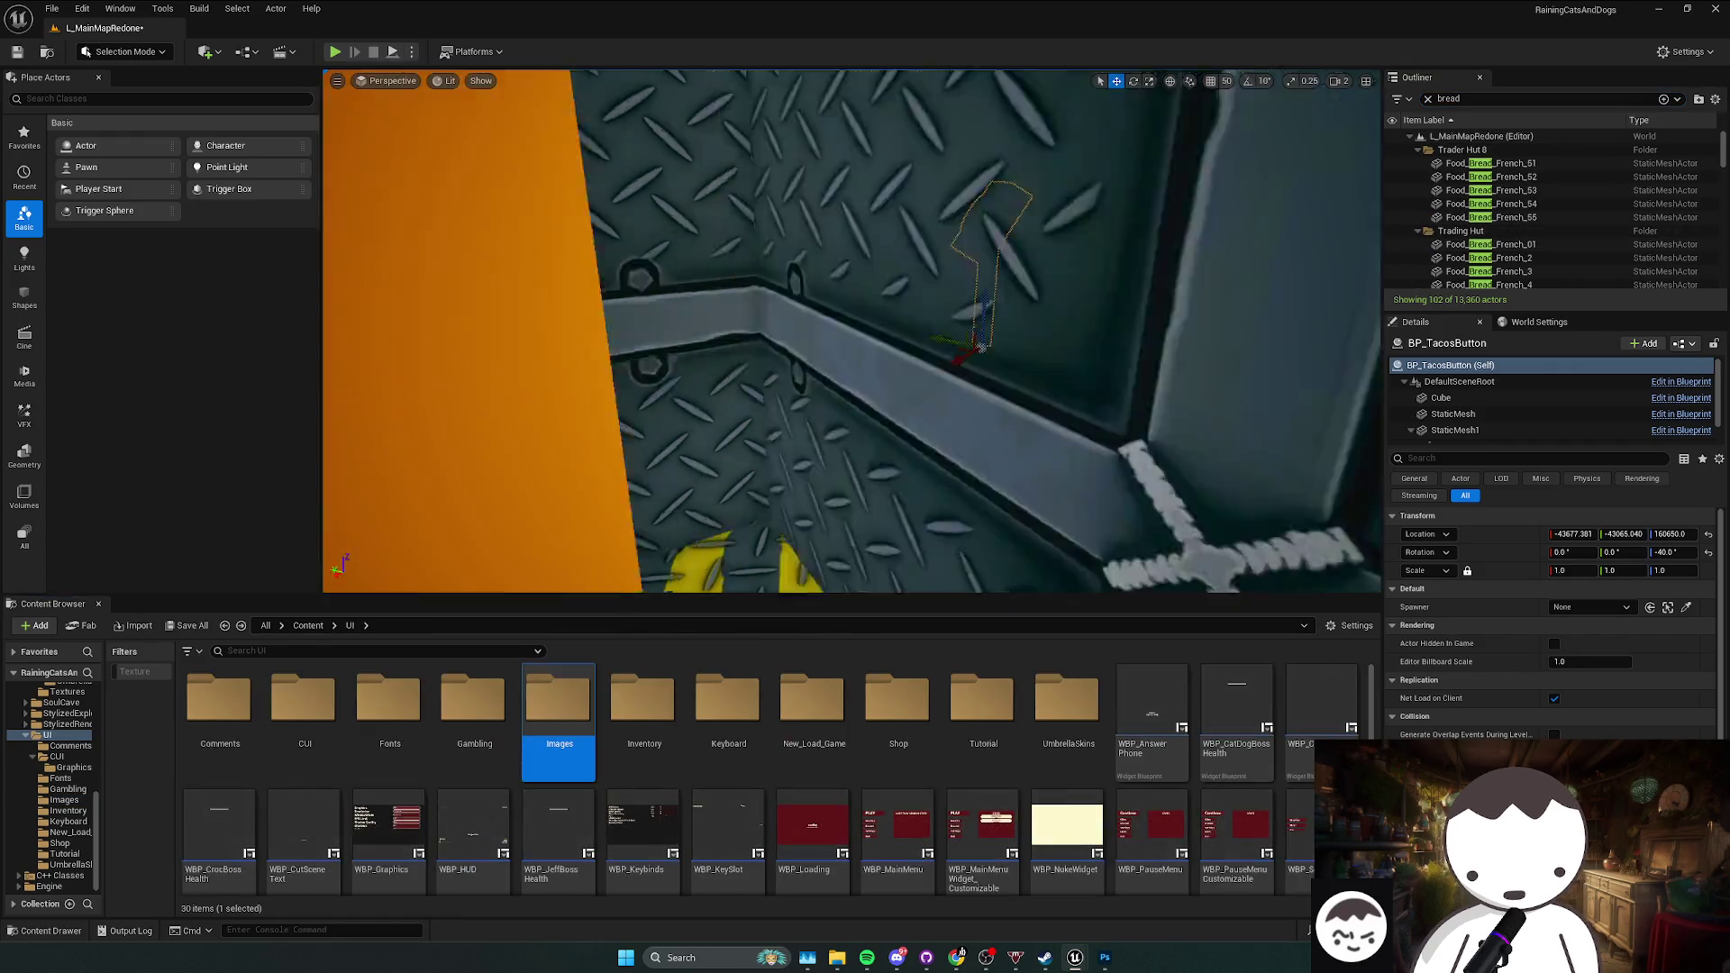
scroll(852, 332, up, 2)
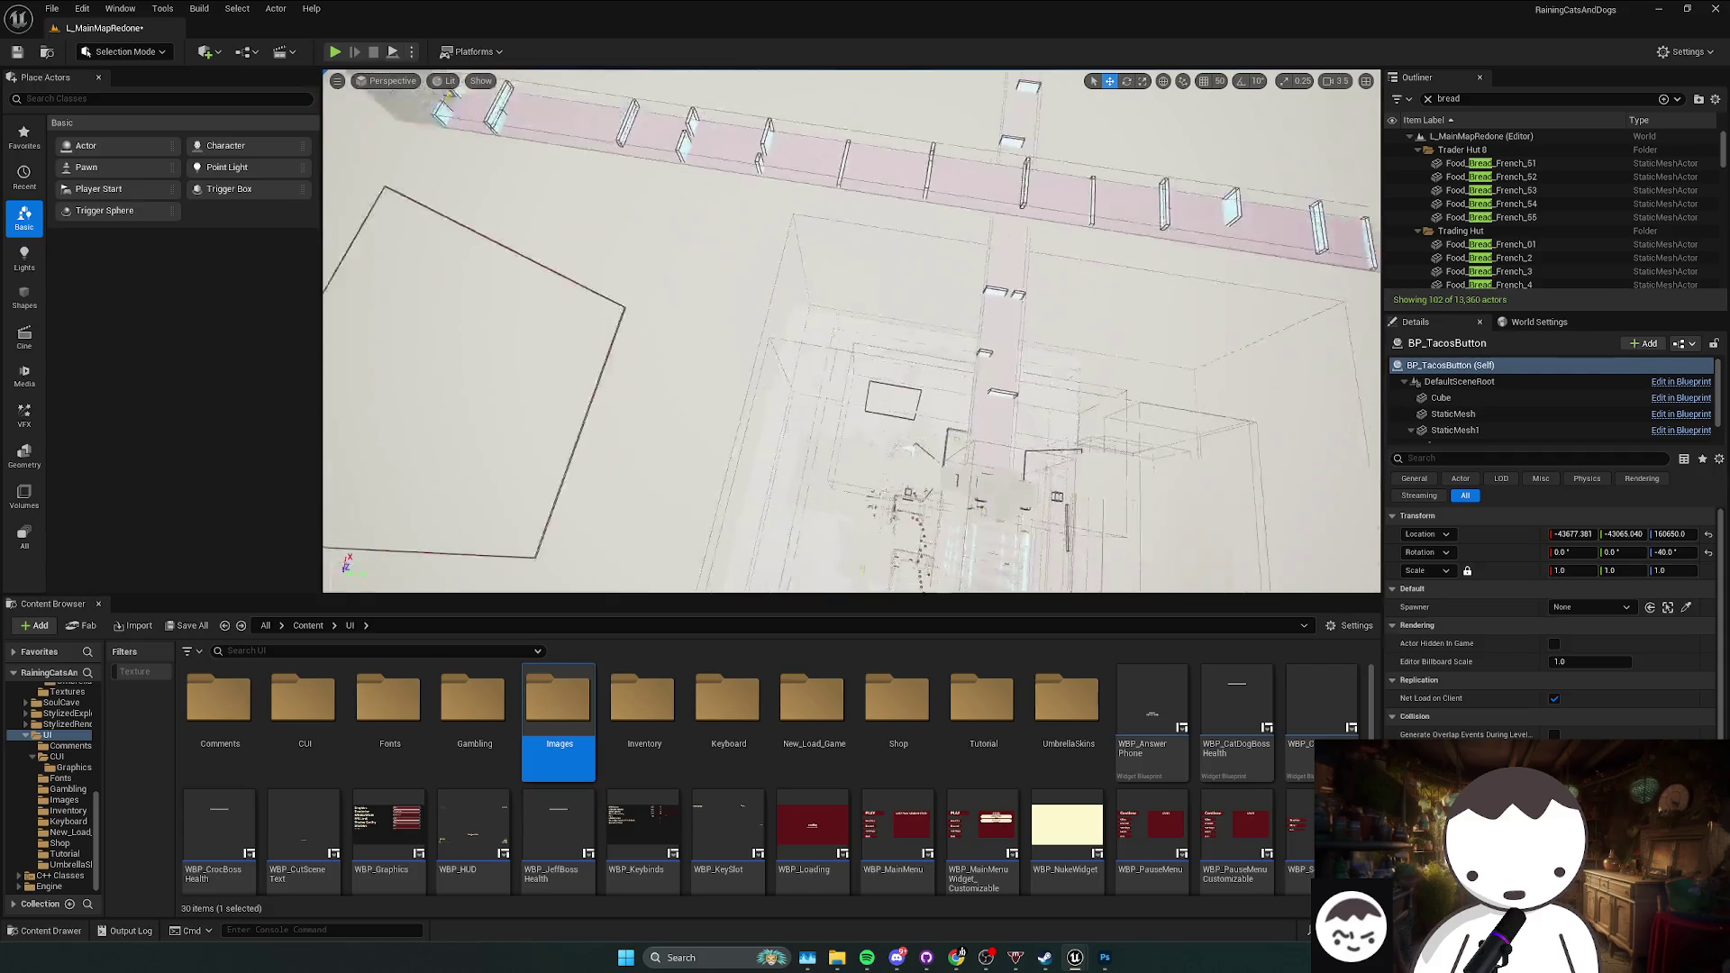
scroll(851, 331, down, 2)
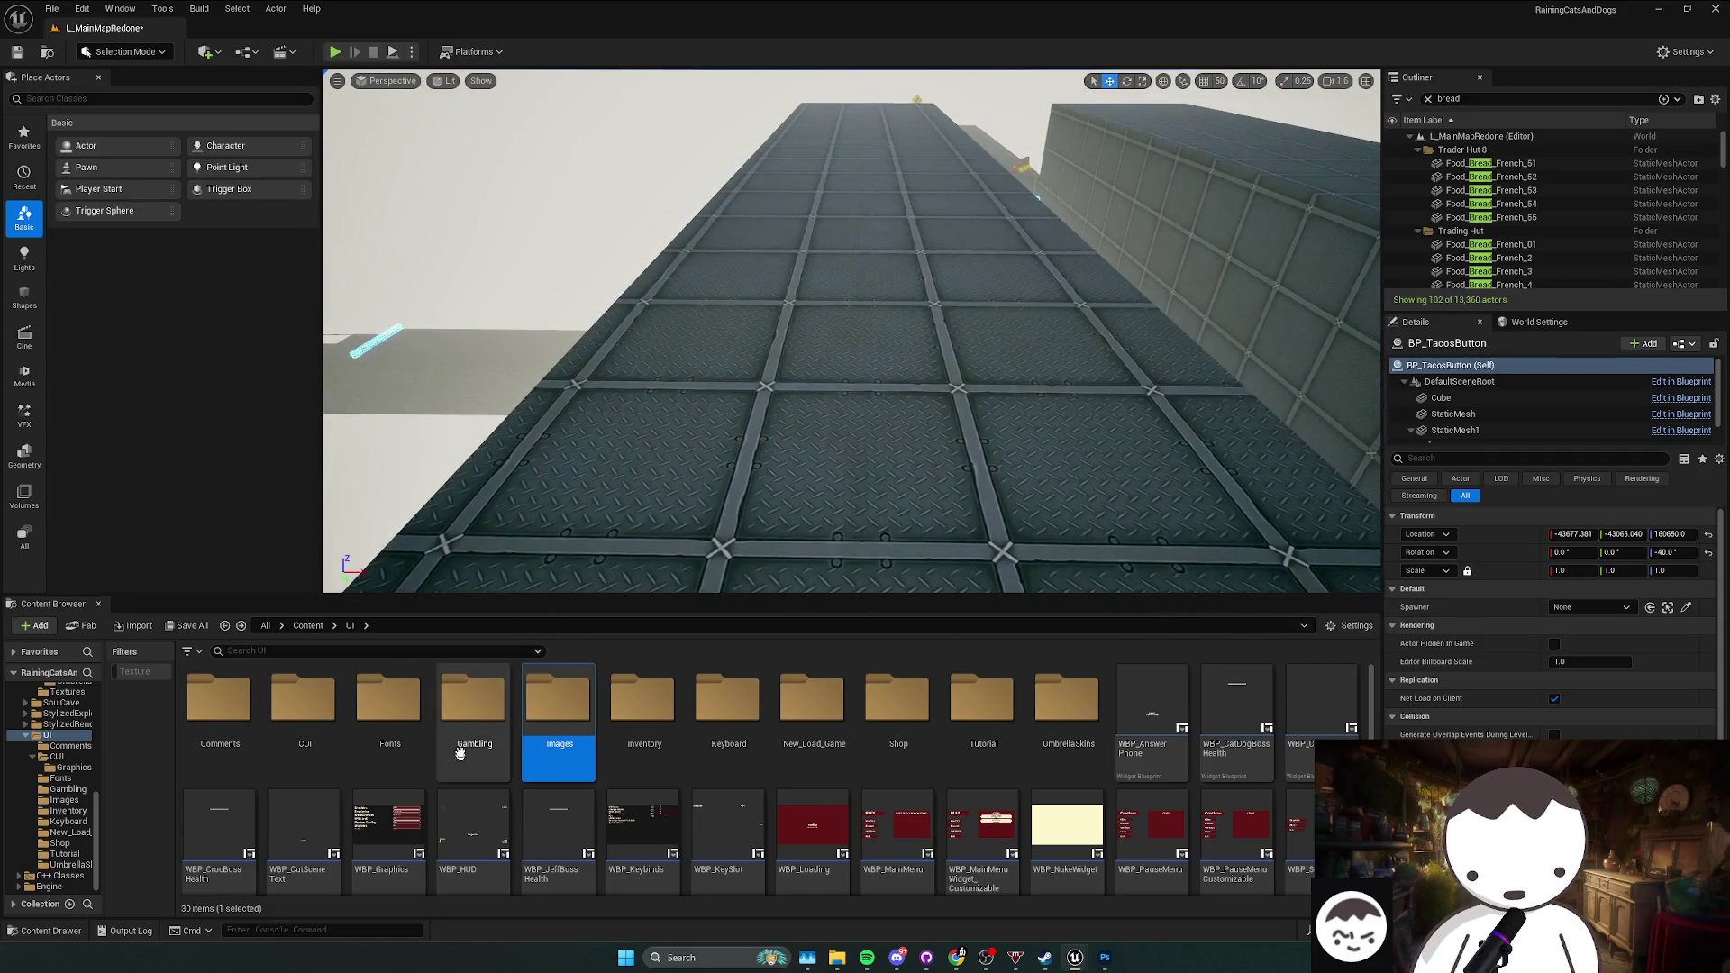
click(308, 626)
key(ctrl+s)
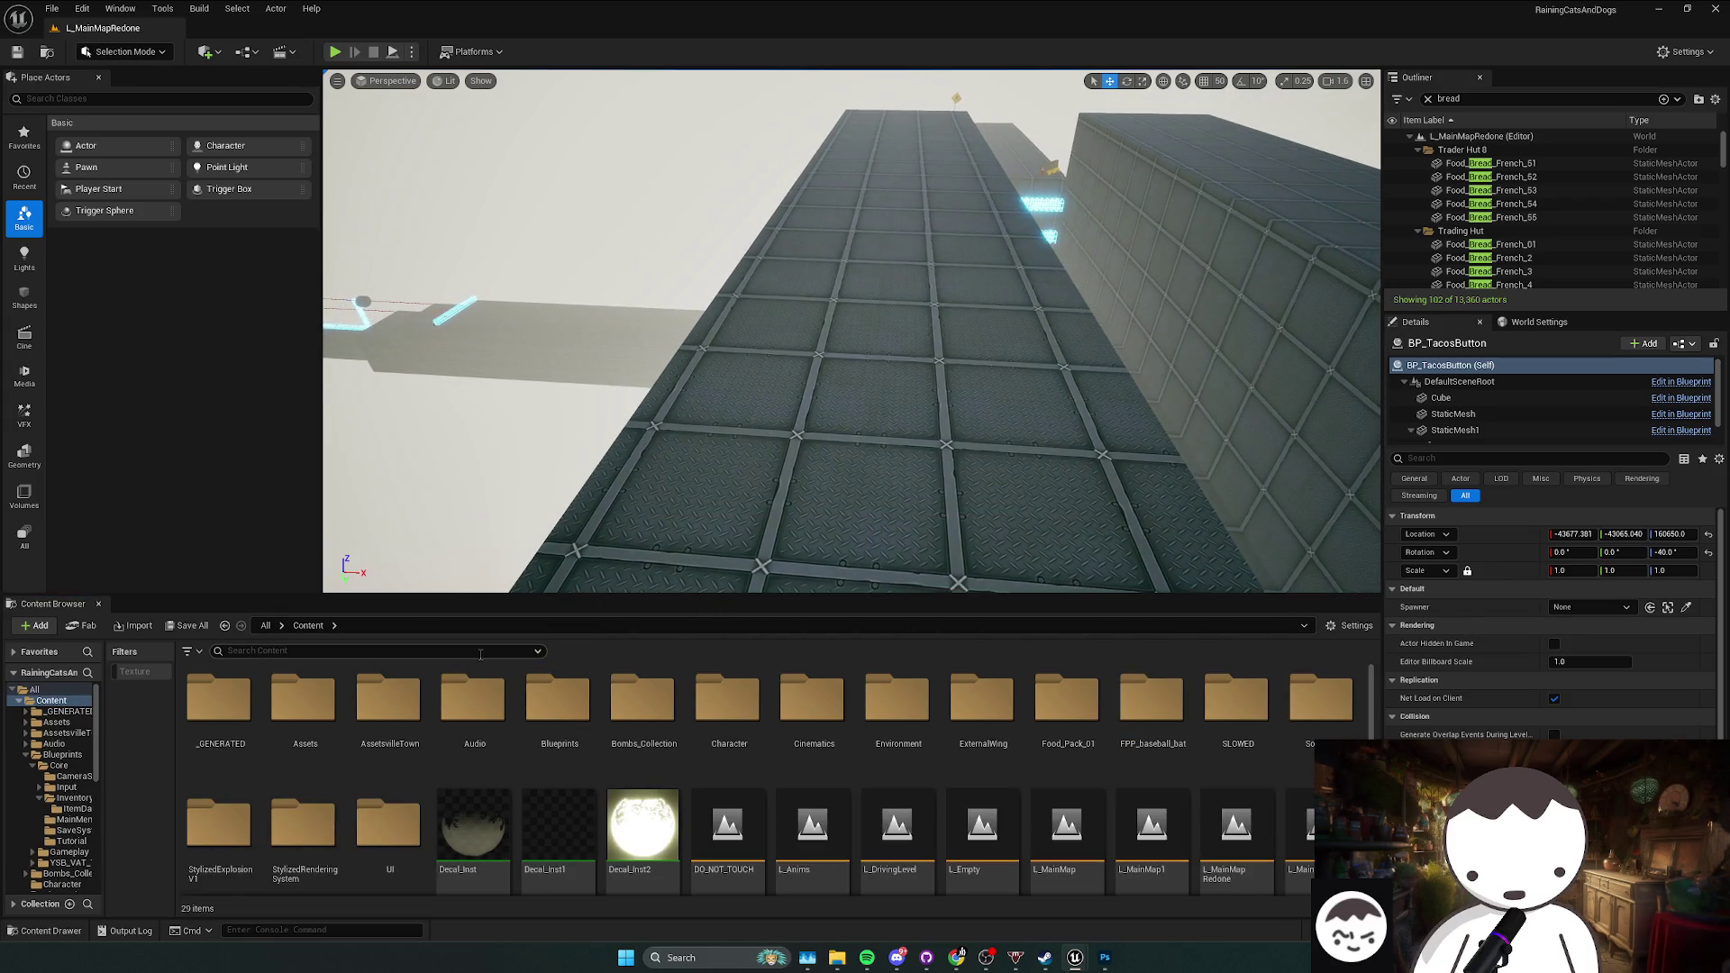
Step: Open Content/Blueprints, put away the DT_ItemData window, and save the L_MainMapRedone level
double_click(559, 712)
double_click(301, 712)
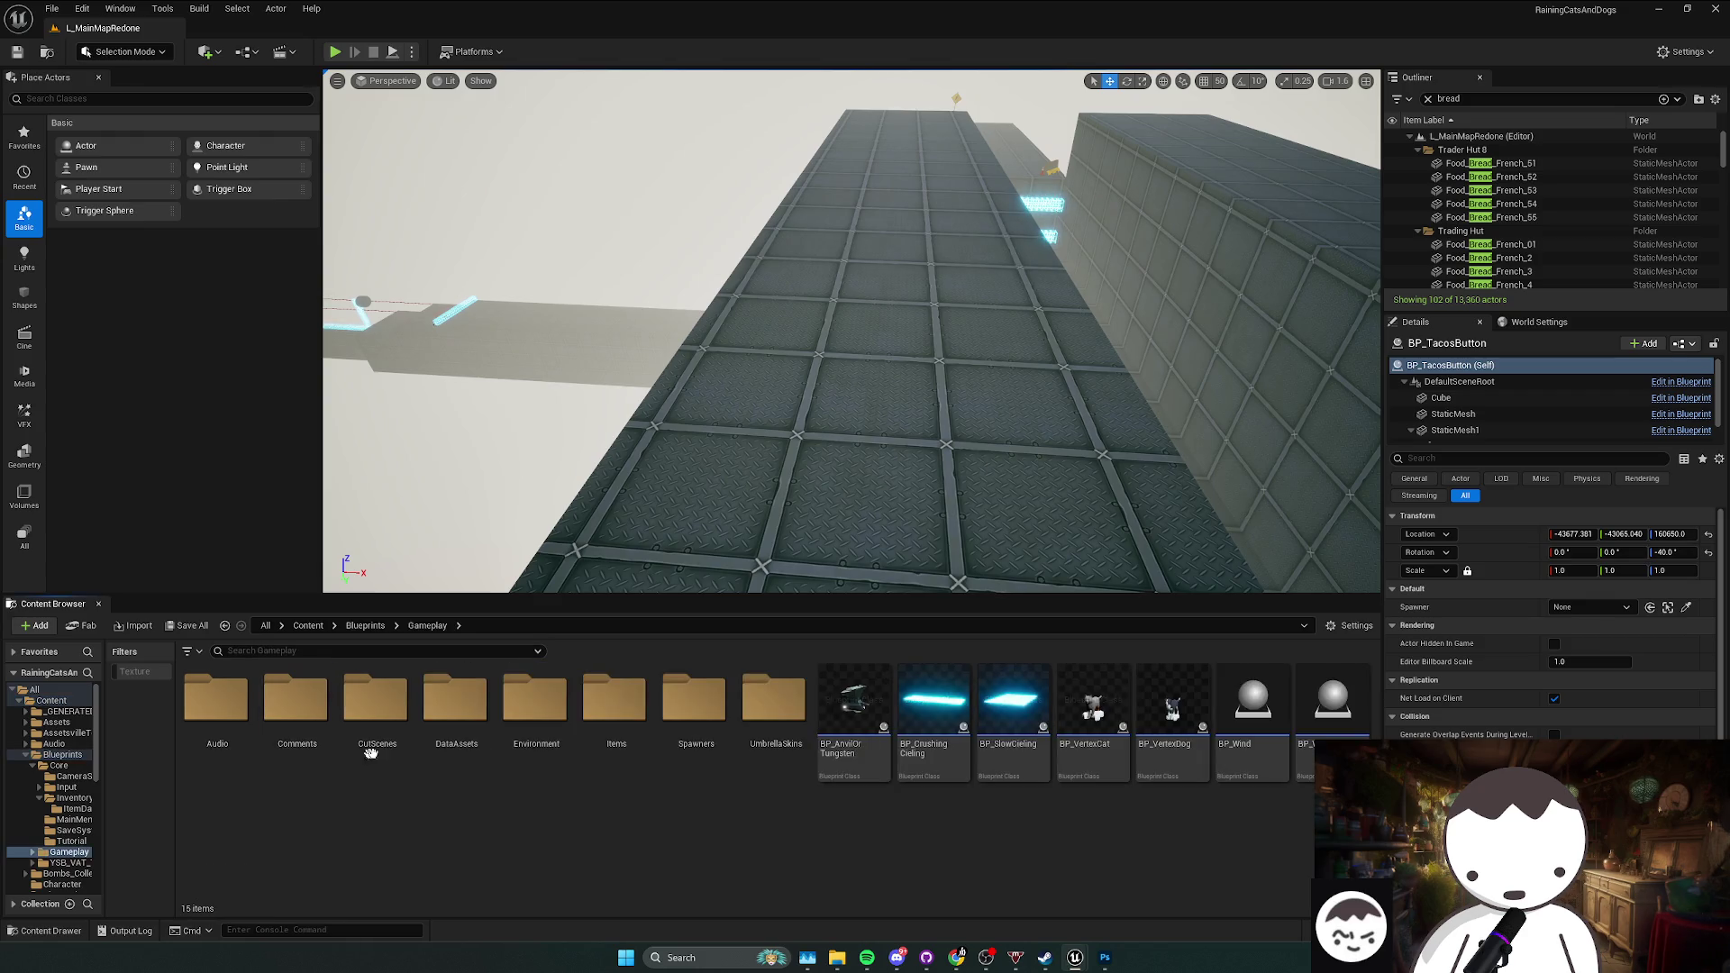
key(alt+Left)
key(alt+Tab)
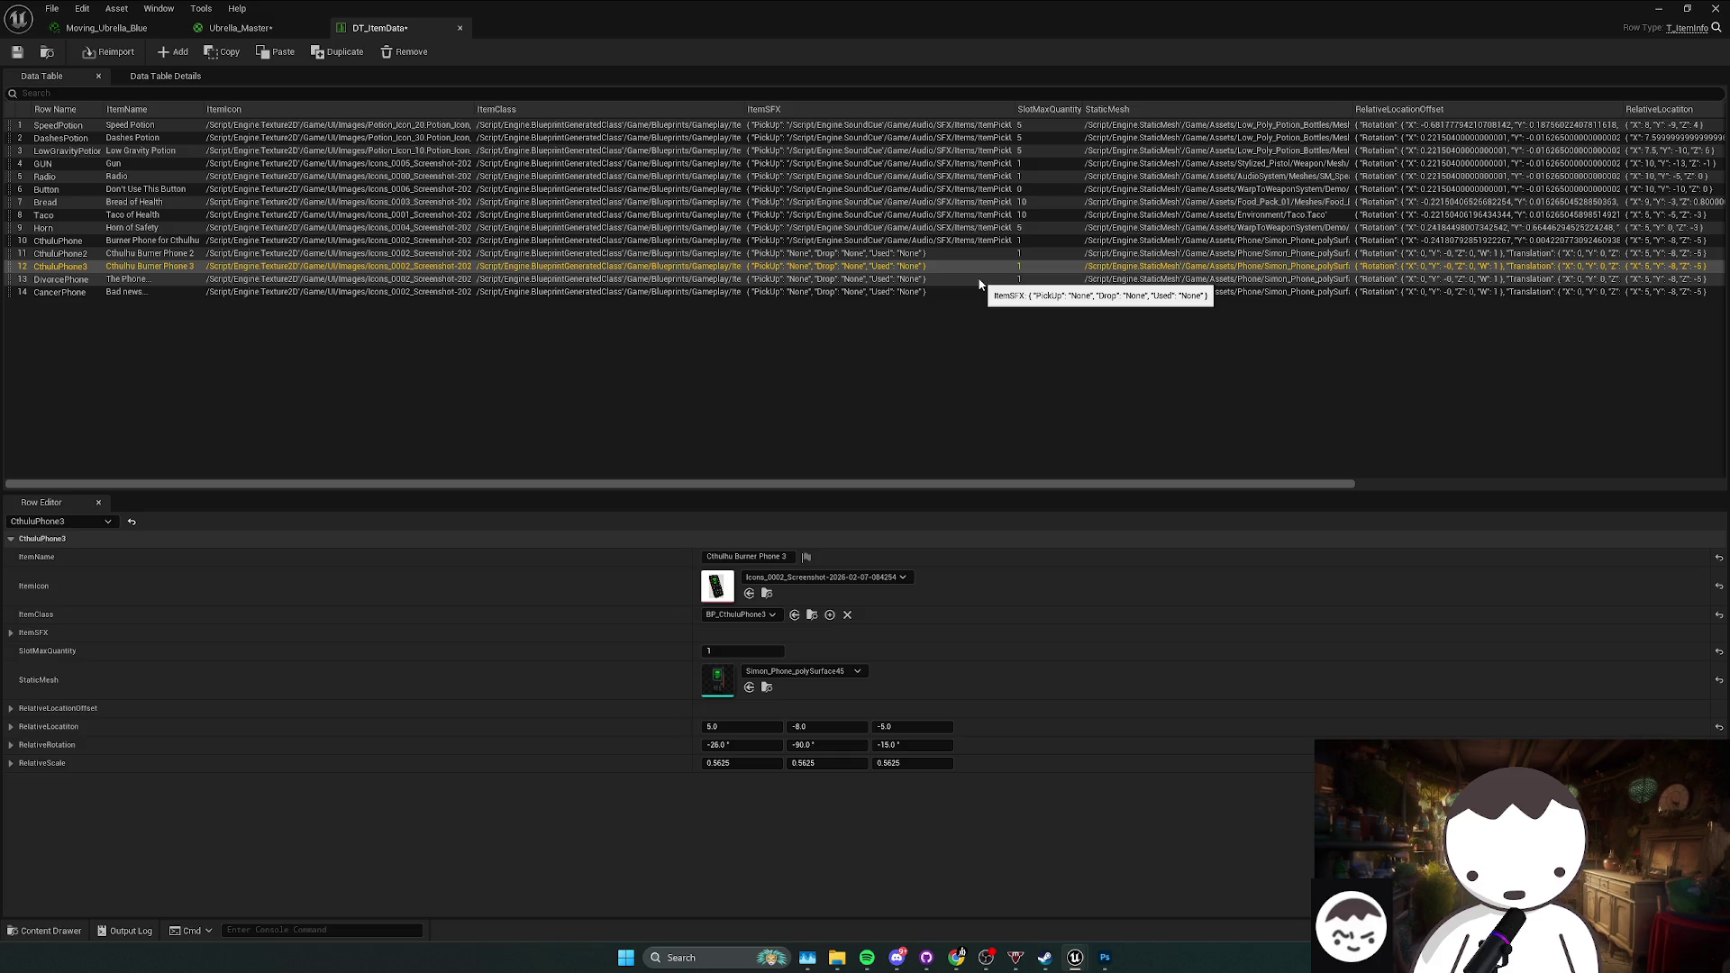
click(1658, 8)
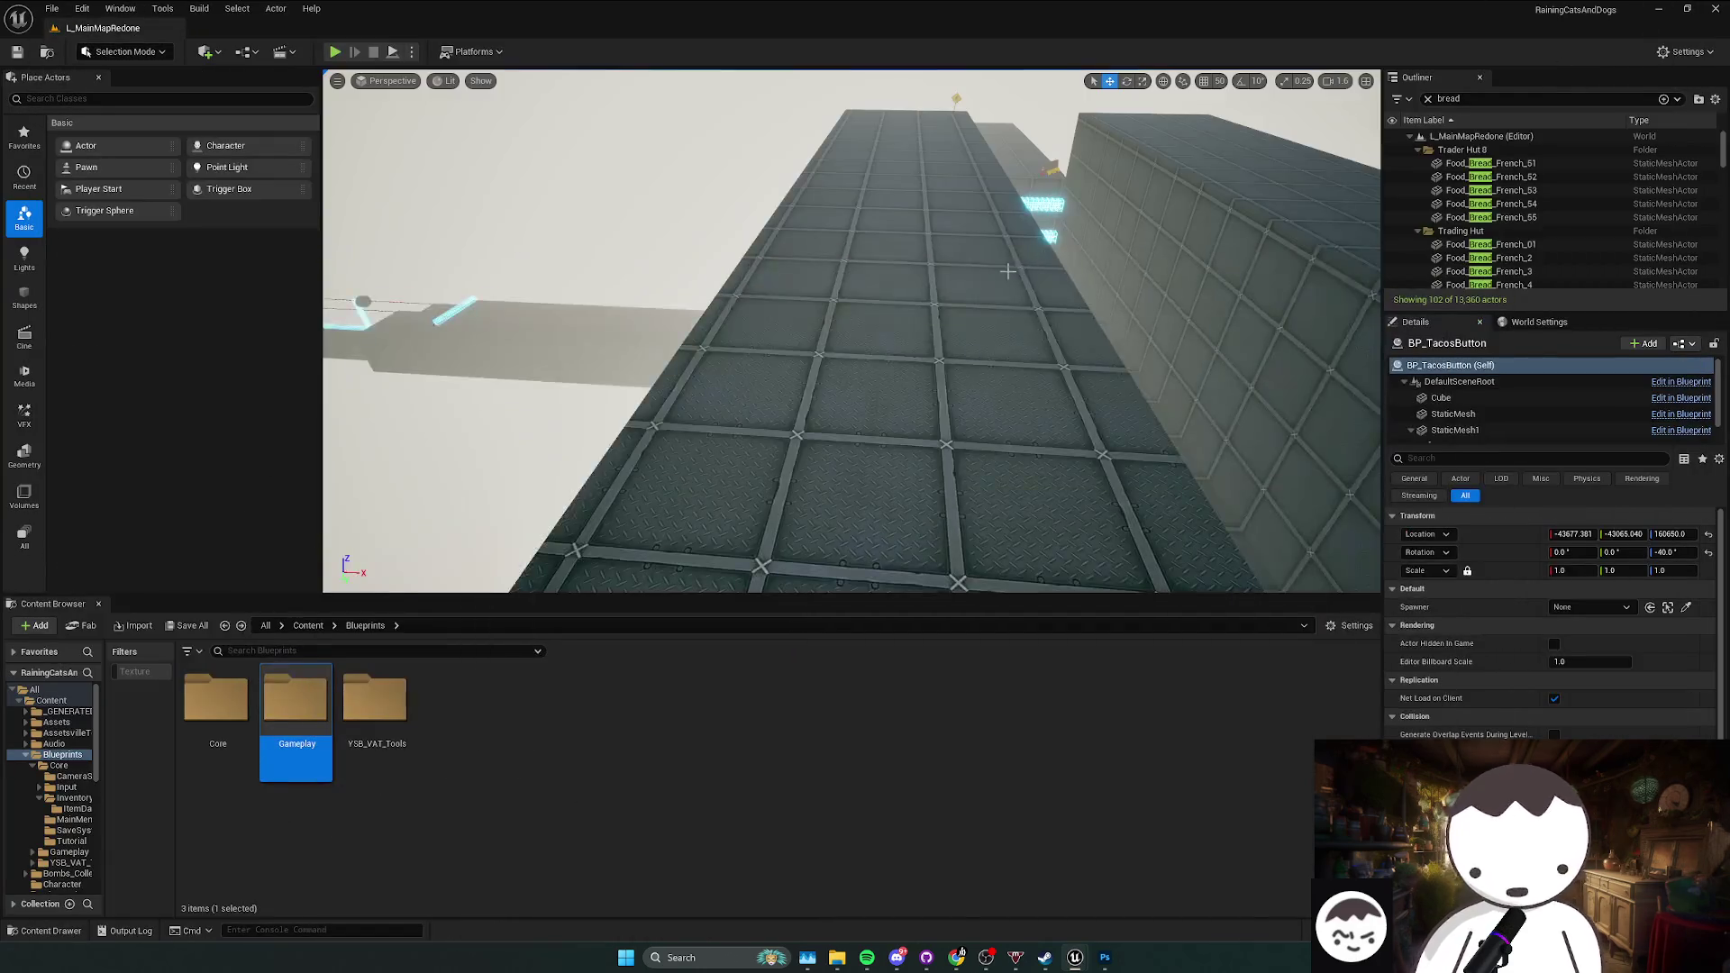
scroll(851, 330, up, 2)
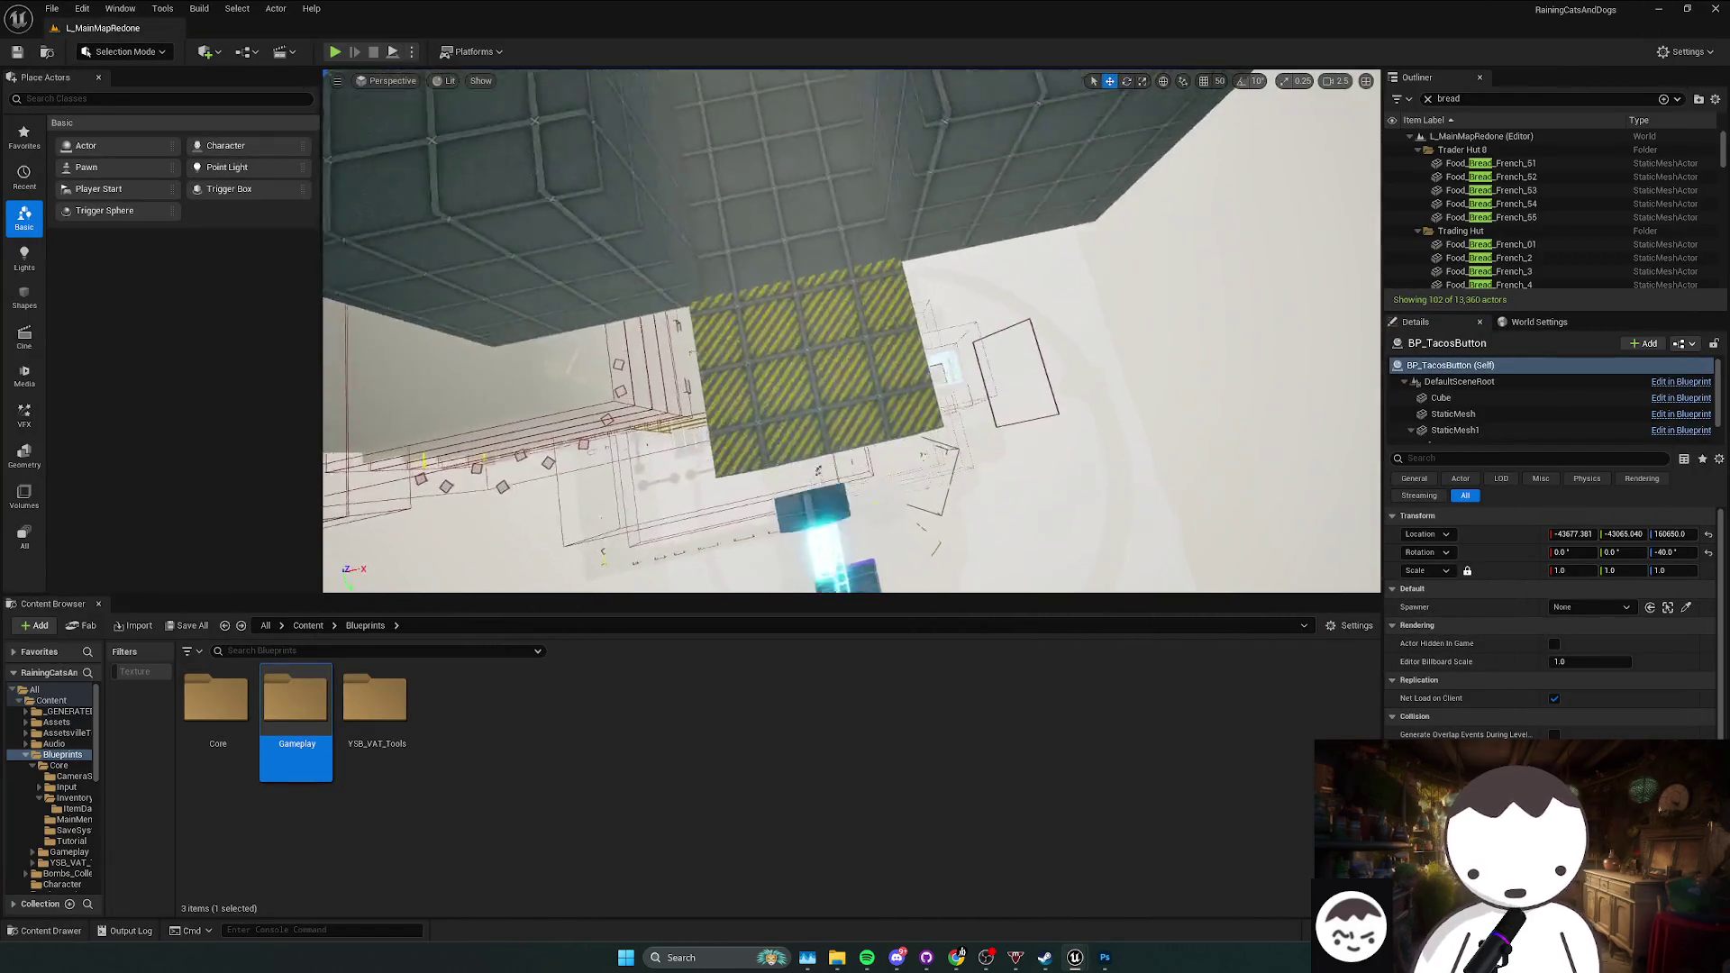
scroll(852, 331, down, 1)
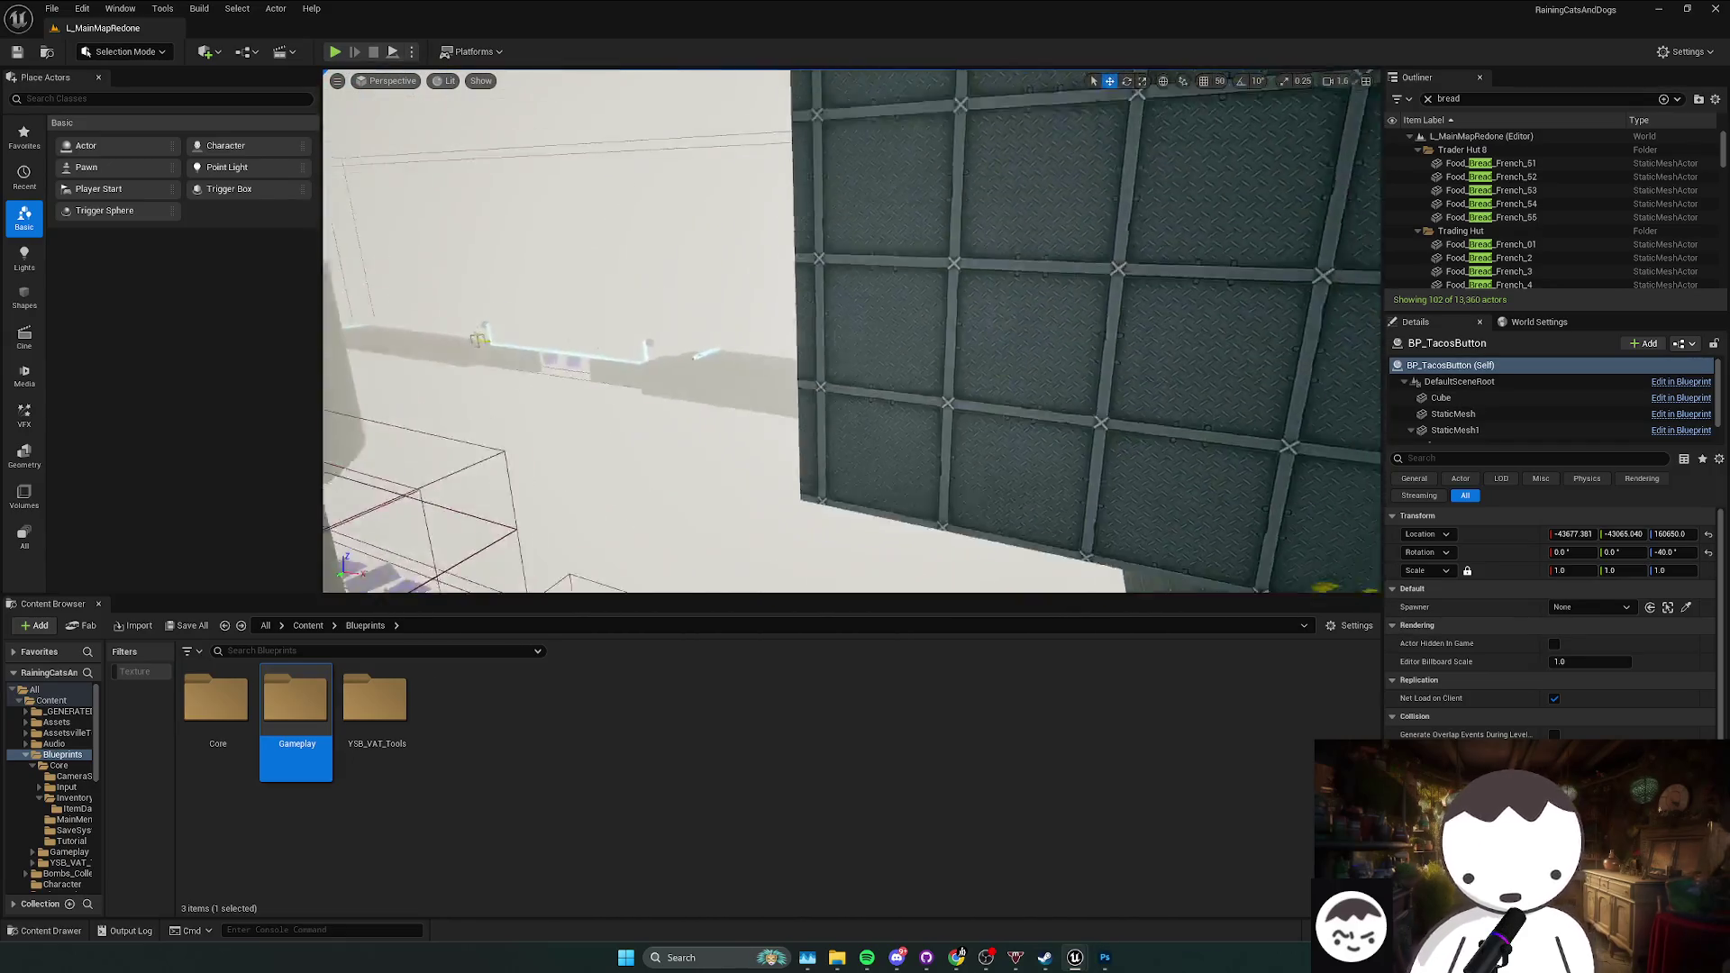
scroll(852, 330, down, 2)
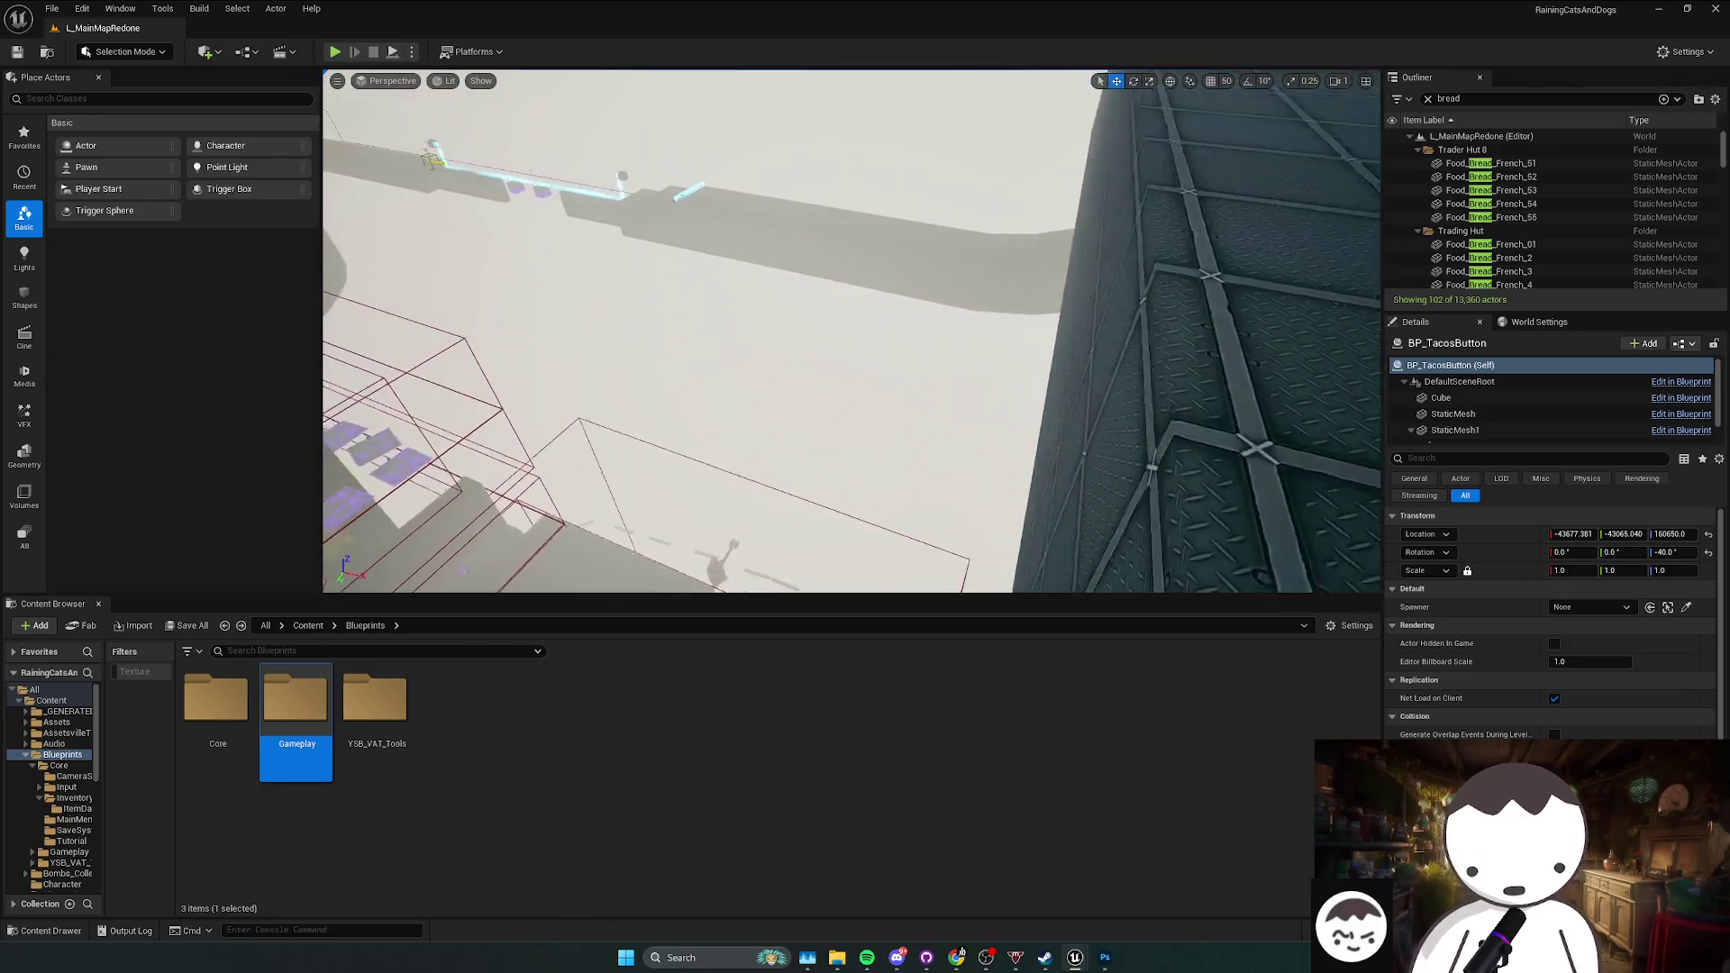
key(ctrl+s)
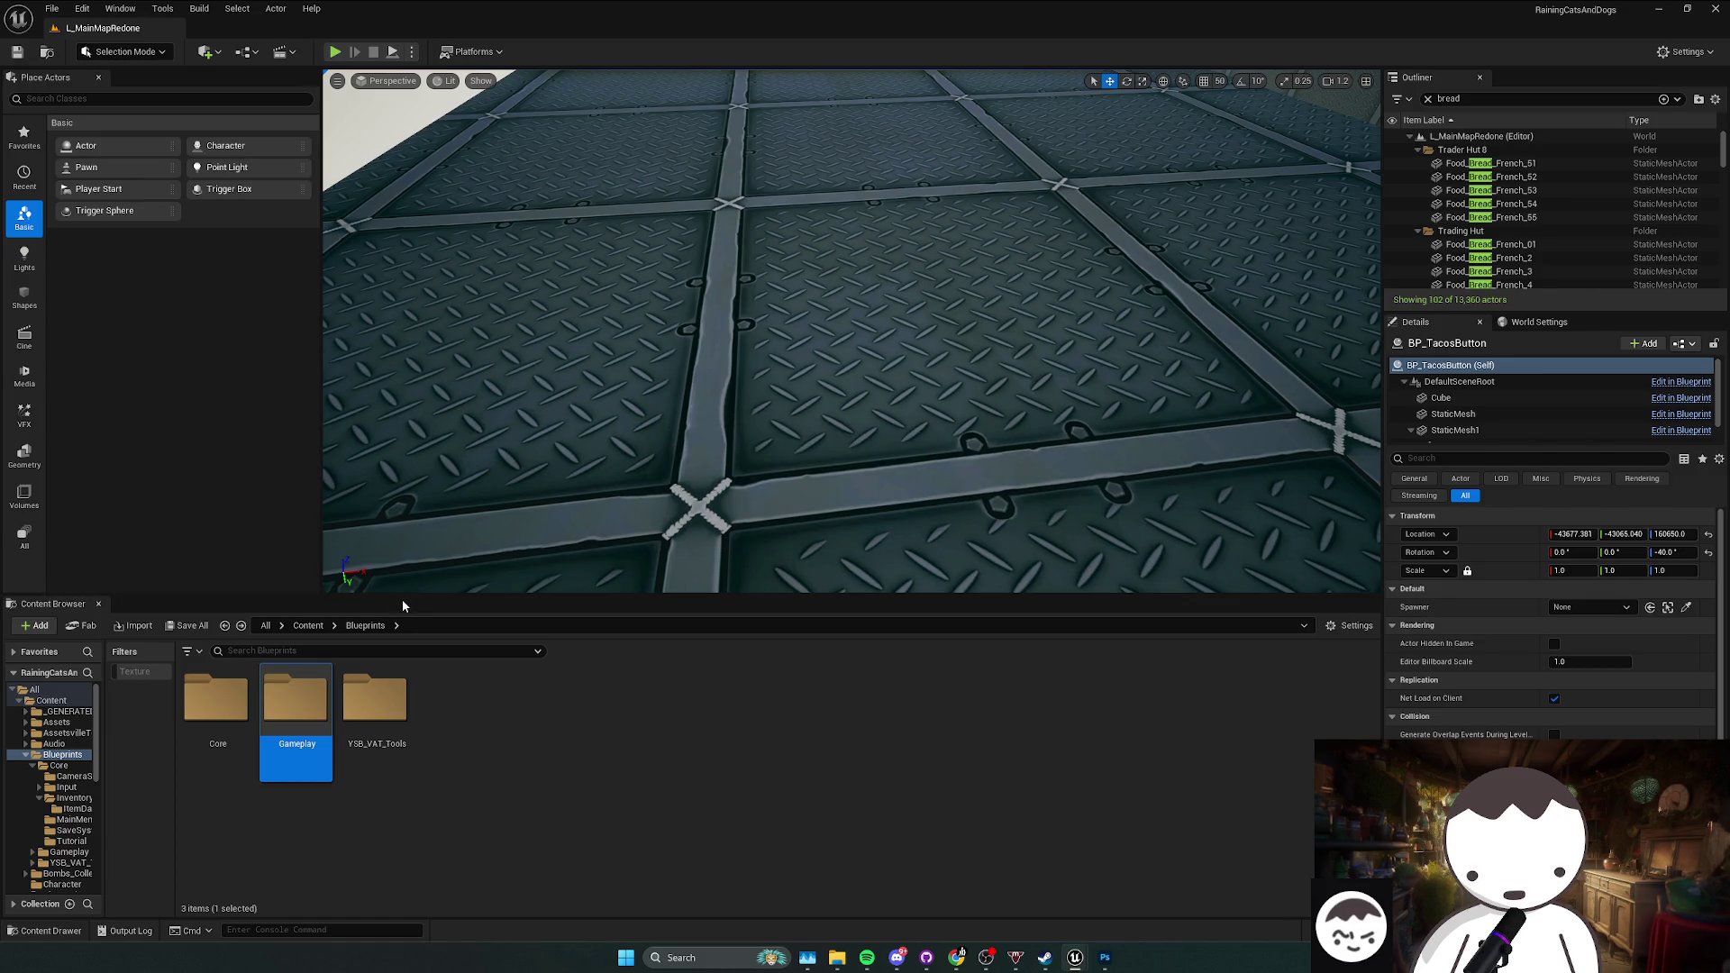
Step: From Blueprints/Gameplay/Items, drag BP_CancerPhone and BP_ItemSpeedPotion side by side onto the tiled floor
double_click(305, 738)
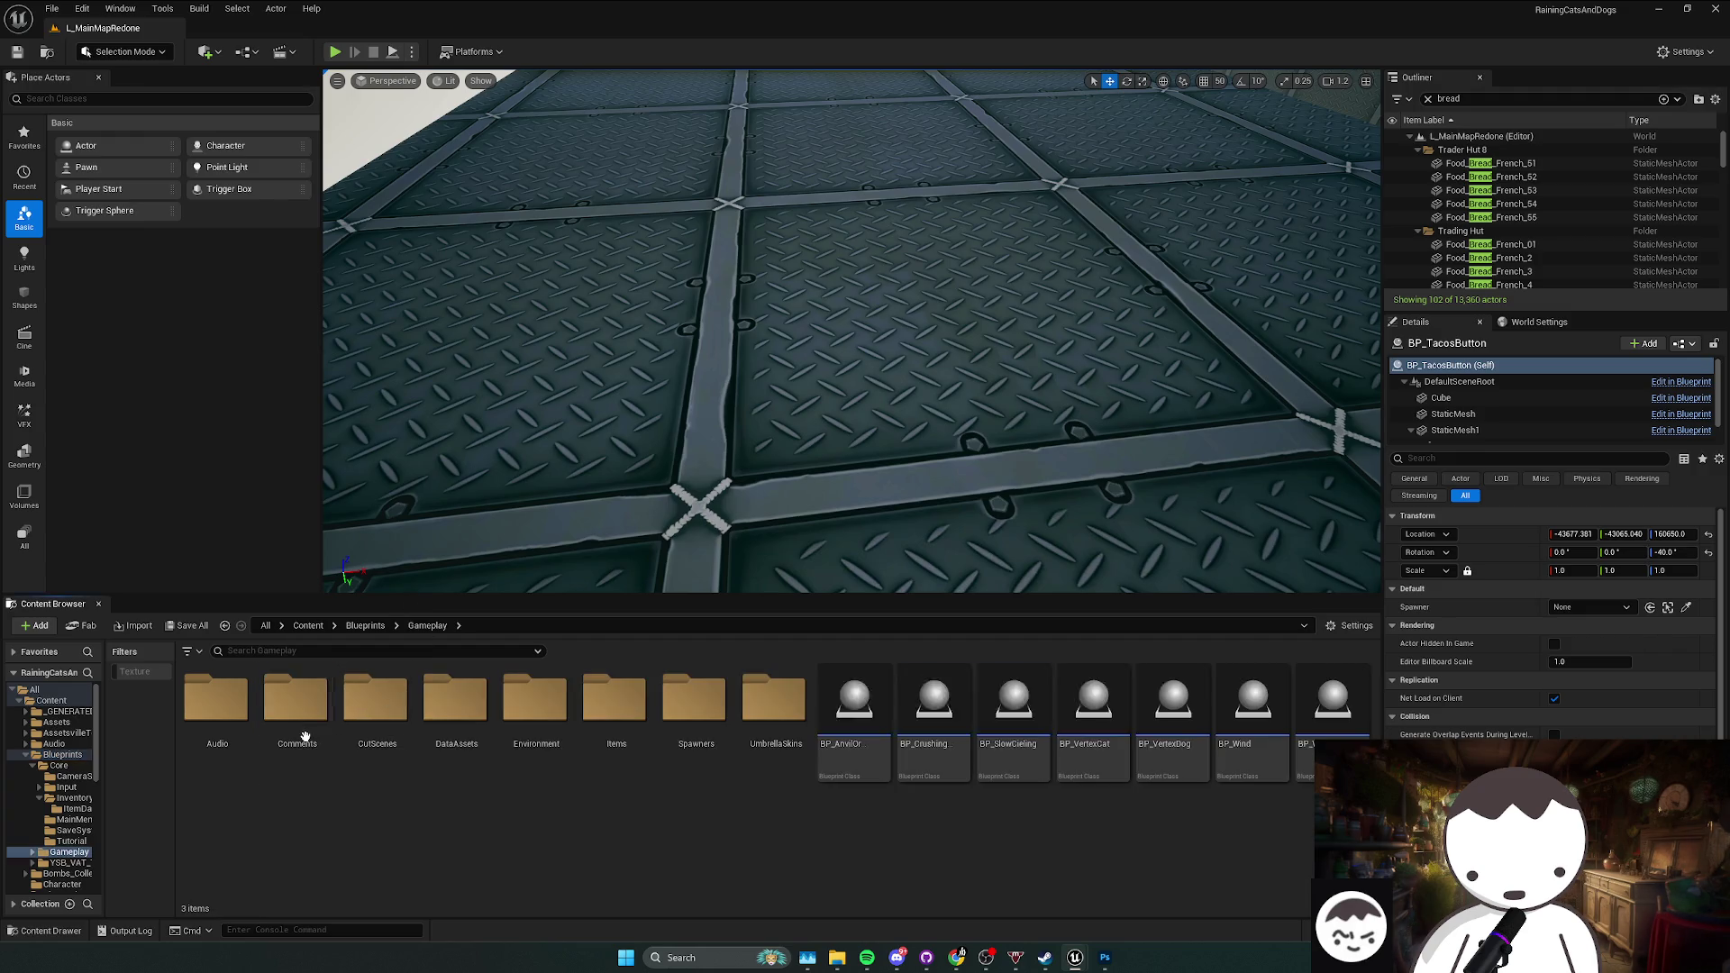
click(604, 737)
double_click(603, 737)
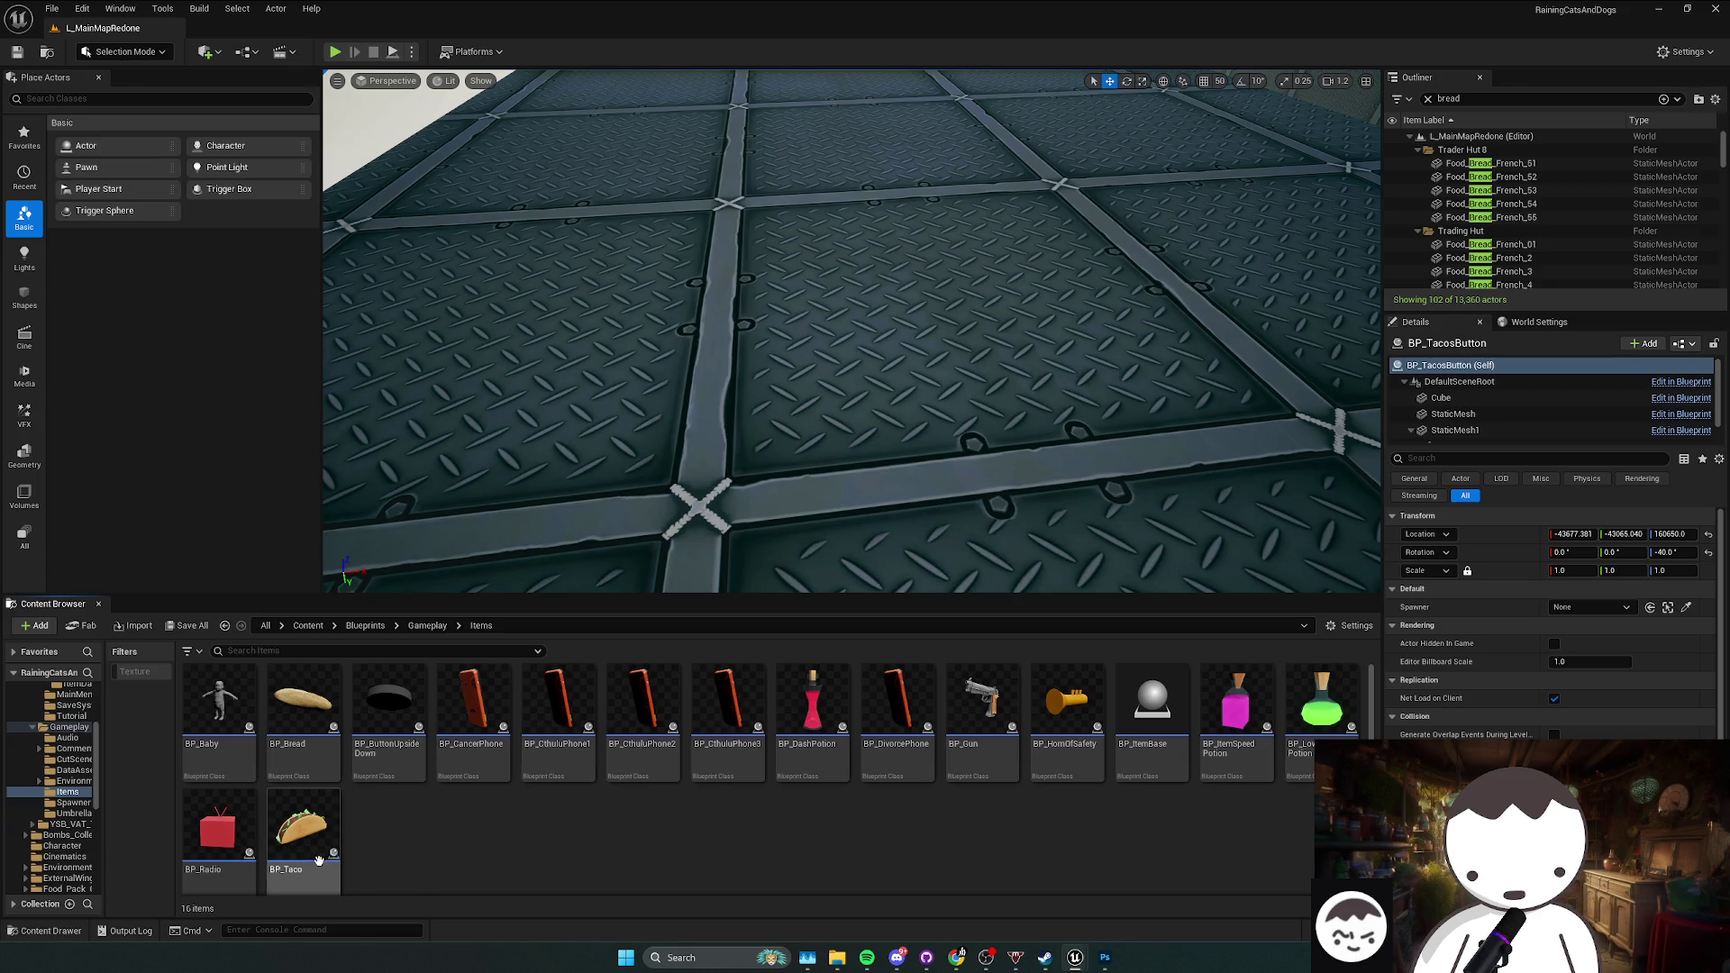
drag(483, 768, 670, 467)
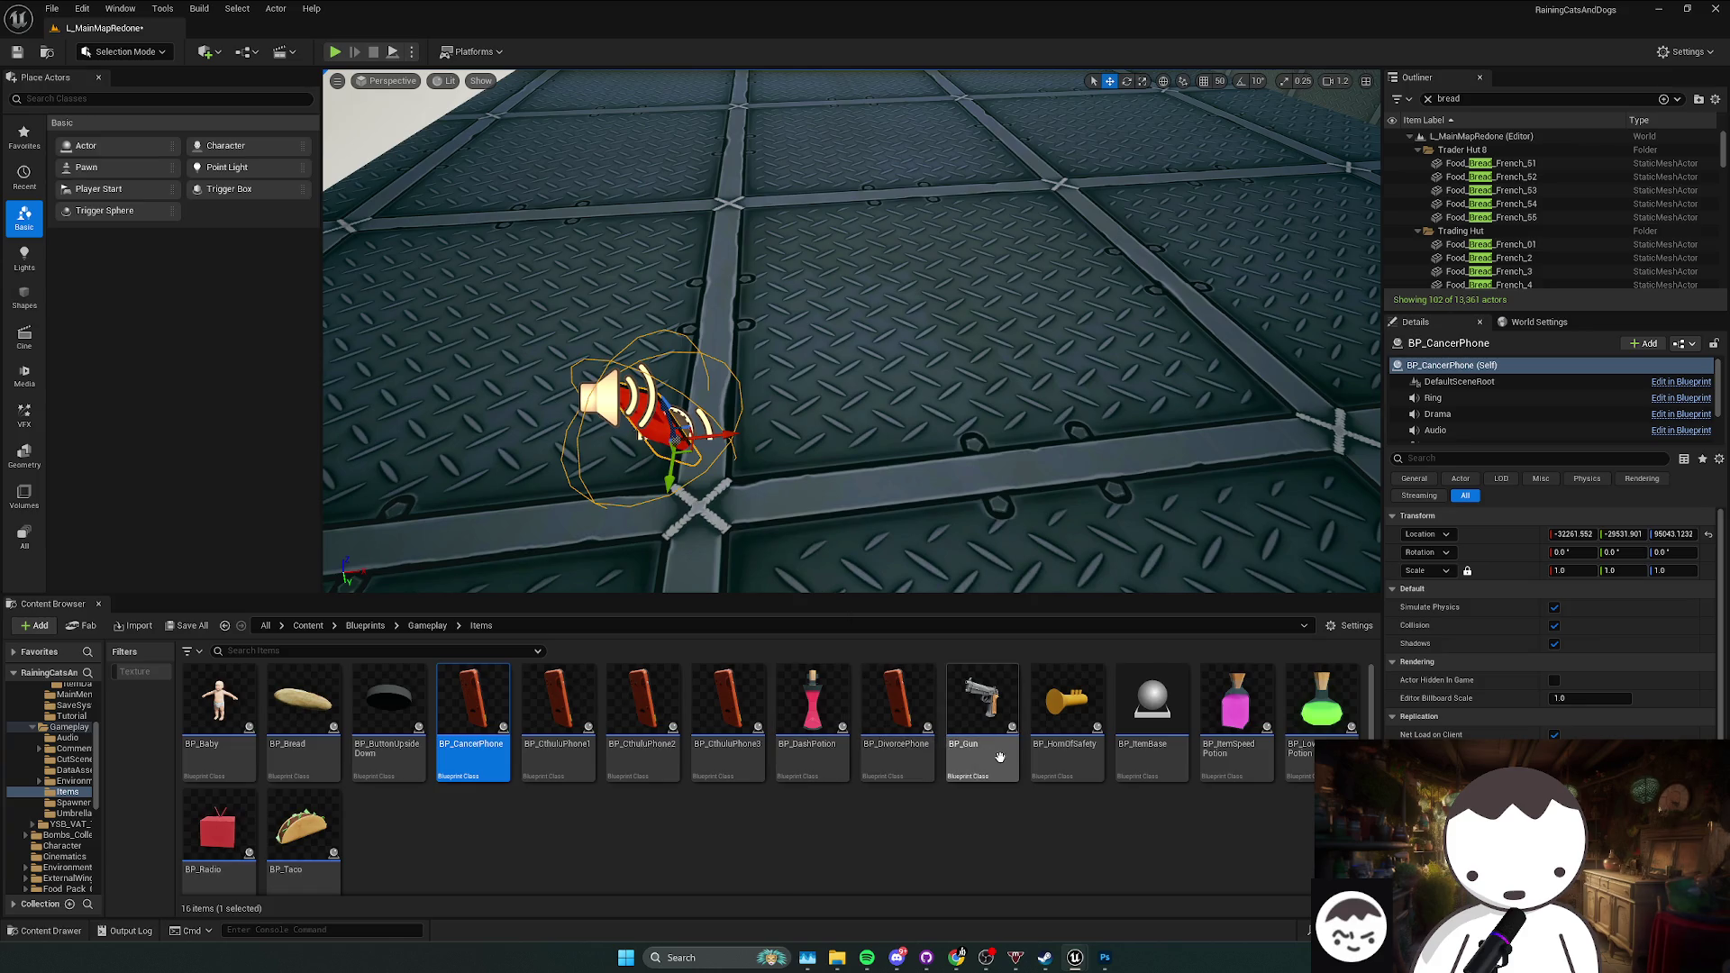
drag(1236, 721, 964, 402)
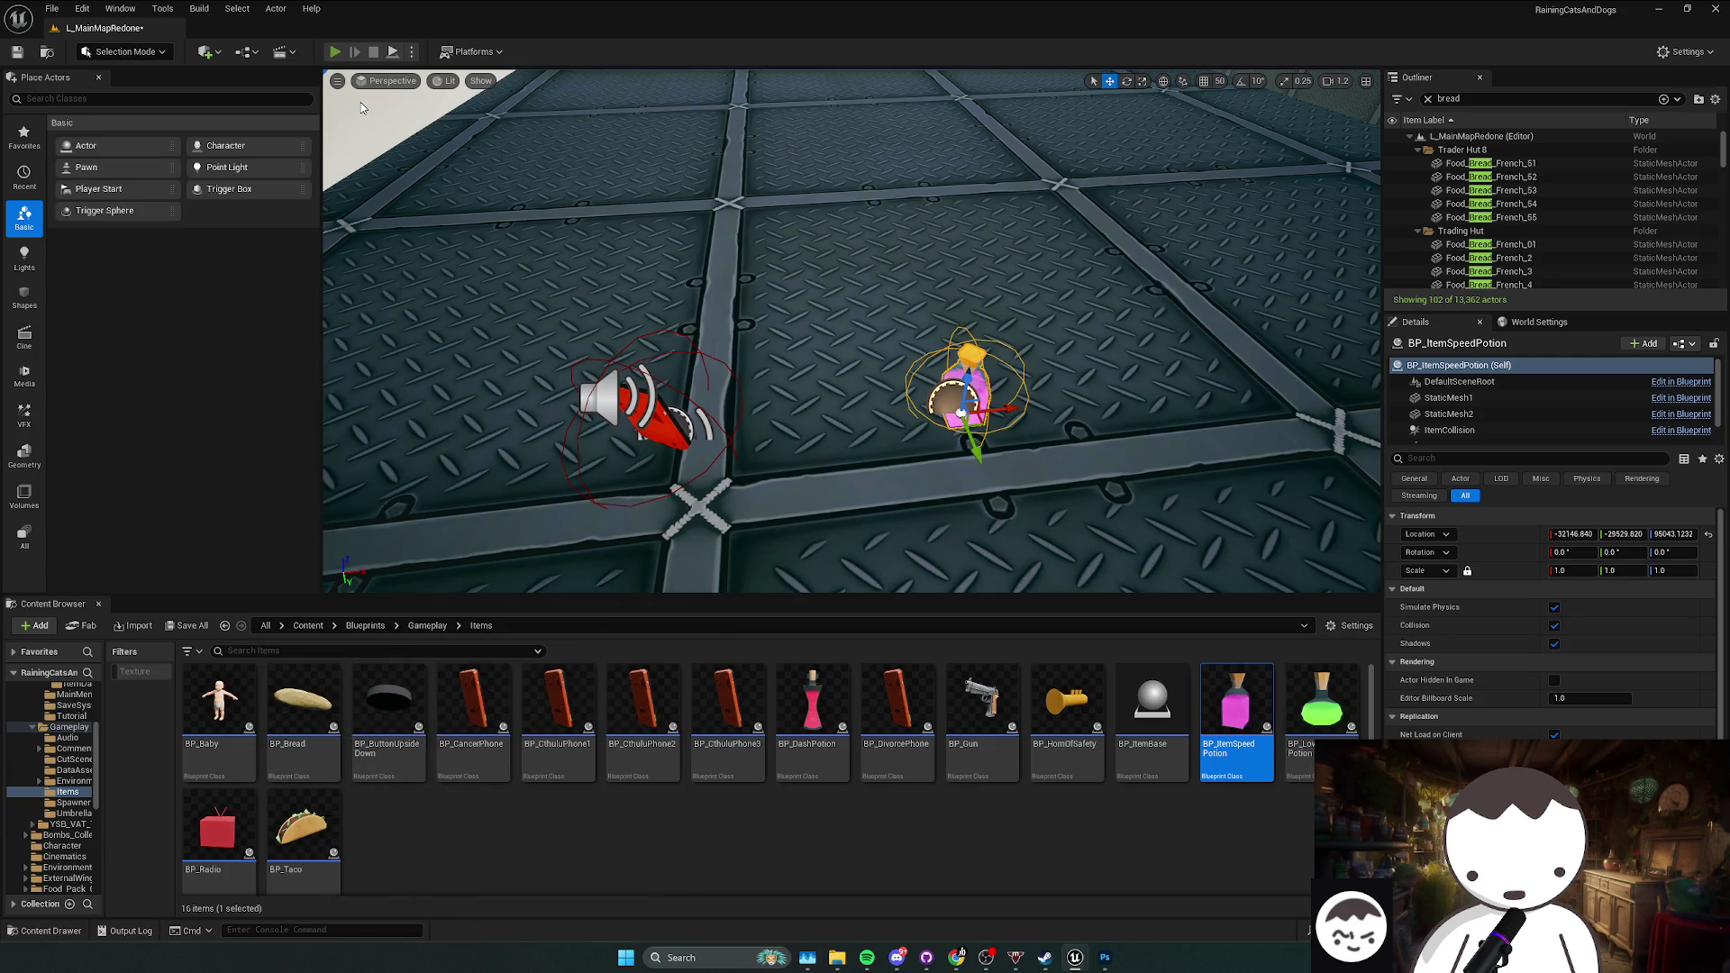
click(335, 51)
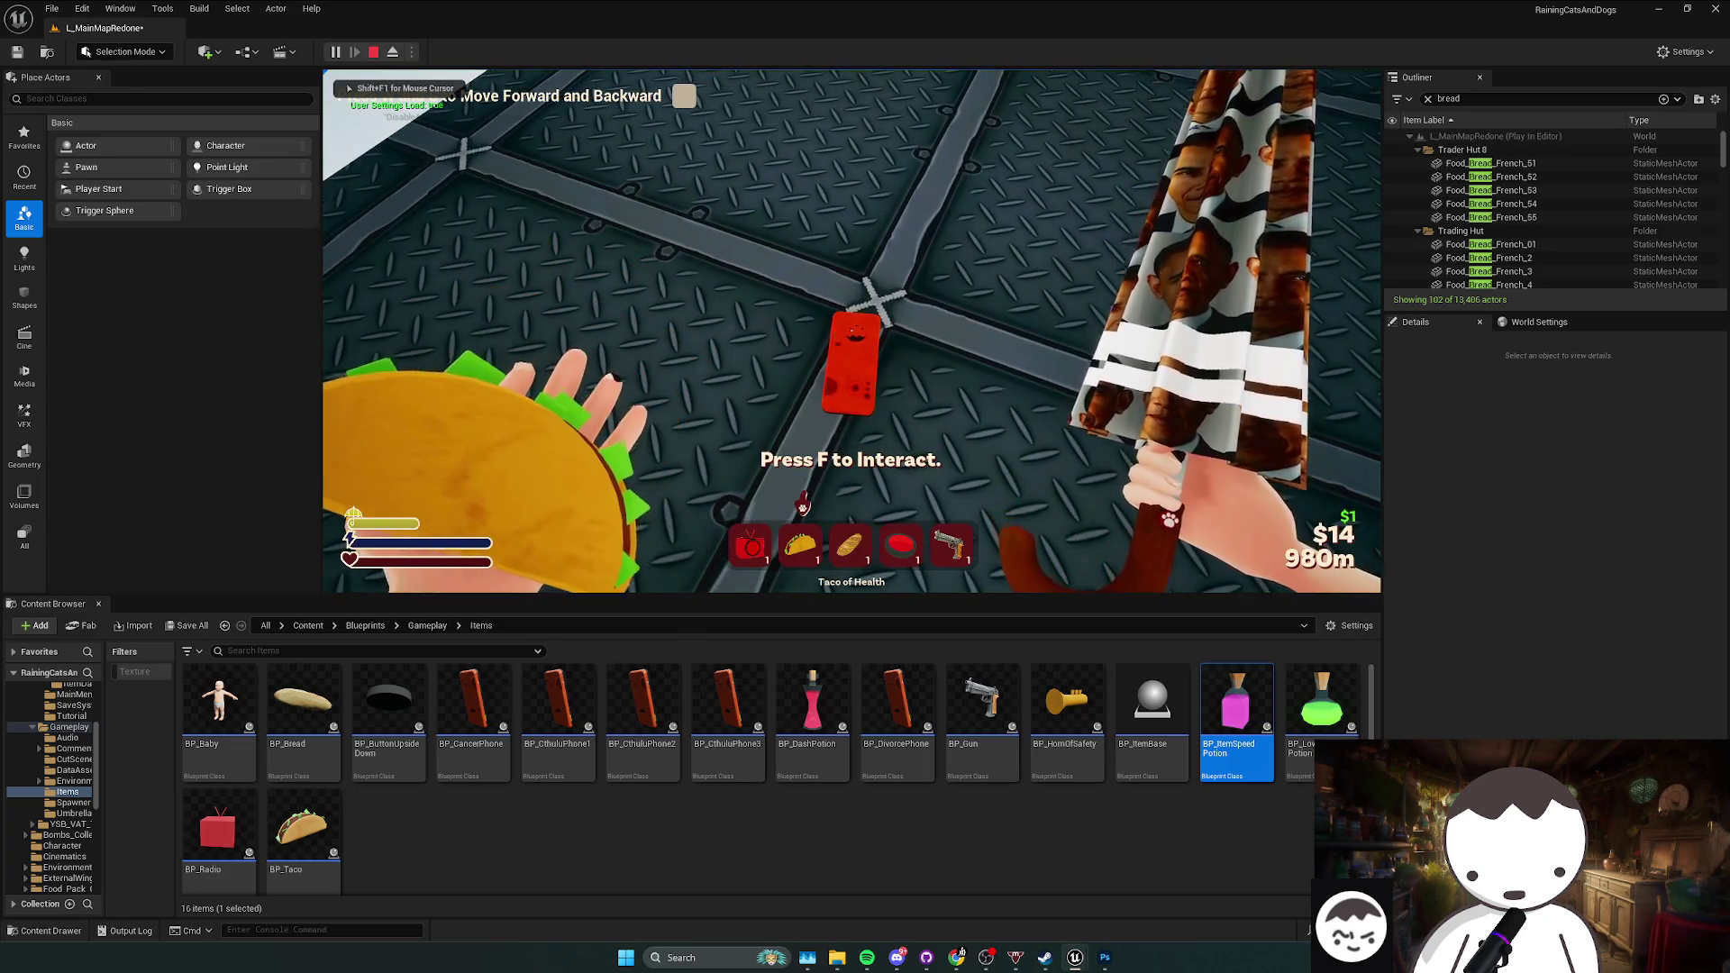
Step: Throw two held items, pick up the red phone, equip and drop the red button, then stop play
click(851, 330)
click(852, 330)
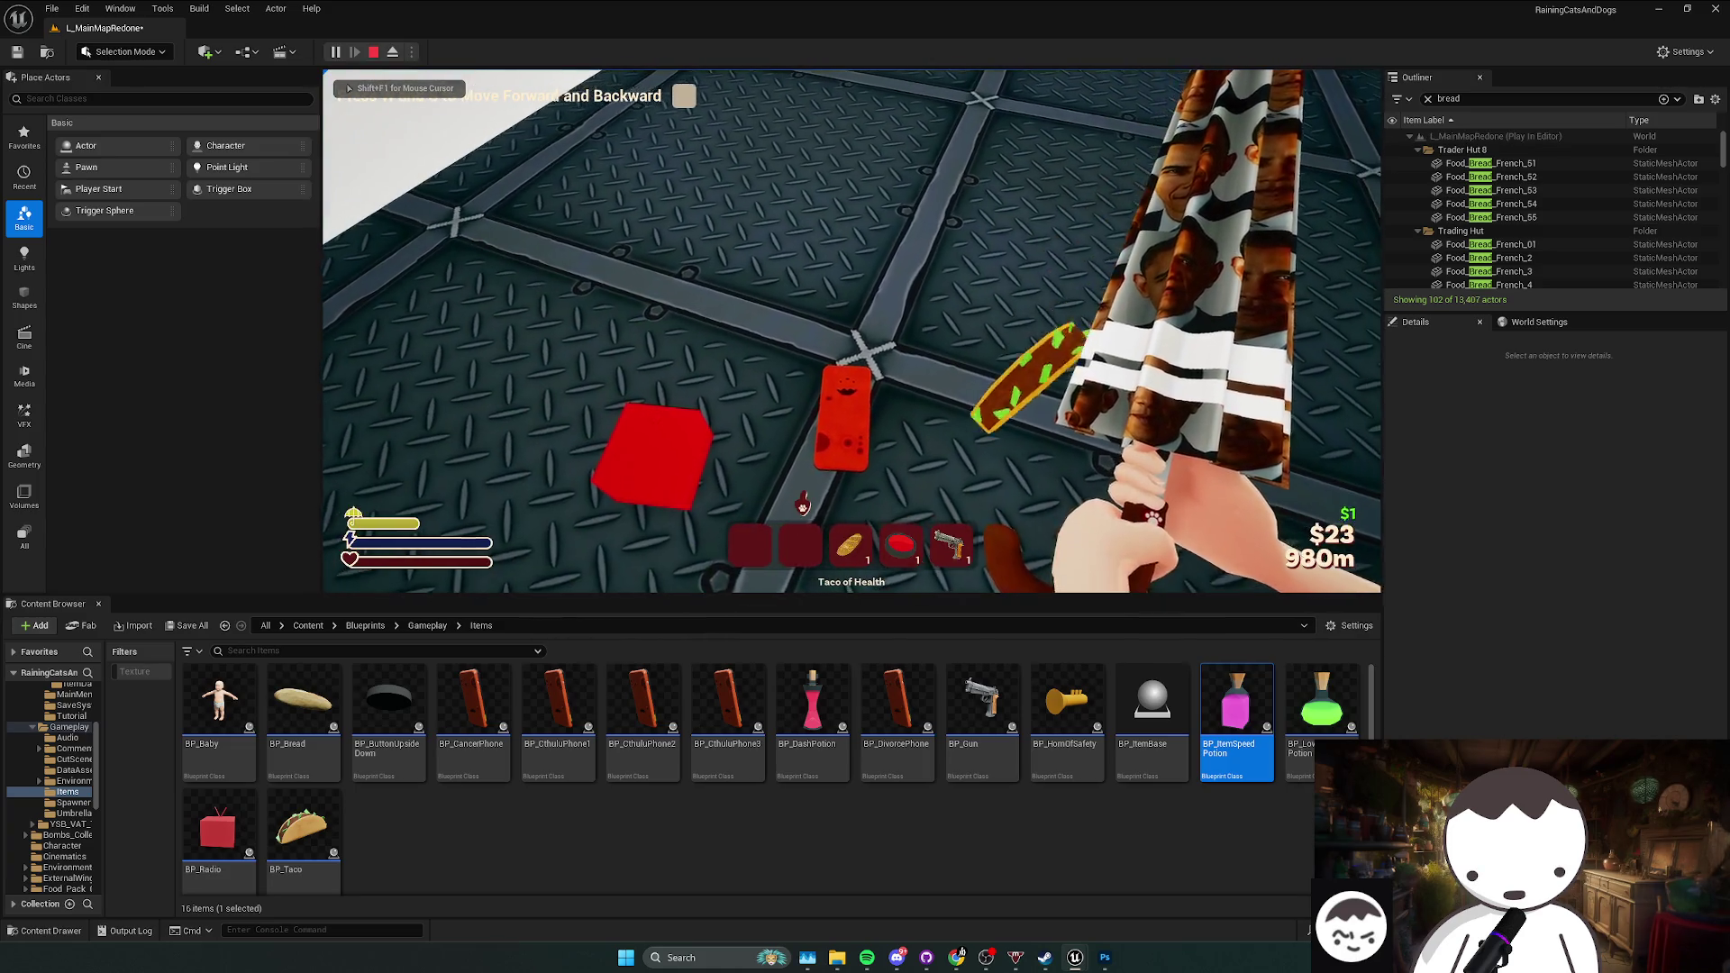
key(f)
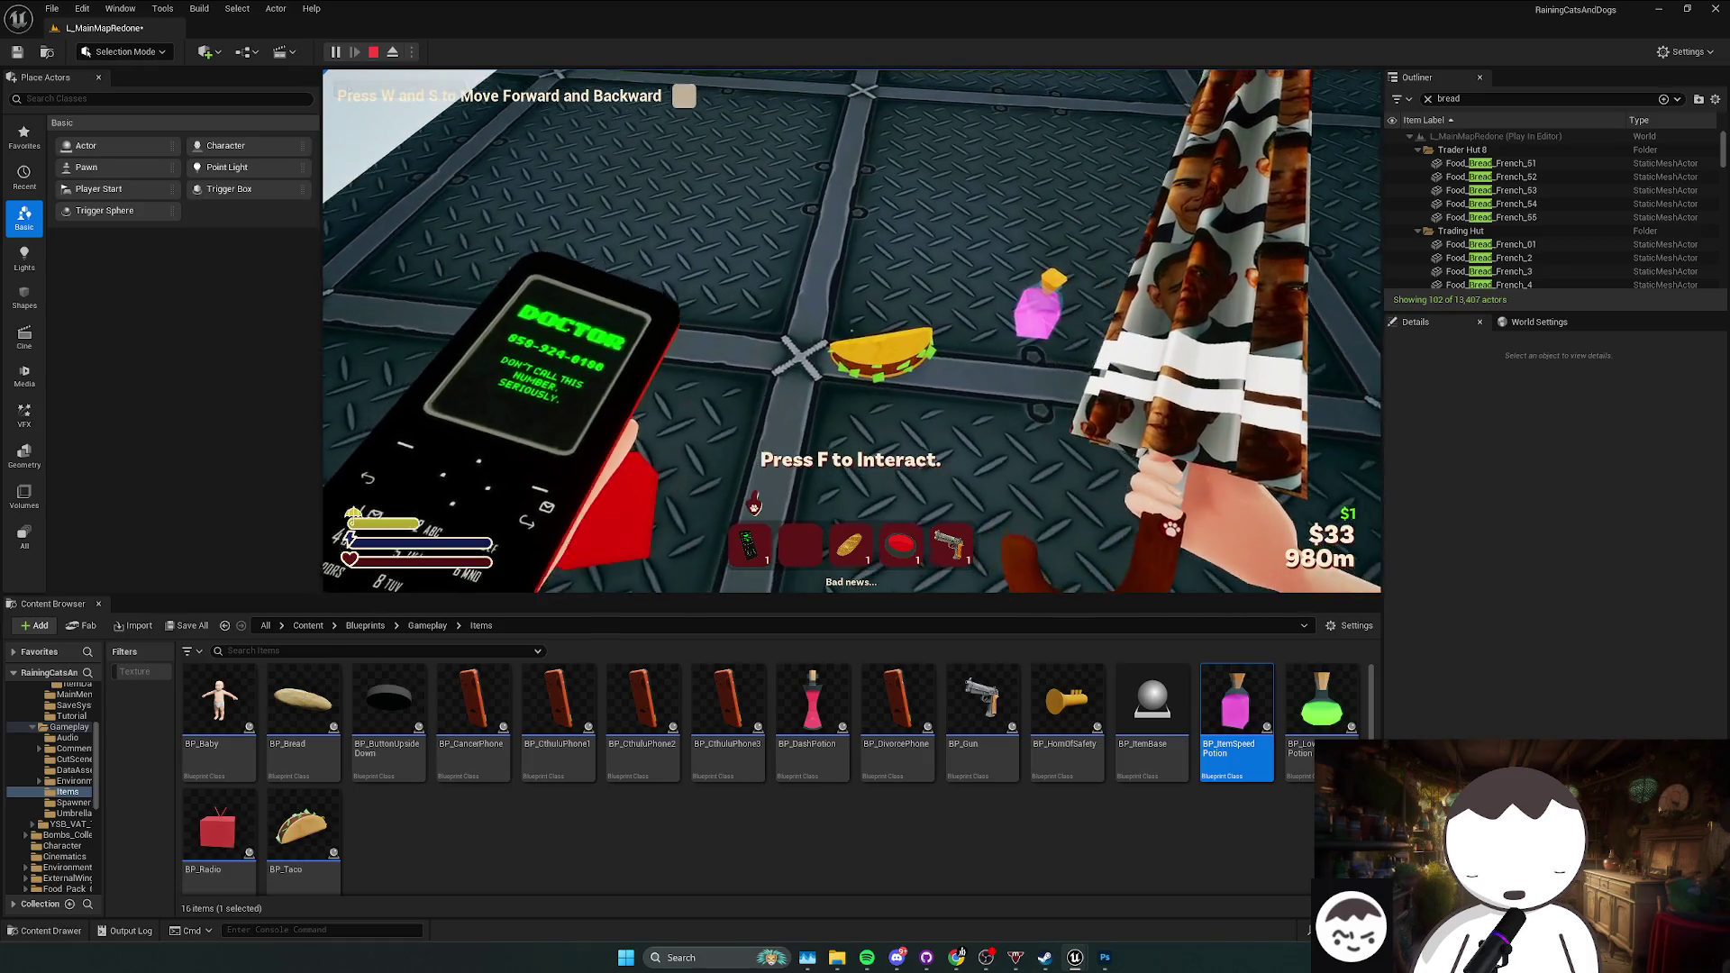
key(F11)
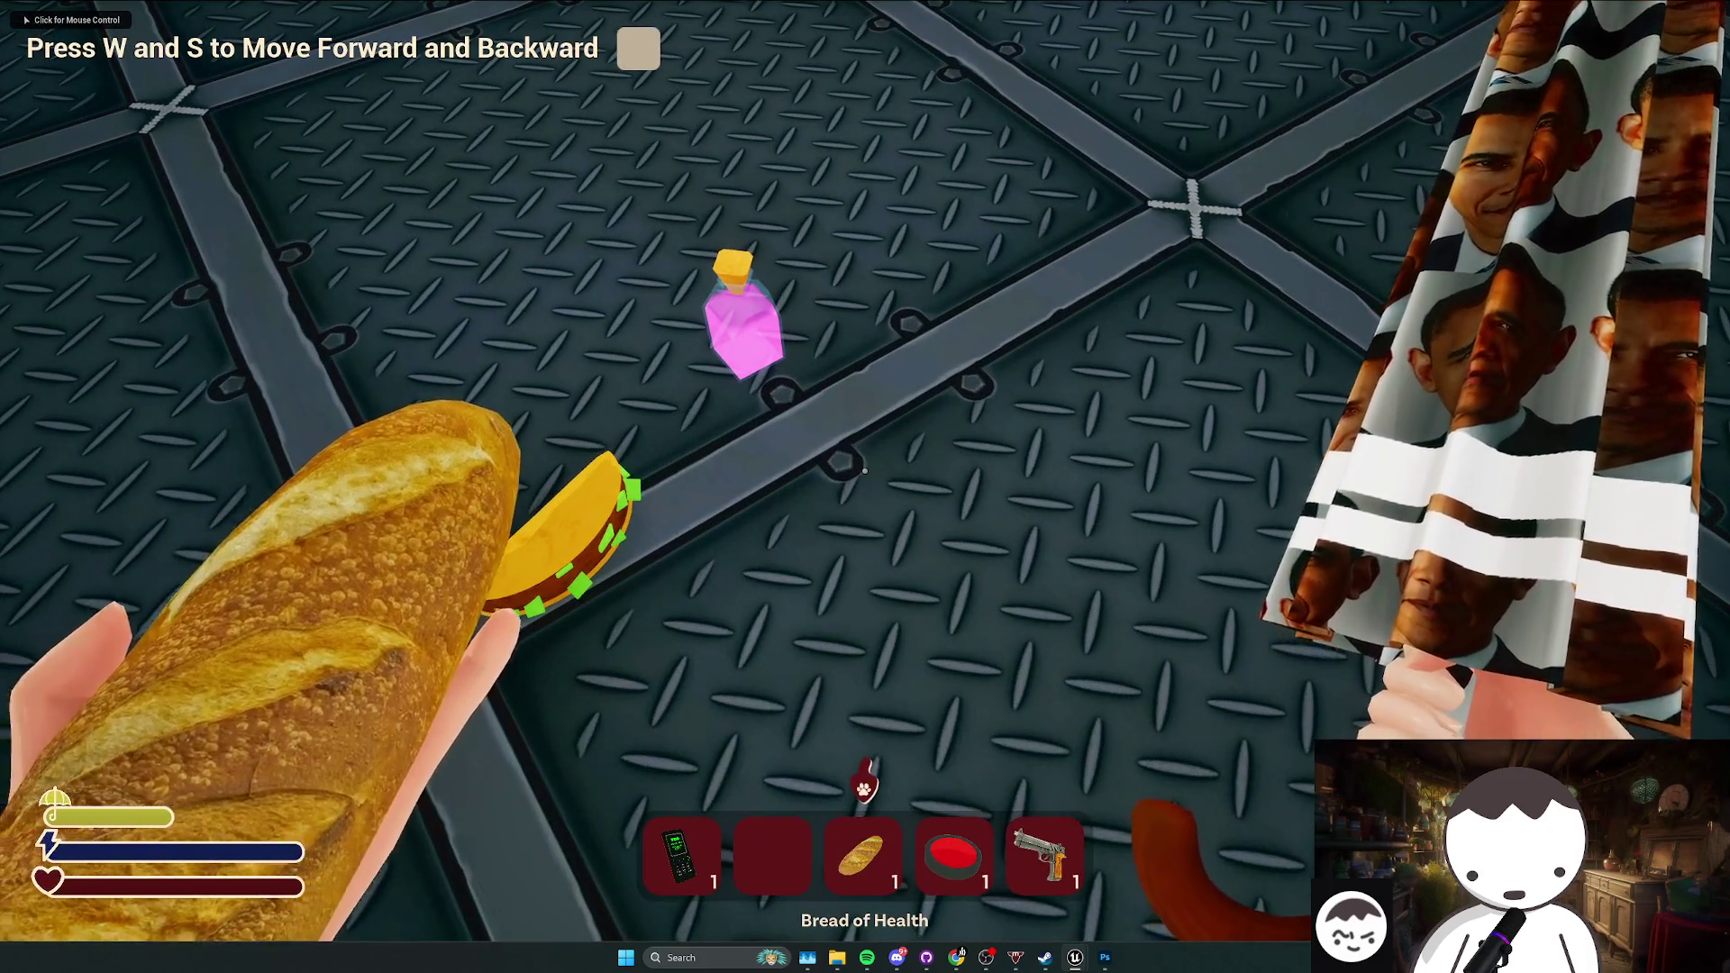
key(1)
key(4)
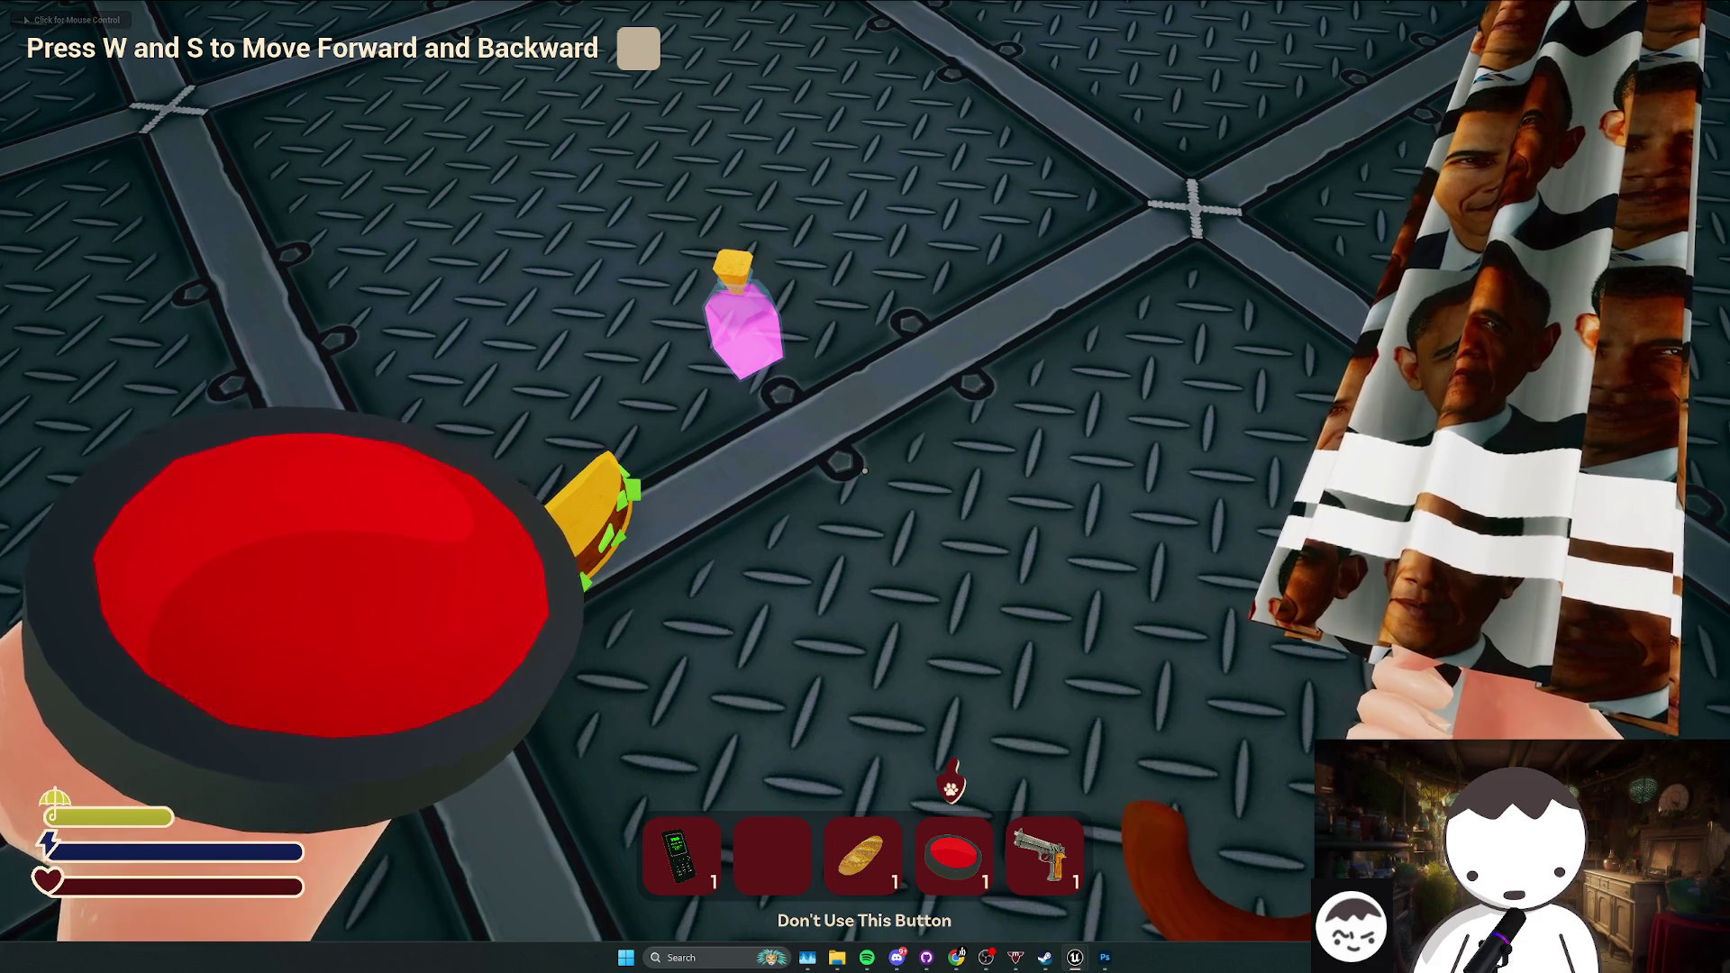
key(q)
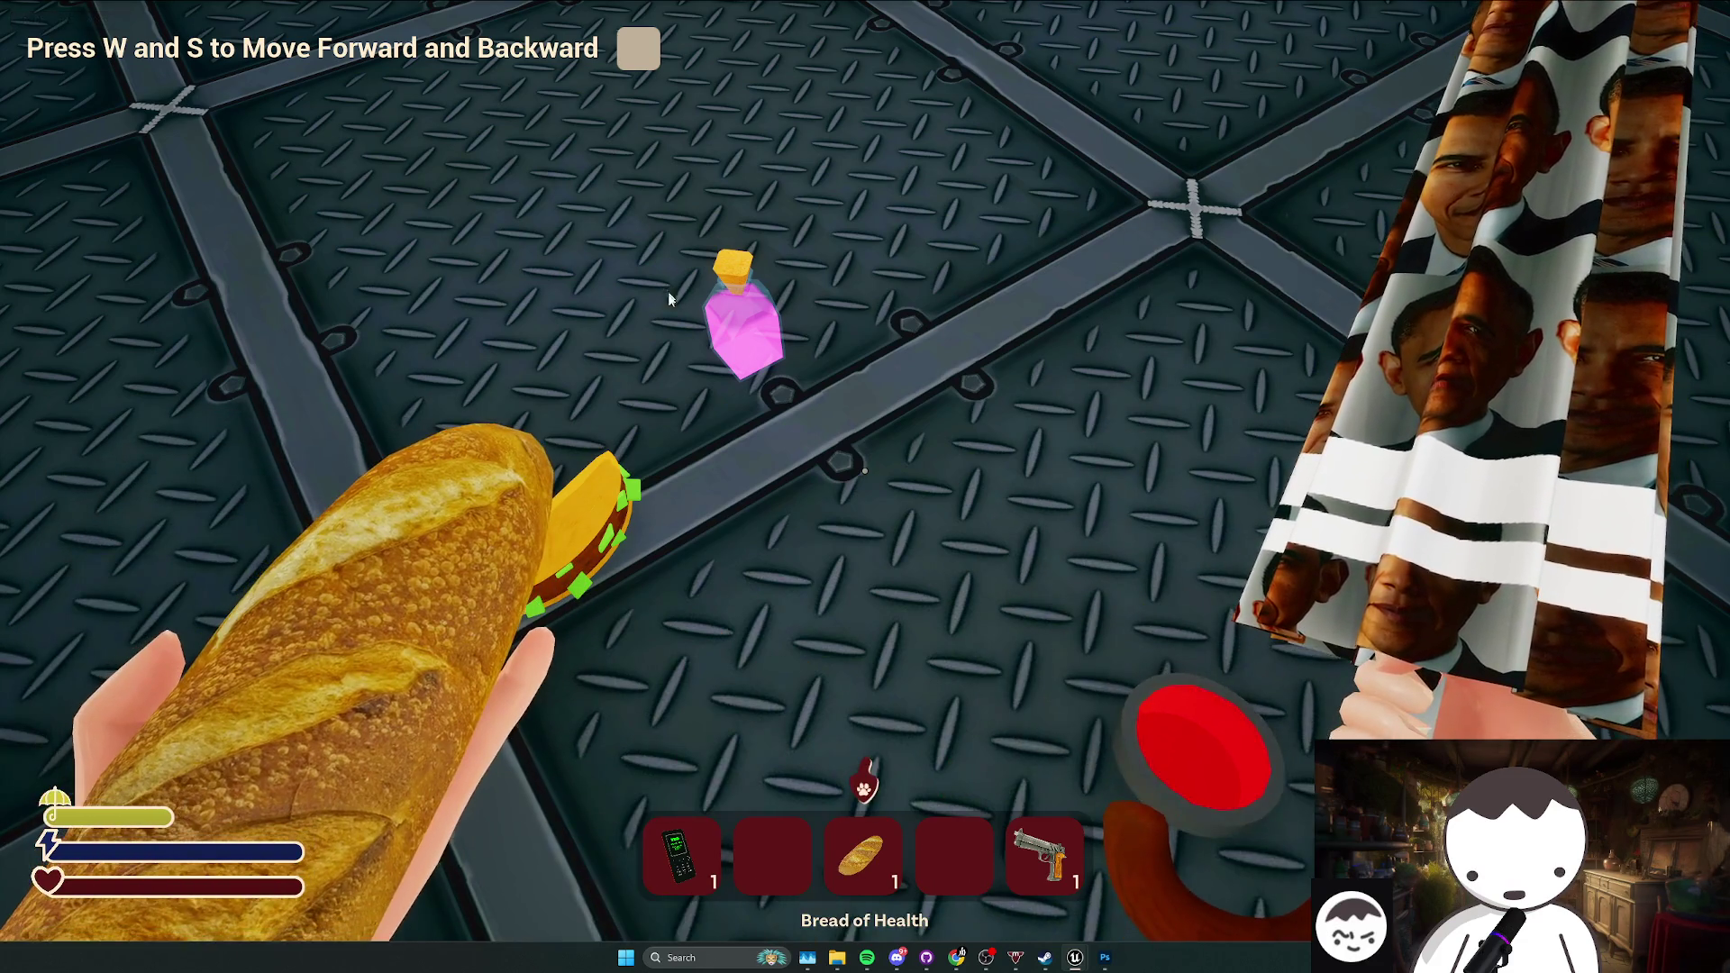
key(Escape)
mouse_move(863, 538)
mouse_down()
mouse_move(793, 495)
mouse_move(811, 451)
mouse_up()
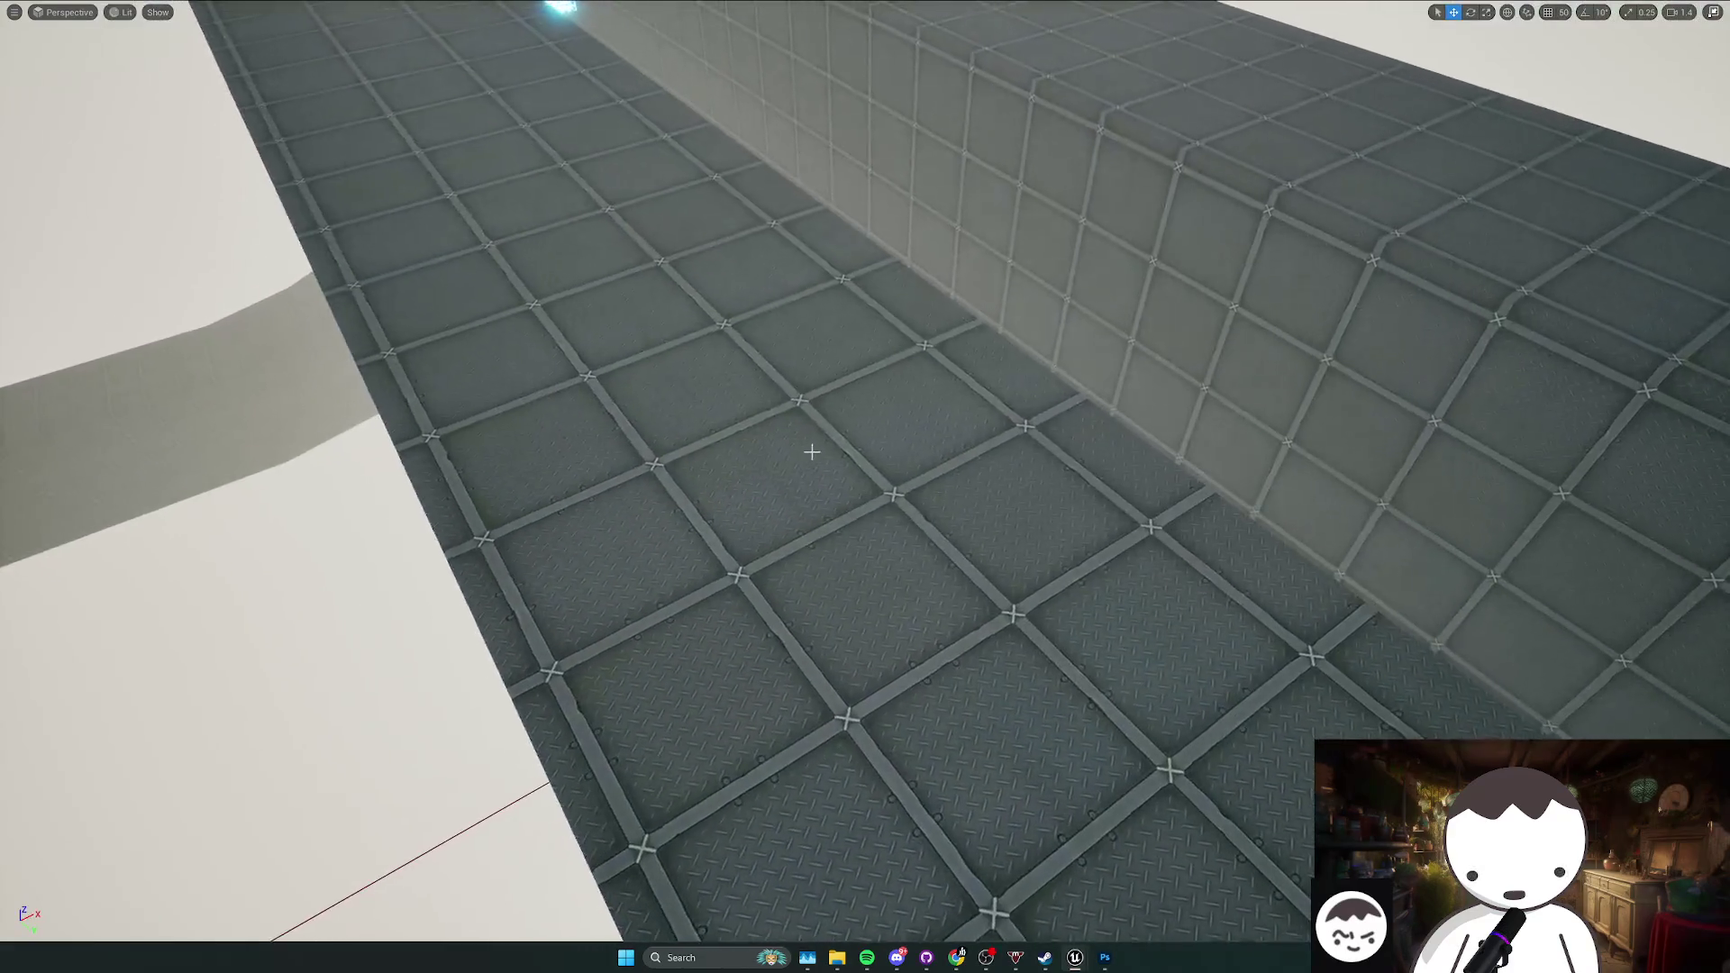
Step: Exit immersive view, browse back to Content, and open UI > UmbrellaSkins after peeking at Shop and Images
key(F11)
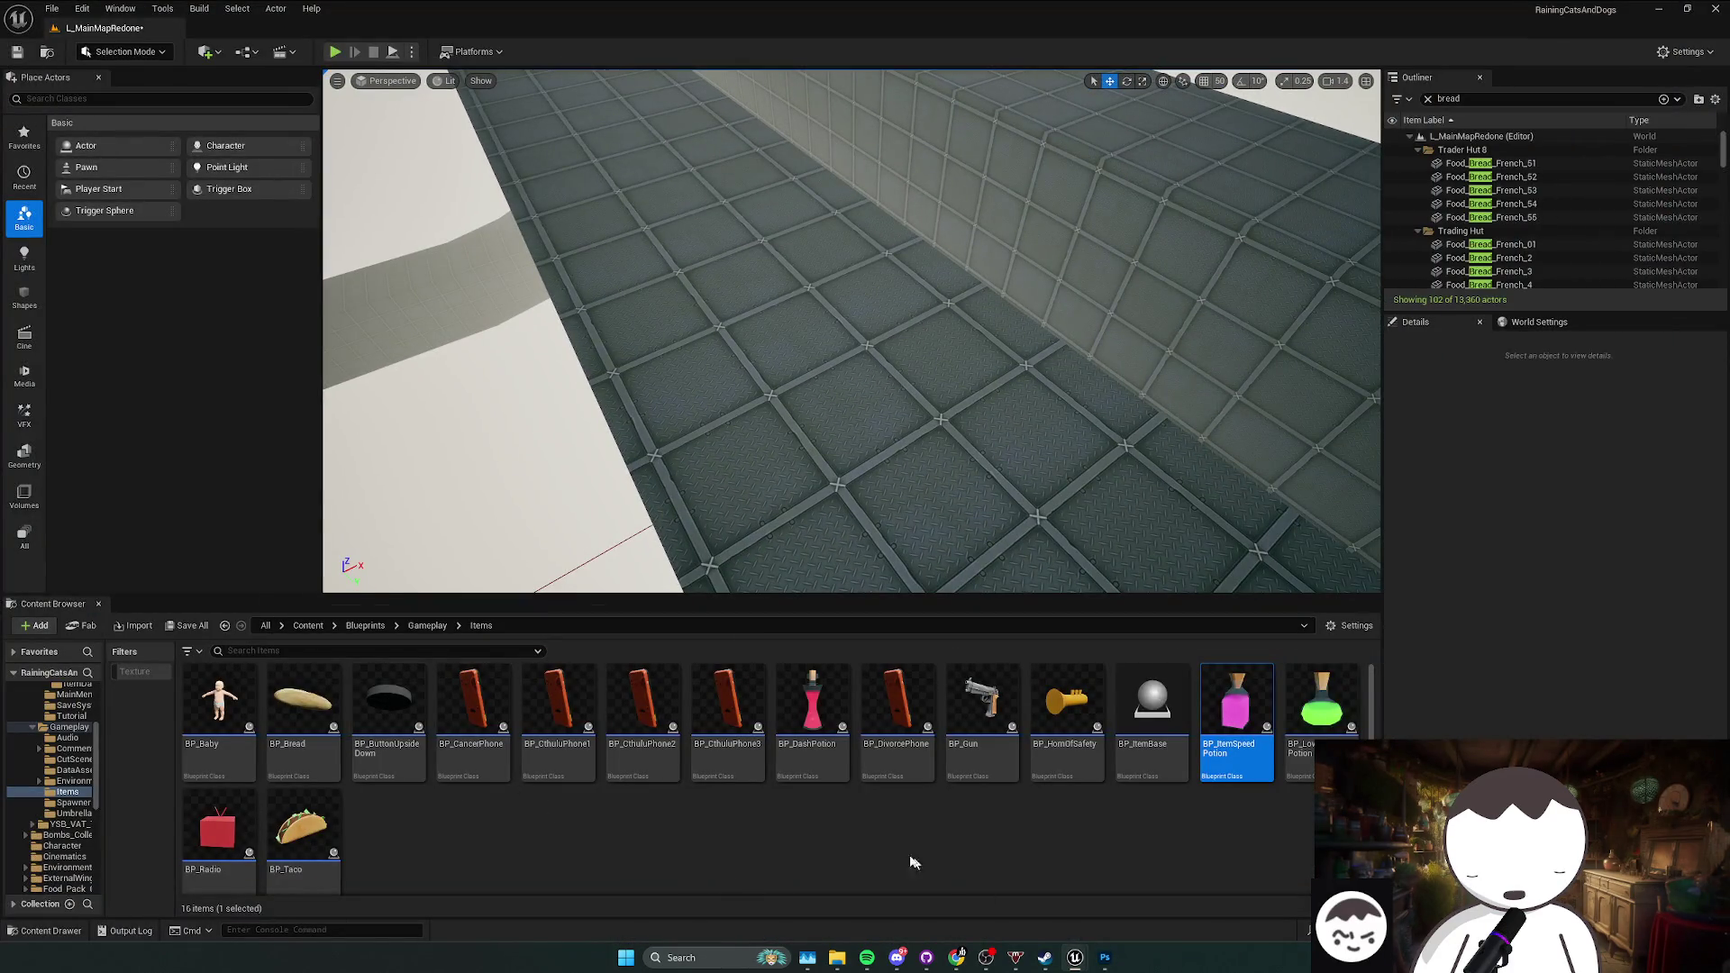
key(alt+Left)
key(alt+Left)
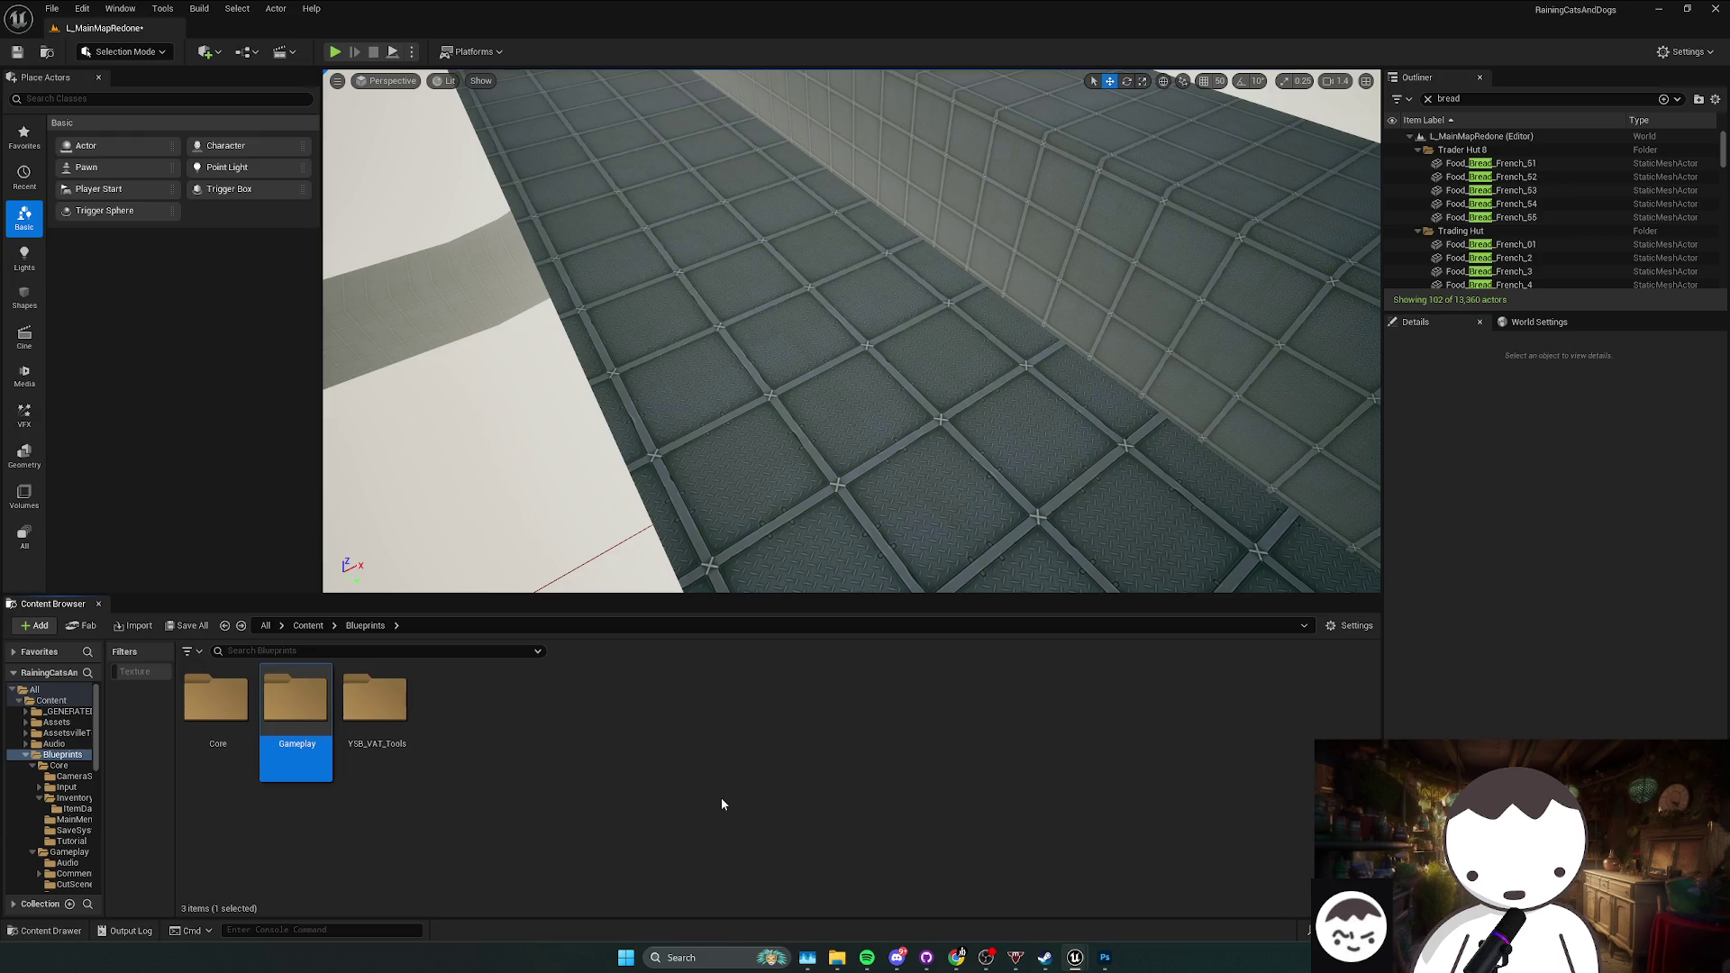
key(alt+Left)
double_click(388, 824)
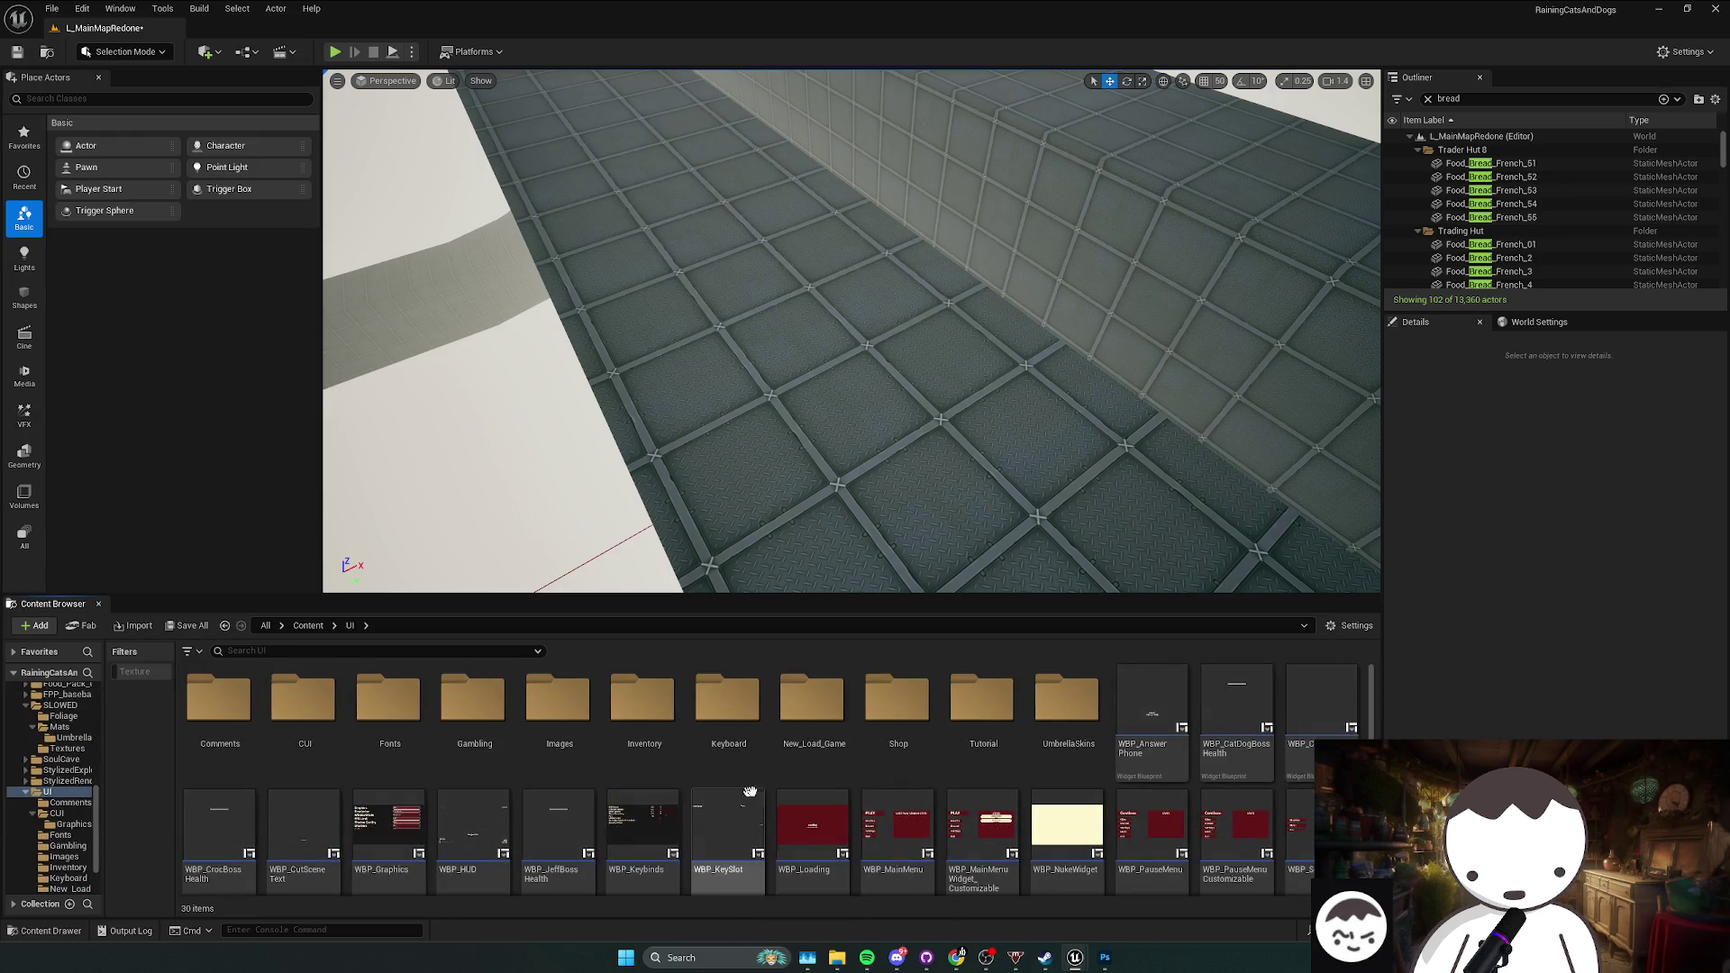
double_click(915, 752)
key(alt+Left)
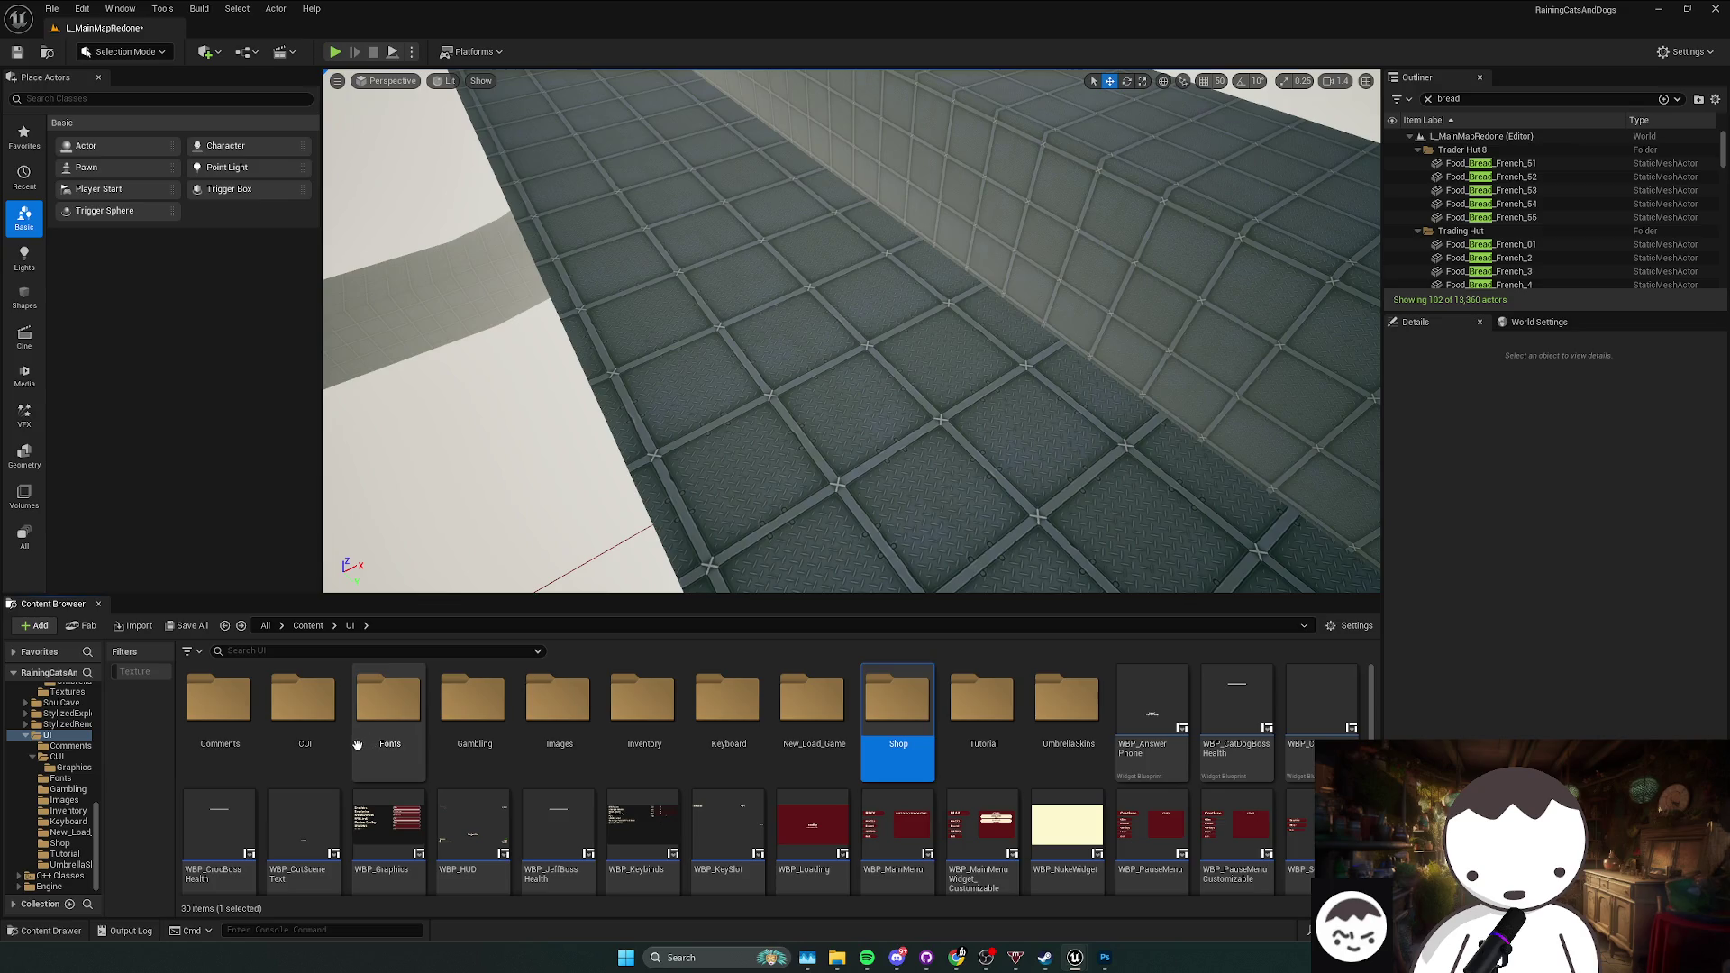
double_click(534, 752)
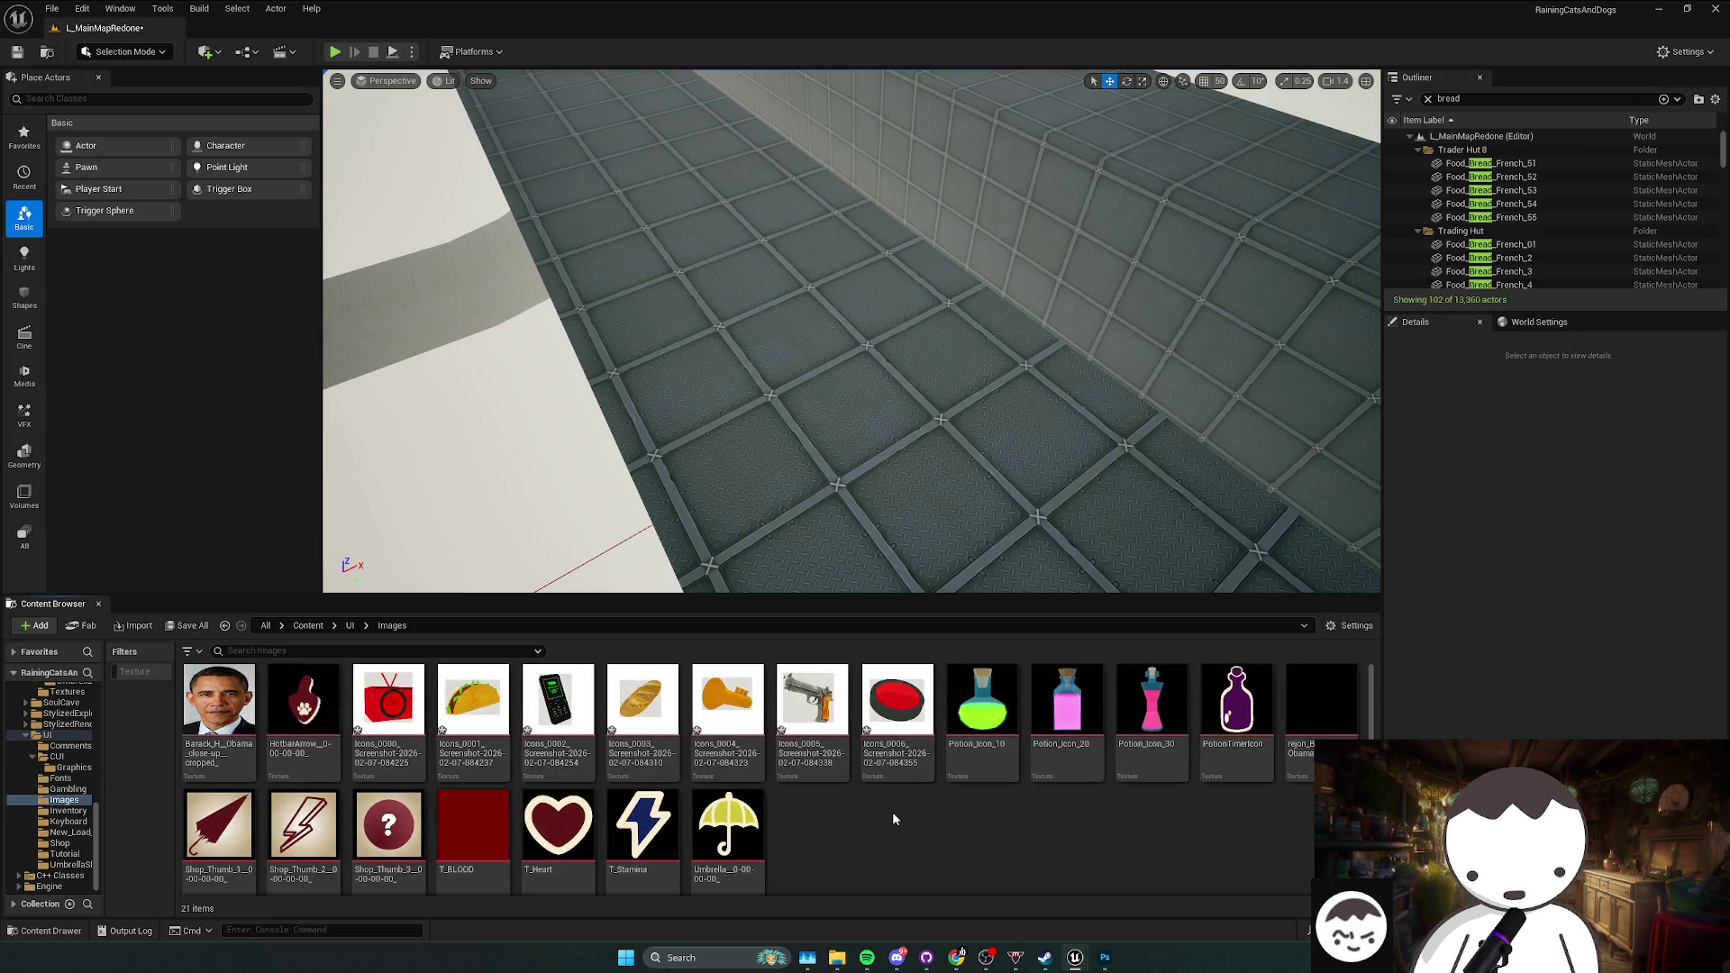
key(alt+Left)
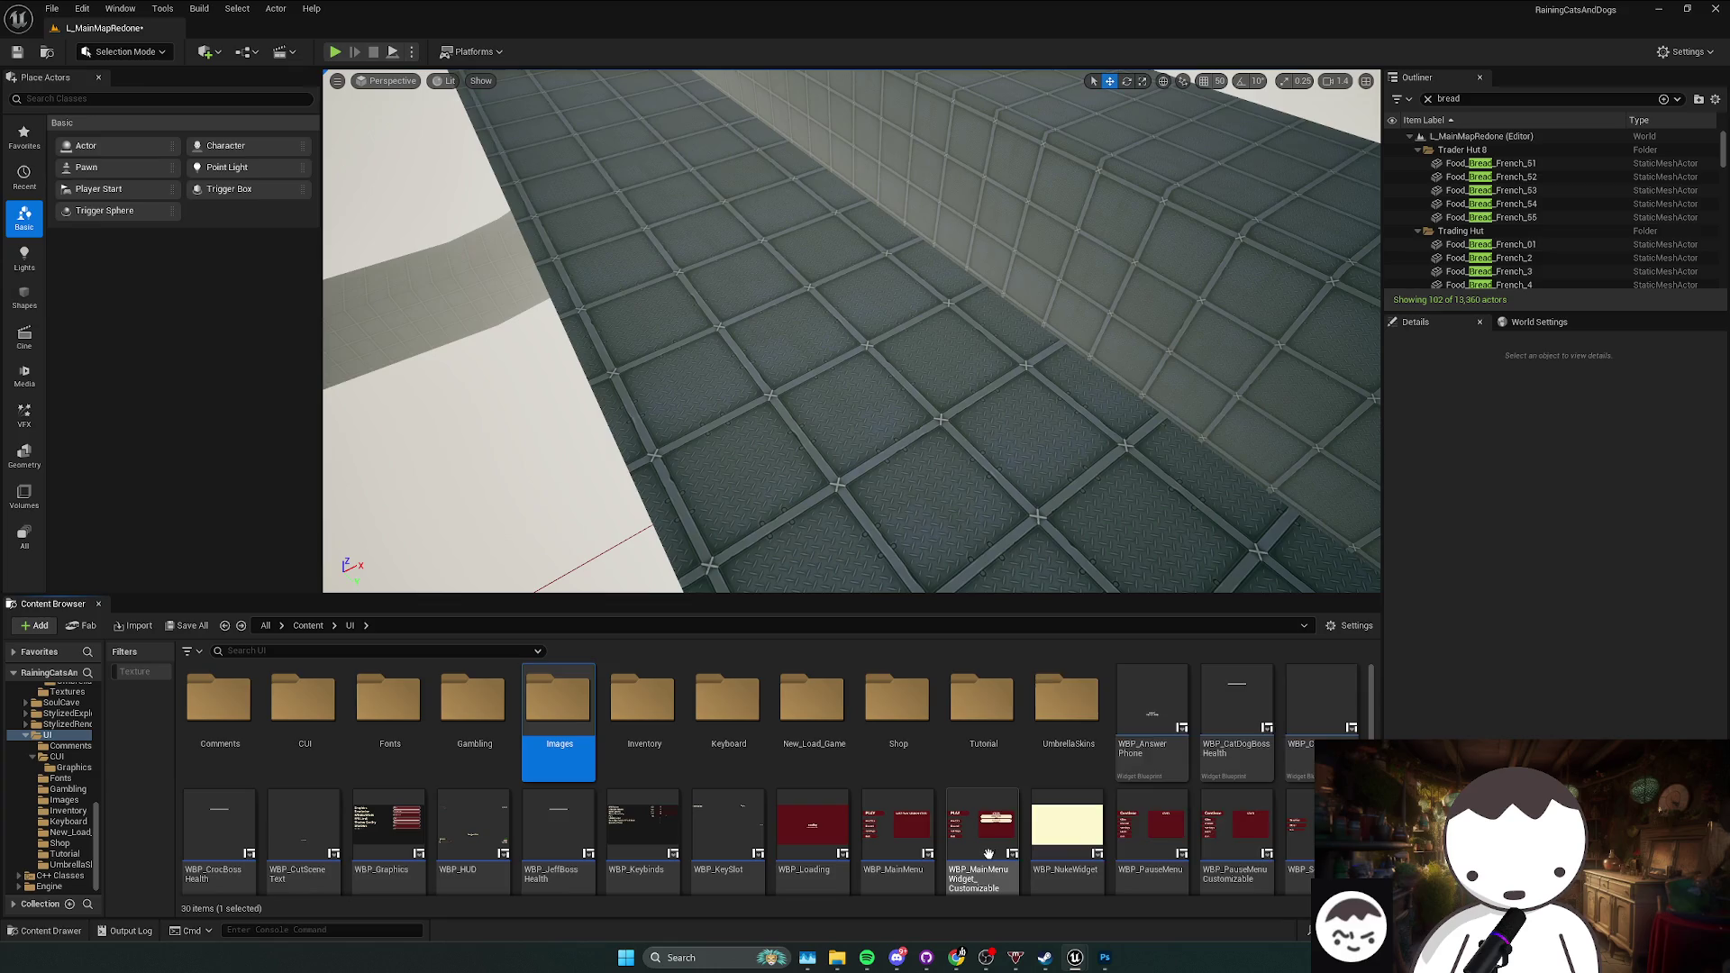
key(alt+Right)
key(alt+Left)
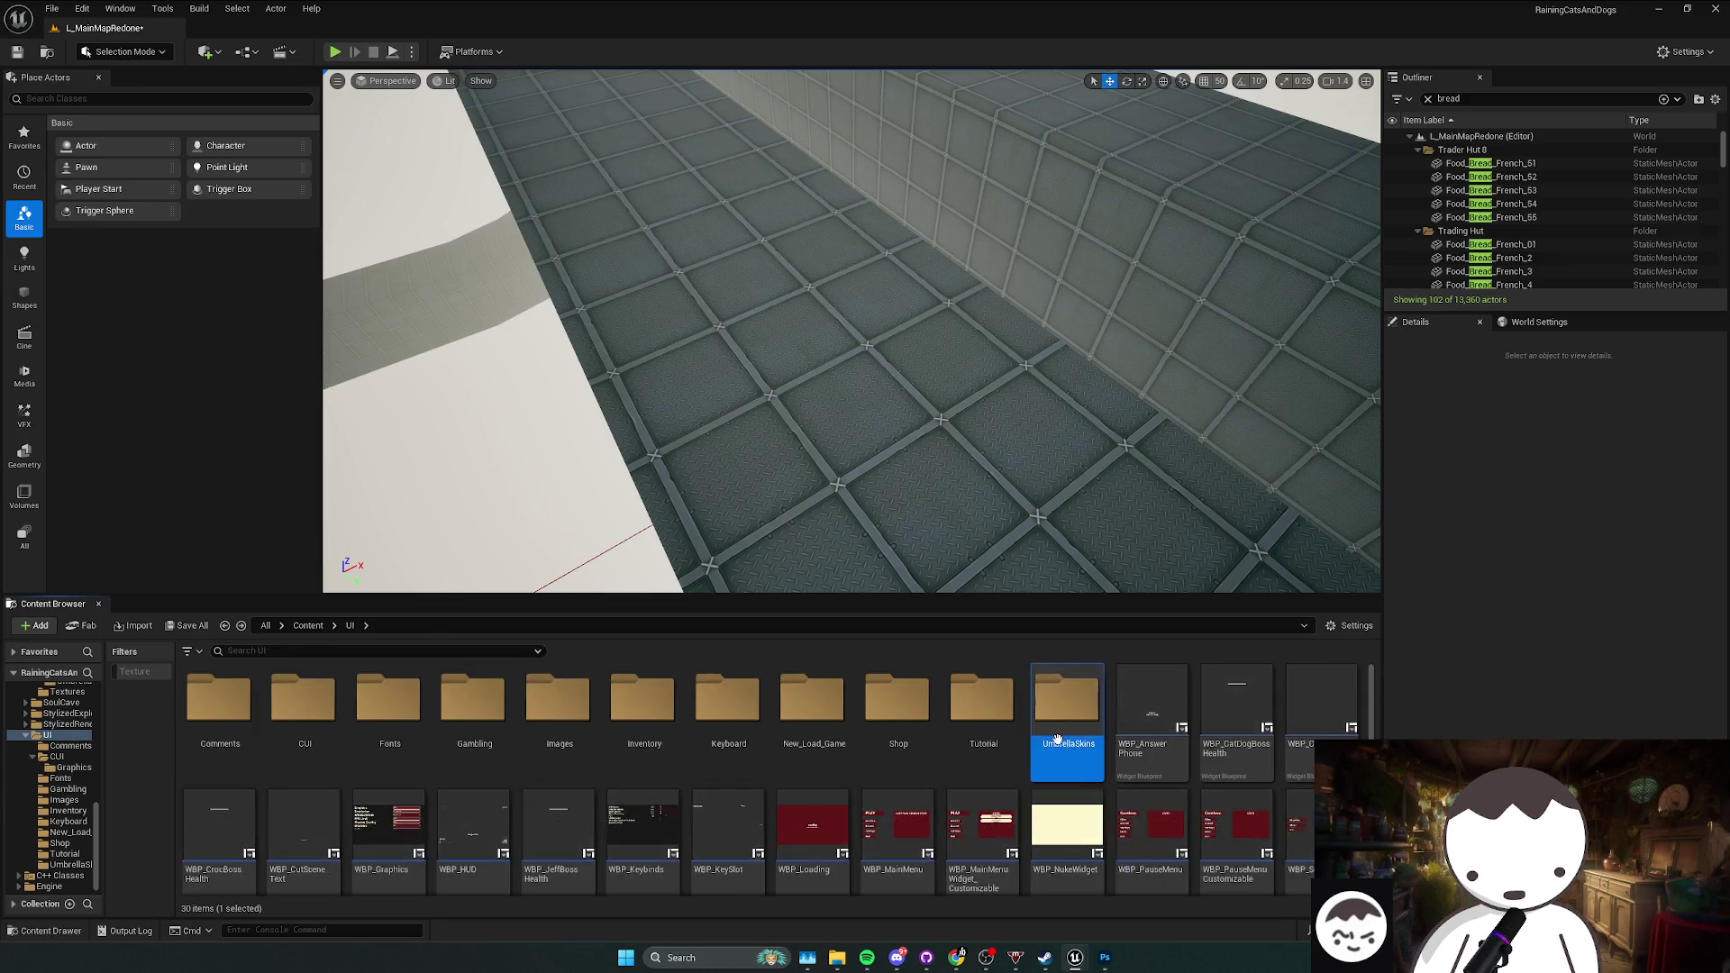
double_click(1063, 711)
Step: Drag Icons_0007 through Icons_0024 from the icons Explorer window into UmbrellaSkins, then save
mouse_move(838, 961)
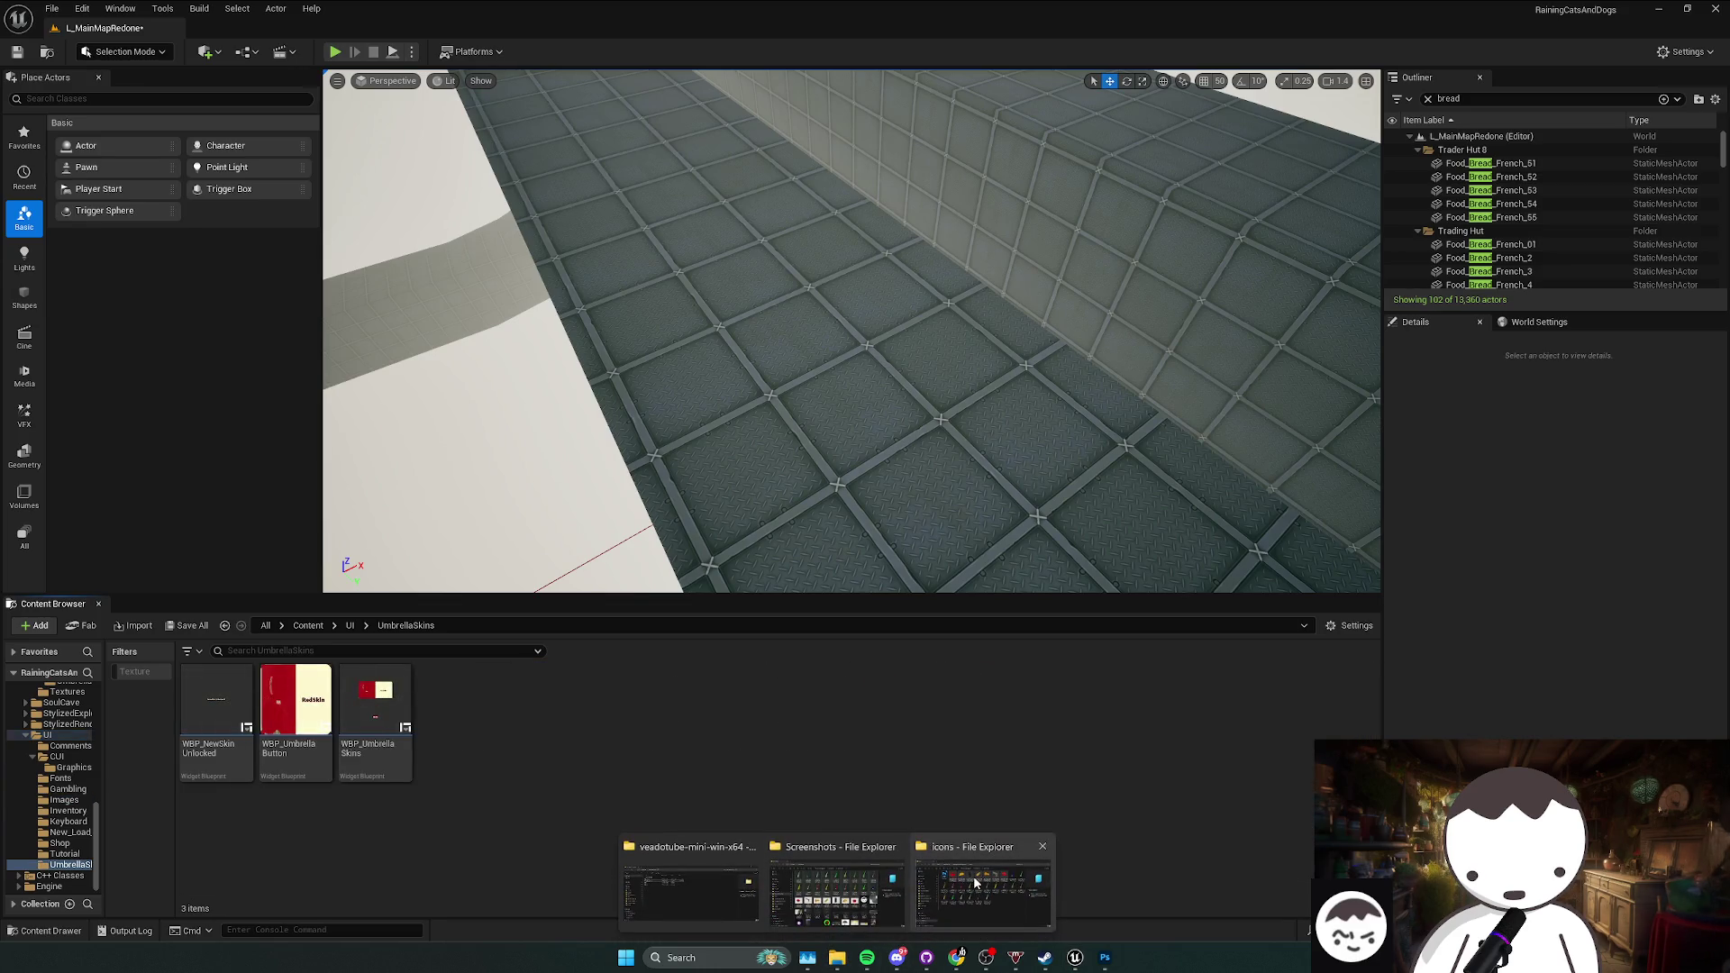
click(839, 887)
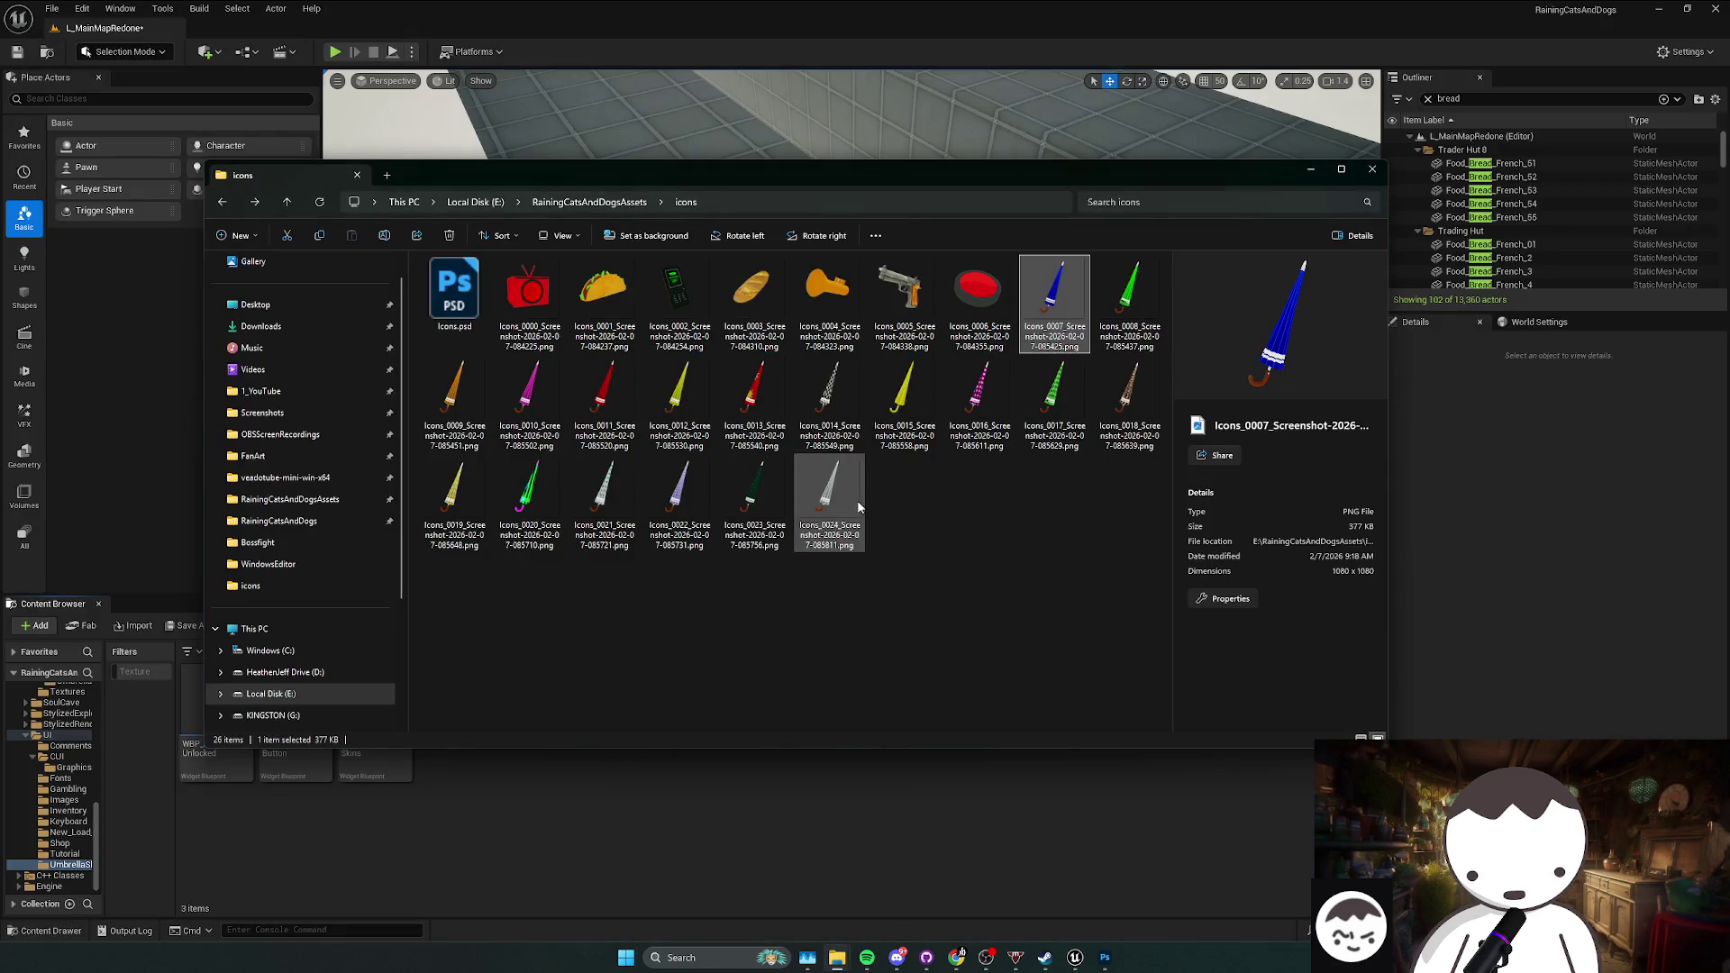
shift+click(828, 500)
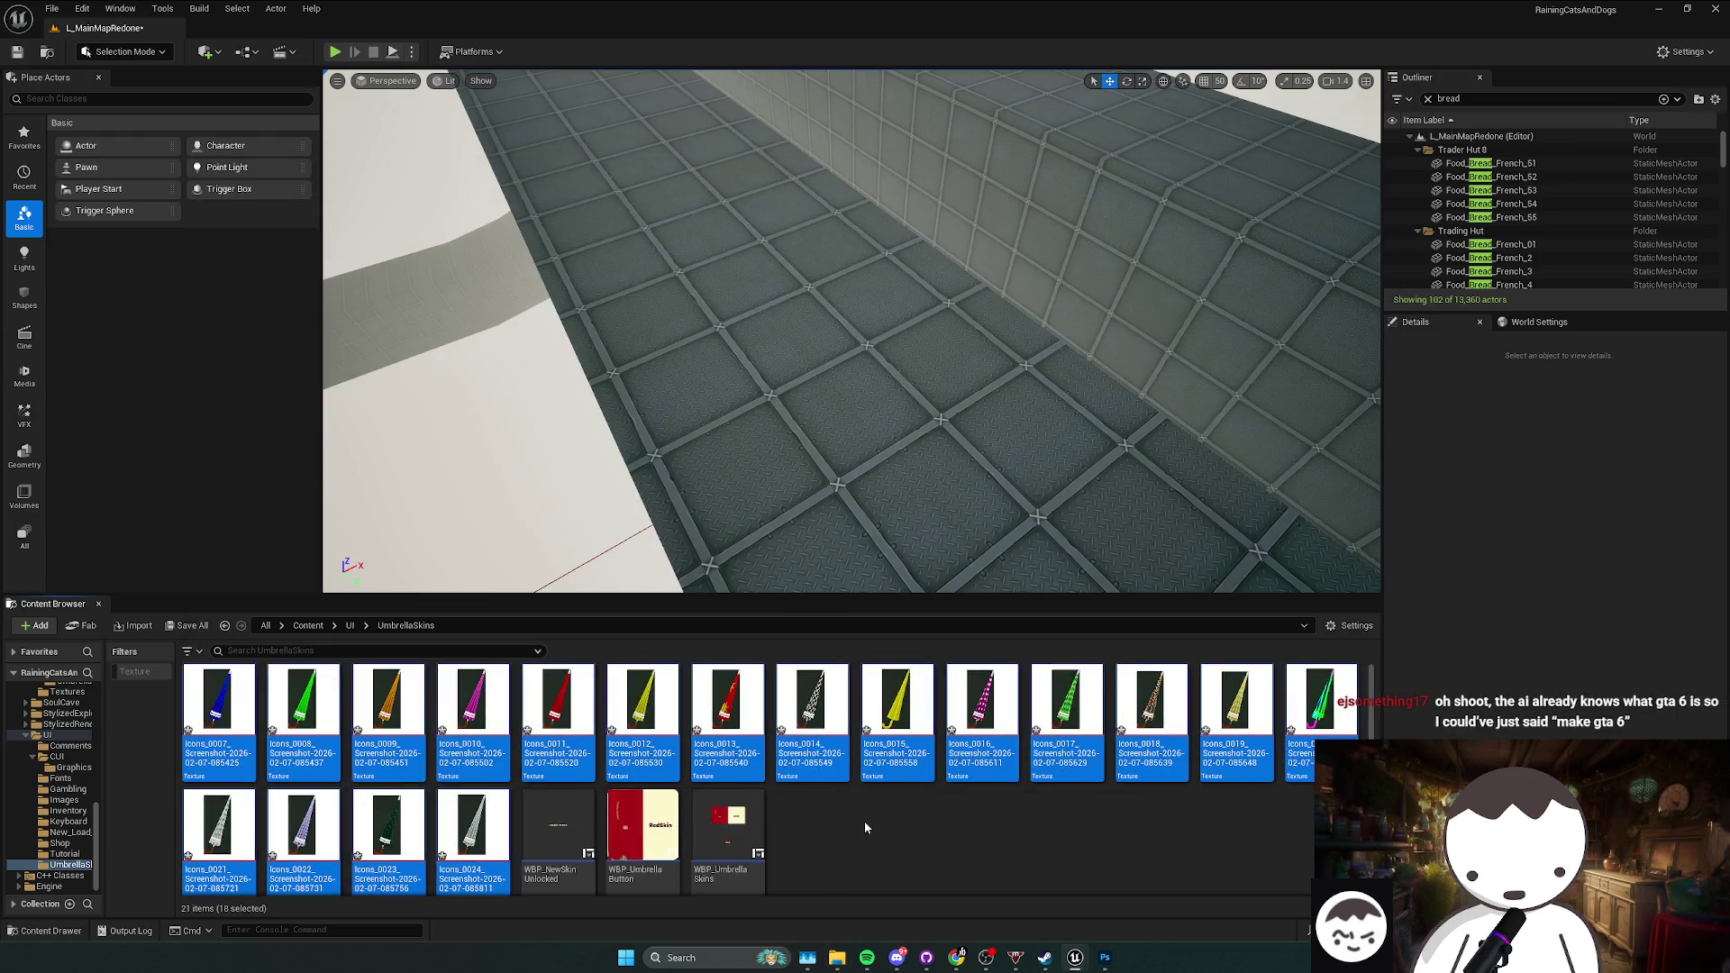
click(866, 826)
key(ctrl+s)
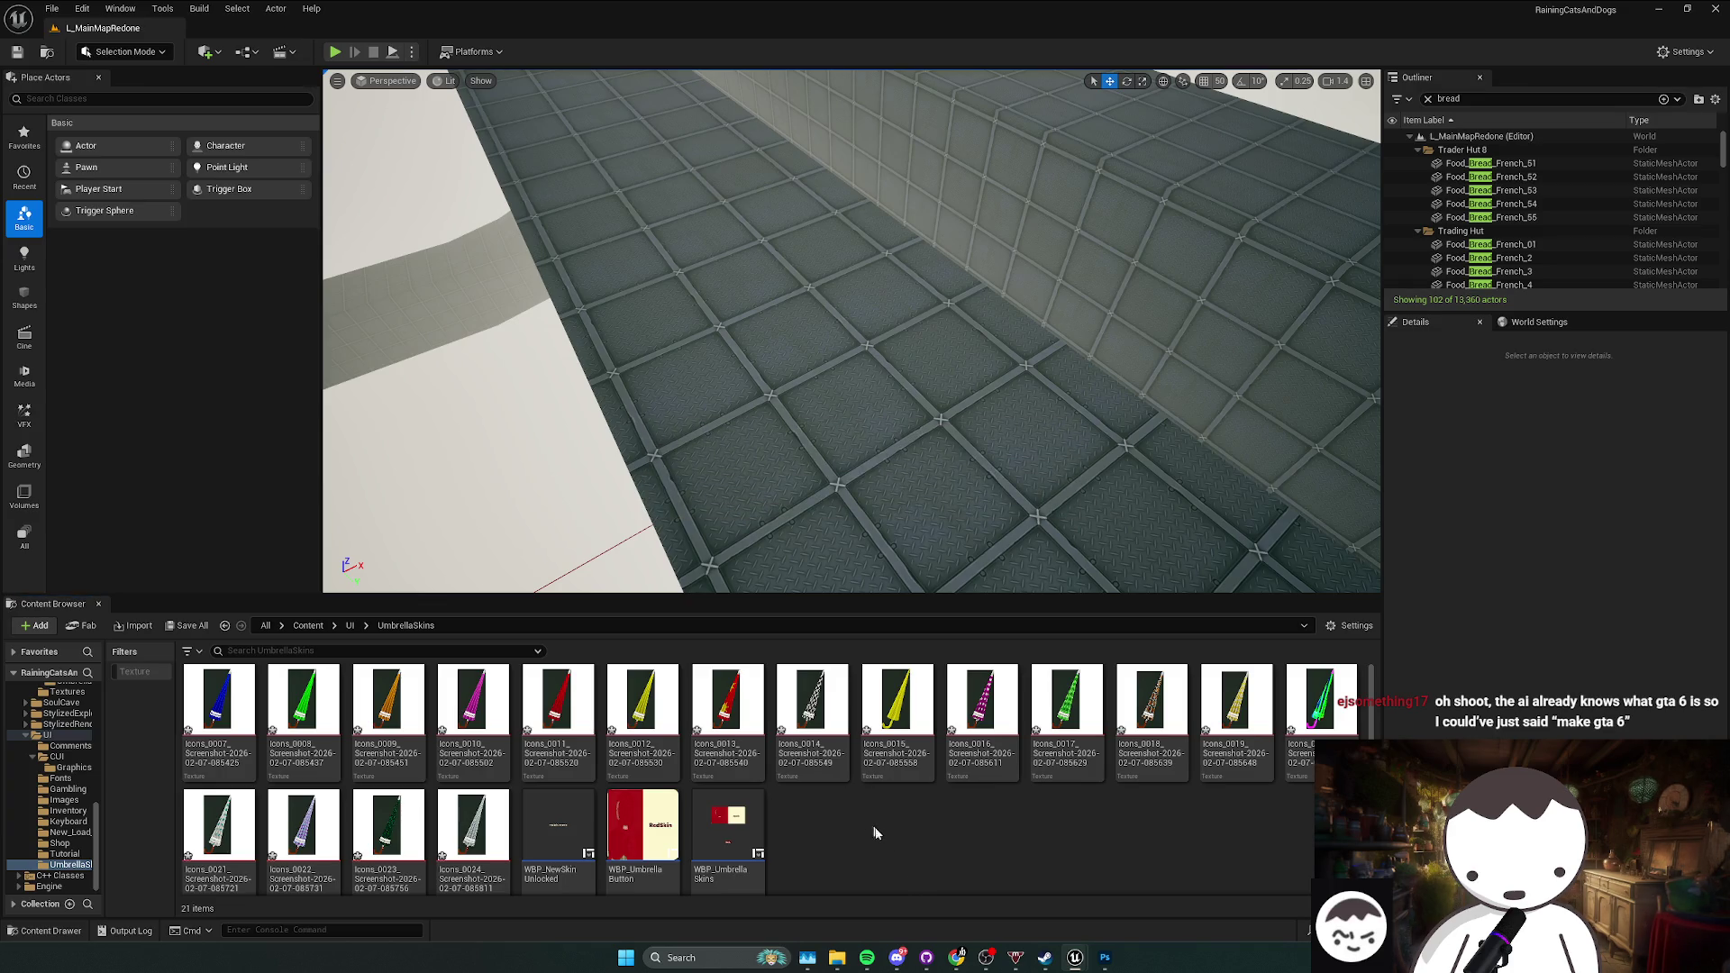
Step: Check the Moving_Ubrella_Blue and Ubrella_Master material tabs, then return to the level editor
mouse_move(1075, 957)
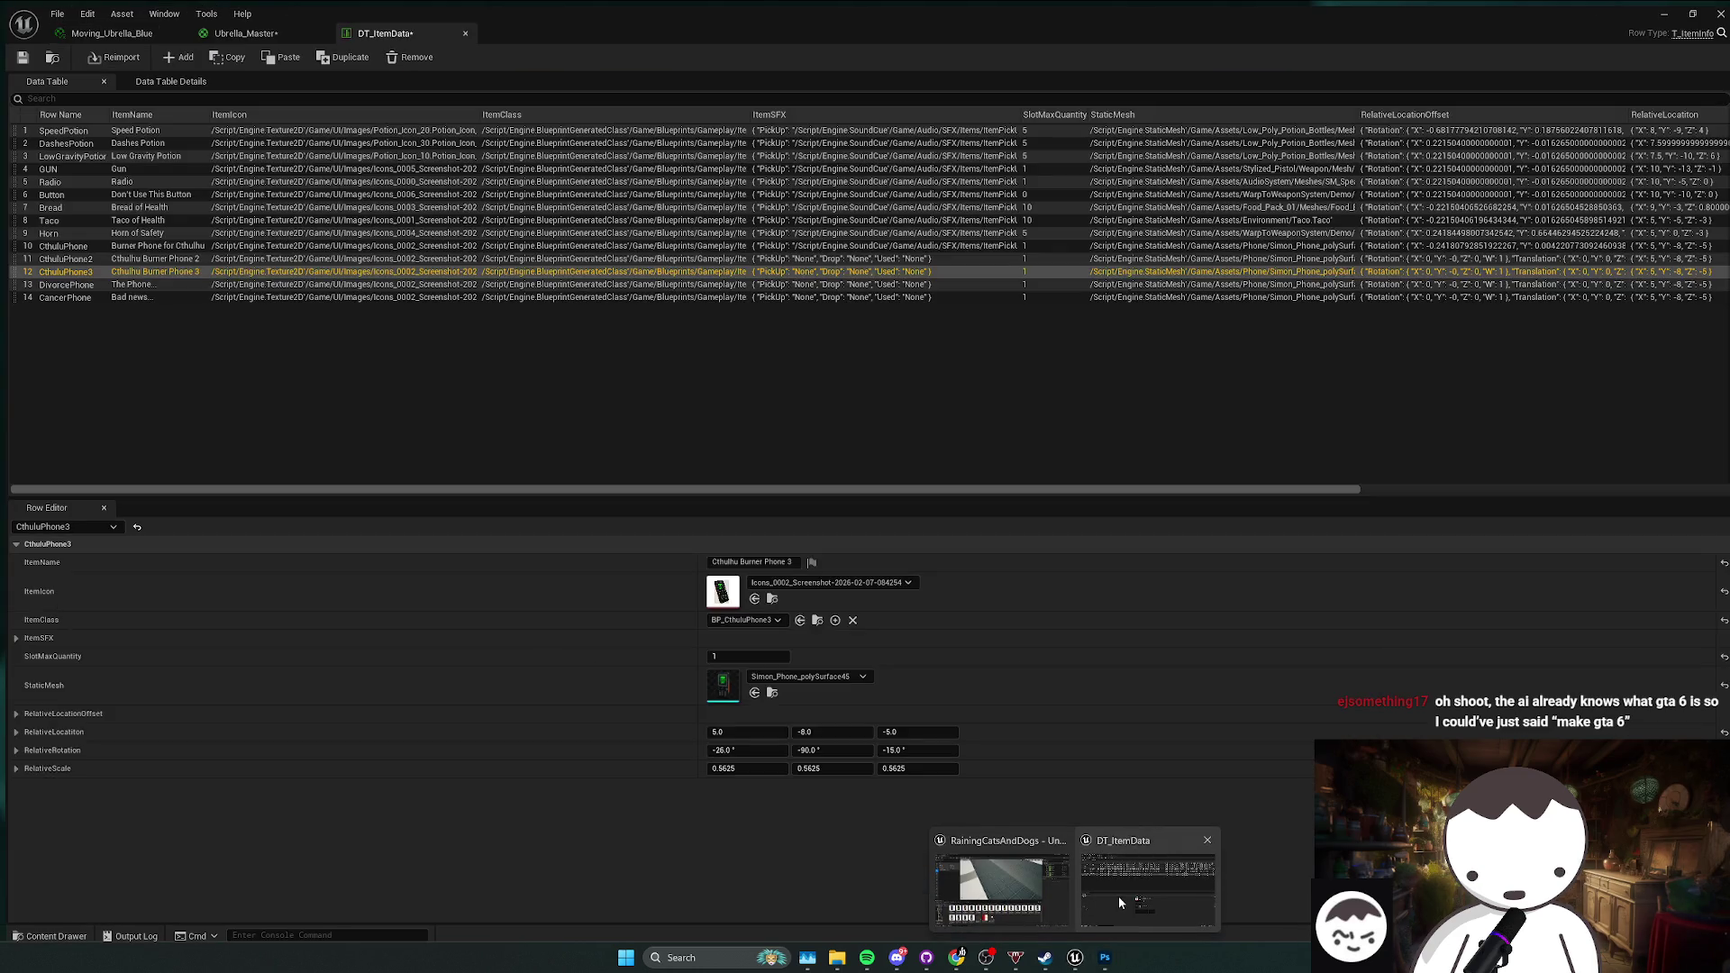
click(1118, 896)
click(135, 29)
click(239, 28)
click(94, 36)
key(alt+Tab)
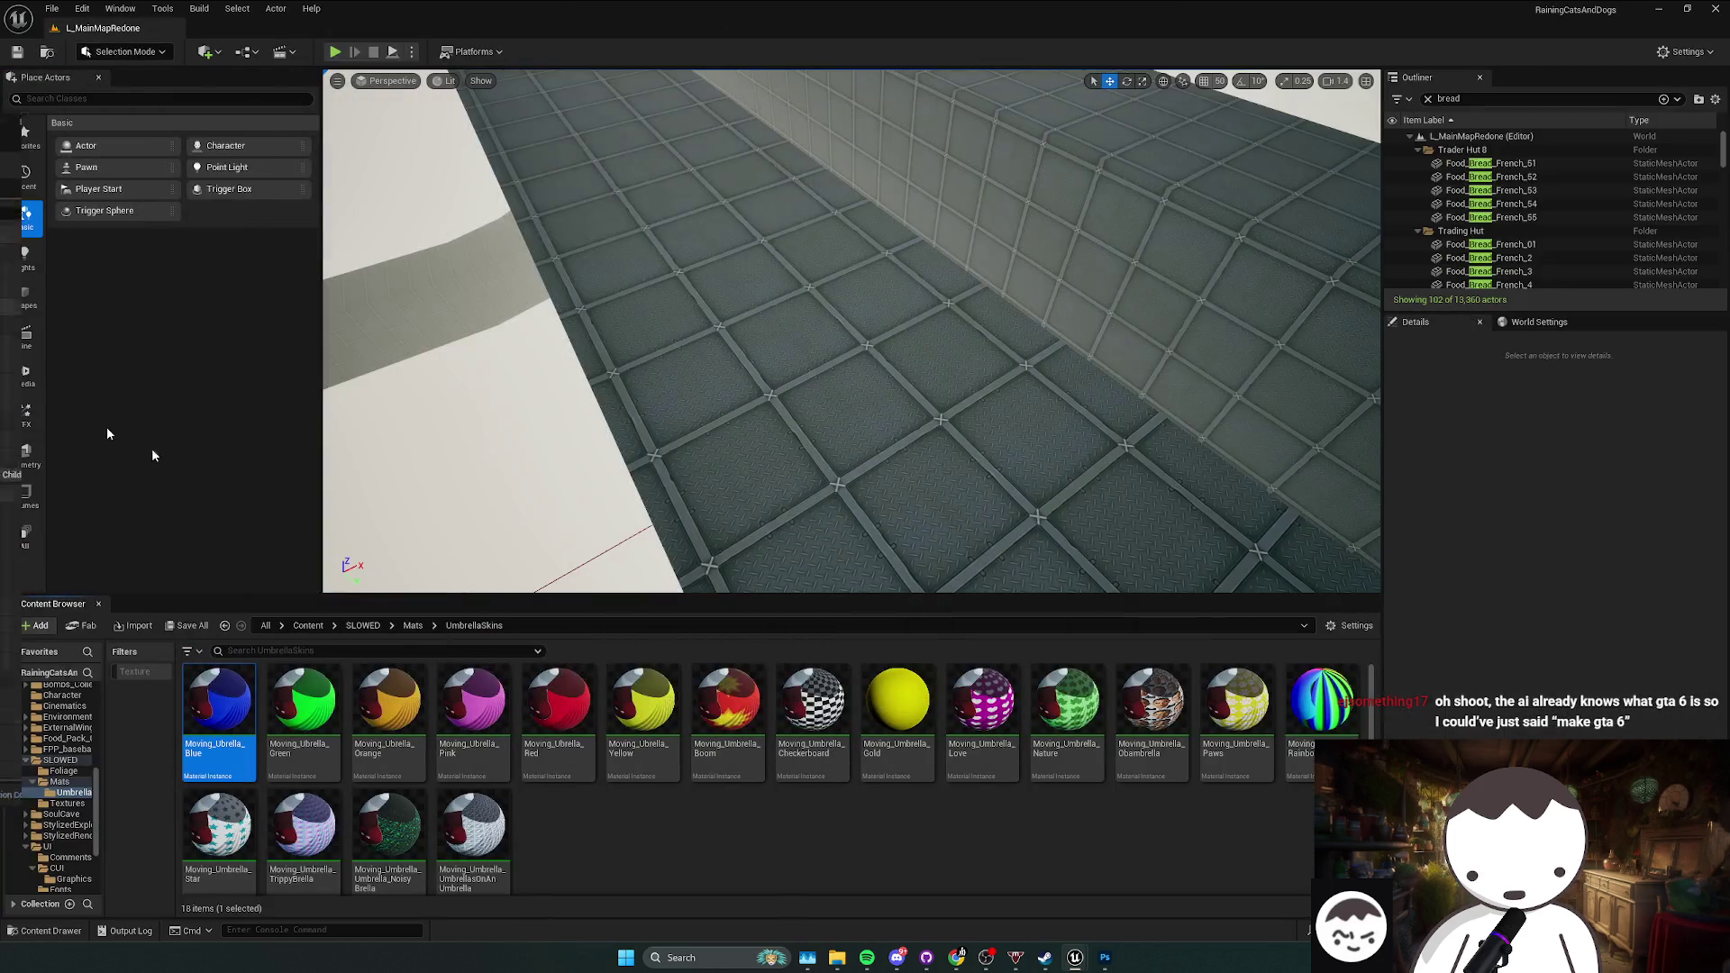
Step: Browse Content/Blueprints, peeking into Core, Tutorial and Gameplay's UmbrellaSkins folder
click(307, 625)
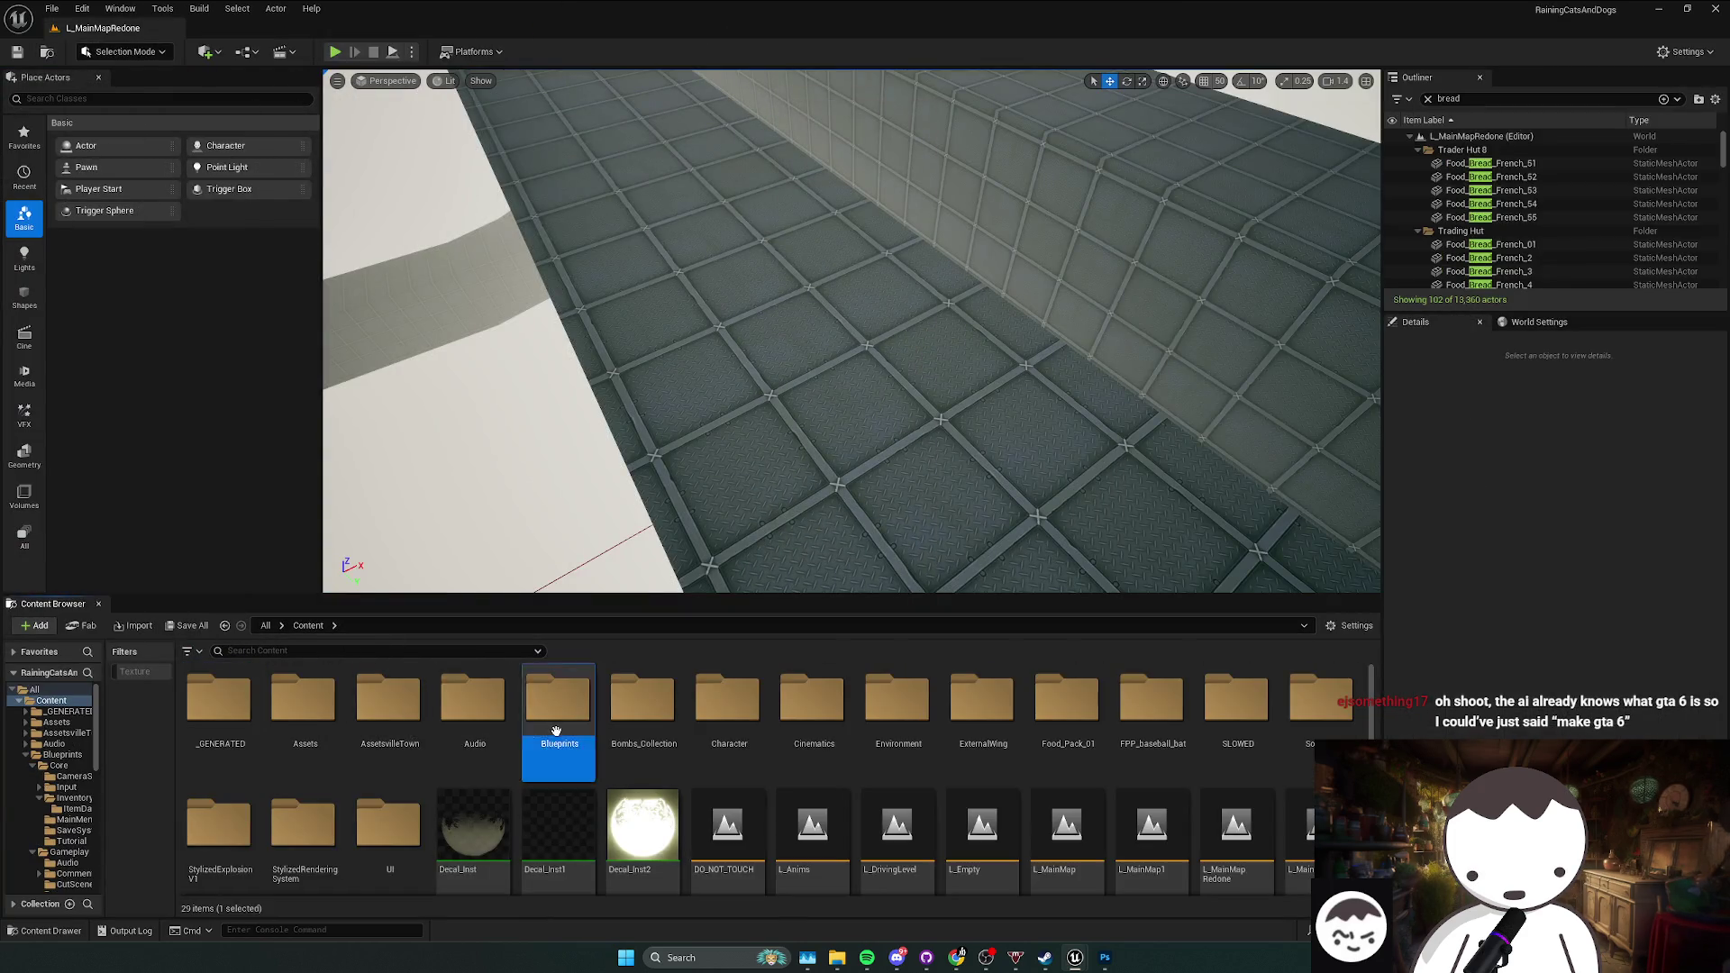
double_click(558, 703)
double_click(219, 703)
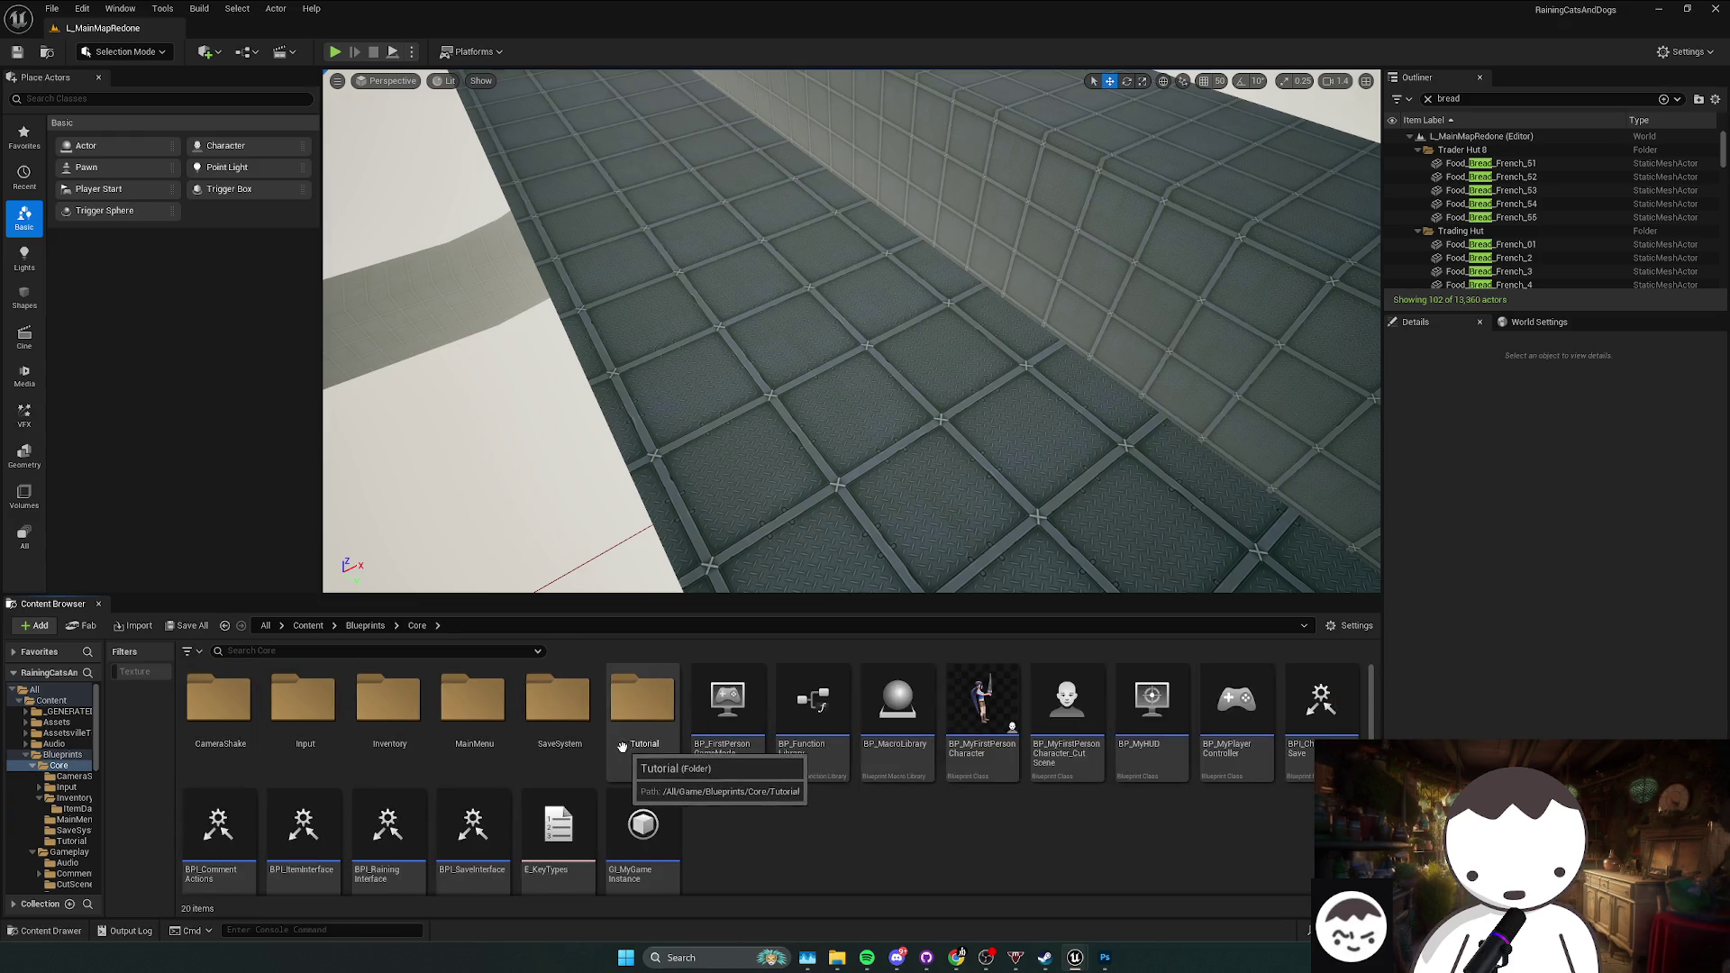
double_click(622, 712)
click(69, 852)
double_click(753, 735)
key(alt+Left)
key(alt+Left)
Step: Open Blueprints/Core and briefly check its SaveSystem and Inventory subfolders
double_click(217, 712)
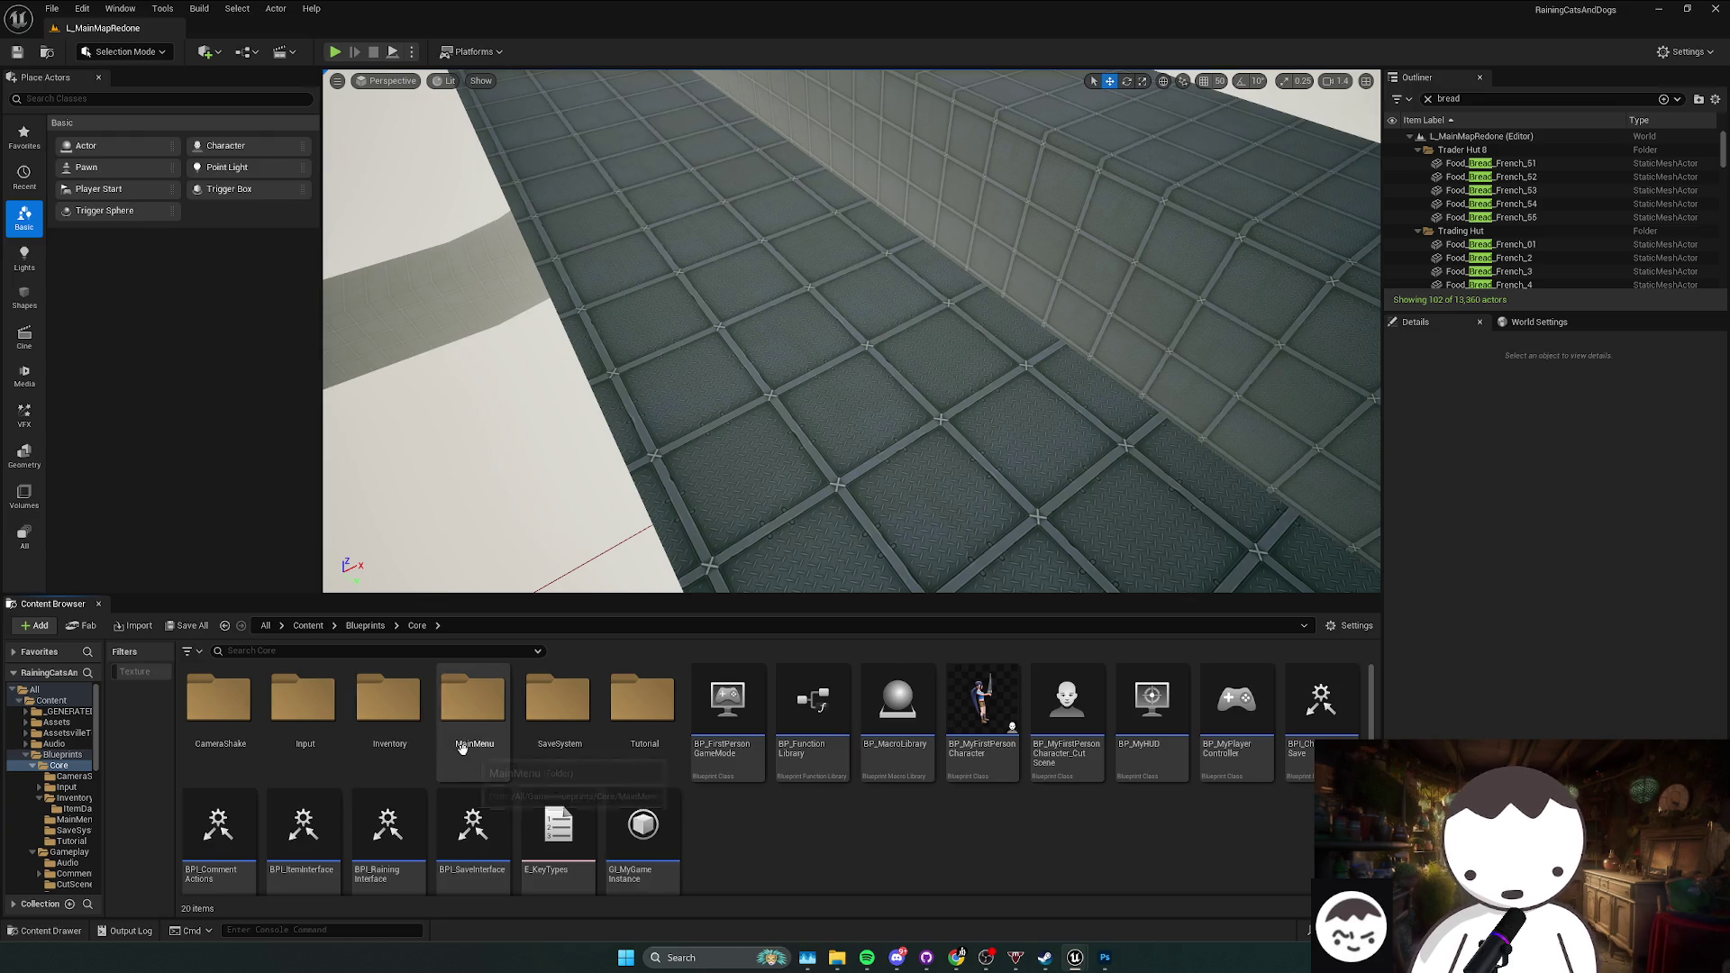
double_click(568, 744)
key(alt+Left)
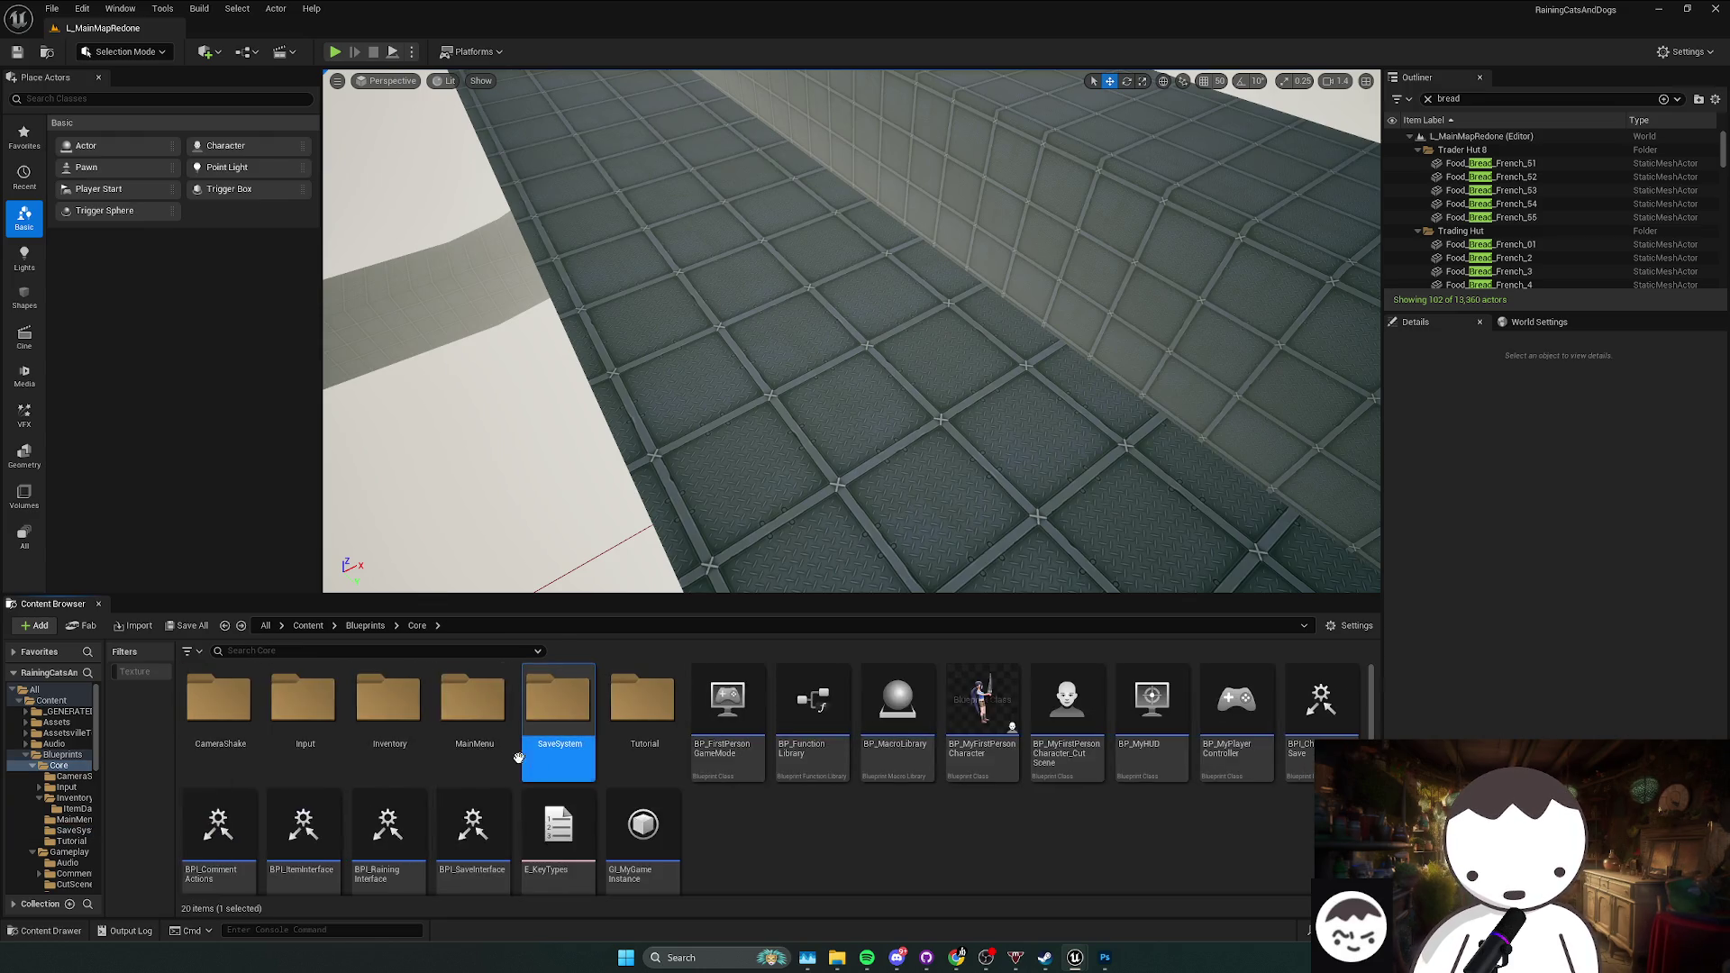
double_click(397, 753)
key(alt+Left)
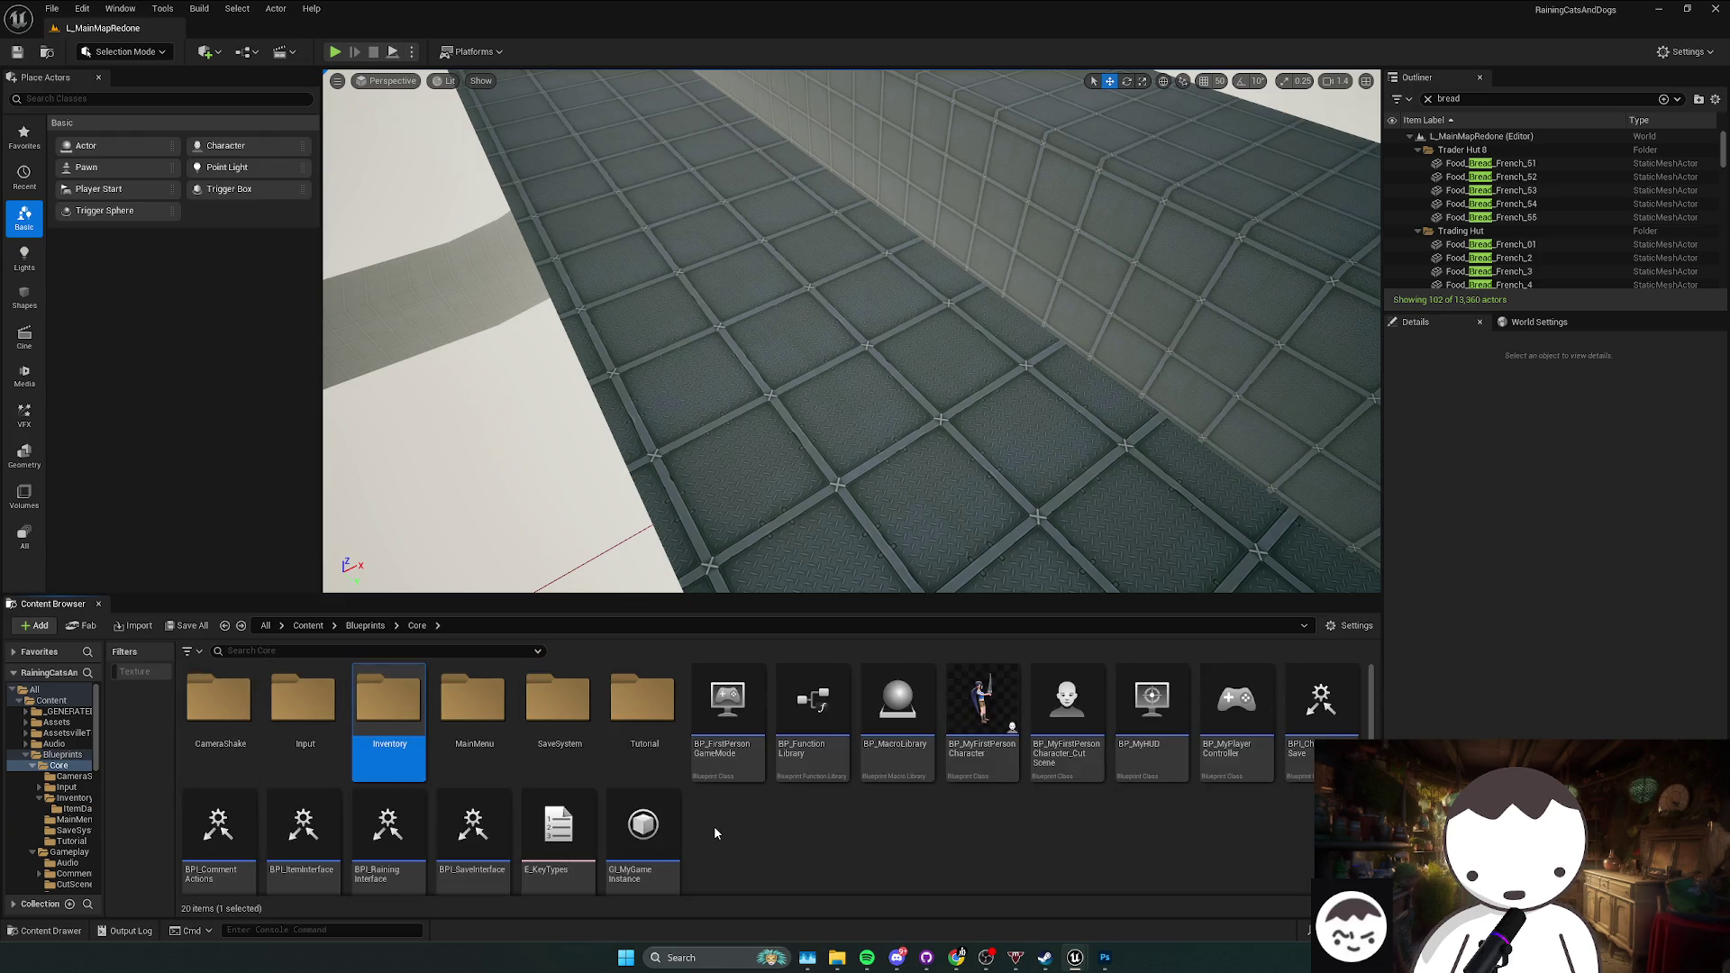
Step: Go to the root Content folder and clear the 'umbrella' search
click(308, 626)
text(umbrella)
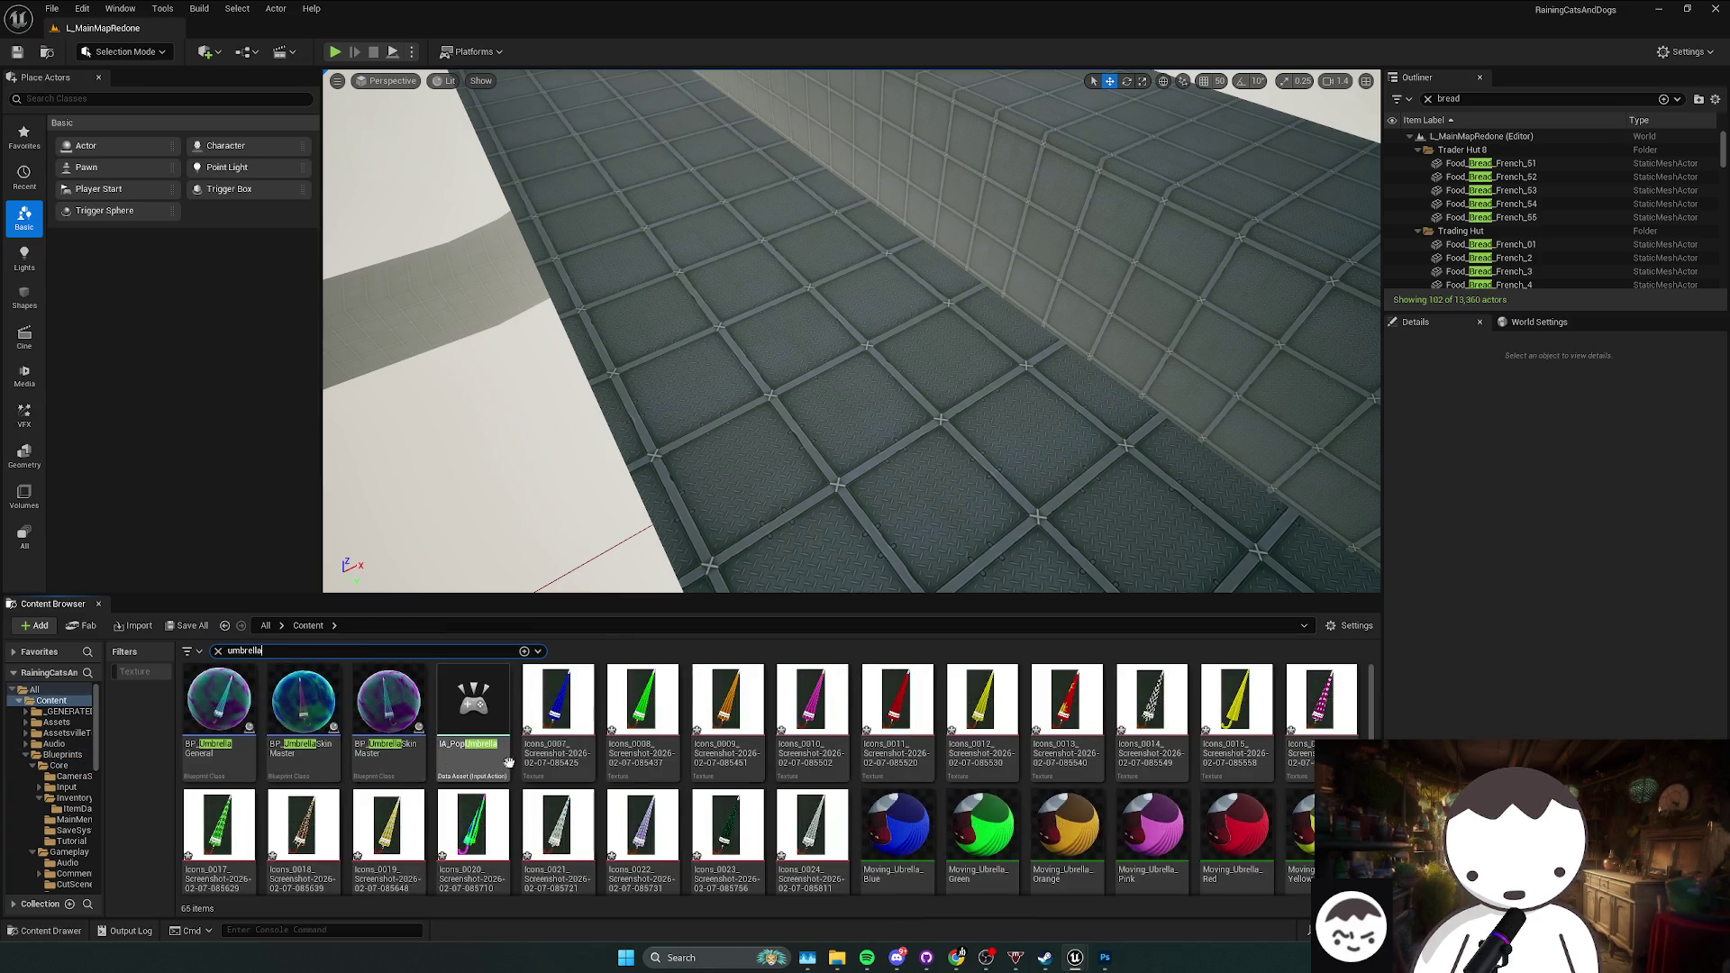
scroll(936, 838, down, 2)
scroll(935, 838, down, 2)
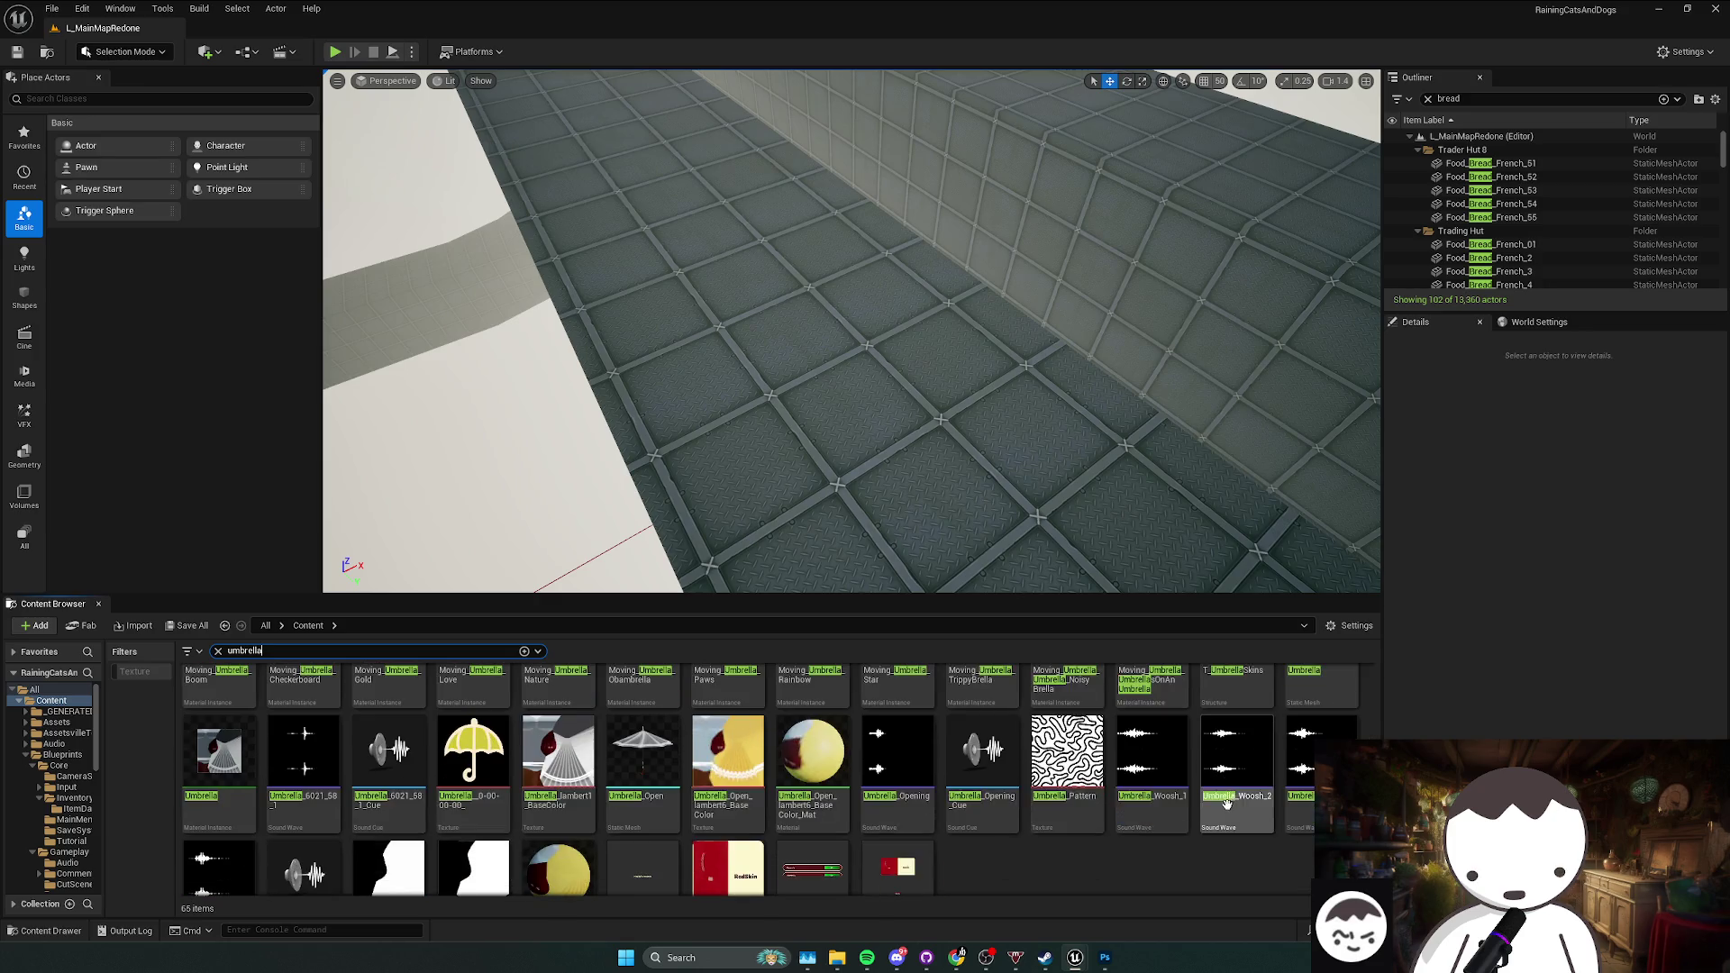
scroll(1034, 859, up, 4)
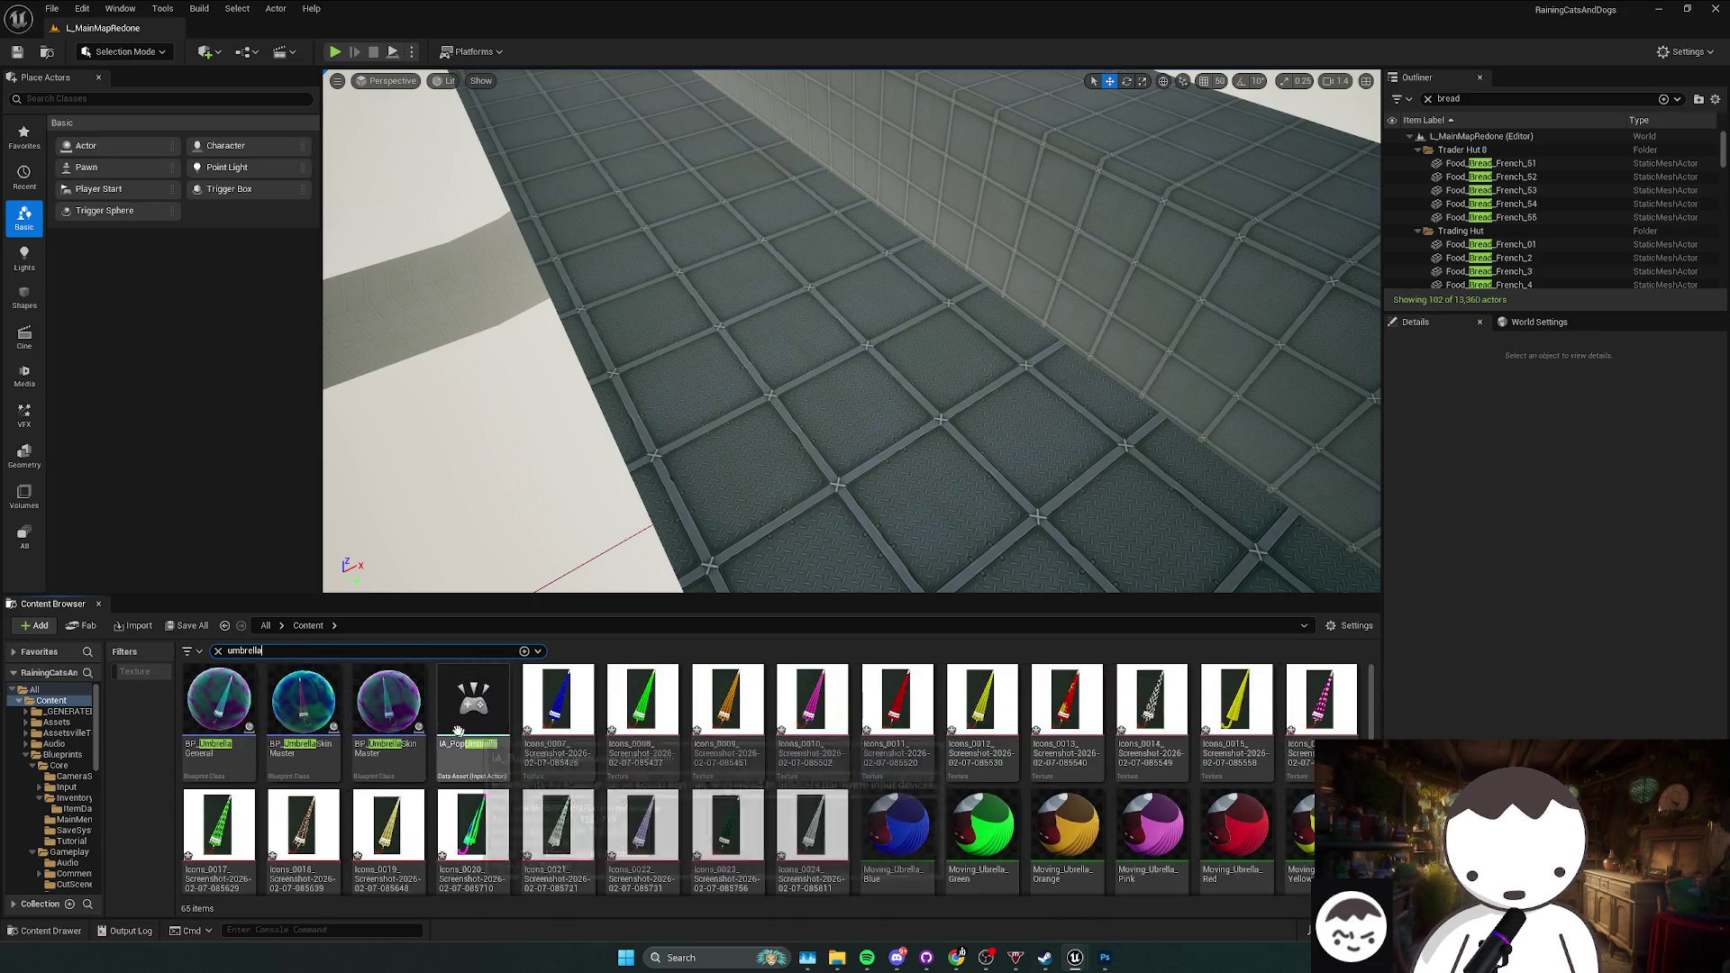
double_click(270, 651)
key(BackSpace)
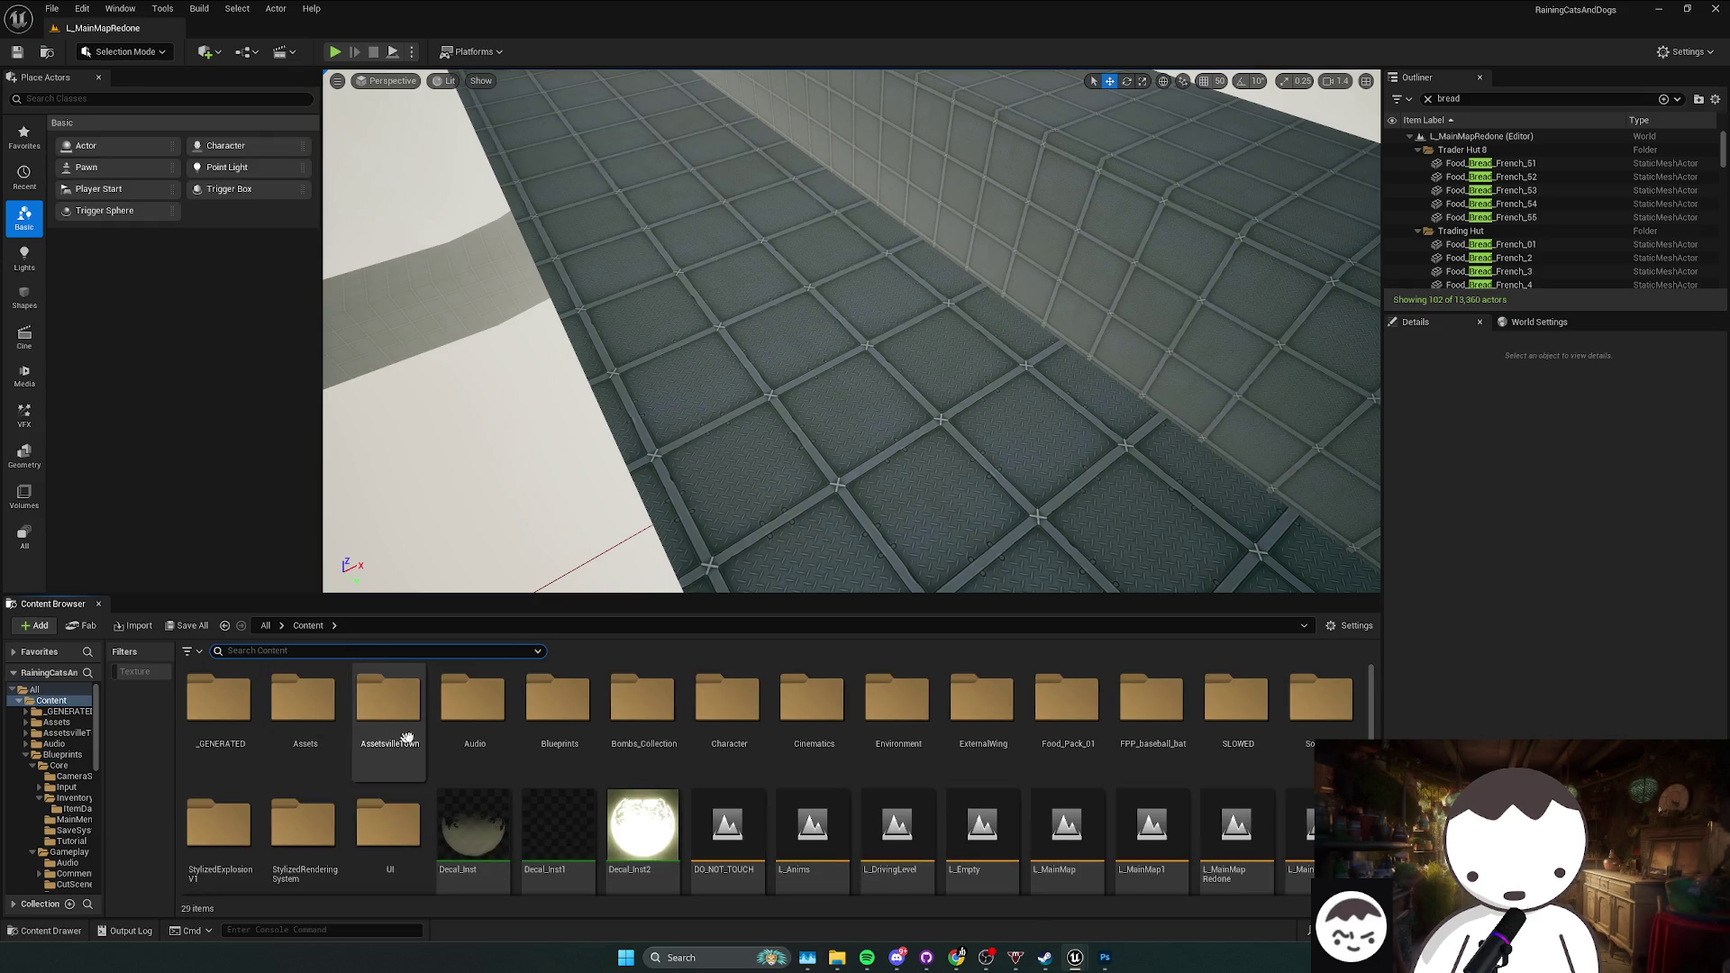
Step: Open BP_SaveProfile from Blueprints/Core/SaveSystem, then navigate back to UI/UmbrellaSkins
double_click(559, 707)
double_click(287, 721)
key(alt+Left)
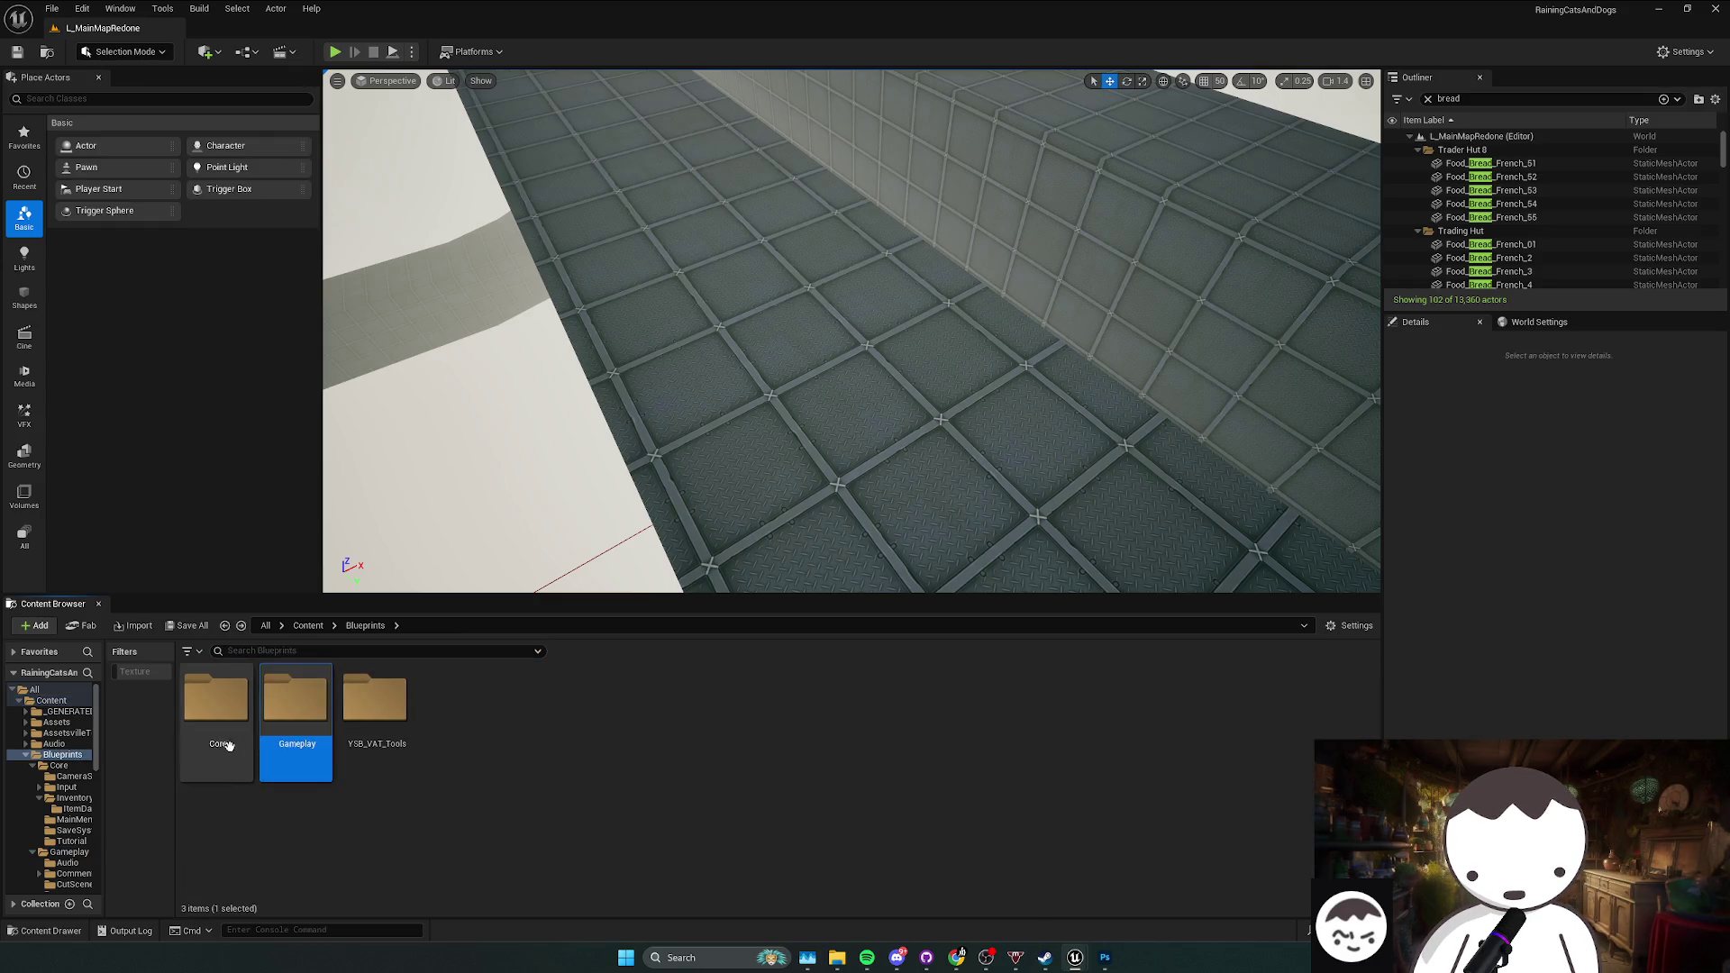
double_click(218, 712)
key(alt+Left)
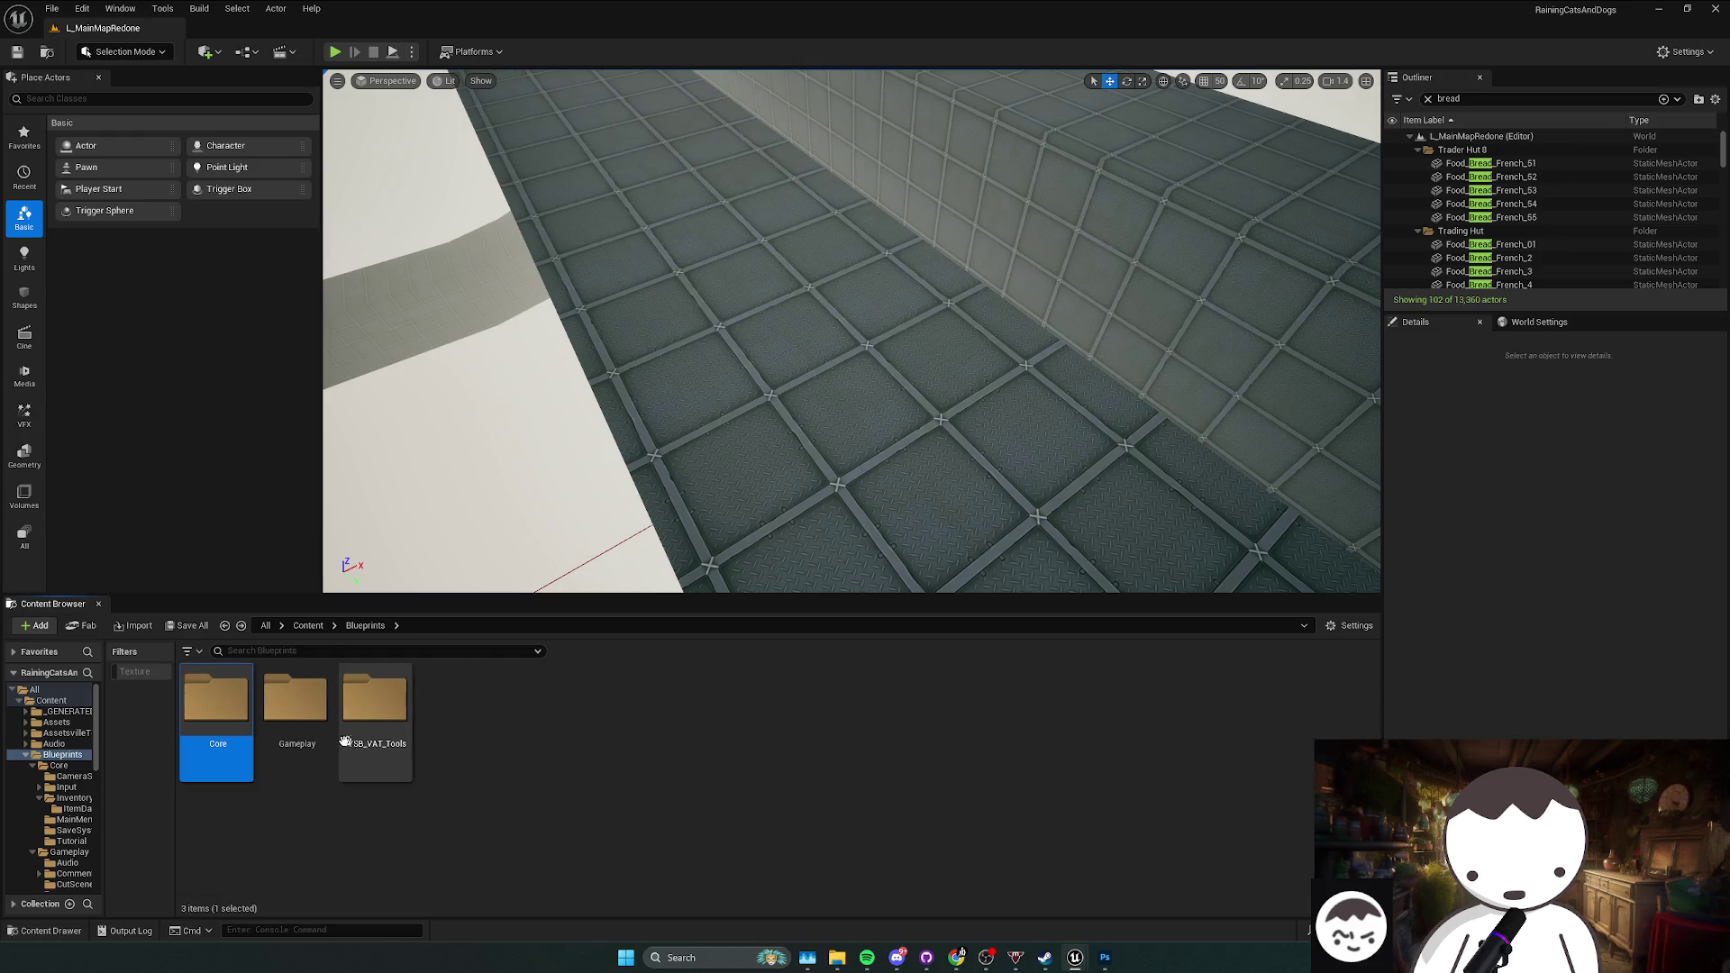
key(Return)
double_click(557, 725)
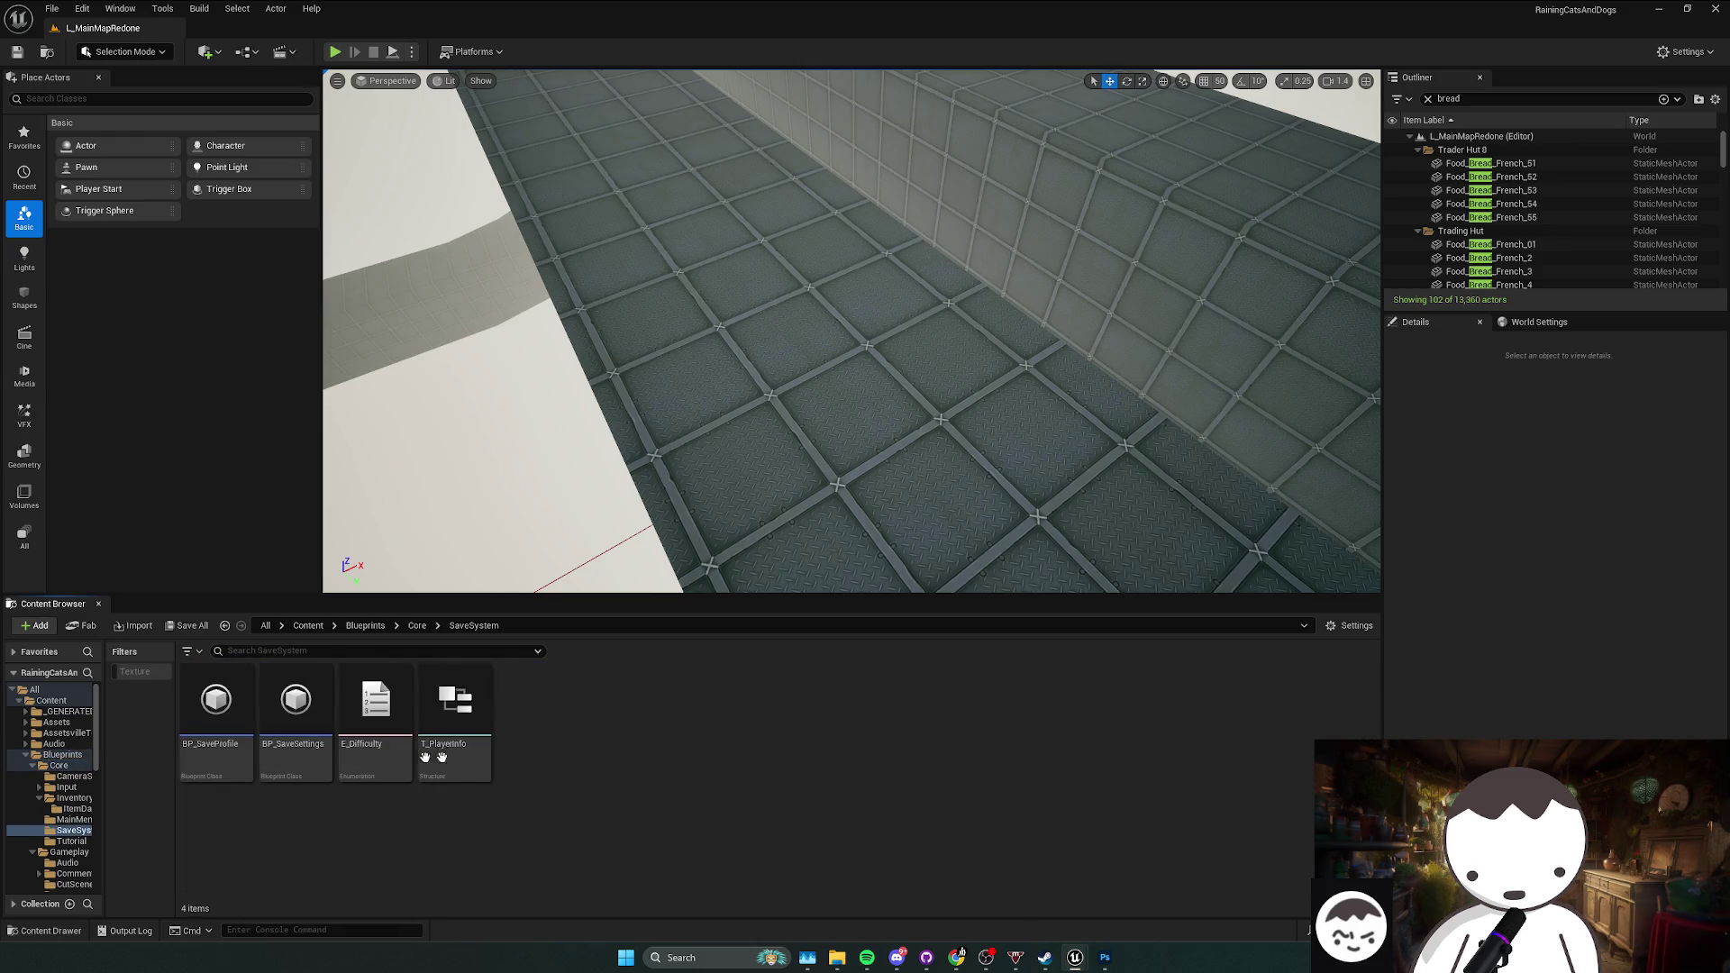
double_click(235, 773)
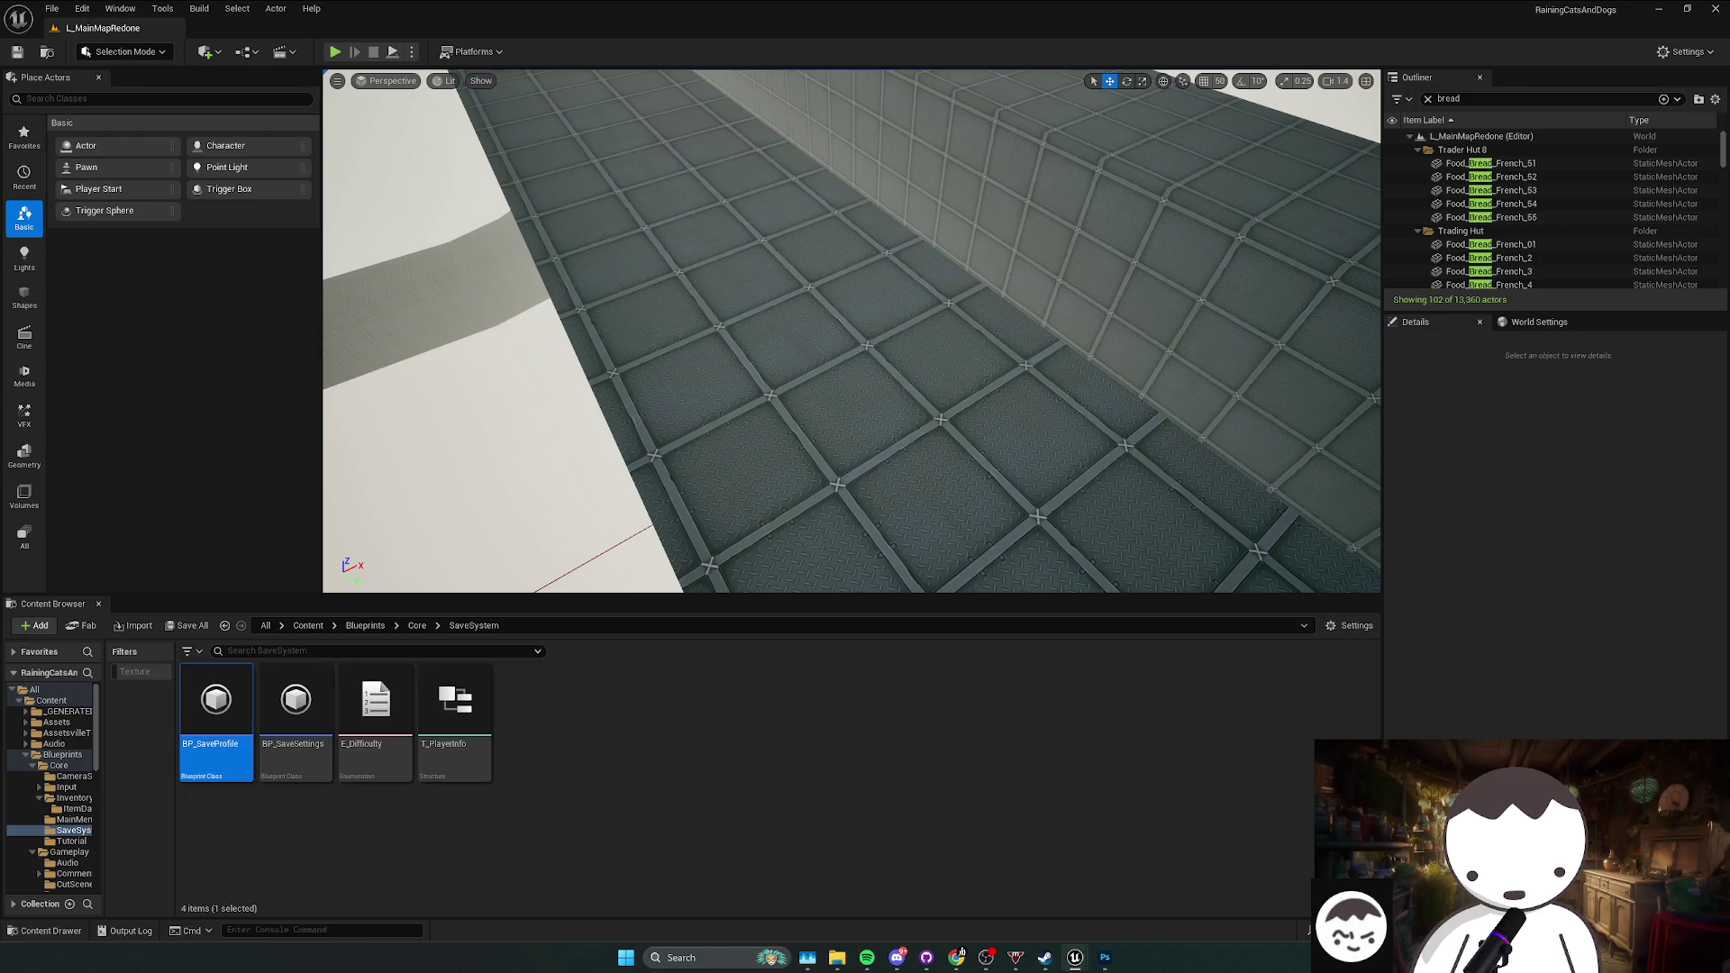
key(alt+Left)
key(alt+Left)
key(alt+Left)
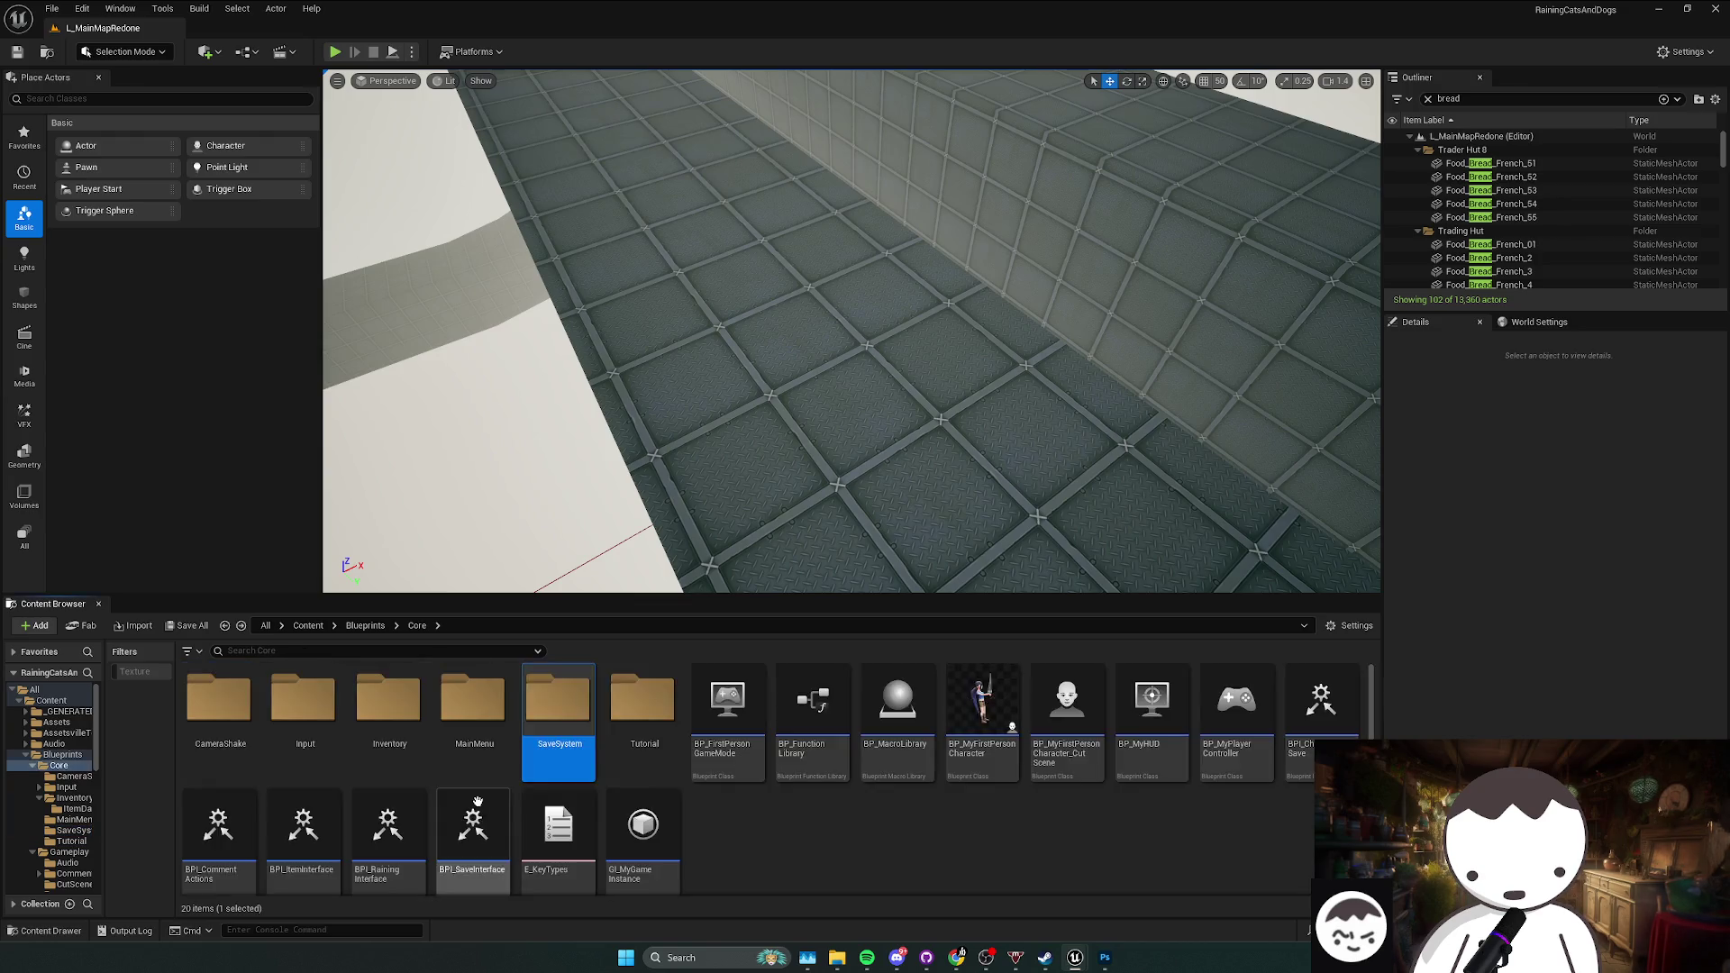
key(alt+Left)
key(alt+Left)
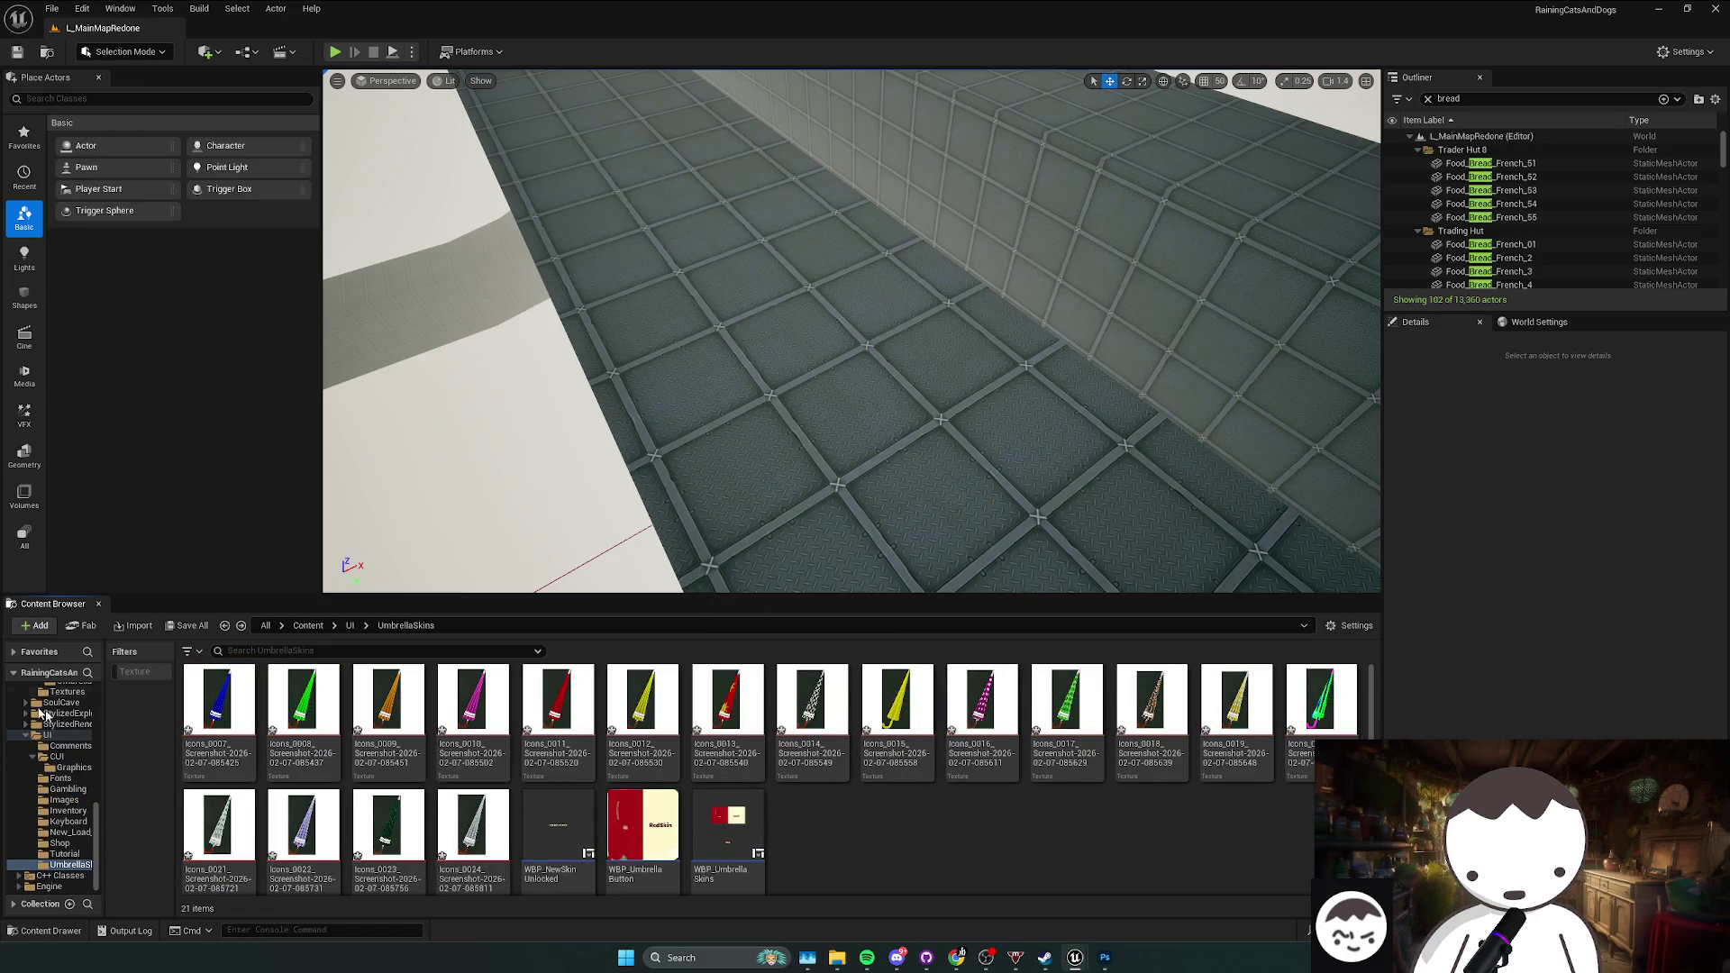
Step: Select the umbrella icon textures Icons_0007 through Icons_0014 in turn, dragging Icons_0012 out briefly
click(644, 711)
drag(643, 712, 2, 598)
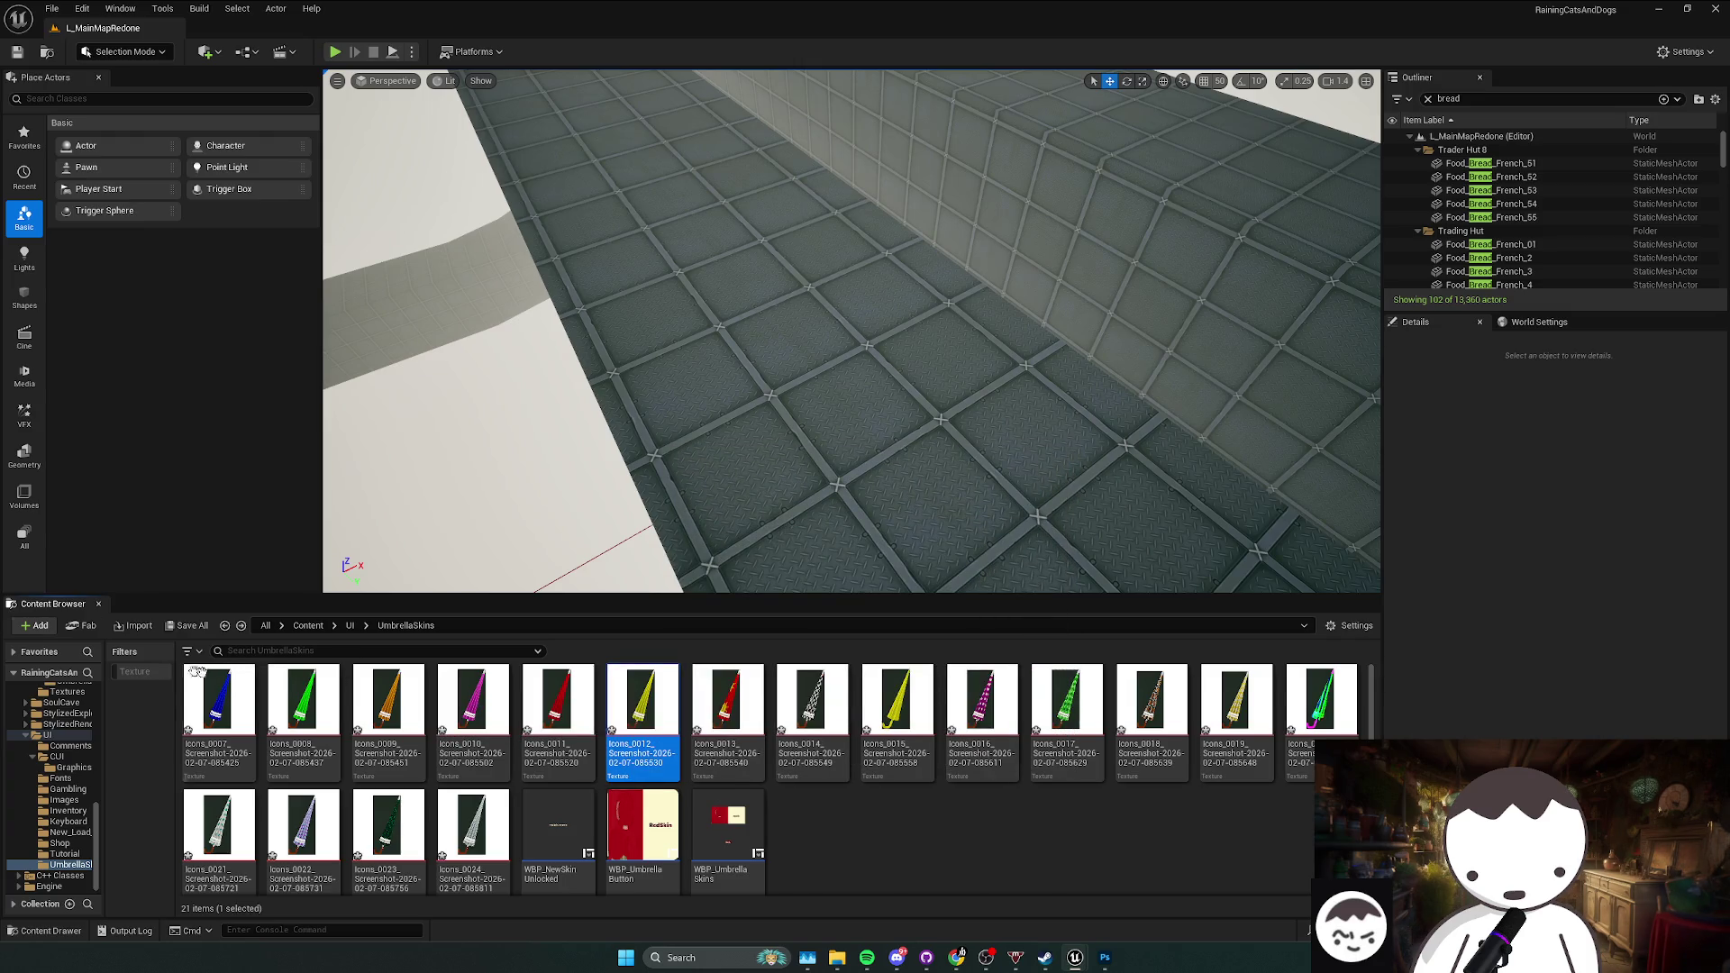
click(580, 732)
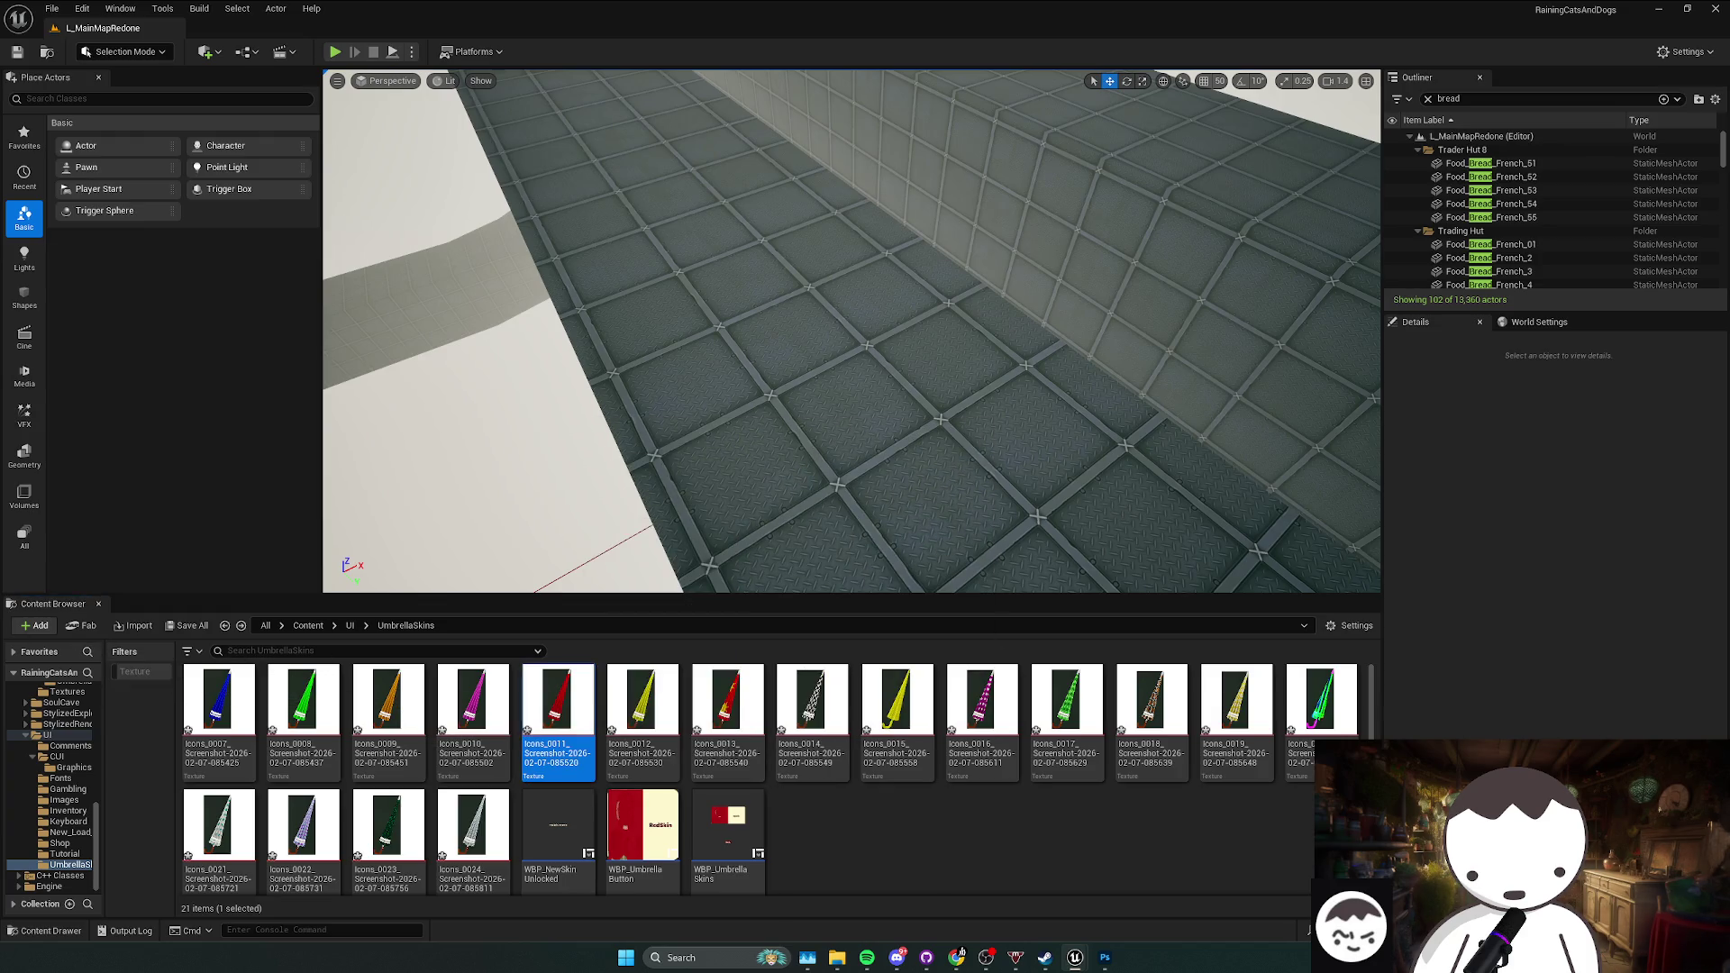
click(505, 732)
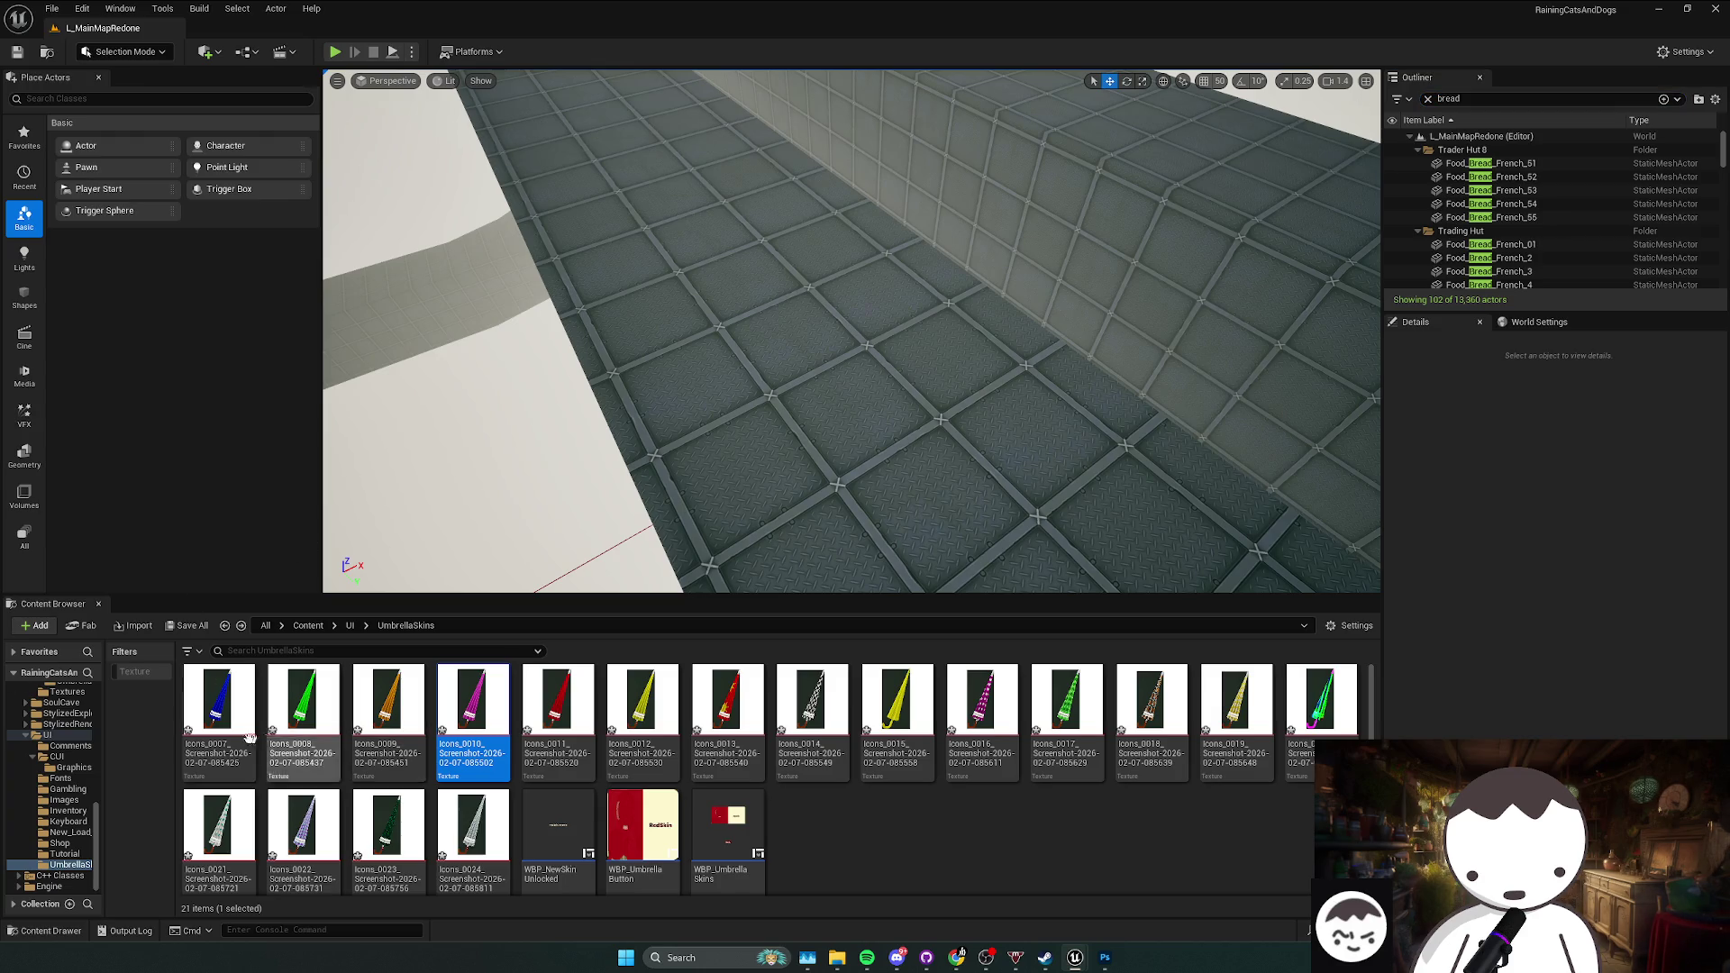
click(219, 712)
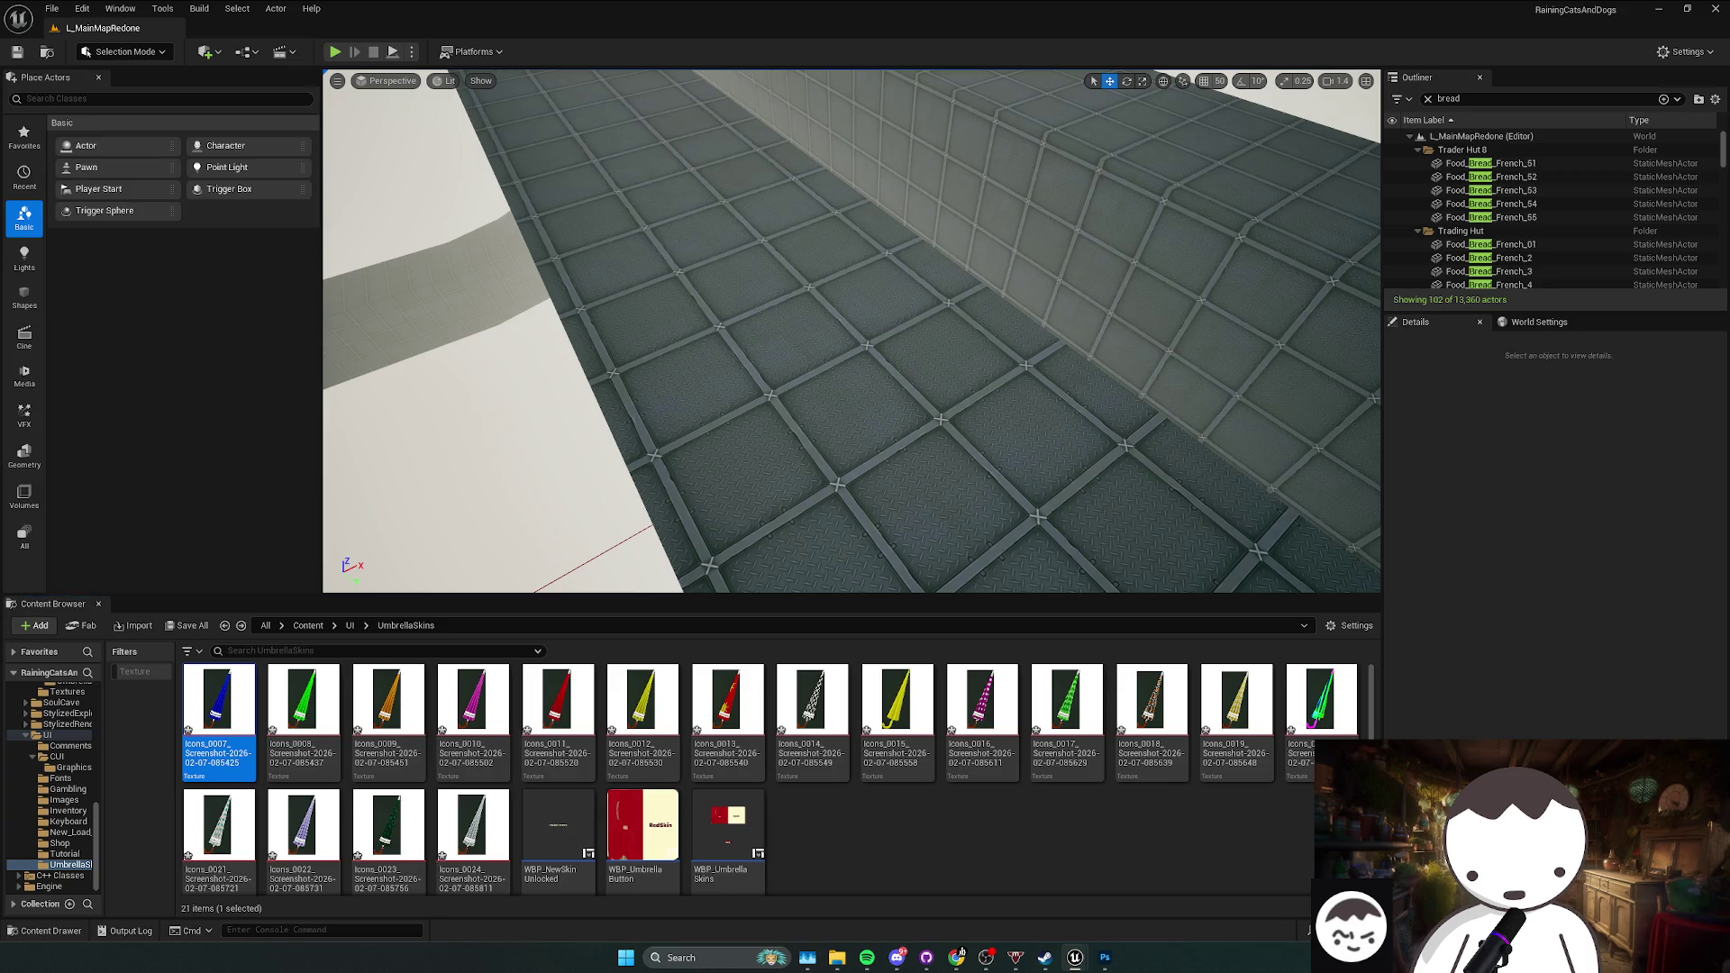
click(313, 743)
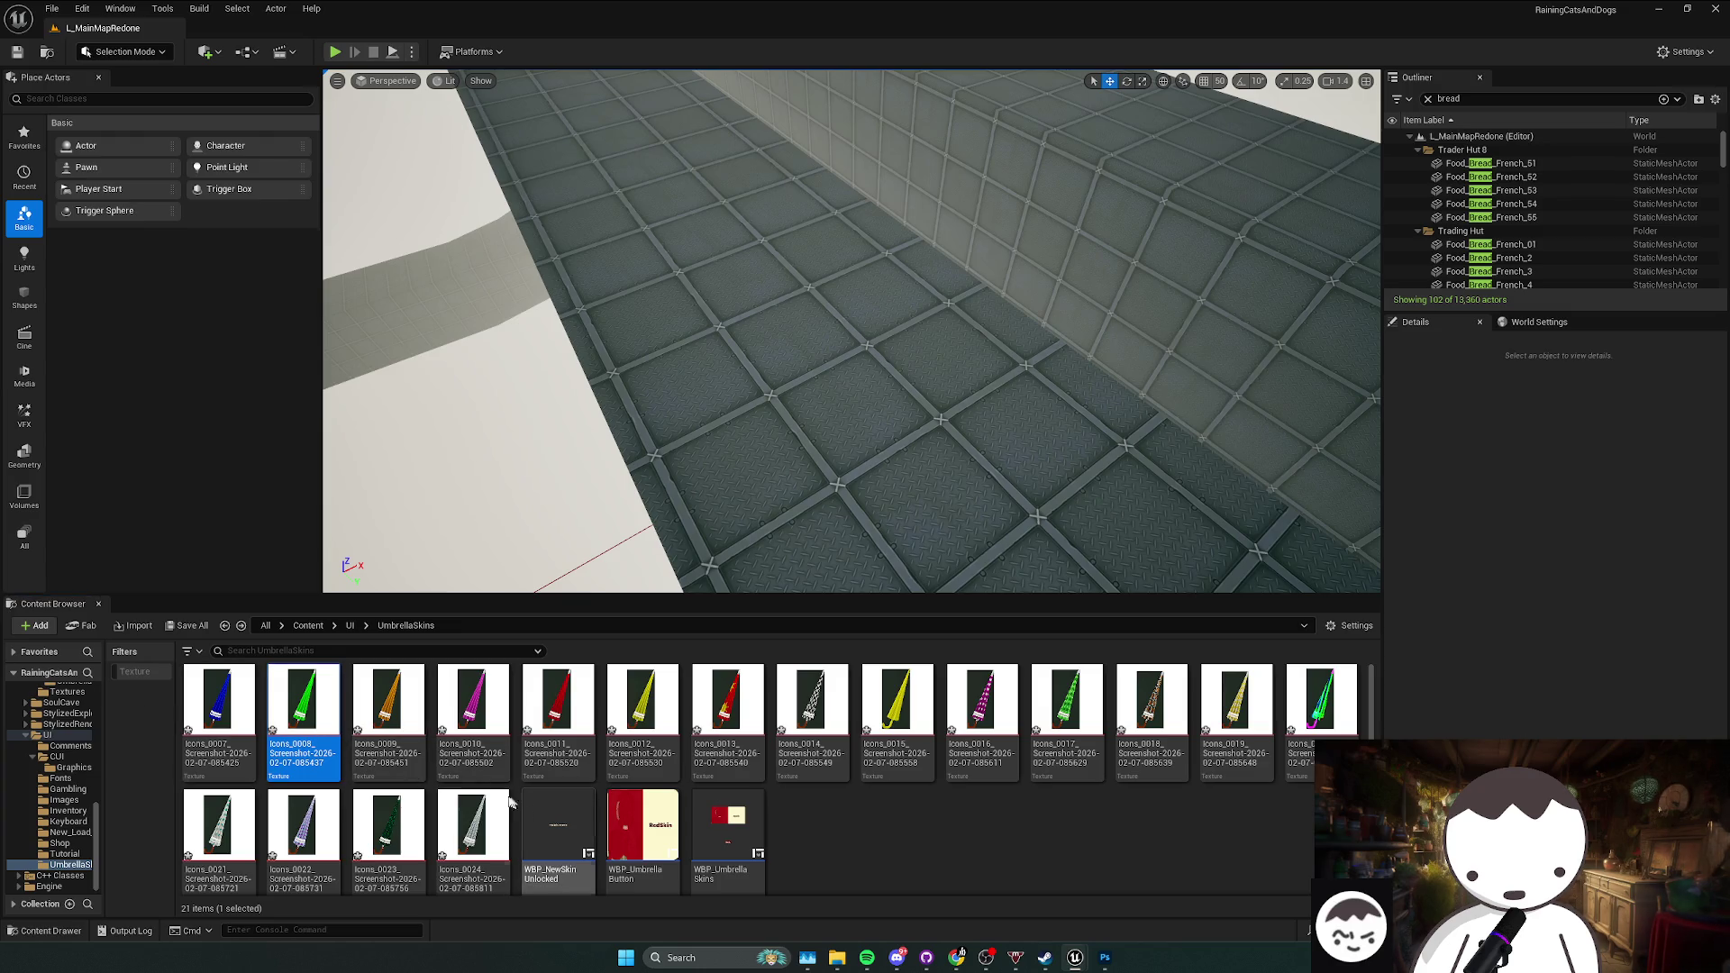
click(387, 712)
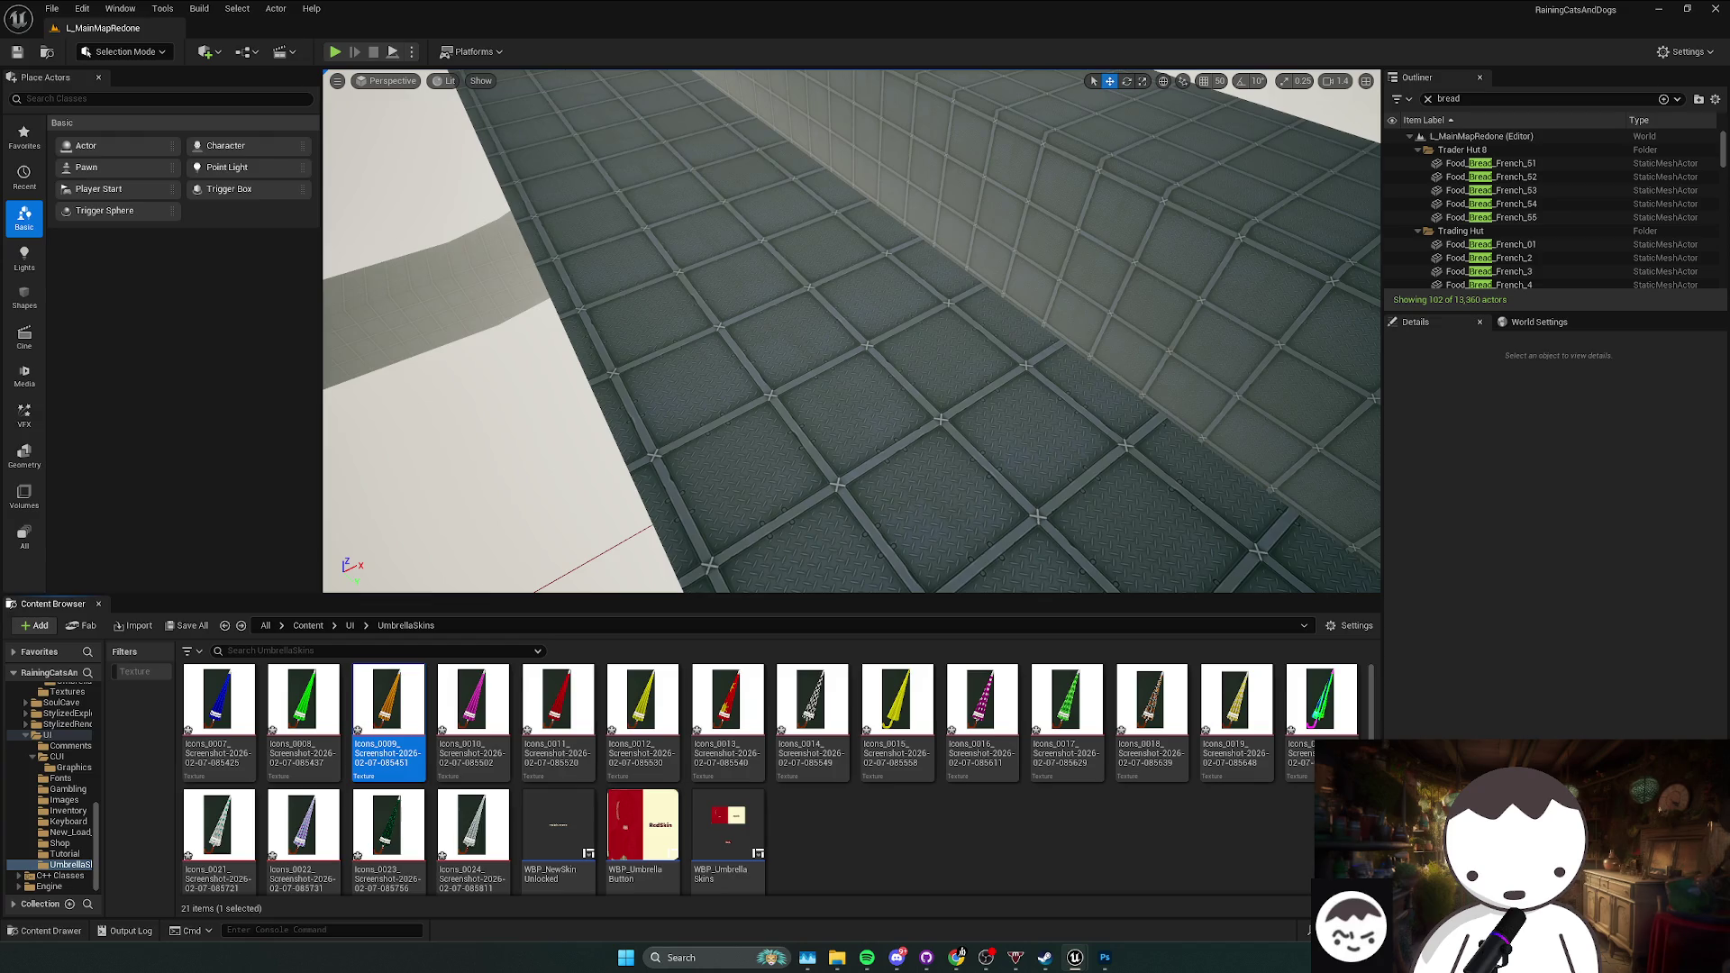
click(726, 717)
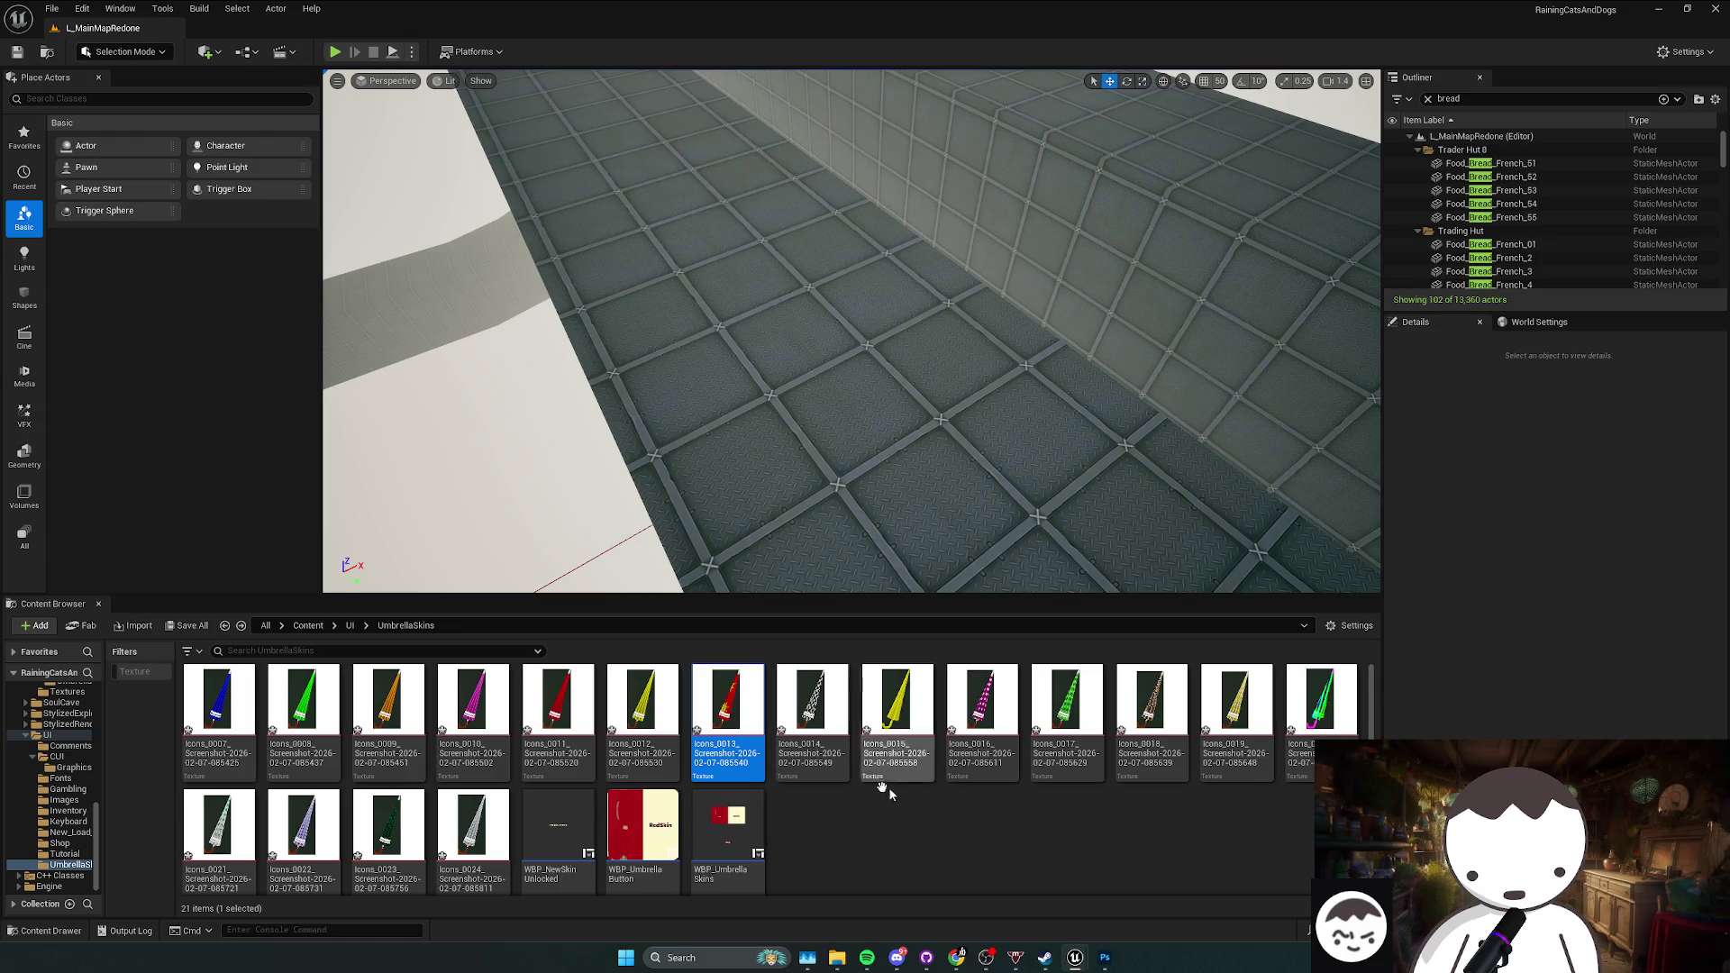
click(811, 717)
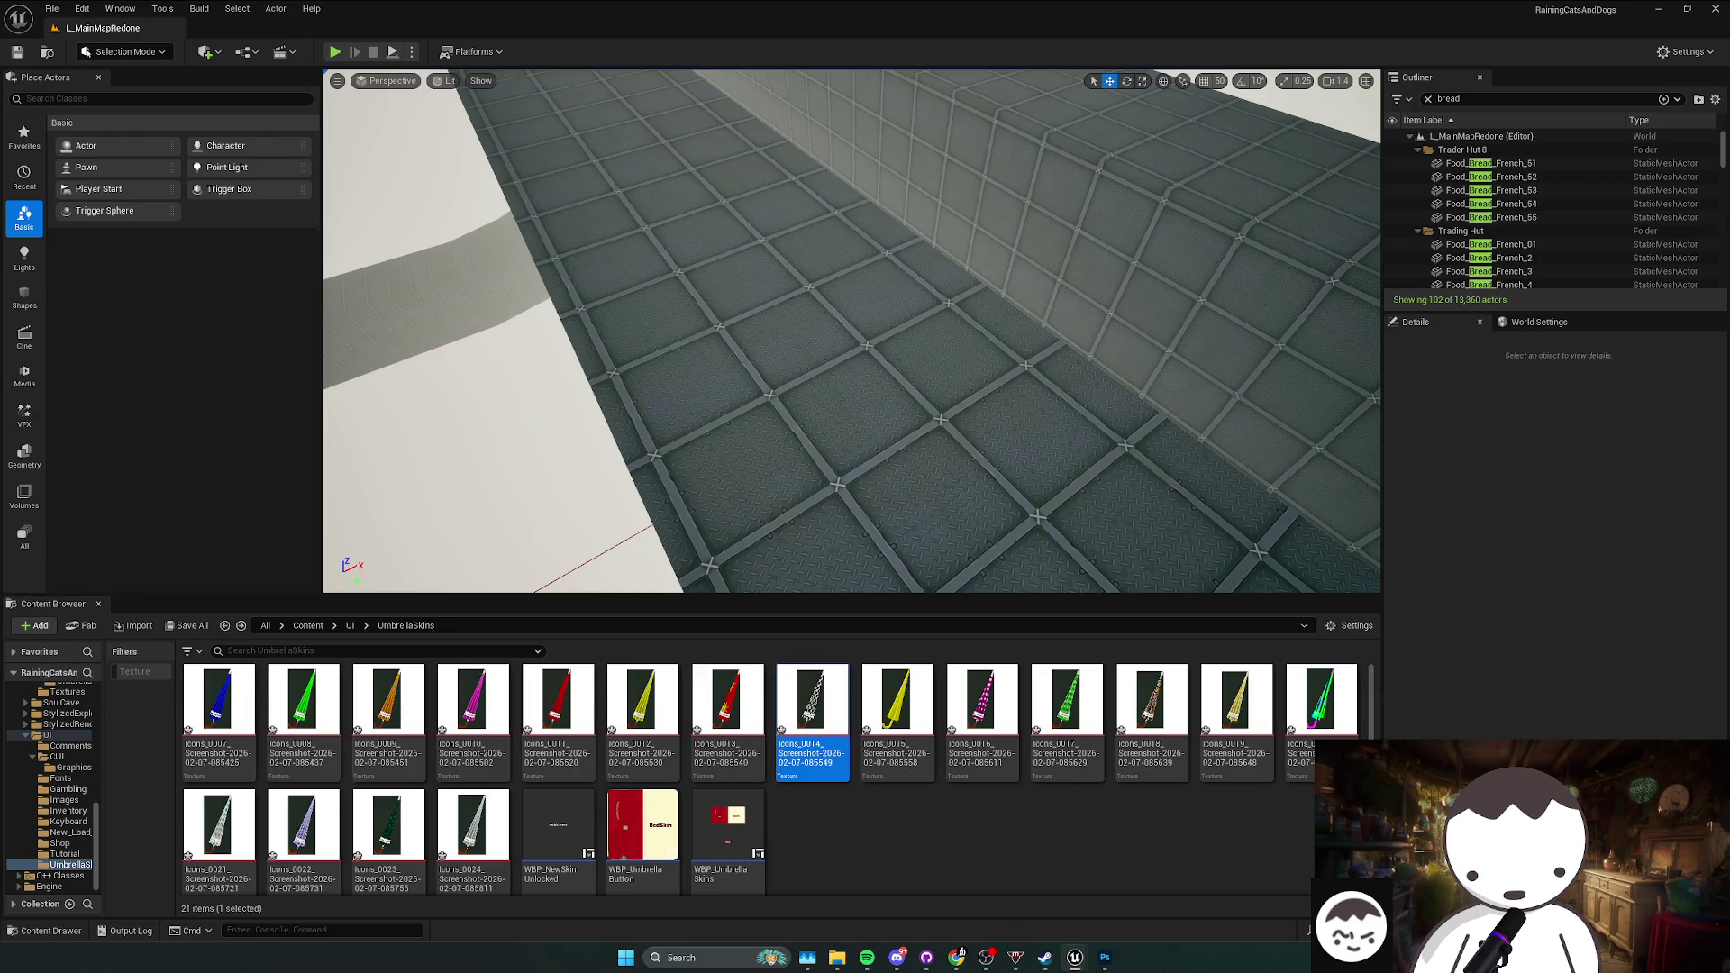
Step: Go through Icons_0015 to Icons_0024, moving Icons_0019 and Icons_0018, then widen the level view
key(Right)
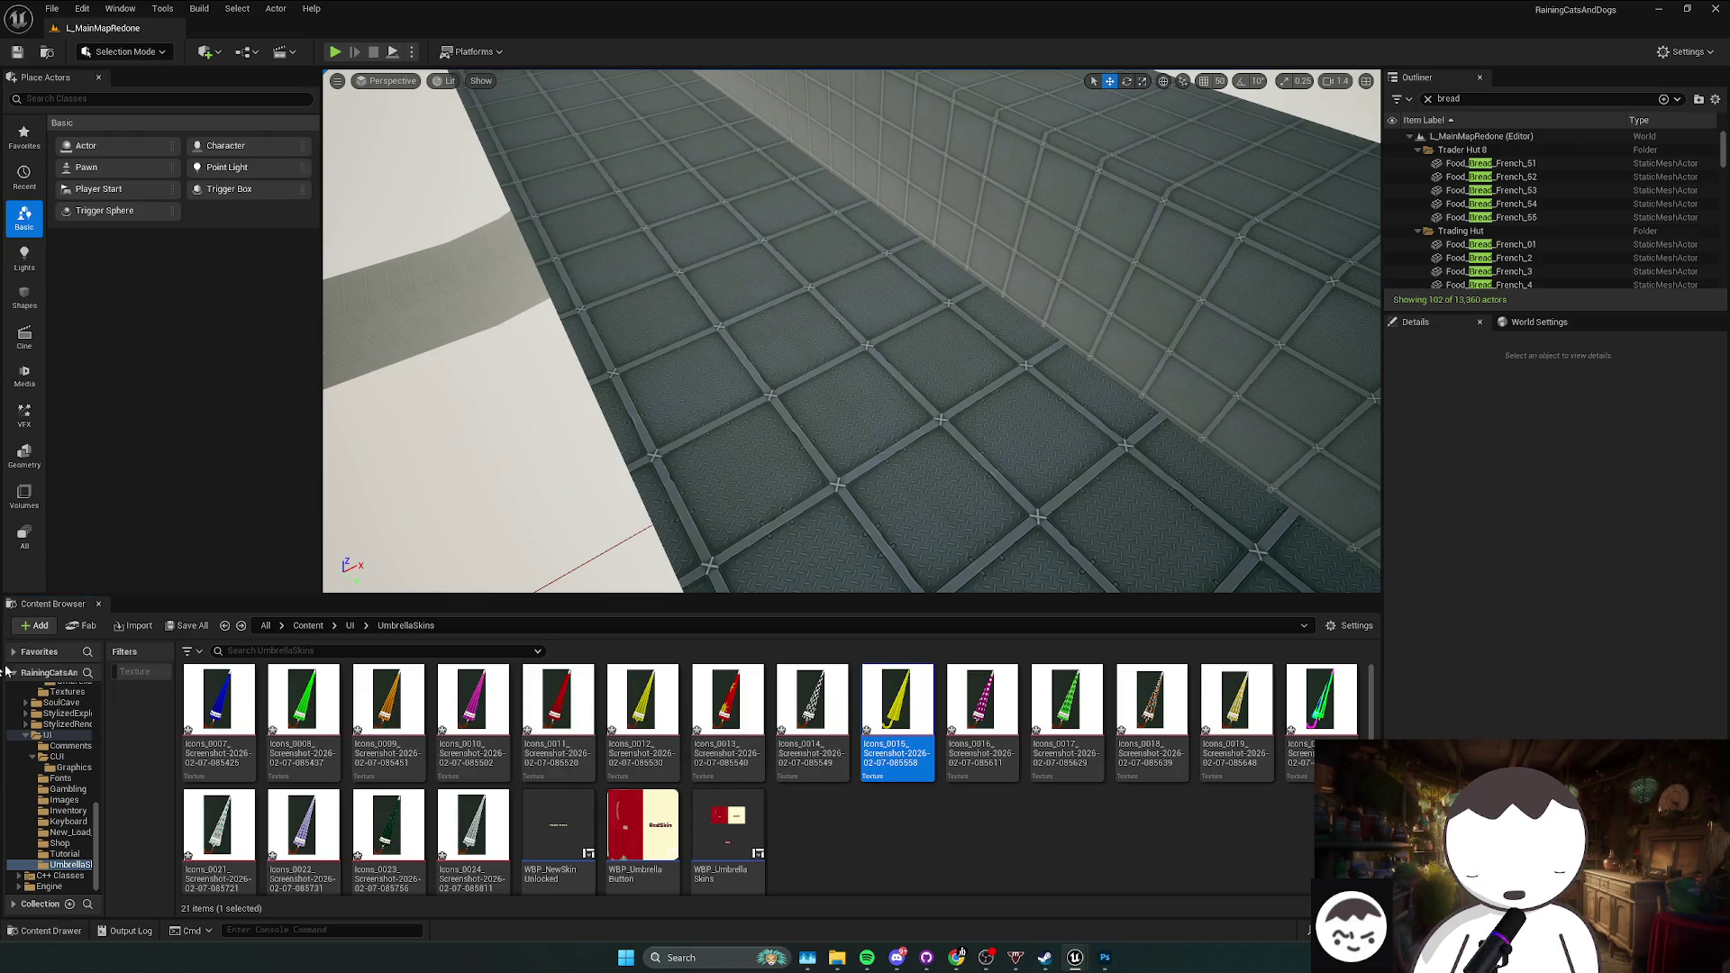
key(Right)
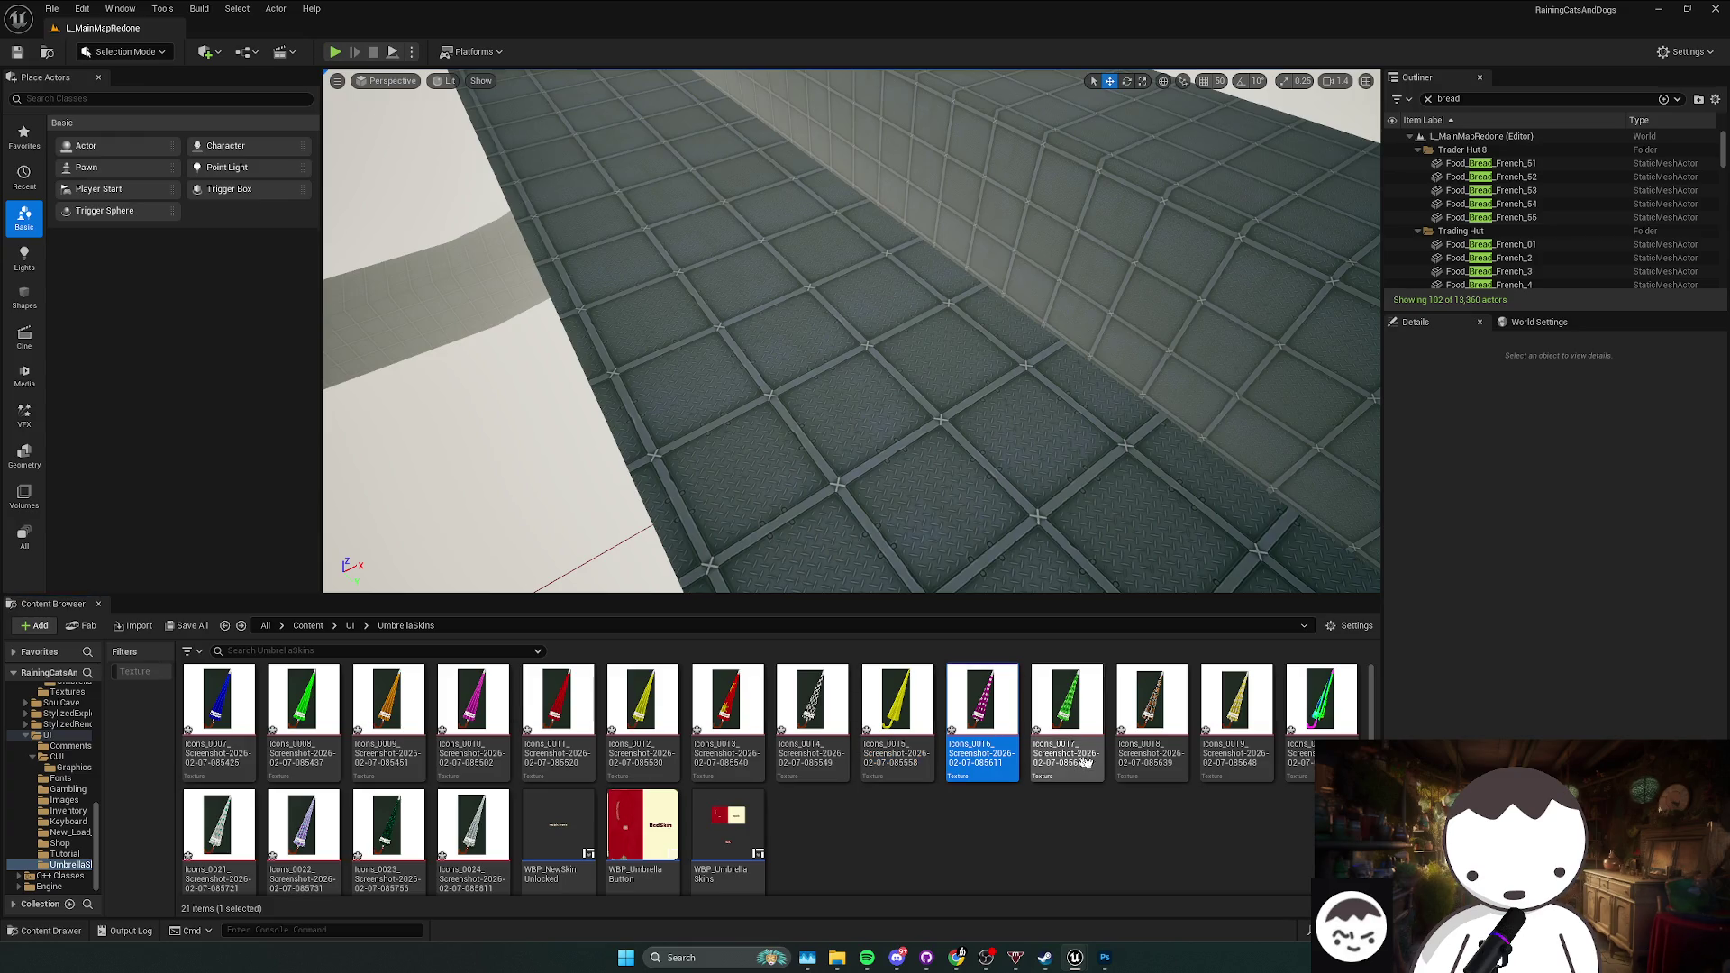
key(Right)
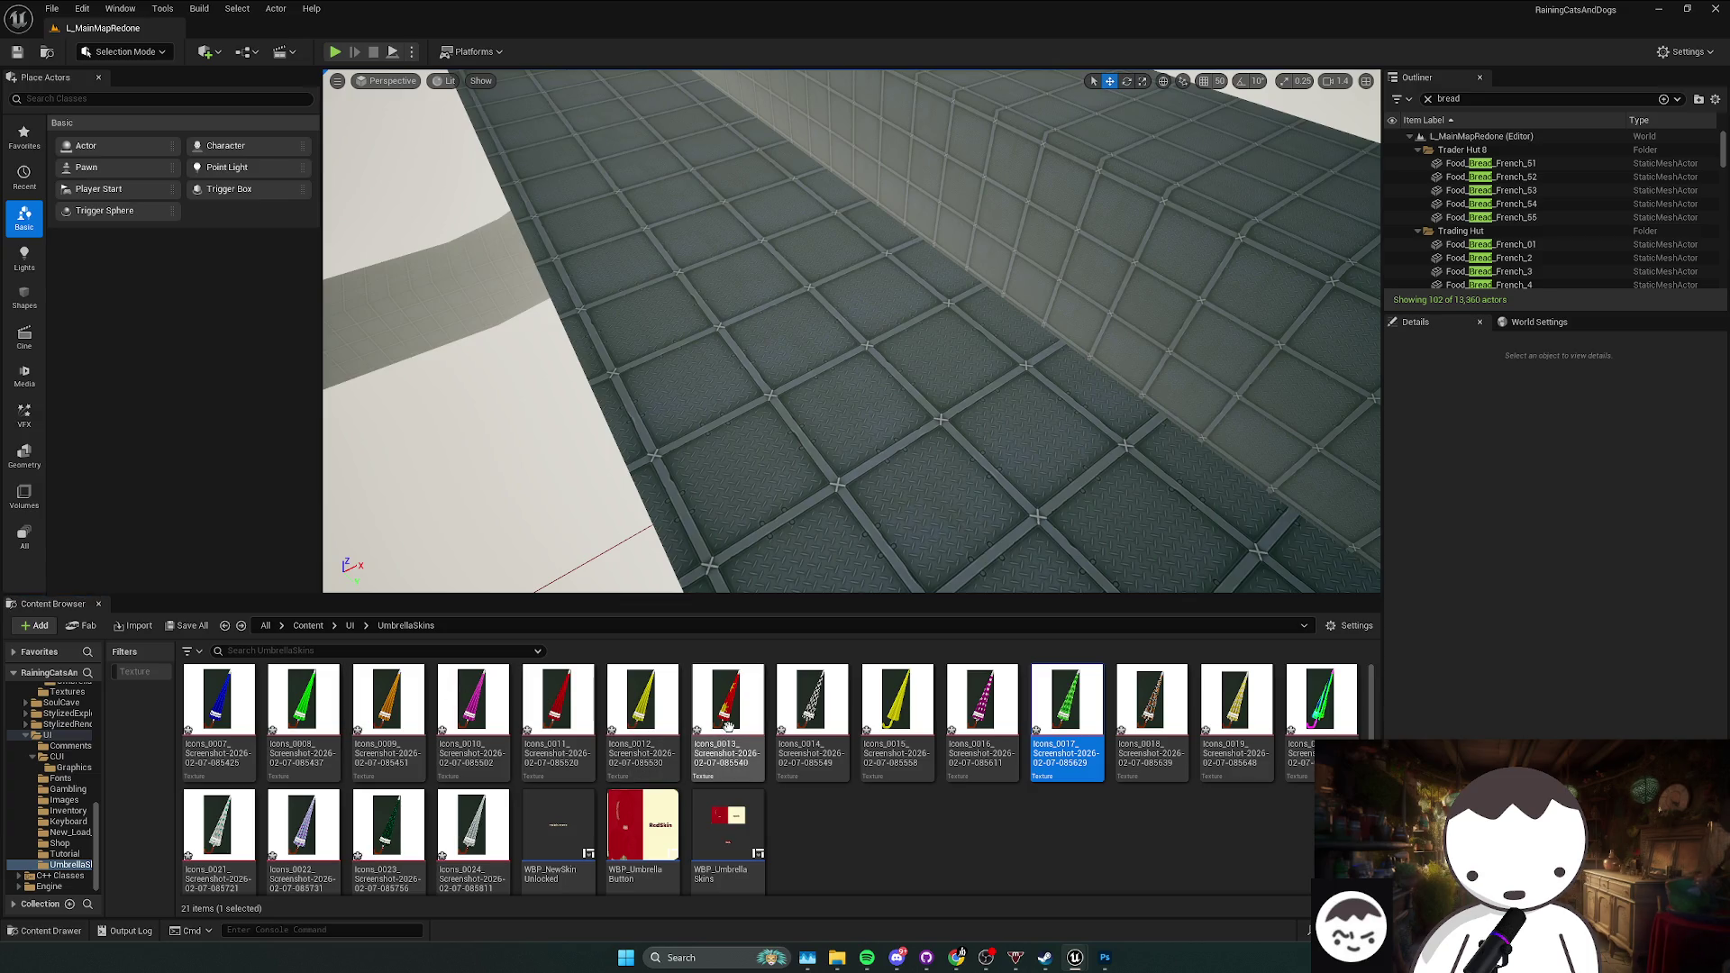
mouse_move(1218, 746)
mouse_down()
mouse_move(221, 717)
mouse_move(9, 631)
mouse_up()
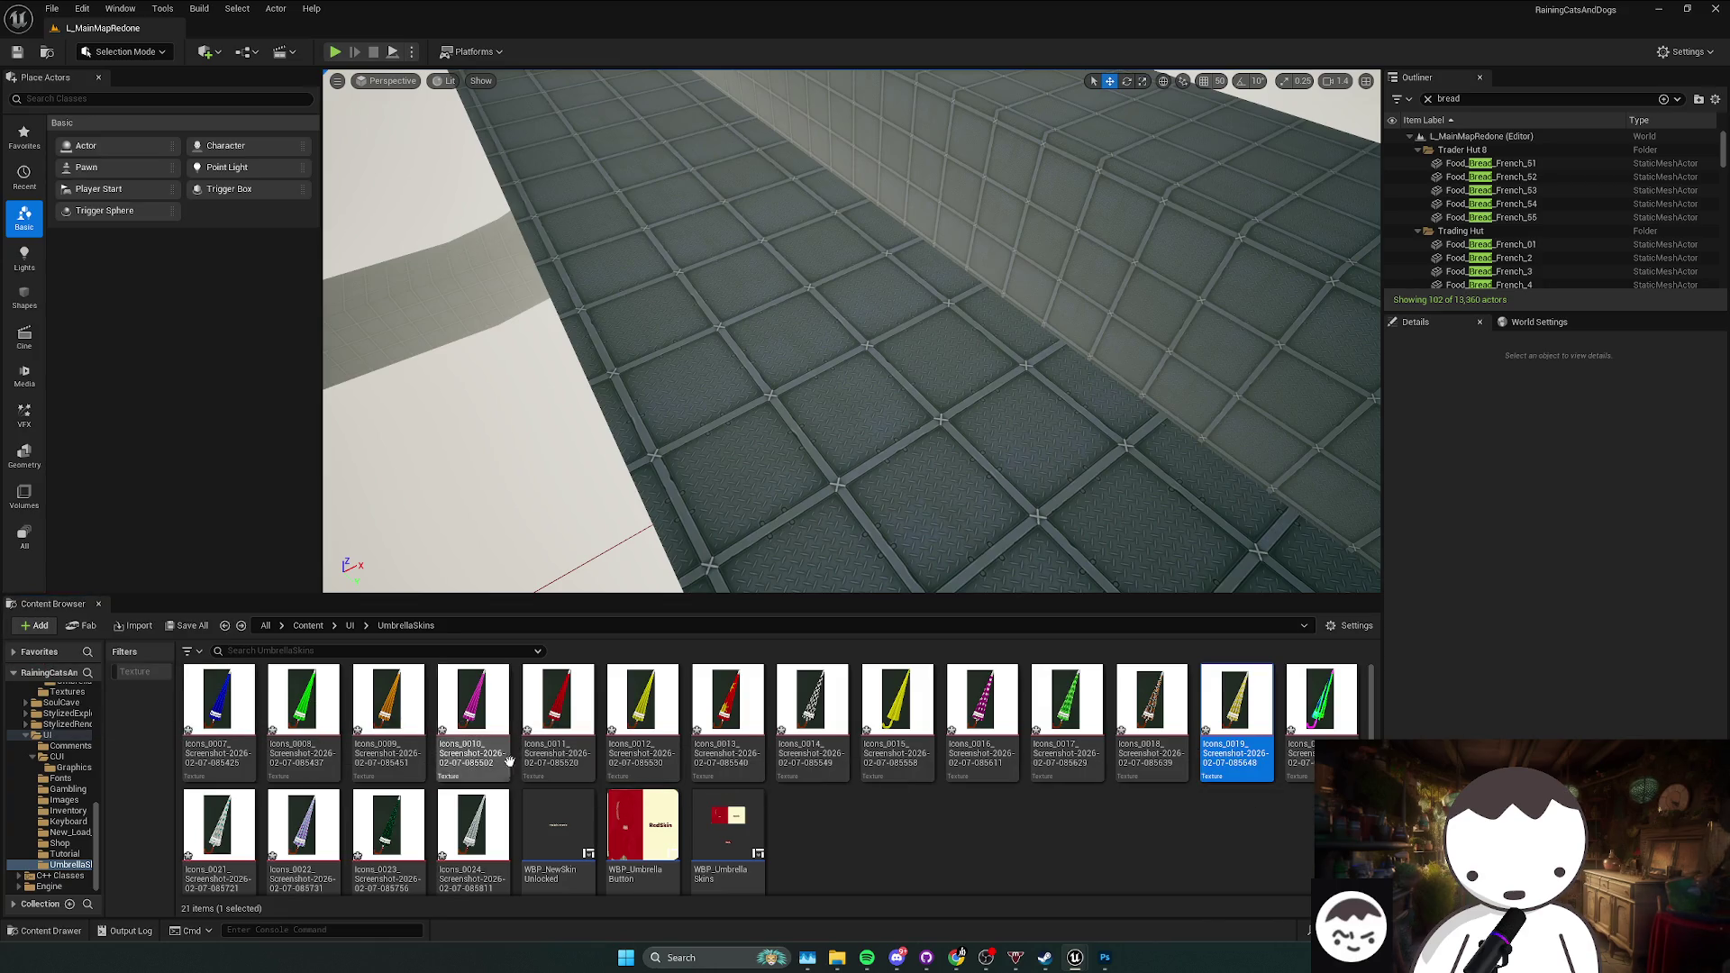
click(215, 840)
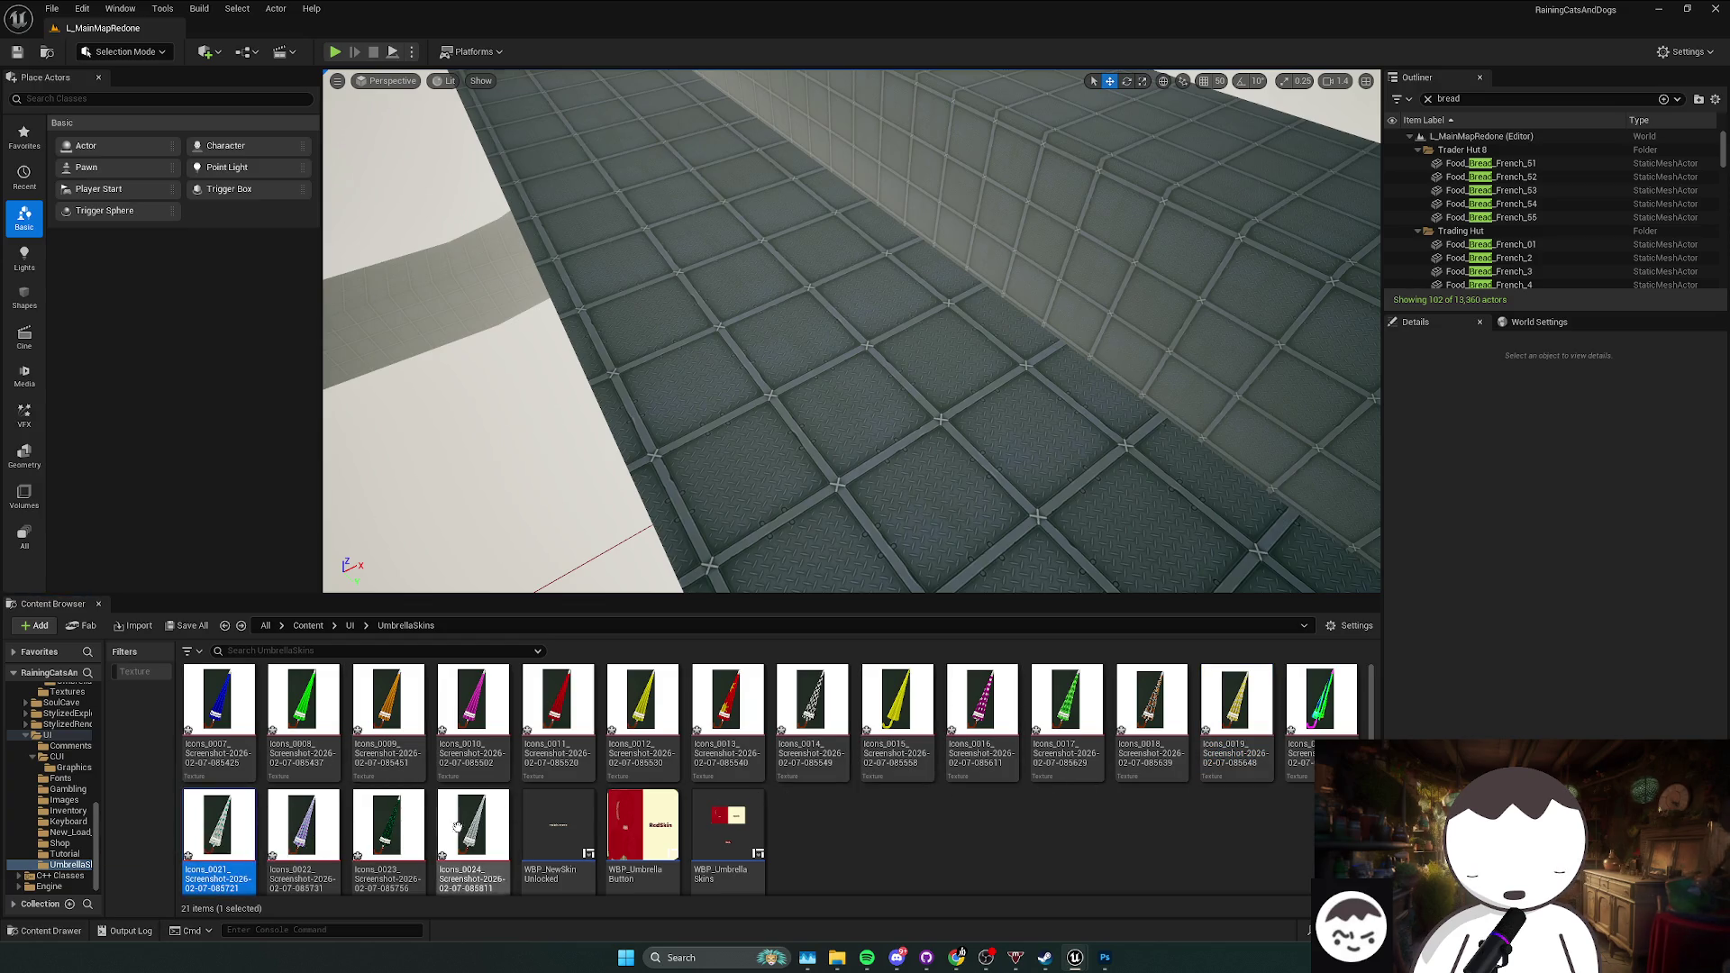
click(1321, 703)
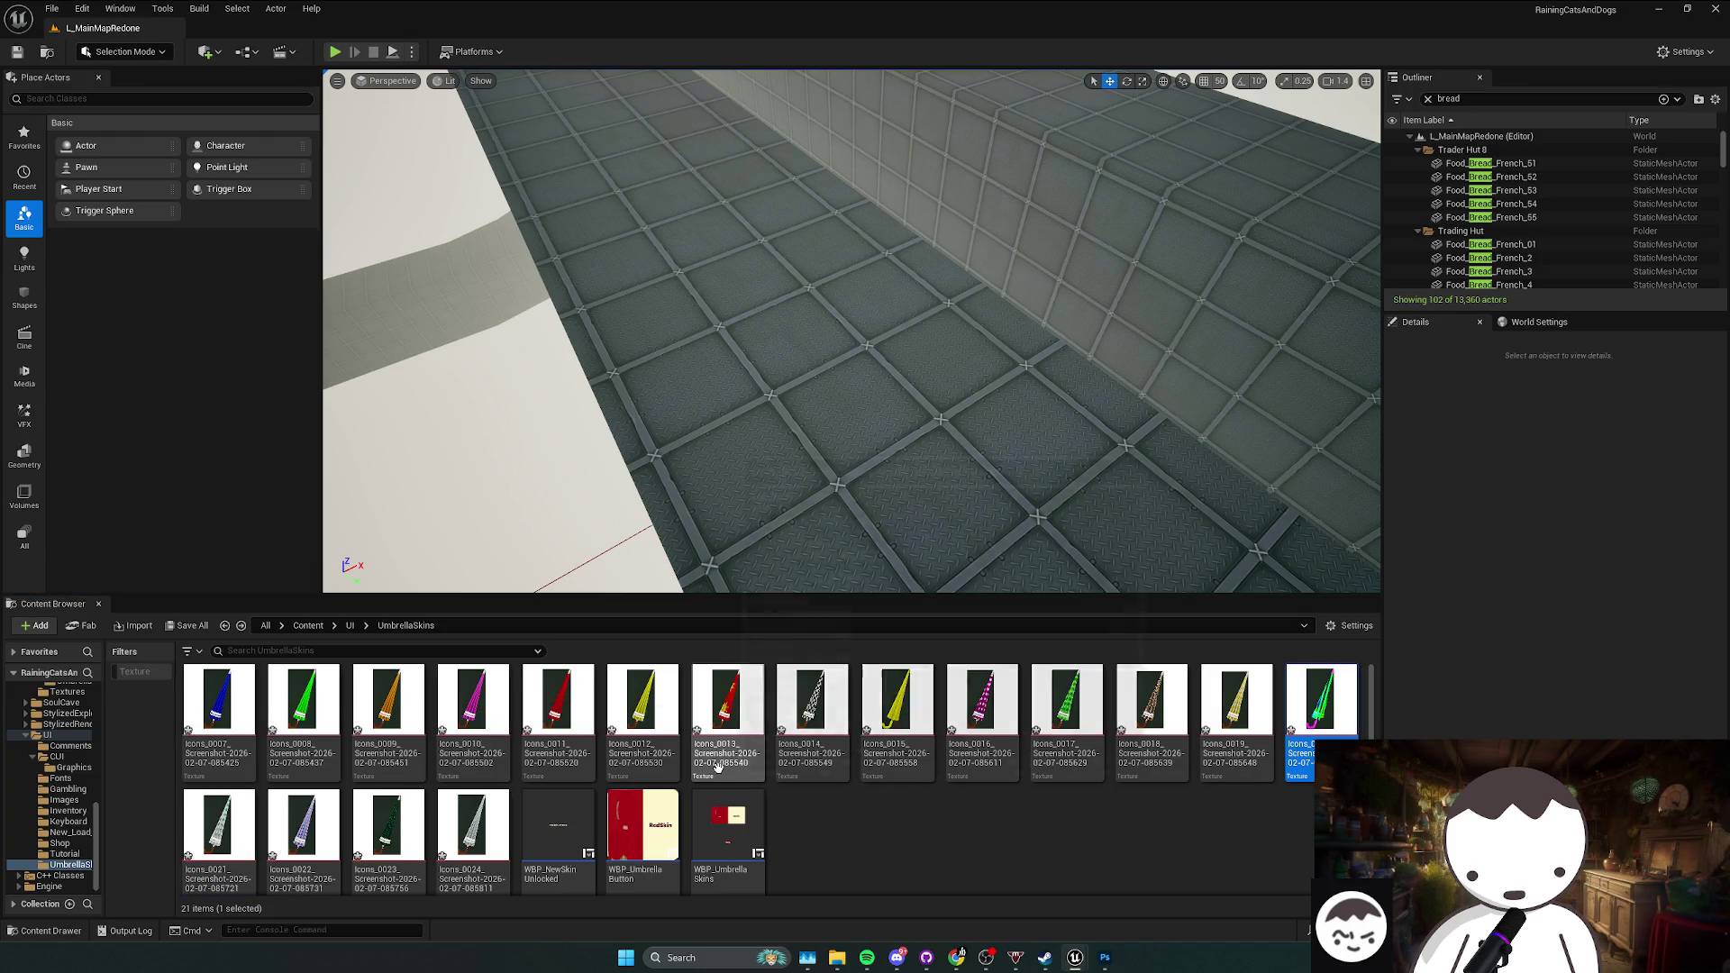
click(306, 840)
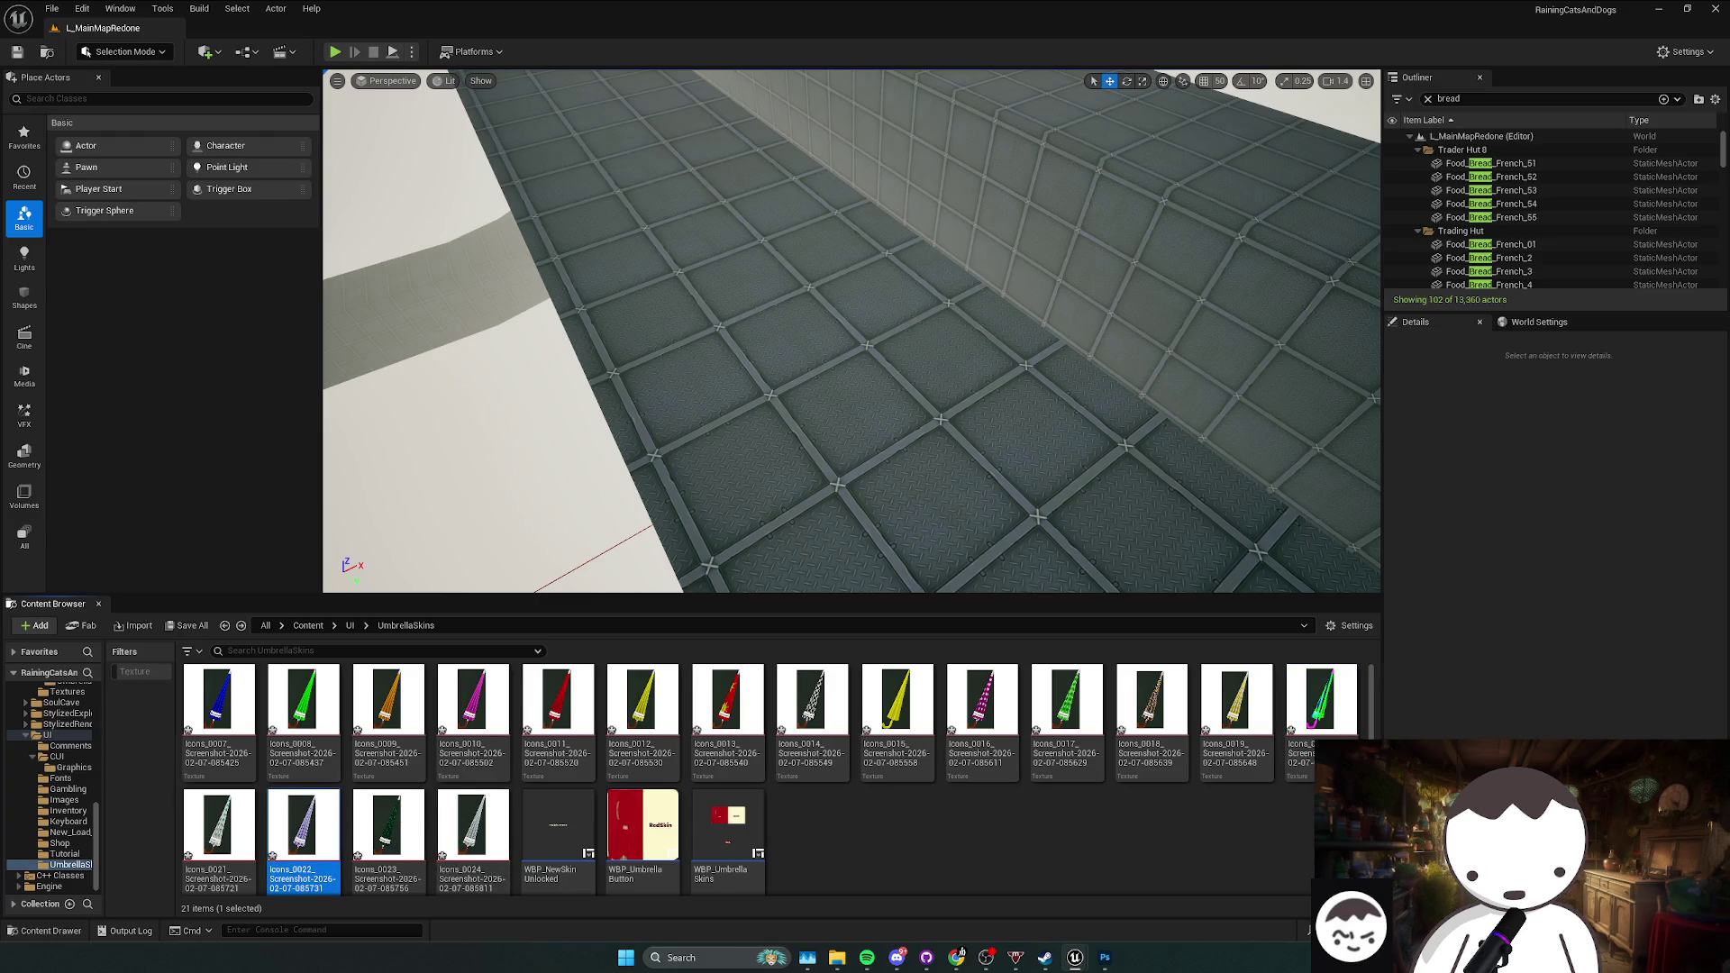
click(371, 824)
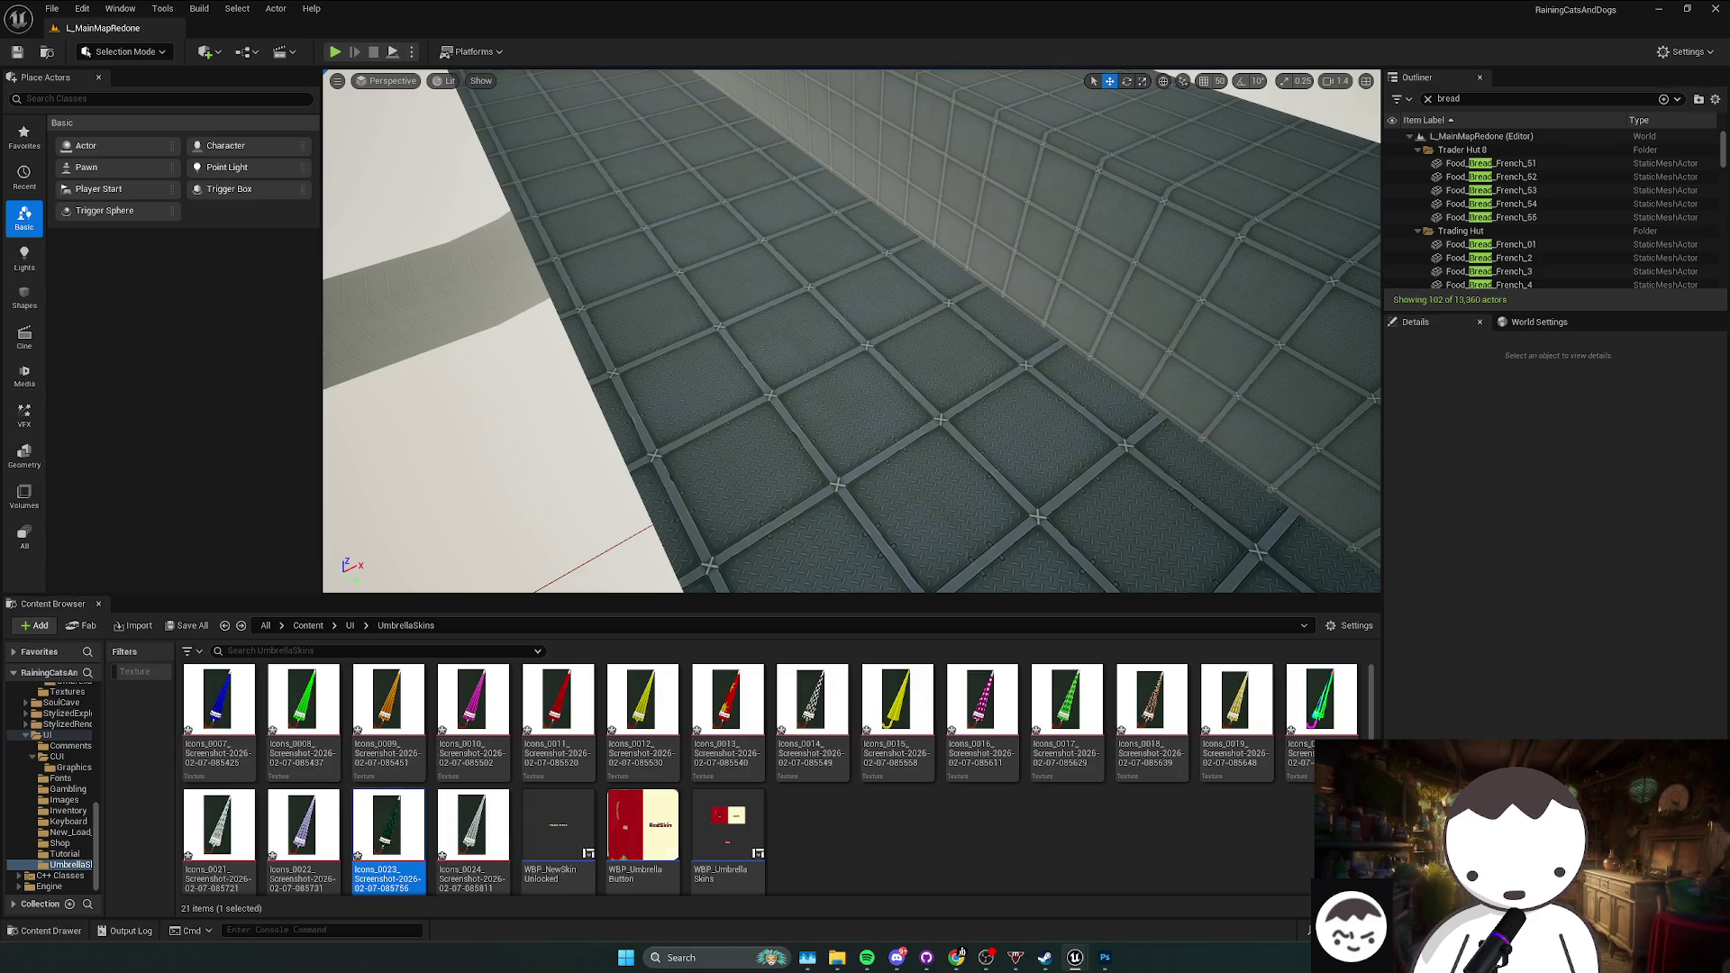
click(479, 870)
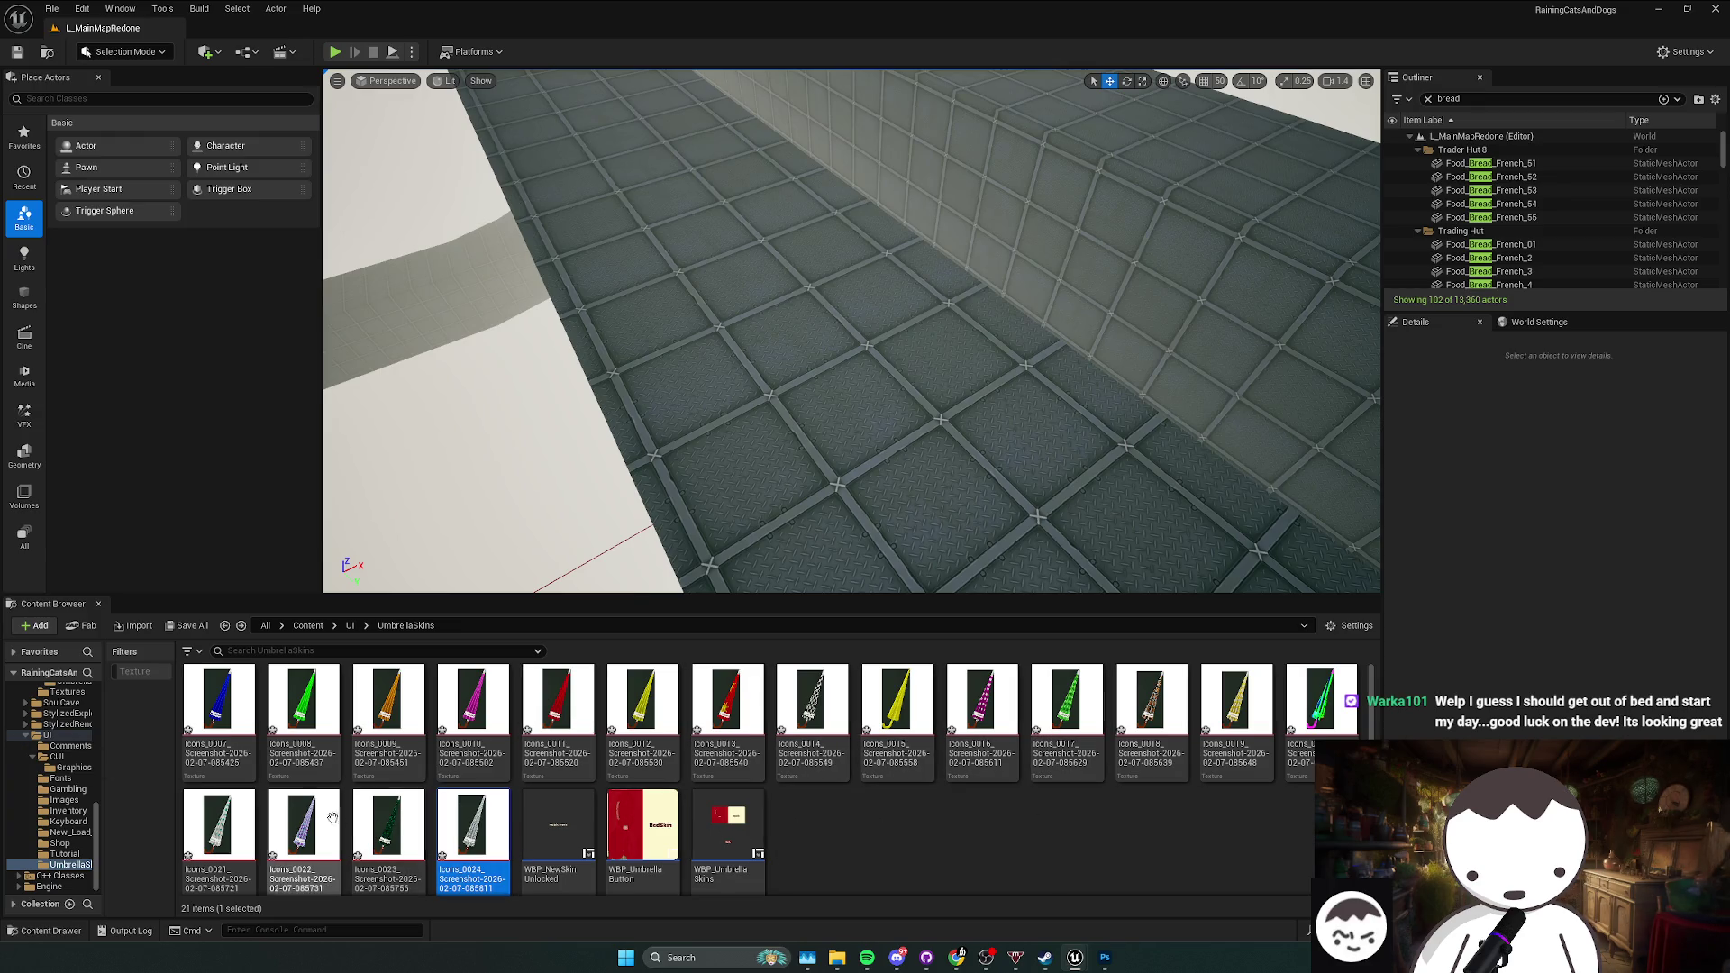
drag(1151, 712, 888, 753)
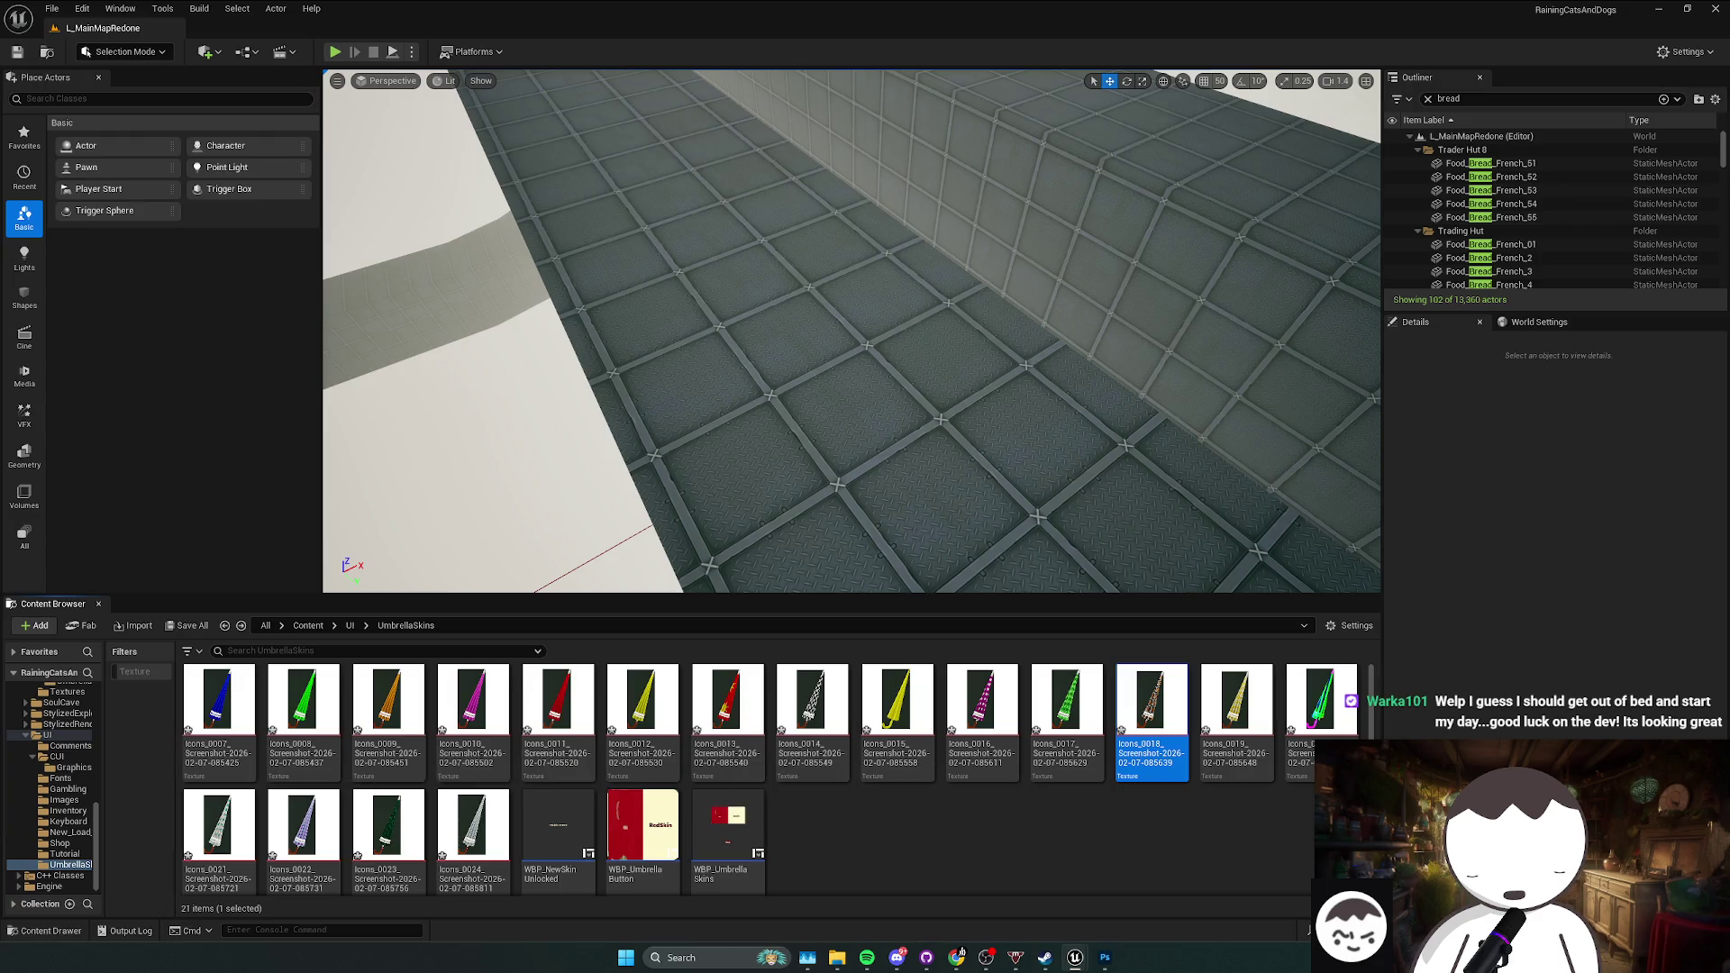
mouse_move(587, 234)
mouse_down()
mouse_move(559, 181)
mouse_move(350, 69)
mouse_up()
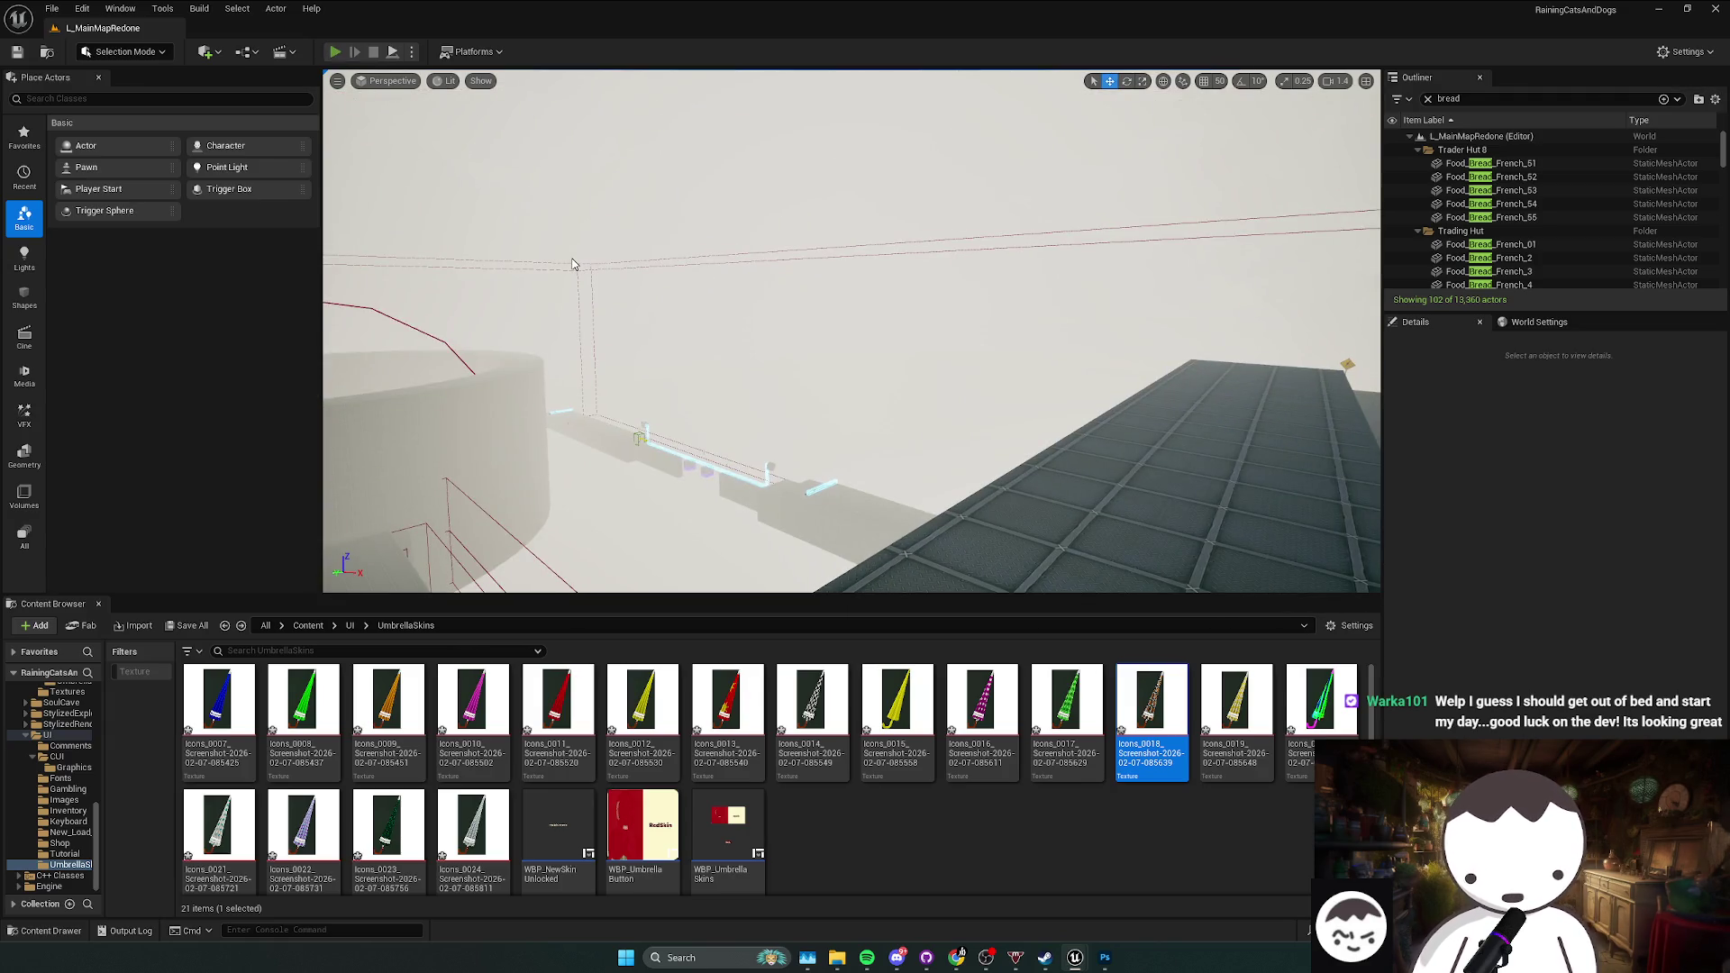
Step: Play-test, scroll the in-game Skins list to confirm locked umbrellas read 'Not Unlocked', then stop
click(334, 52)
key(Escape)
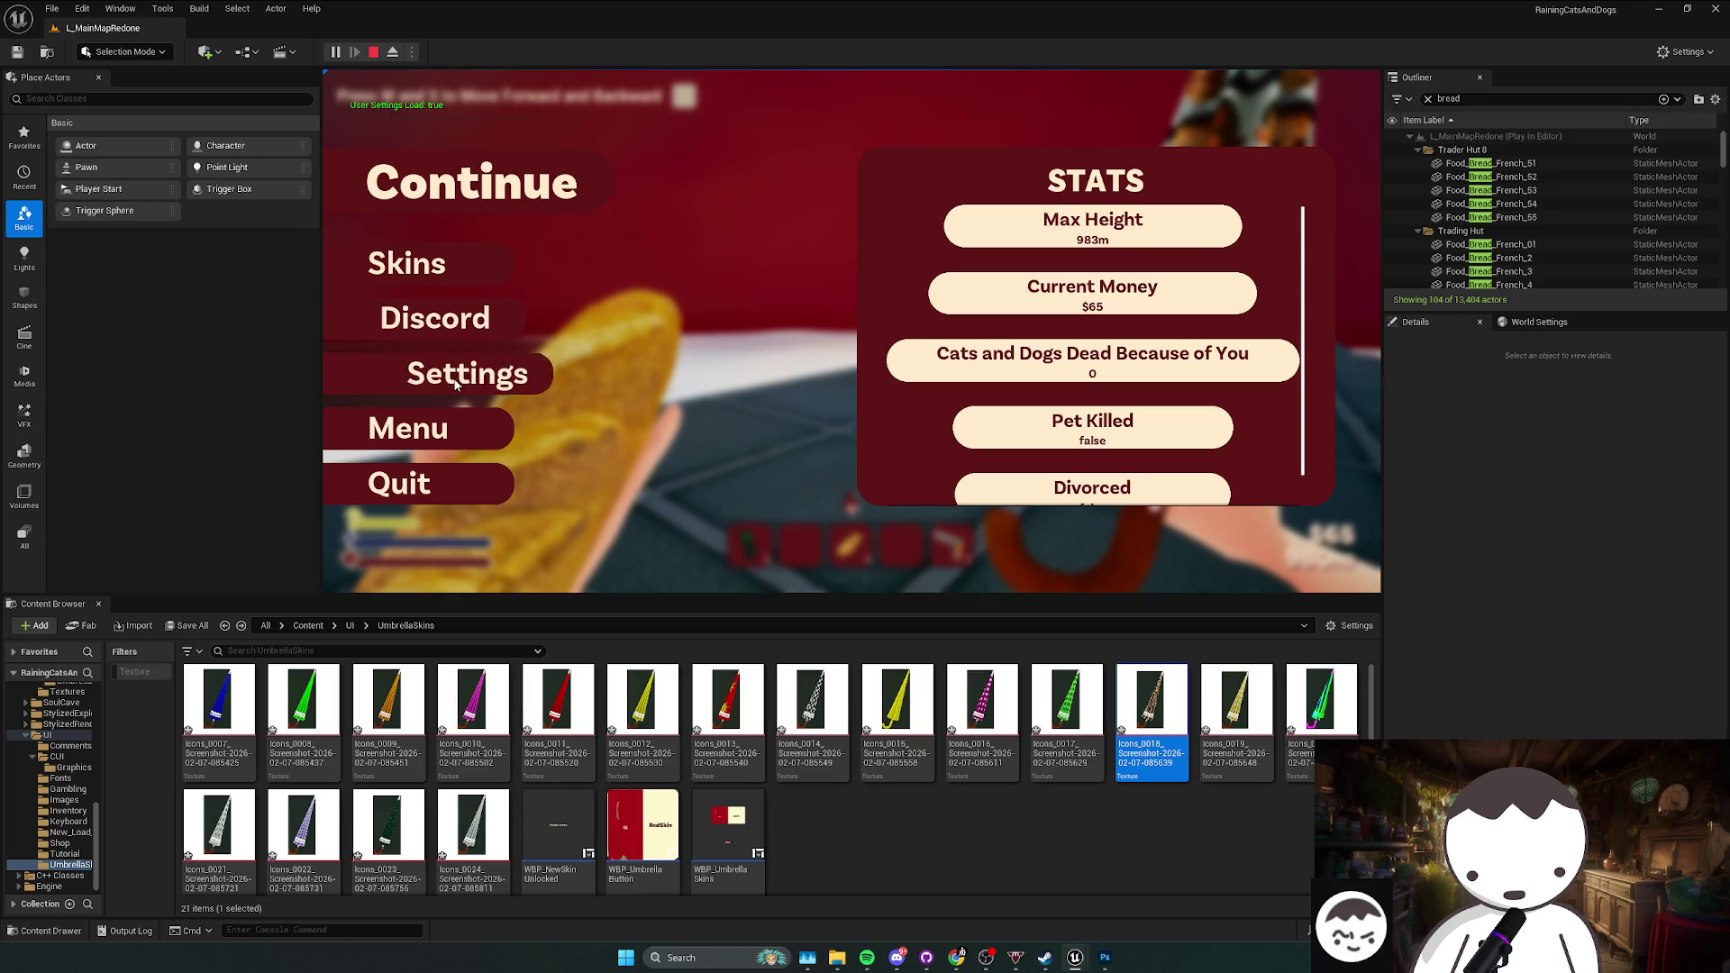
click(432, 263)
scroll(808, 338, down, 3)
scroll(808, 338, down, 5)
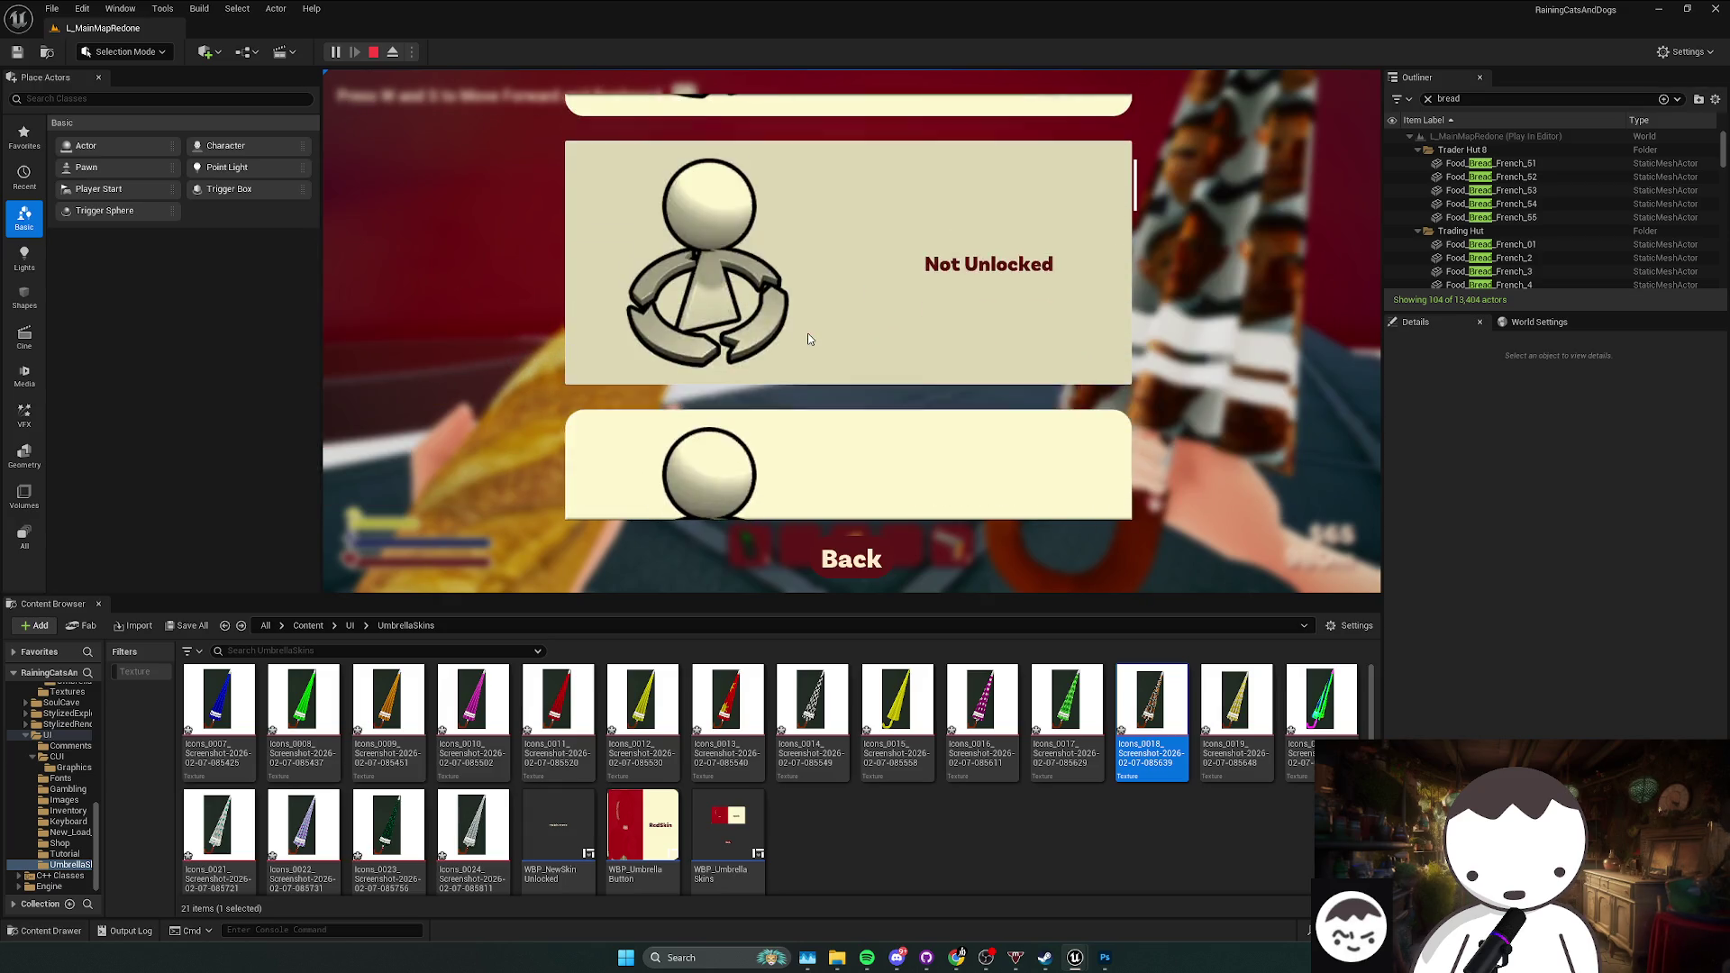
scroll(805, 341, down, 5)
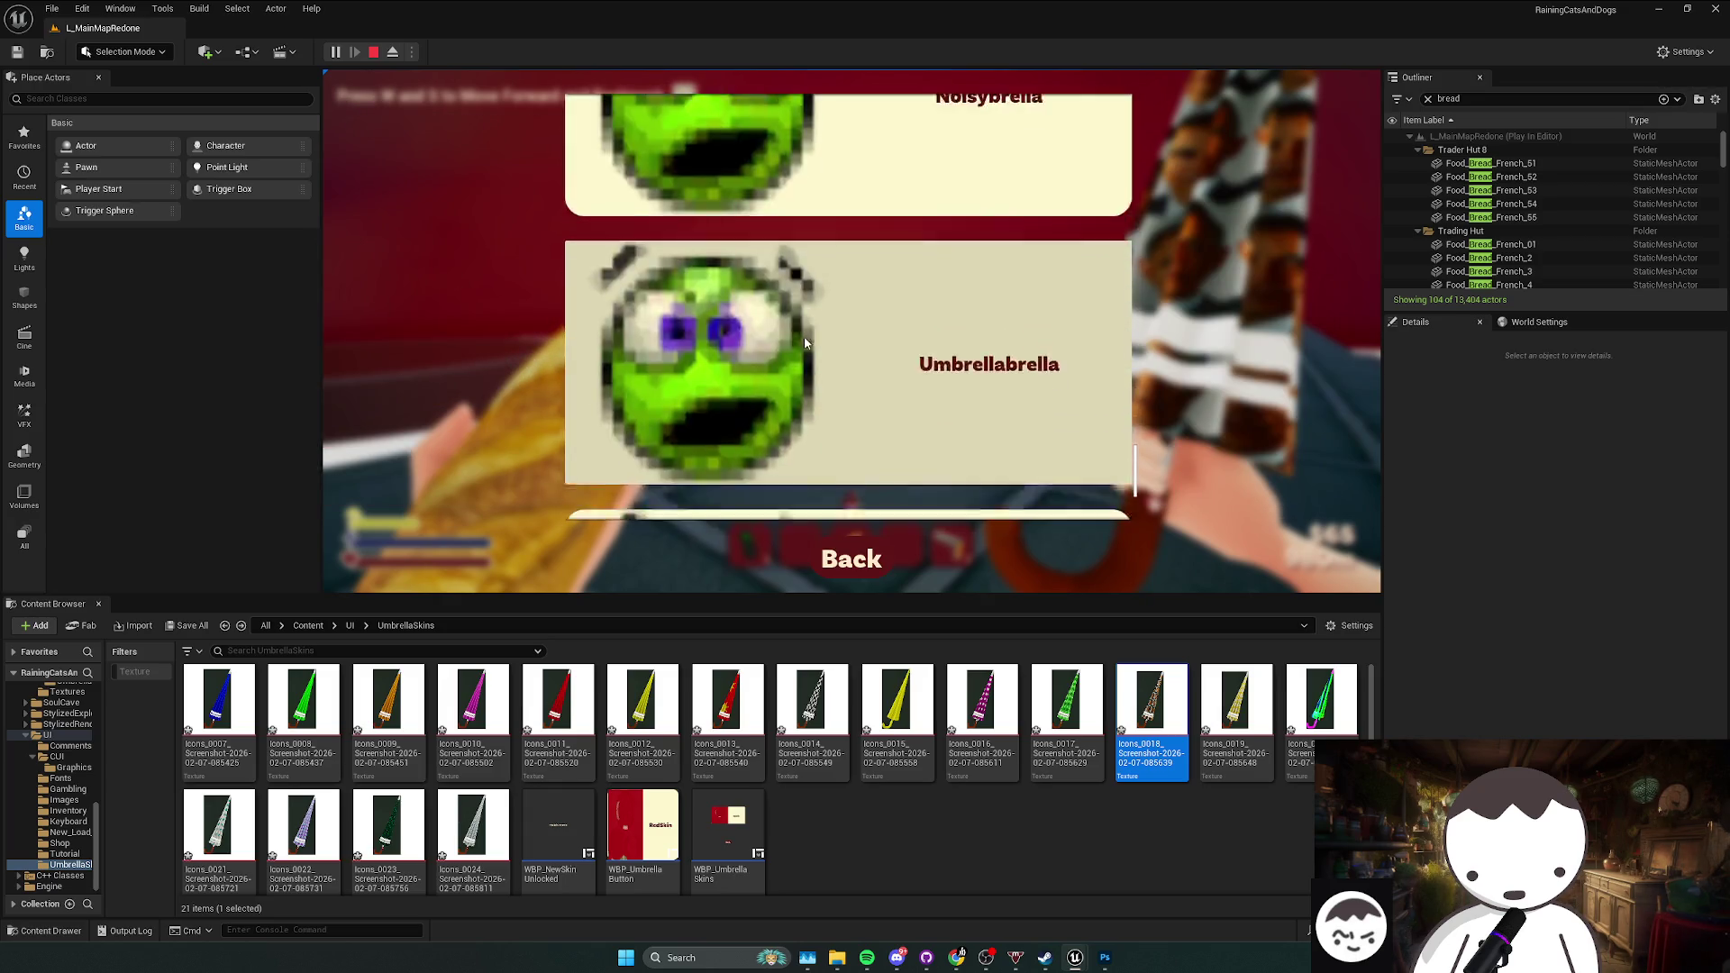
key(Escape)
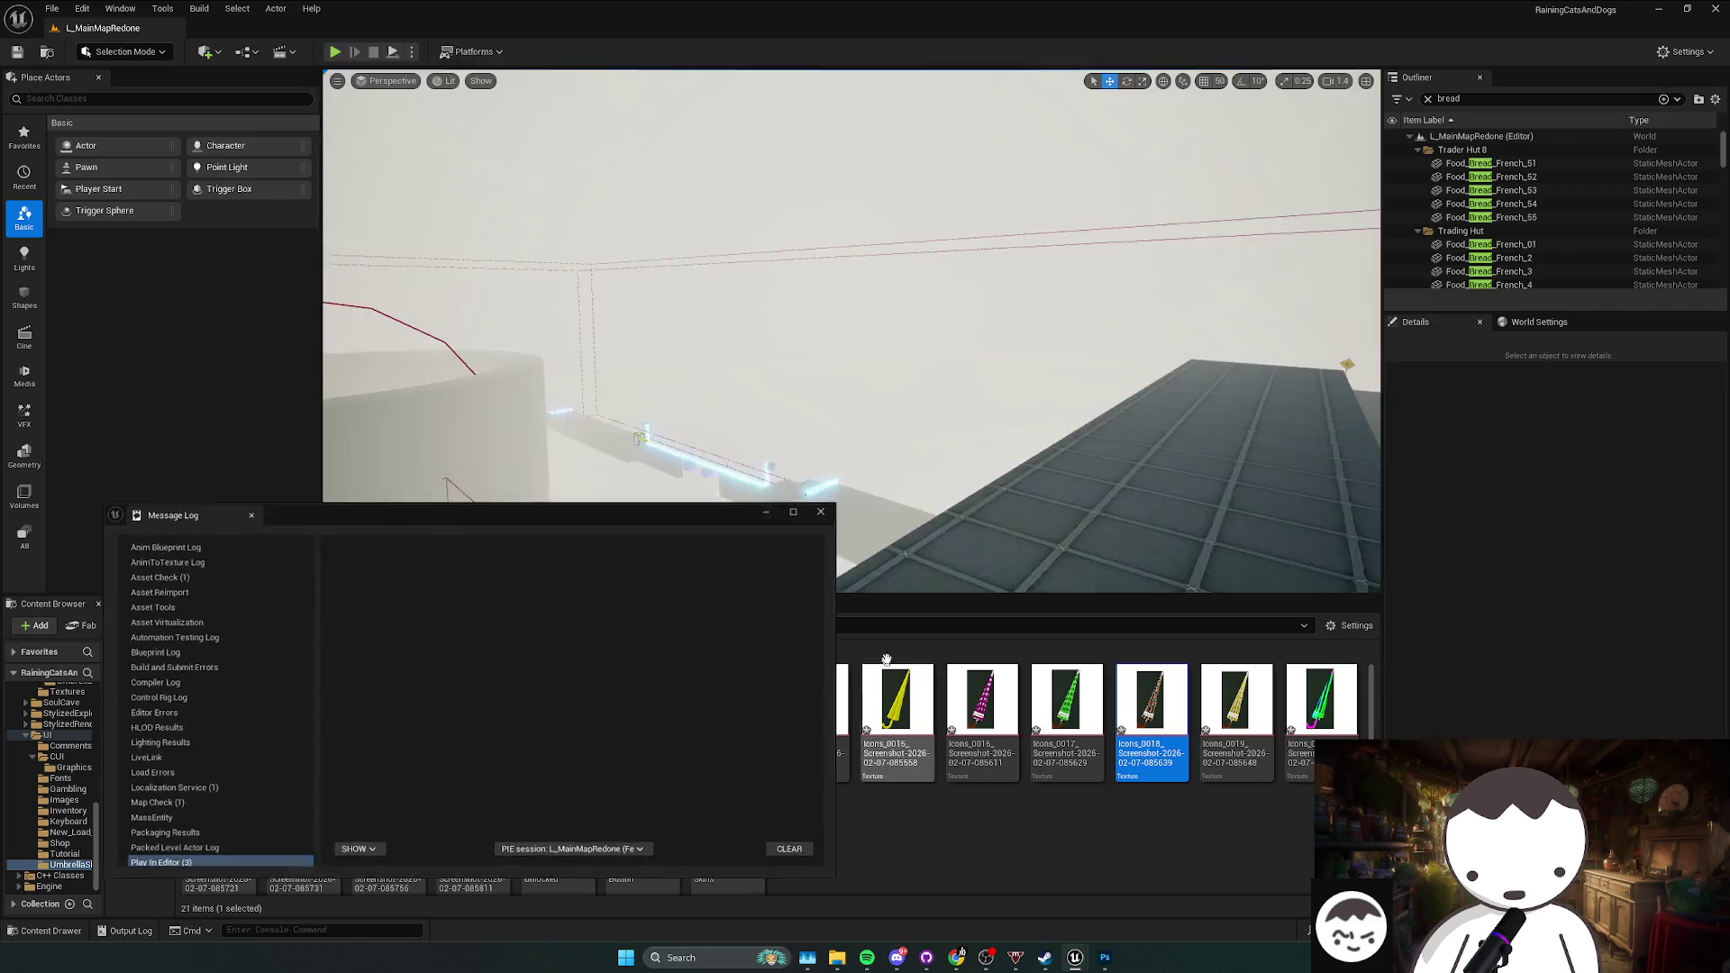
mouse_move(837, 962)
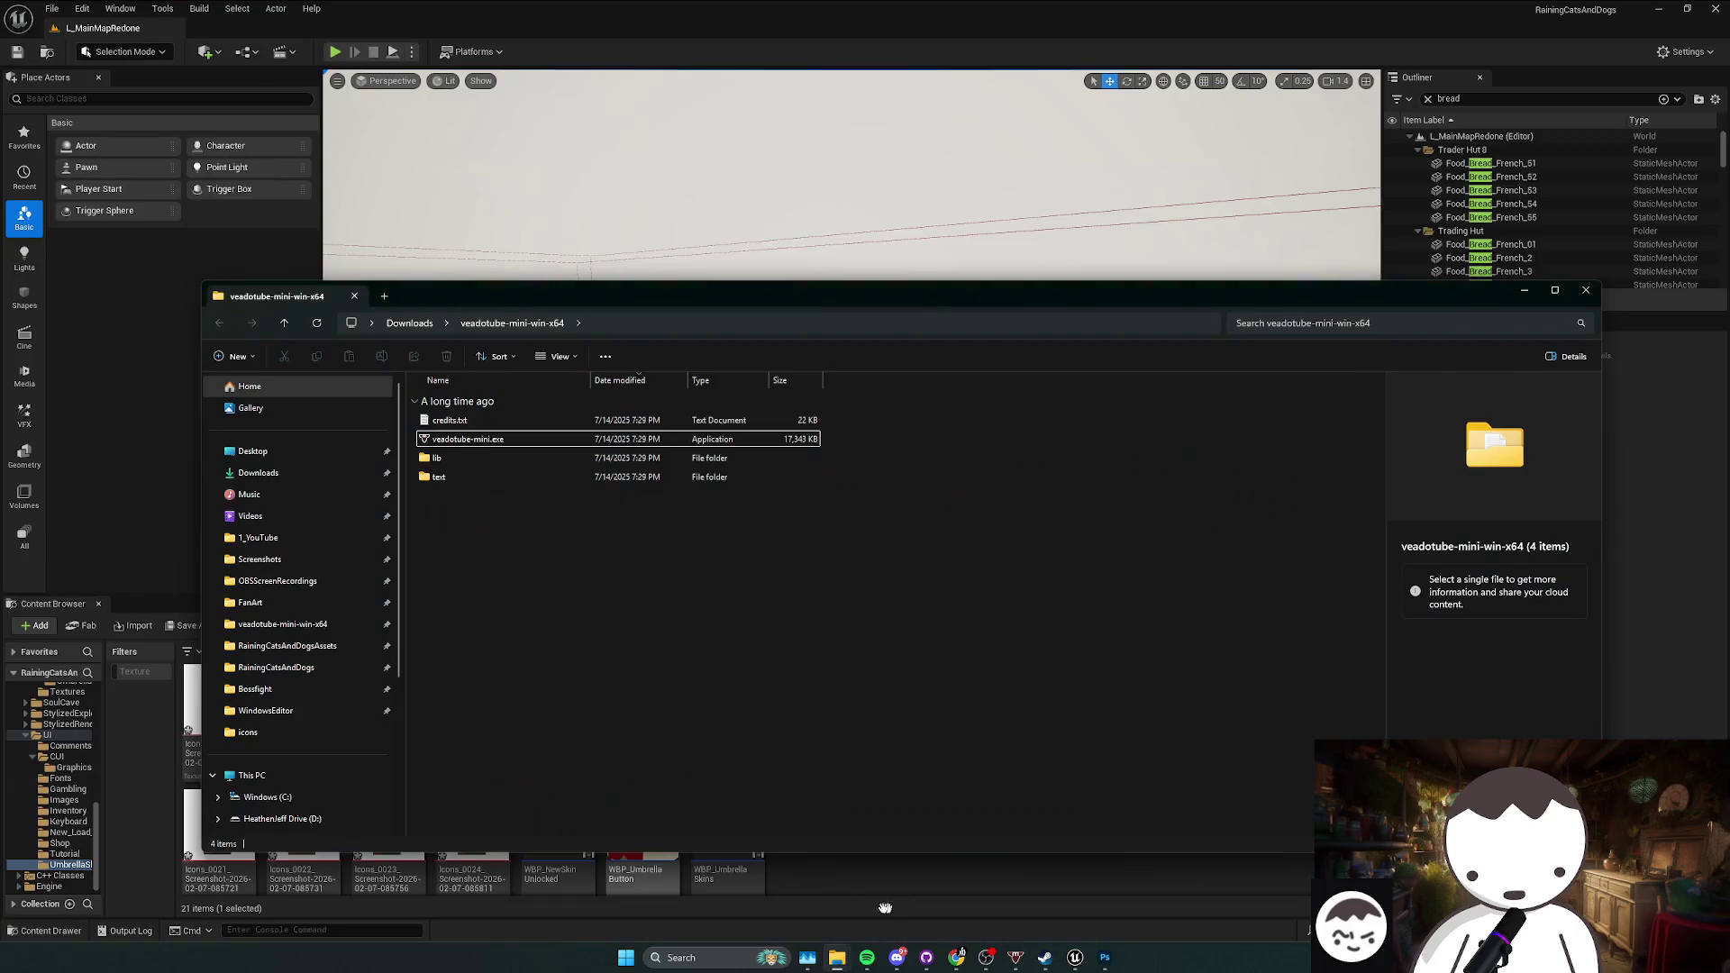
Step: Open the game repository's files in File Explorer from GitHub Desktop
click(852, 934)
click(926, 962)
click(461, 107)
click(501, 256)
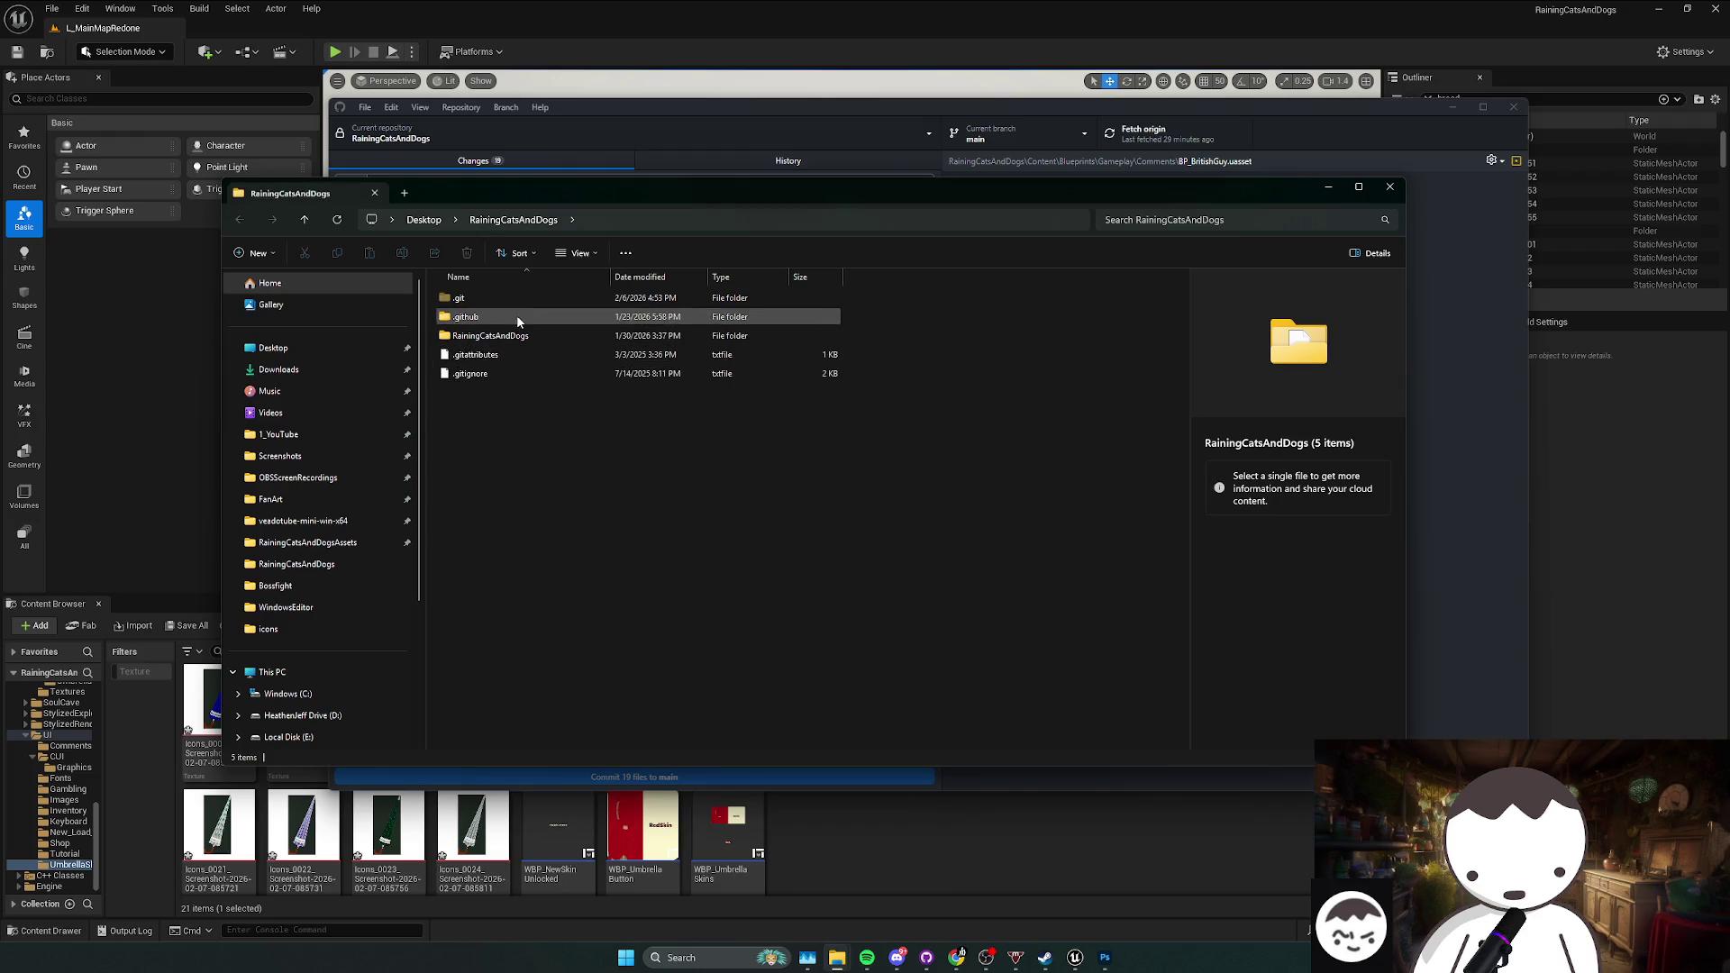
Step: Go into RainingCatsAndDogs > Saved > SaveGames, select both .sav files, then return to Icons.psd
double_click(462, 449)
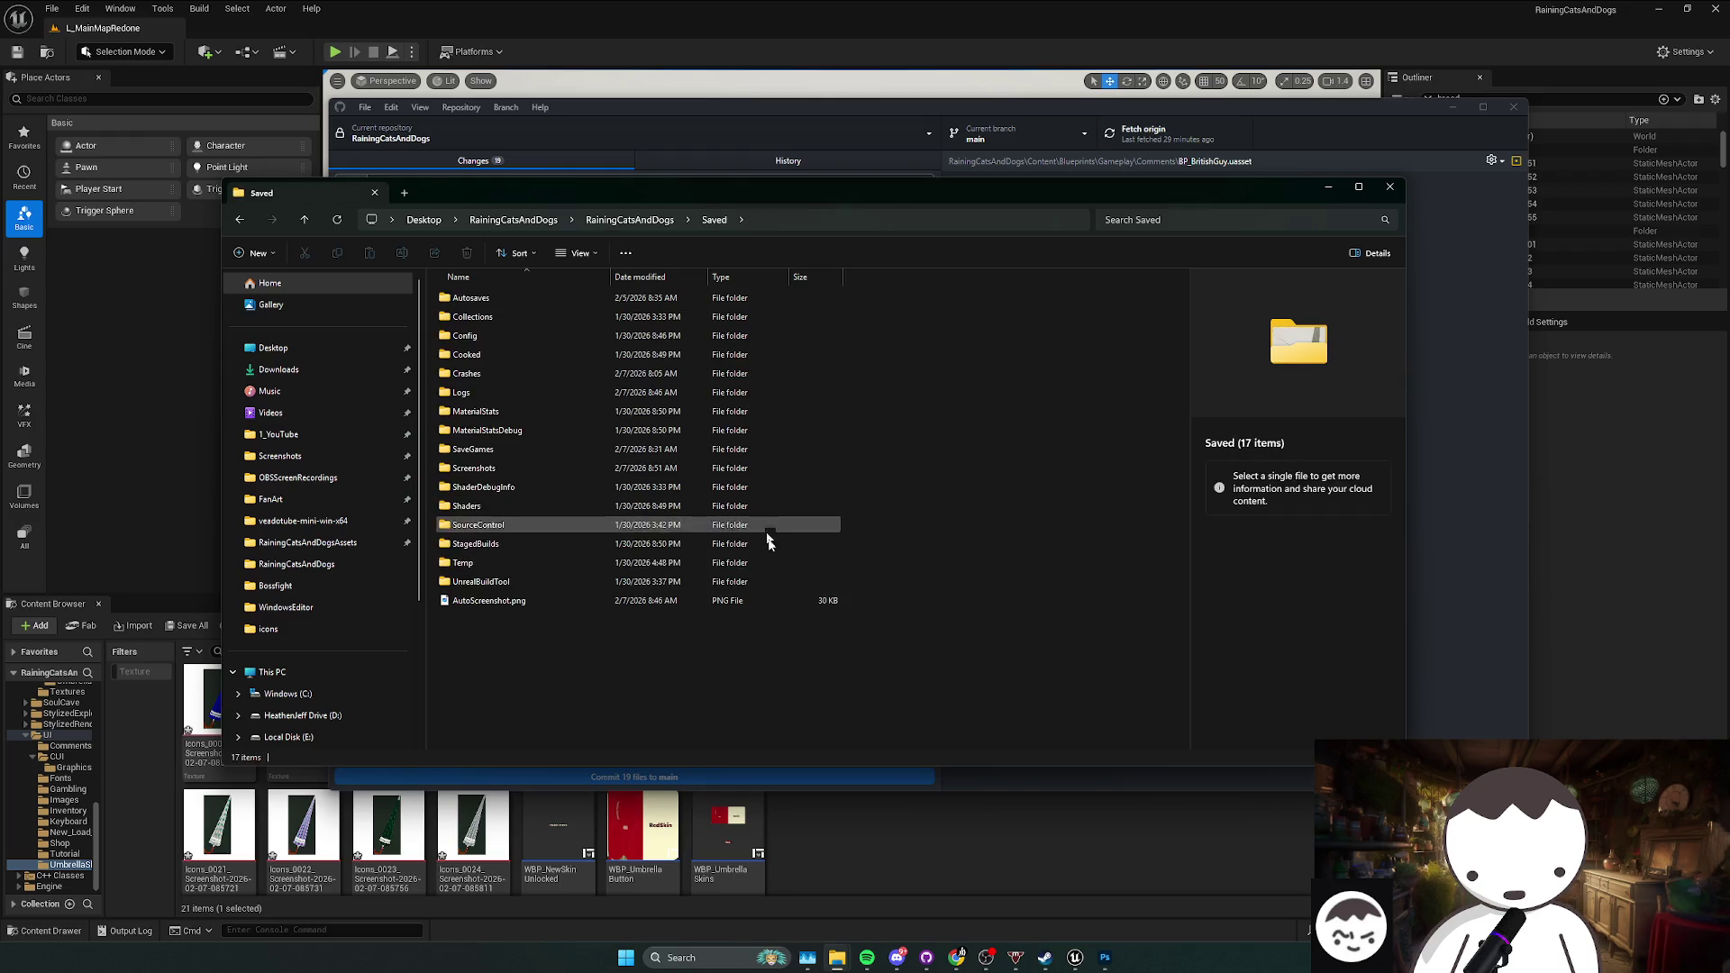
click(522, 453)
double_click(522, 450)
drag(920, 498, 432, 287)
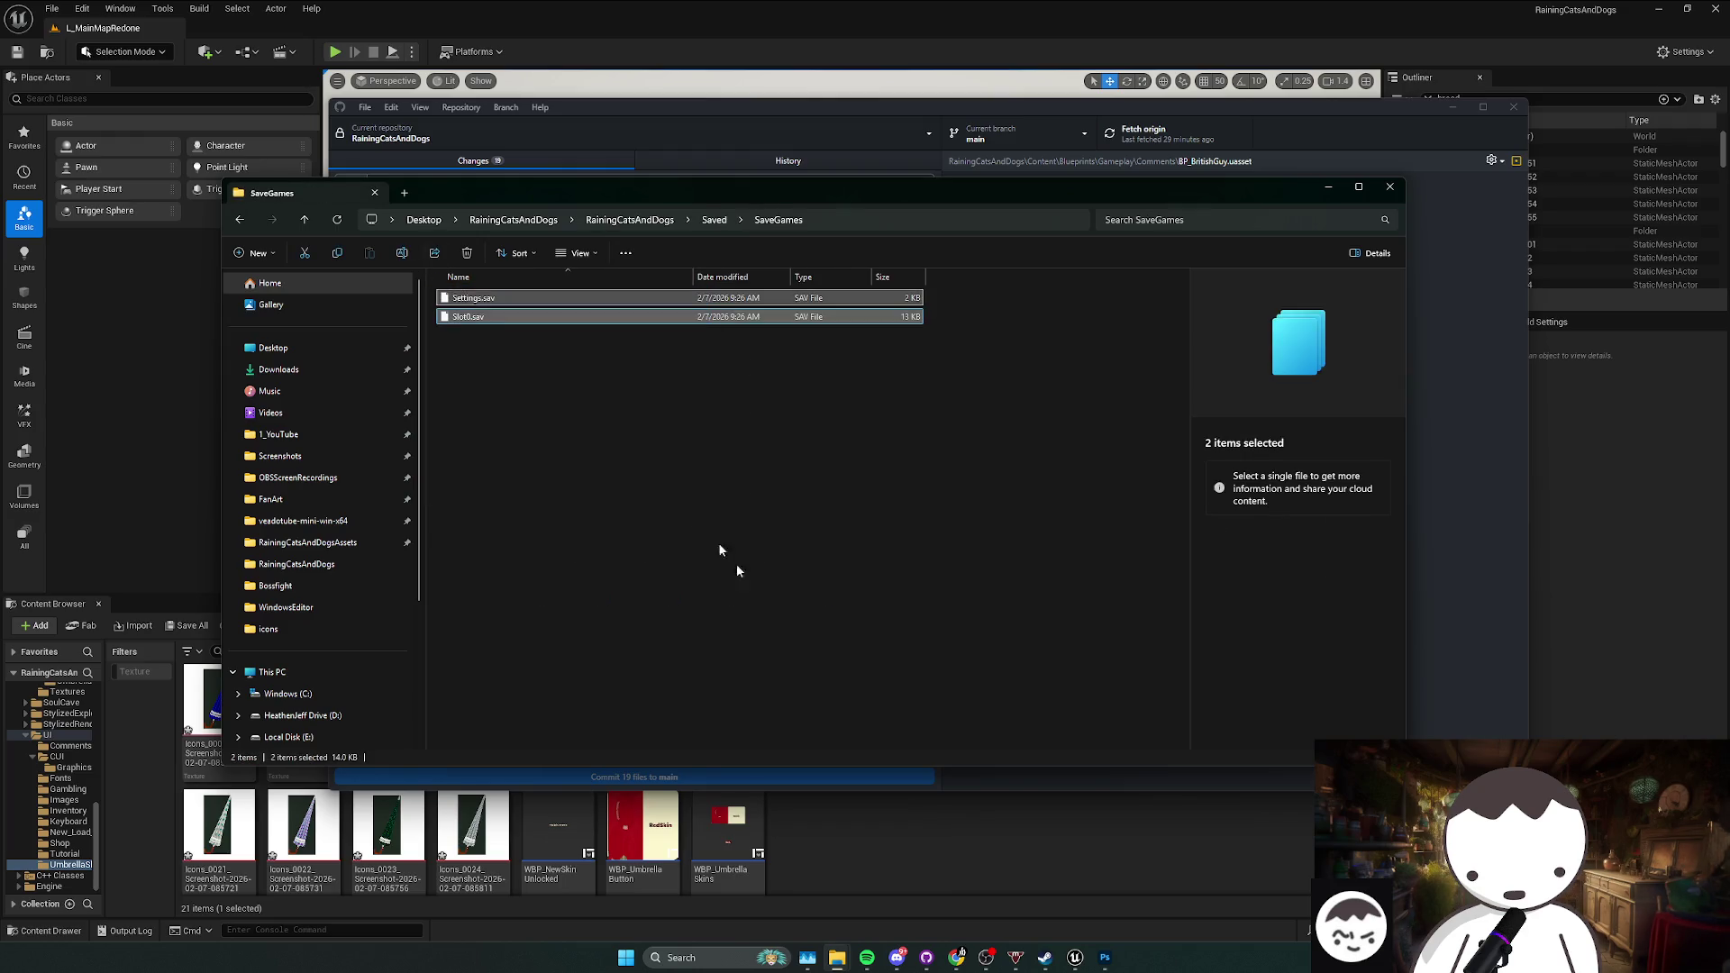
click(916, 829)
click(1105, 958)
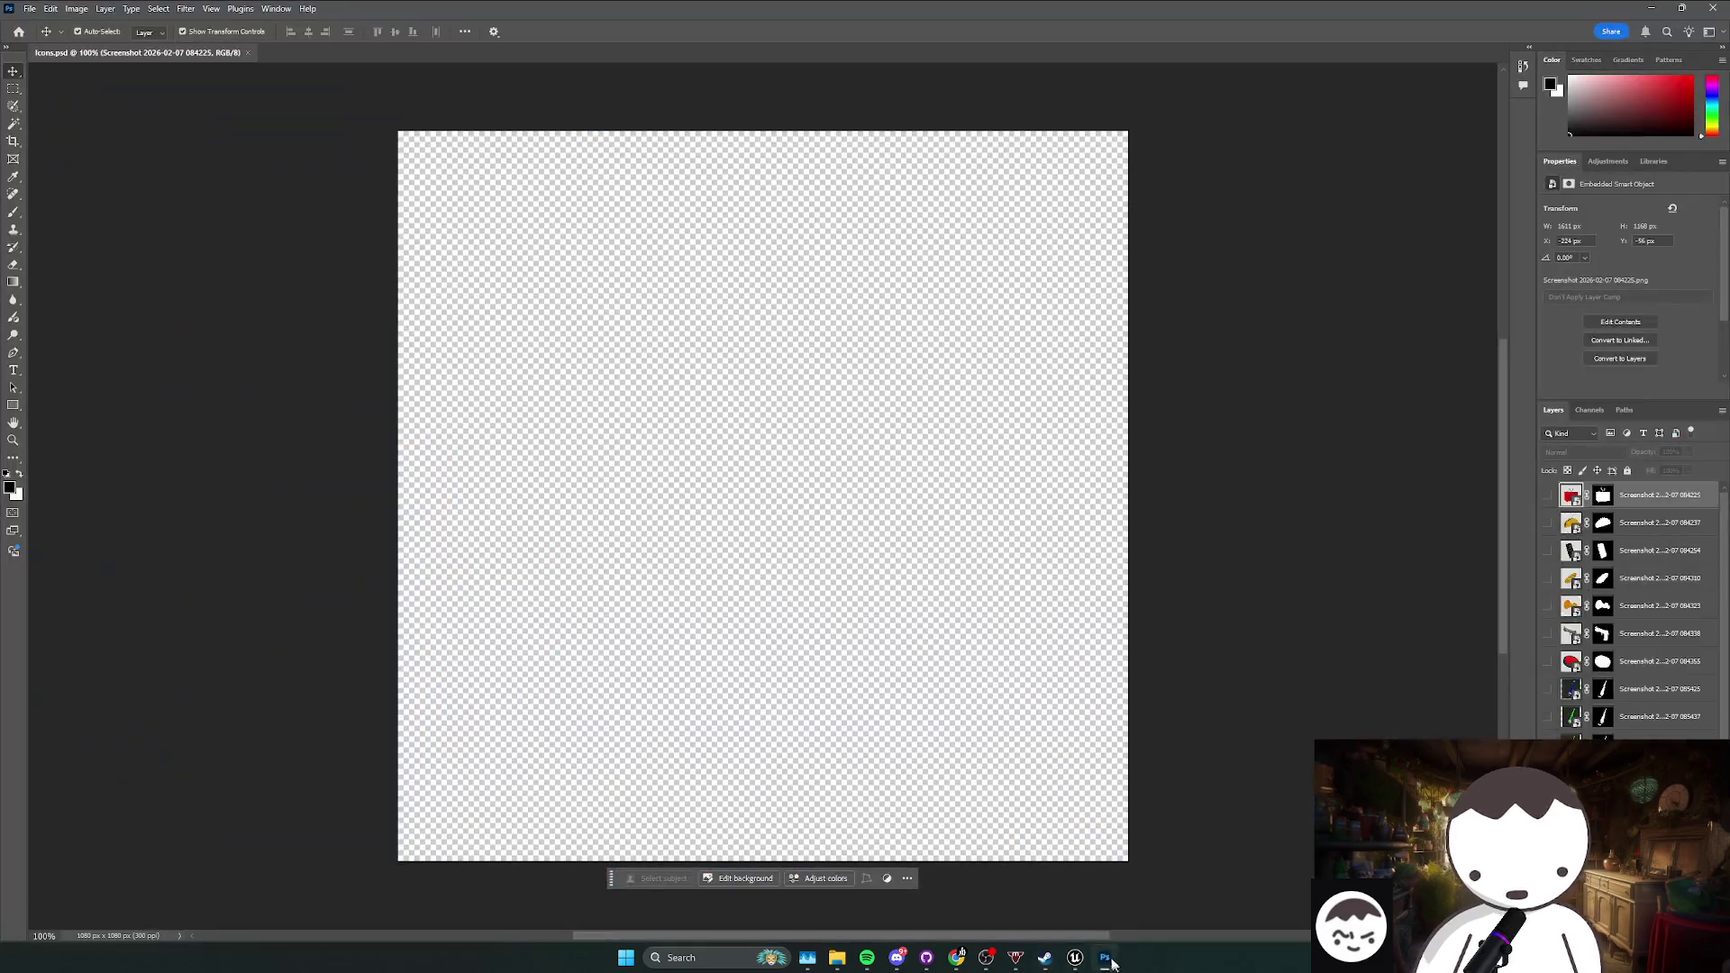
Step: Show and select blue umbrella layer 085425, then open Blending Options from its mask
click(1549, 691)
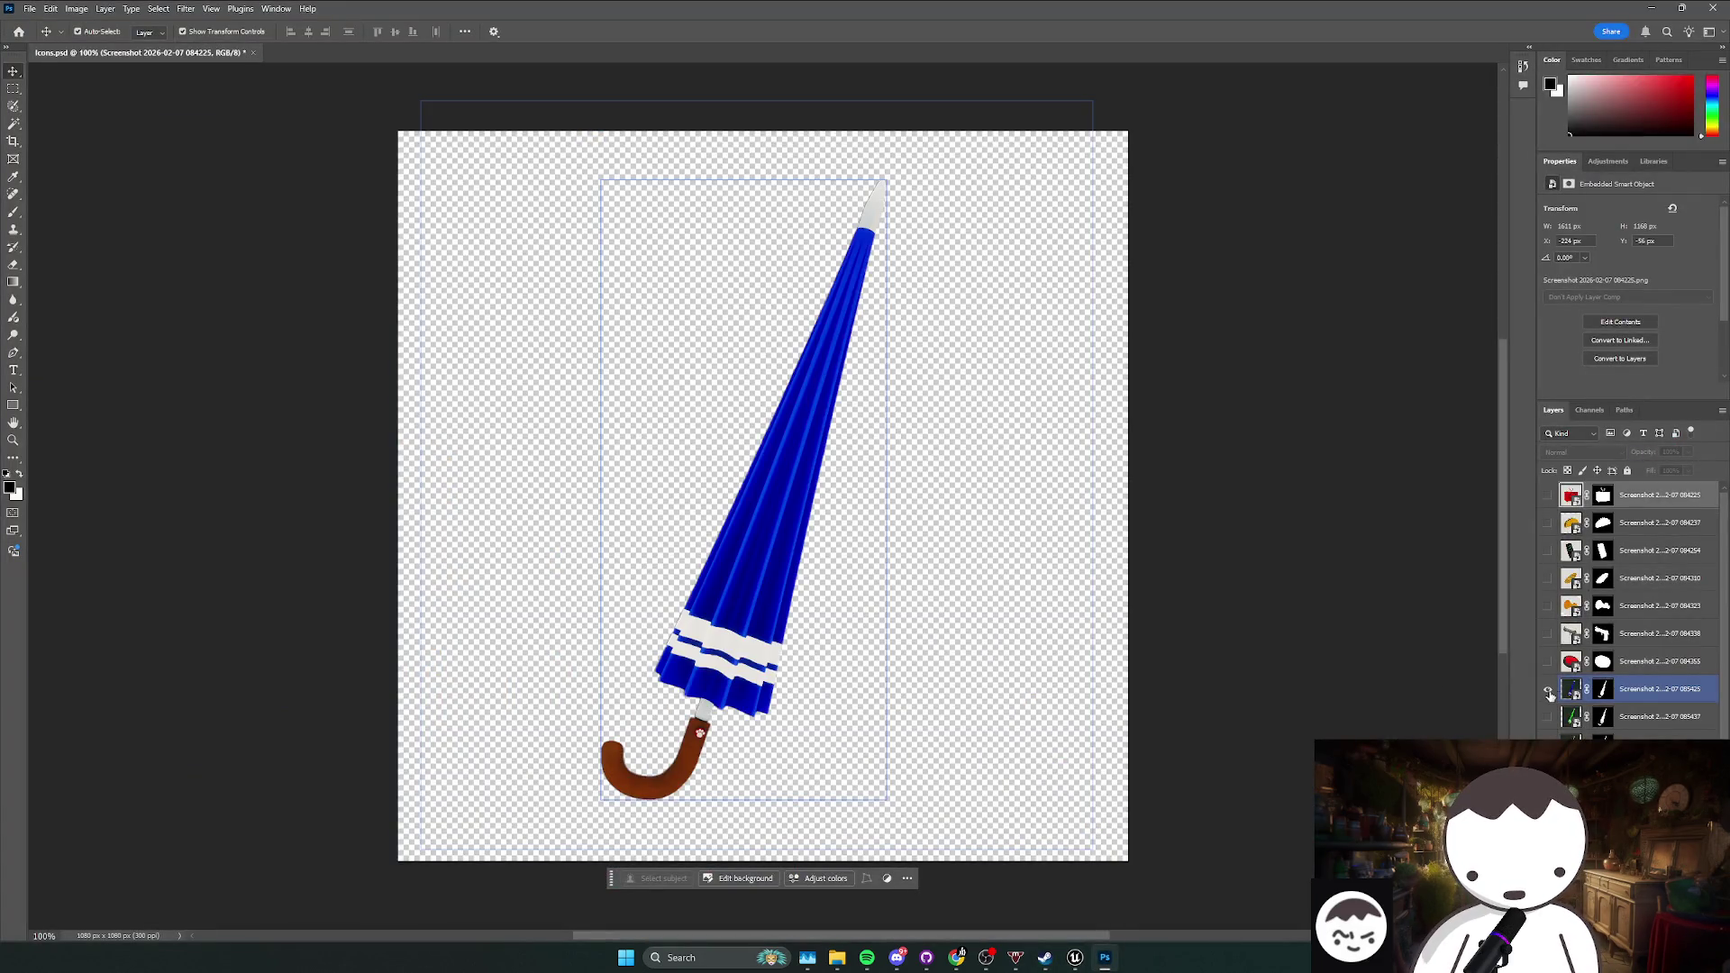
click(1548, 691)
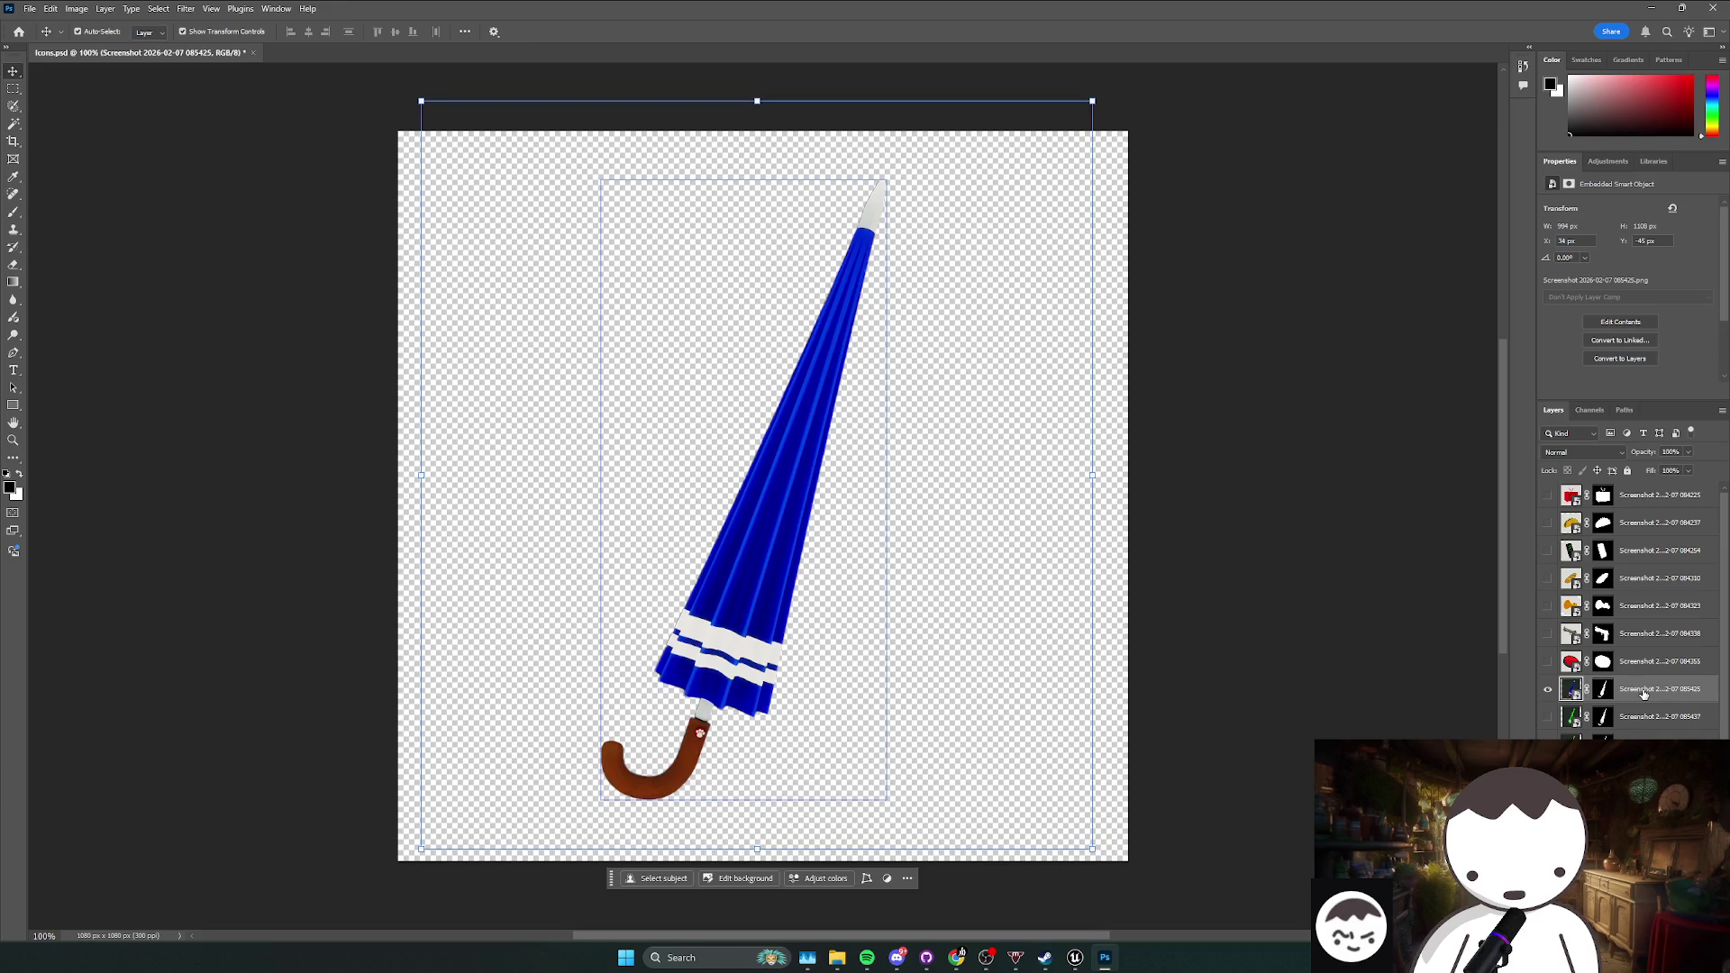
click(1602, 689)
right_click(1603, 690)
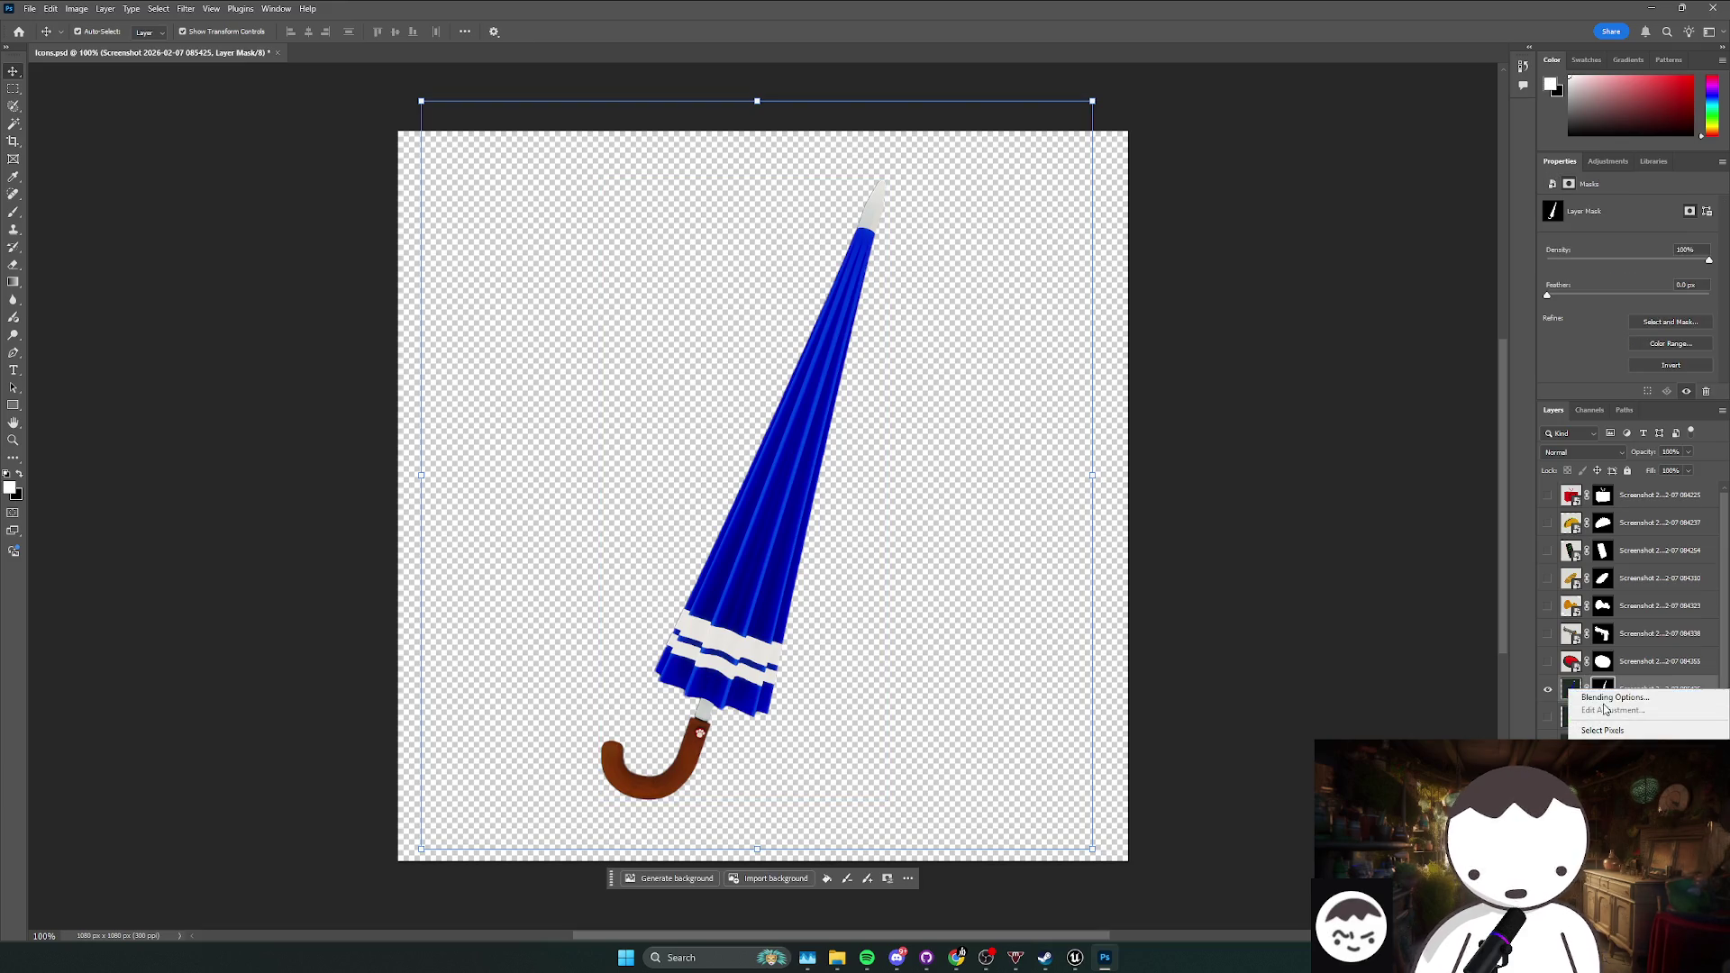
click(1519, 674)
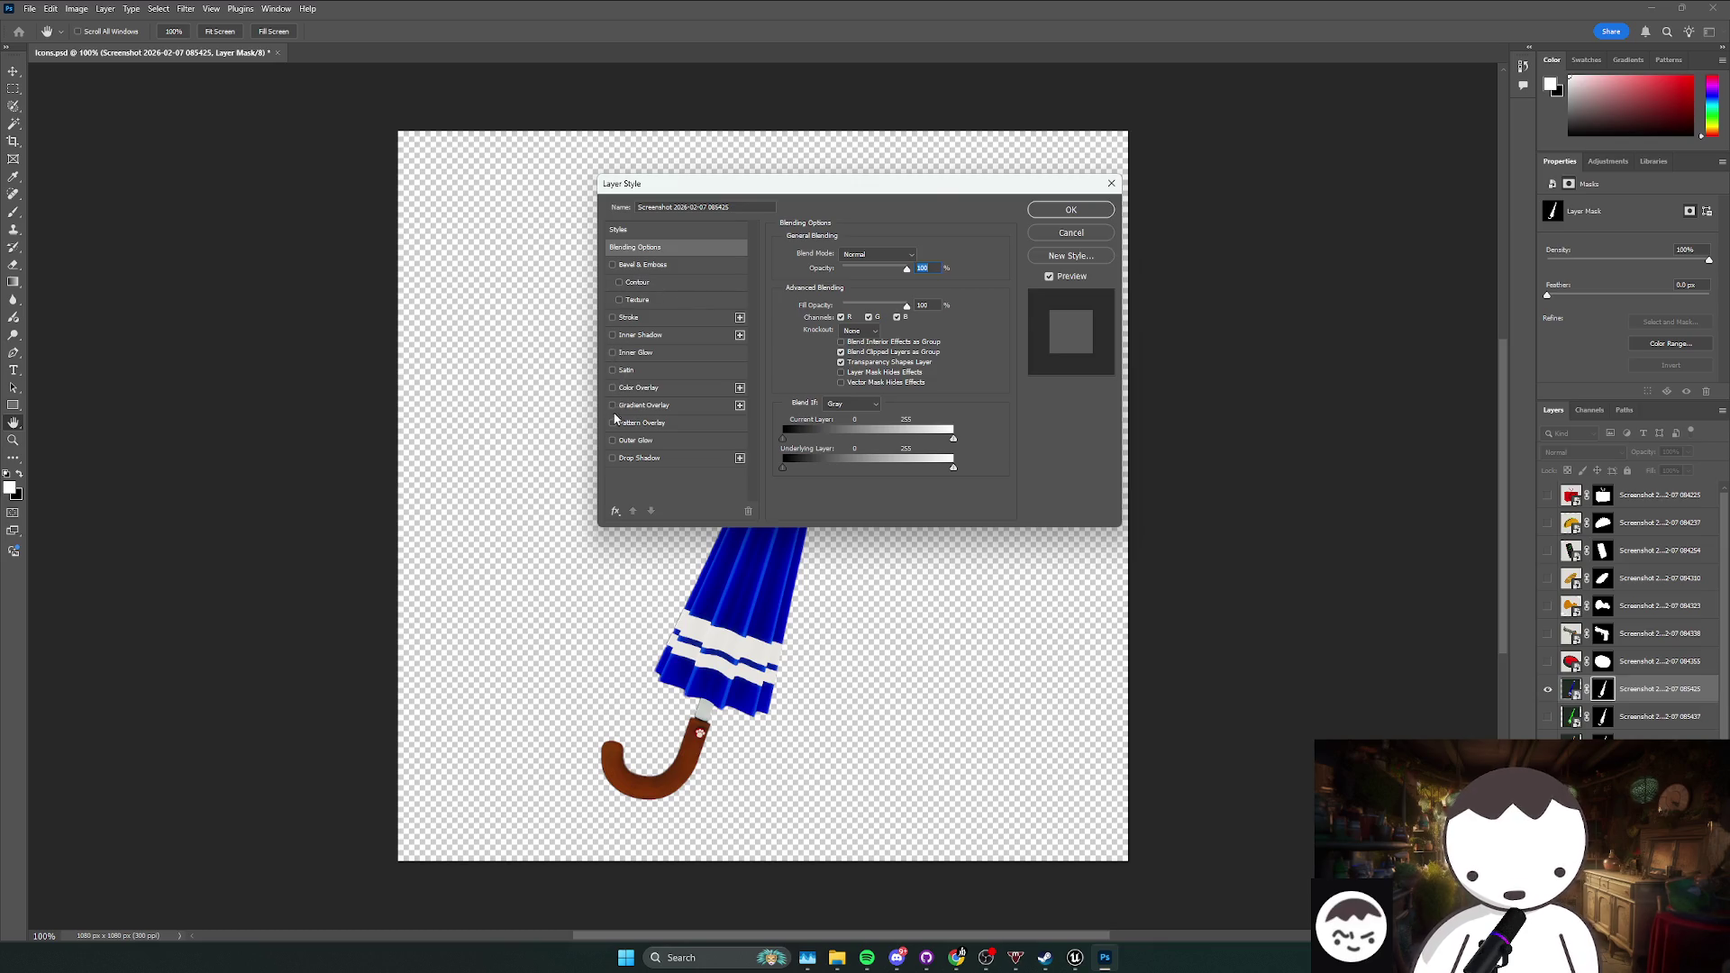
Step: Move the Layer Style dialog aside and enable Bevel & Emboss, Stroke and Inner Shadow
drag(685, 183, 349, 164)
click(277, 246)
click(277, 298)
click(276, 317)
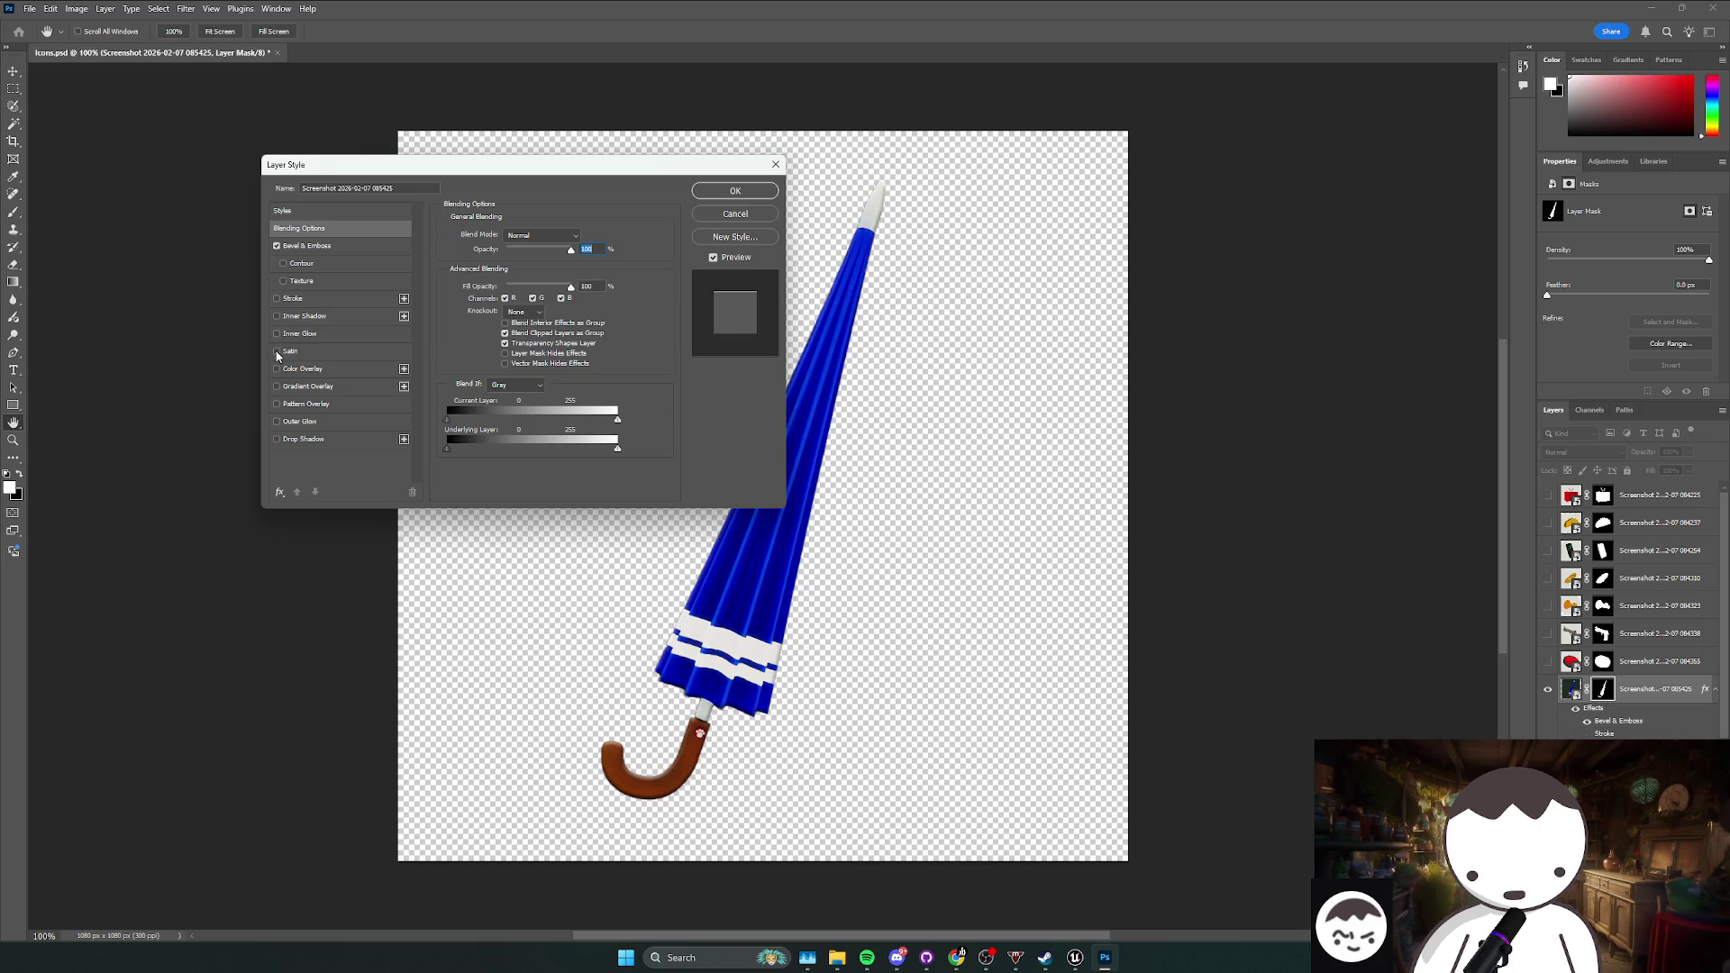
Step: Try Satin, Color Overlay and Gradient Overlay on the umbrella, turning each back off
click(277, 351)
click(277, 352)
click(277, 369)
click(277, 369)
click(277, 370)
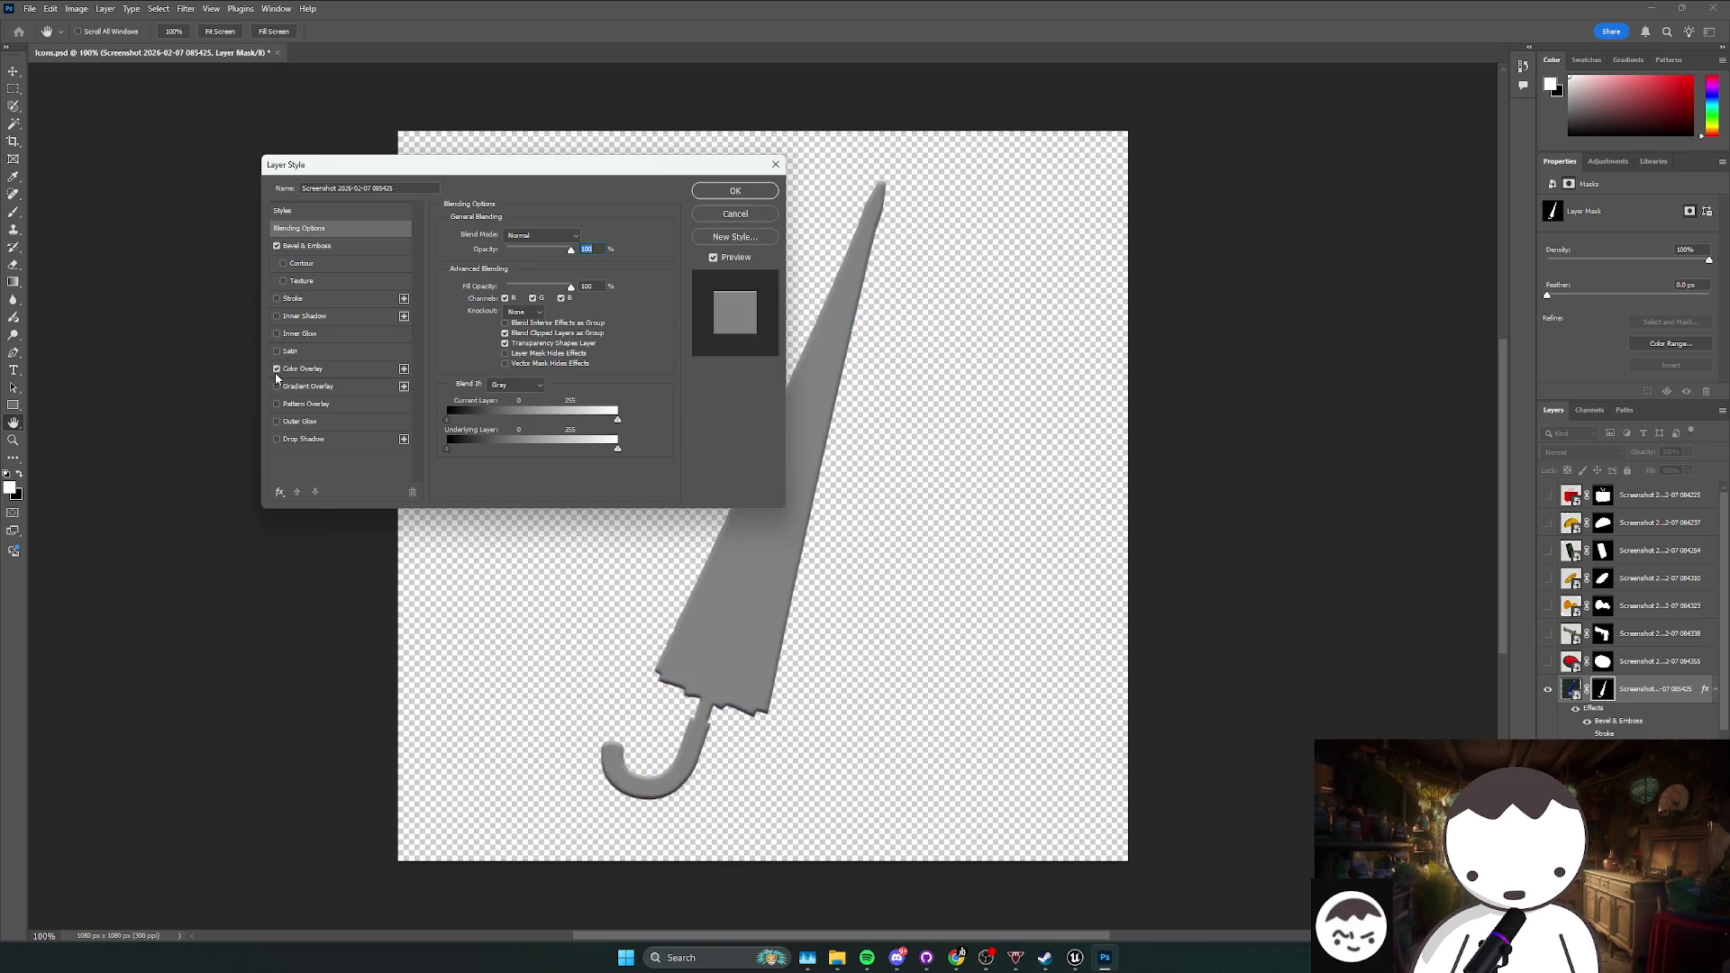
click(277, 369)
click(276, 386)
click(277, 386)
click(276, 386)
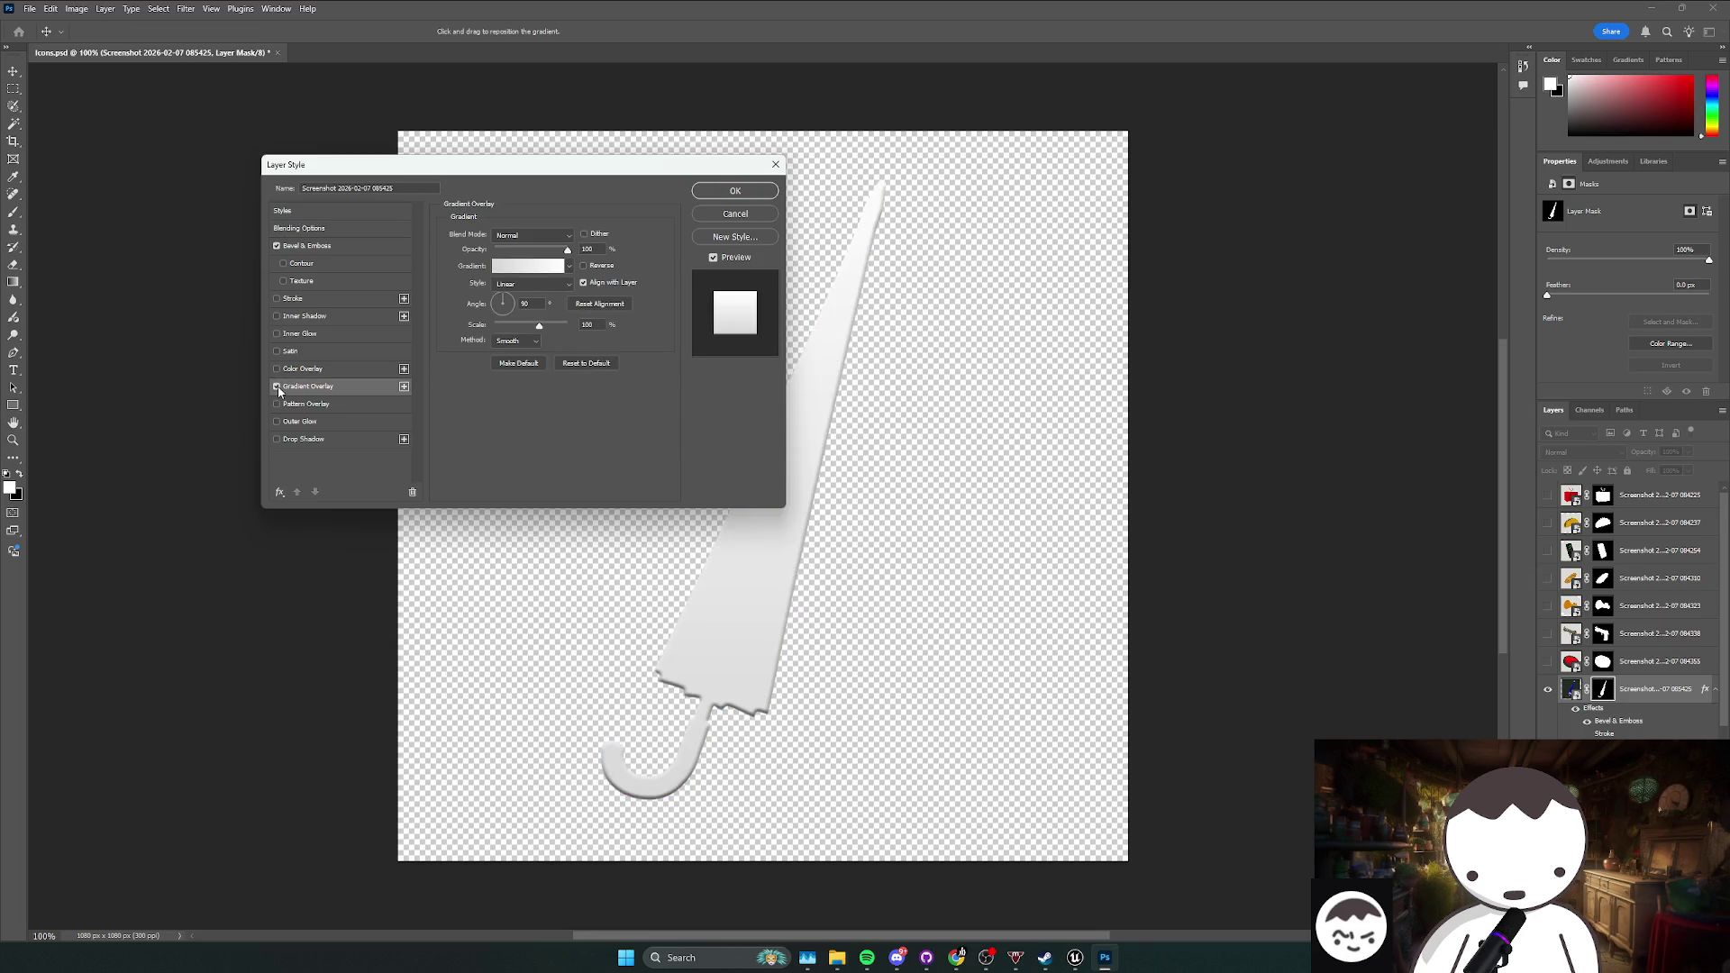
click(276, 386)
Step: Test the leaf Pattern Overlay and Outer Glow, then cancel to discard all trial effects
click(277, 403)
click(277, 404)
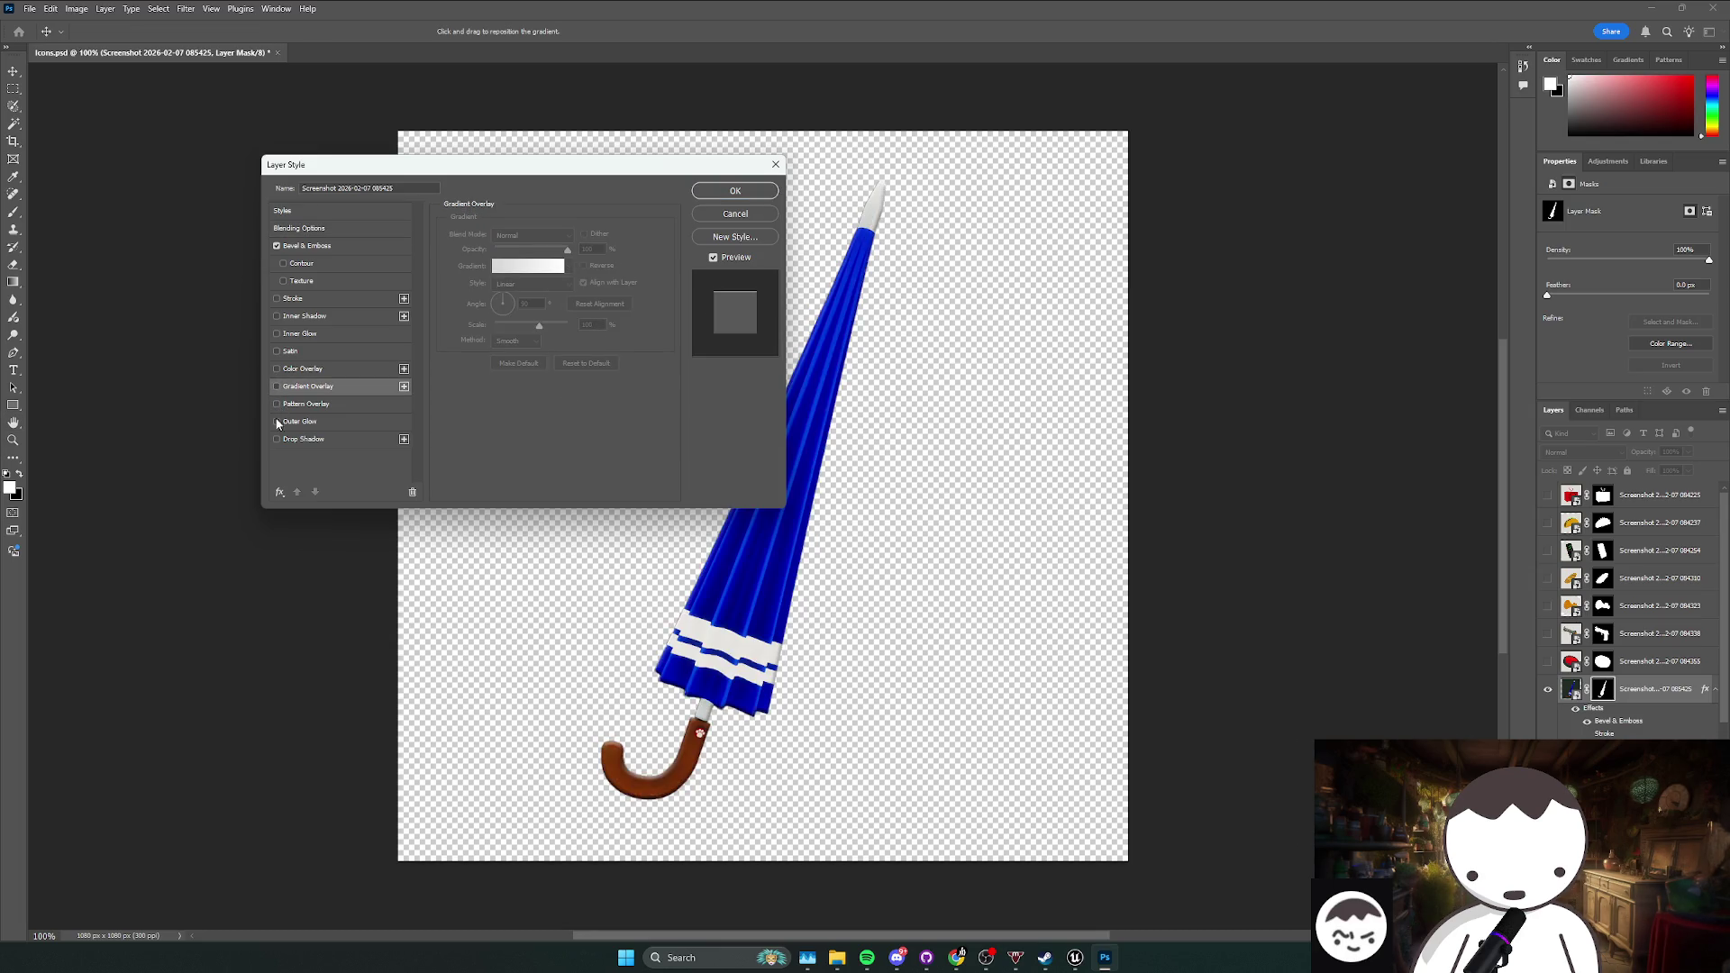
click(276, 420)
click(277, 421)
click(277, 403)
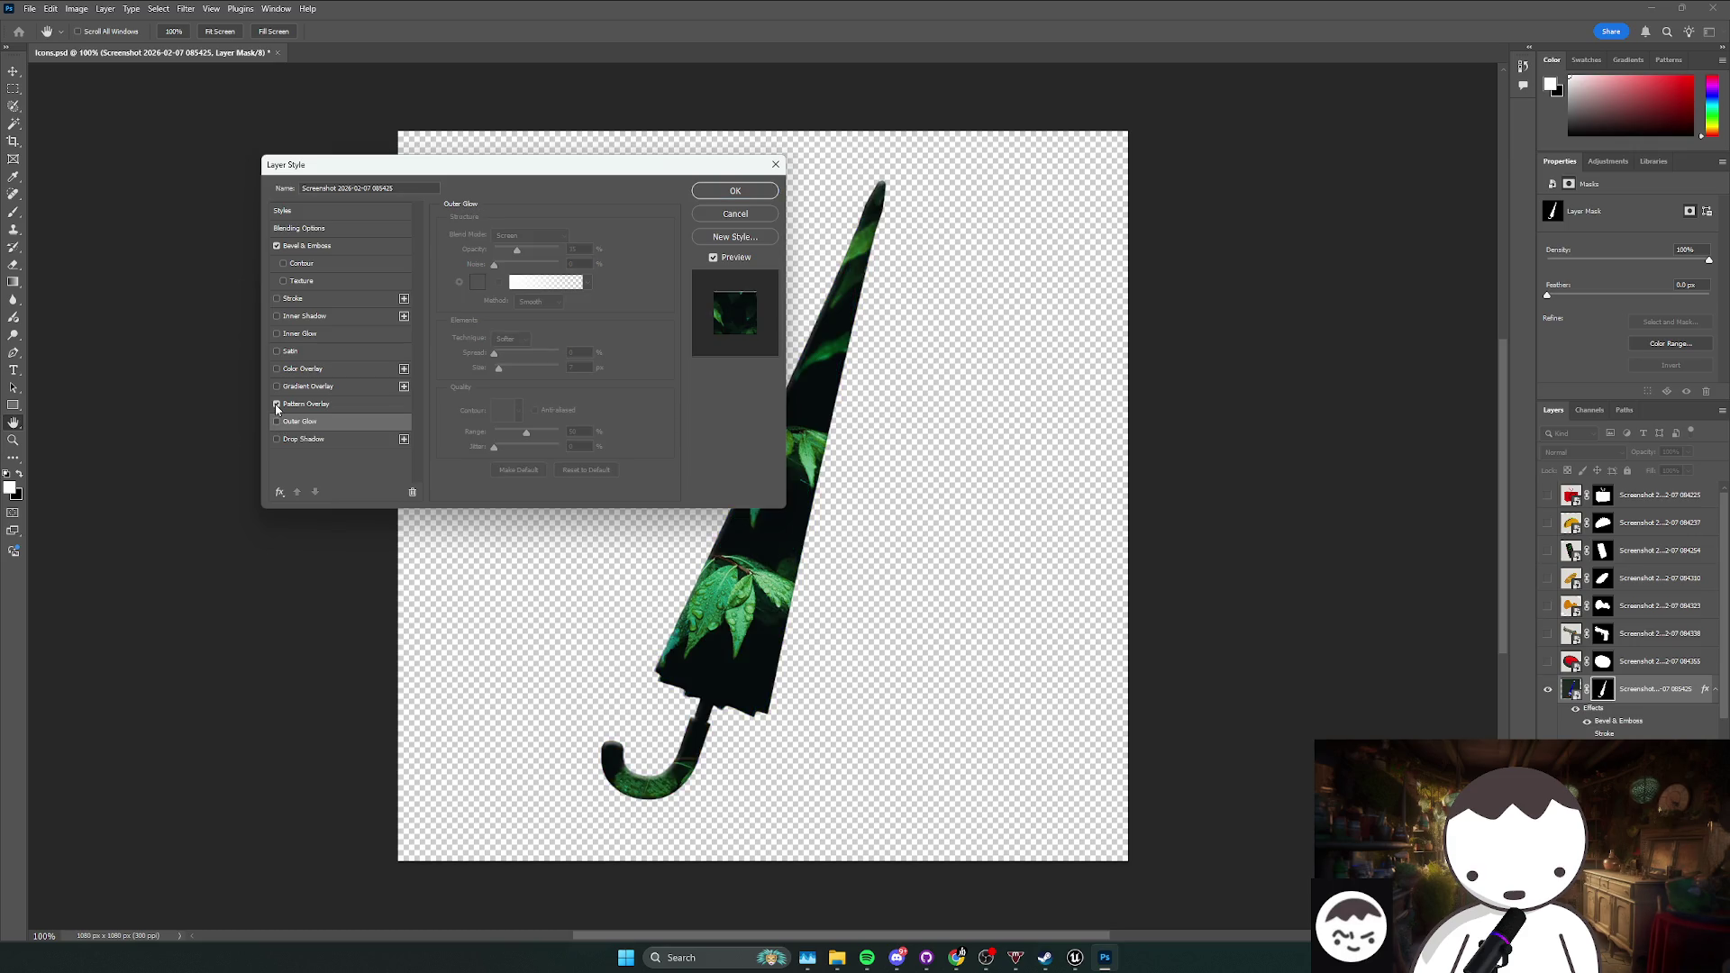
click(276, 406)
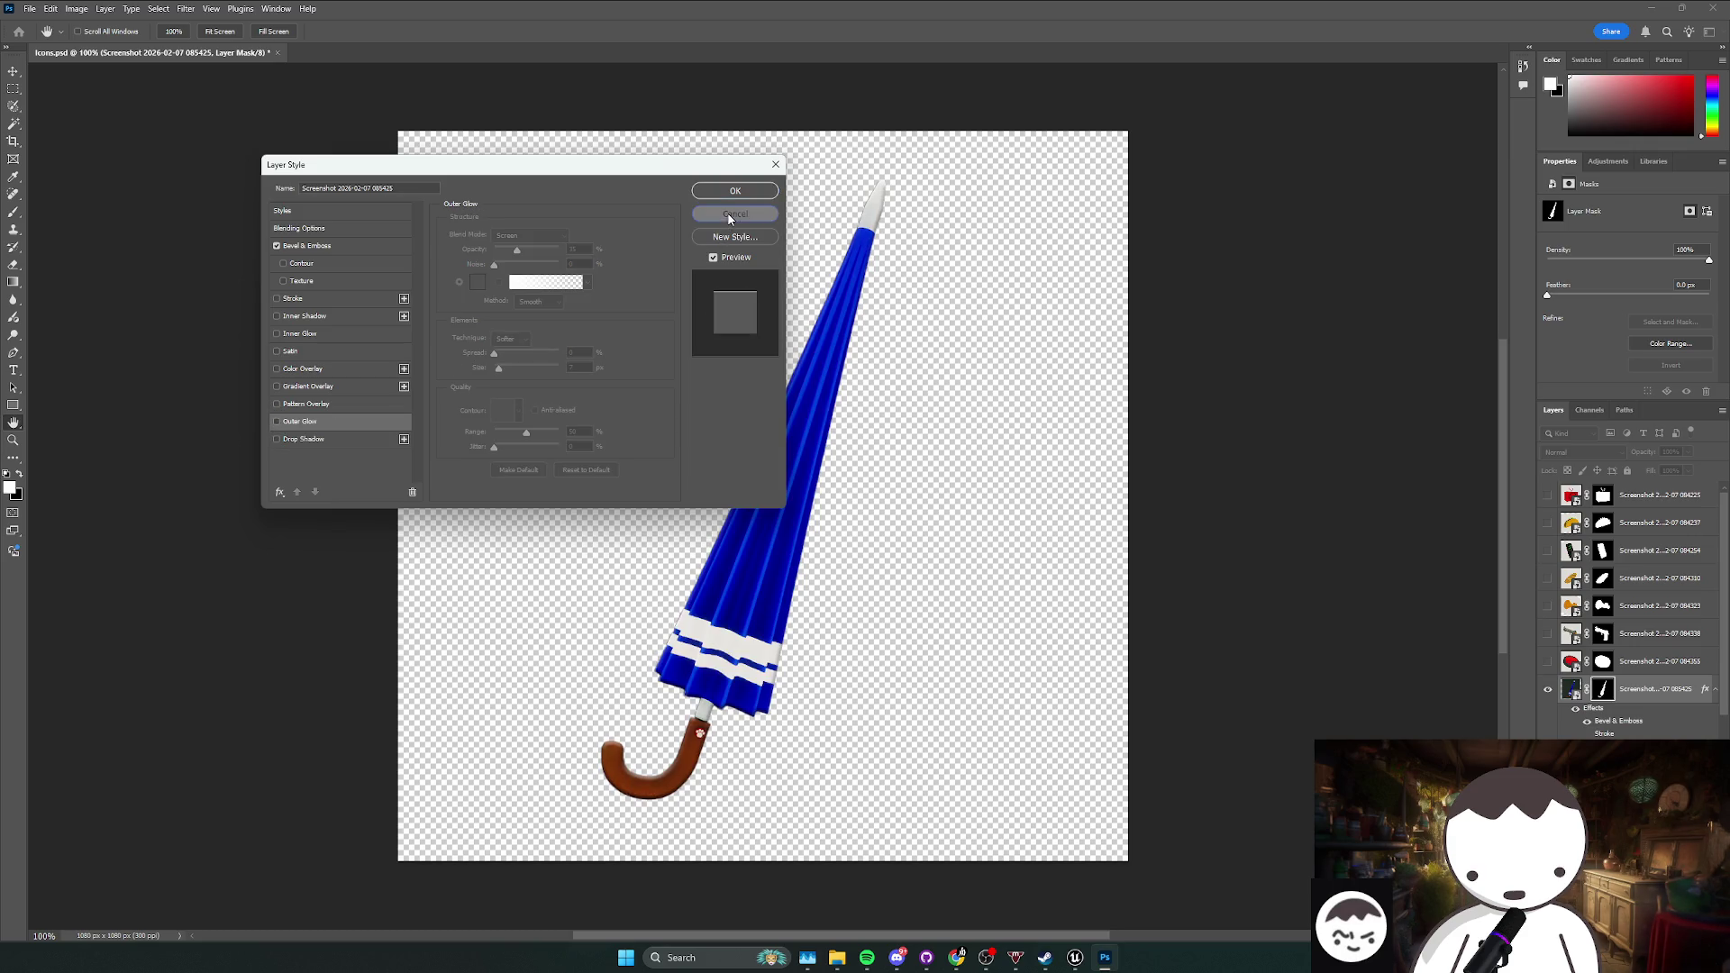
click(730, 218)
Step: Look through Image > Adjustments, then close it and show the adjustment presets
click(77, 8)
mouse_move(102, 51)
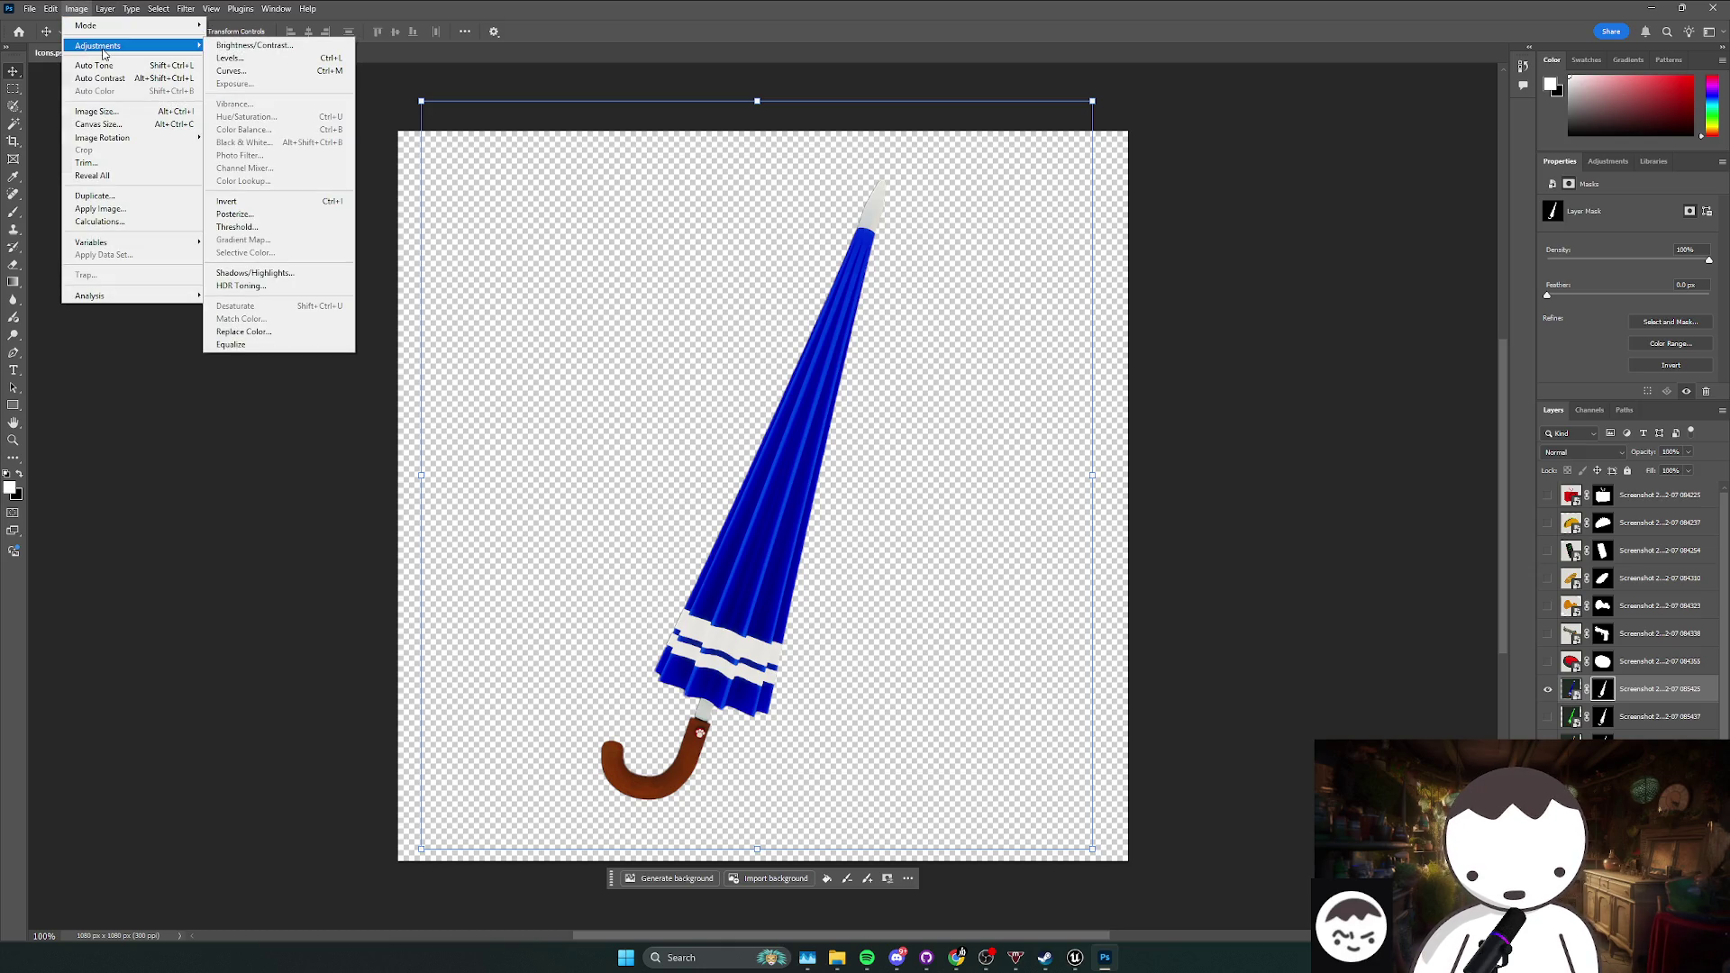
click(1599, 344)
click(1609, 161)
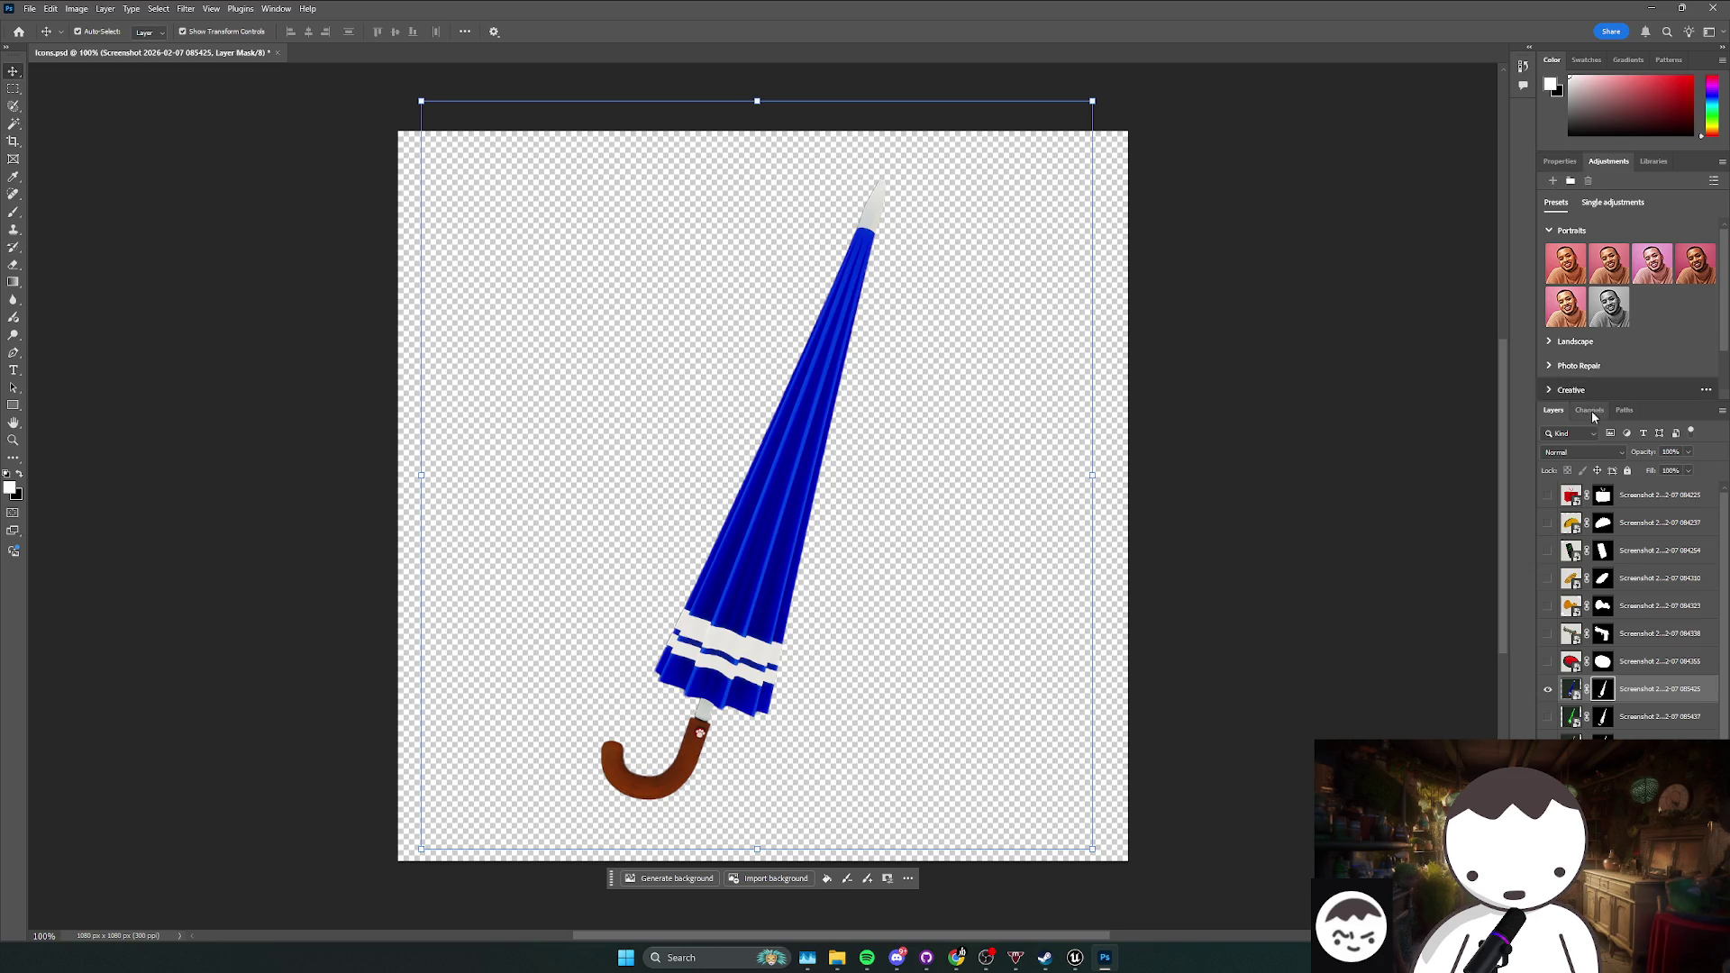
Step: Switch between the Adjustments presets and the layer mask properties in the Properties panel
click(1613, 202)
click(1556, 204)
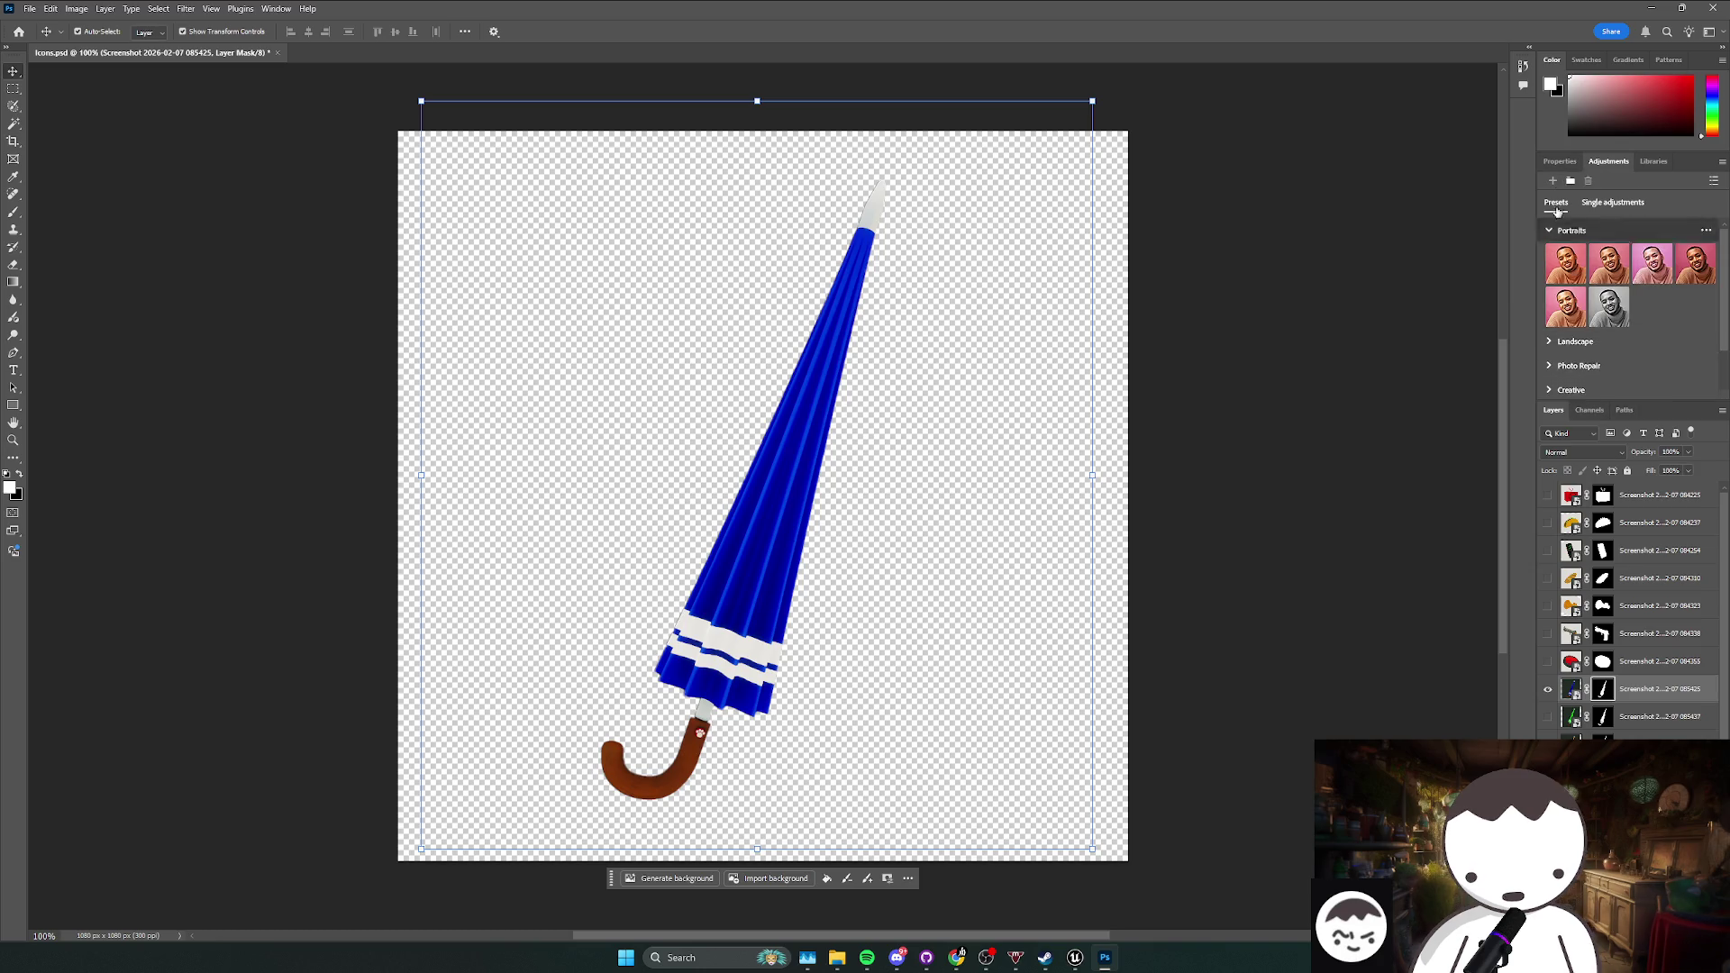
click(1560, 161)
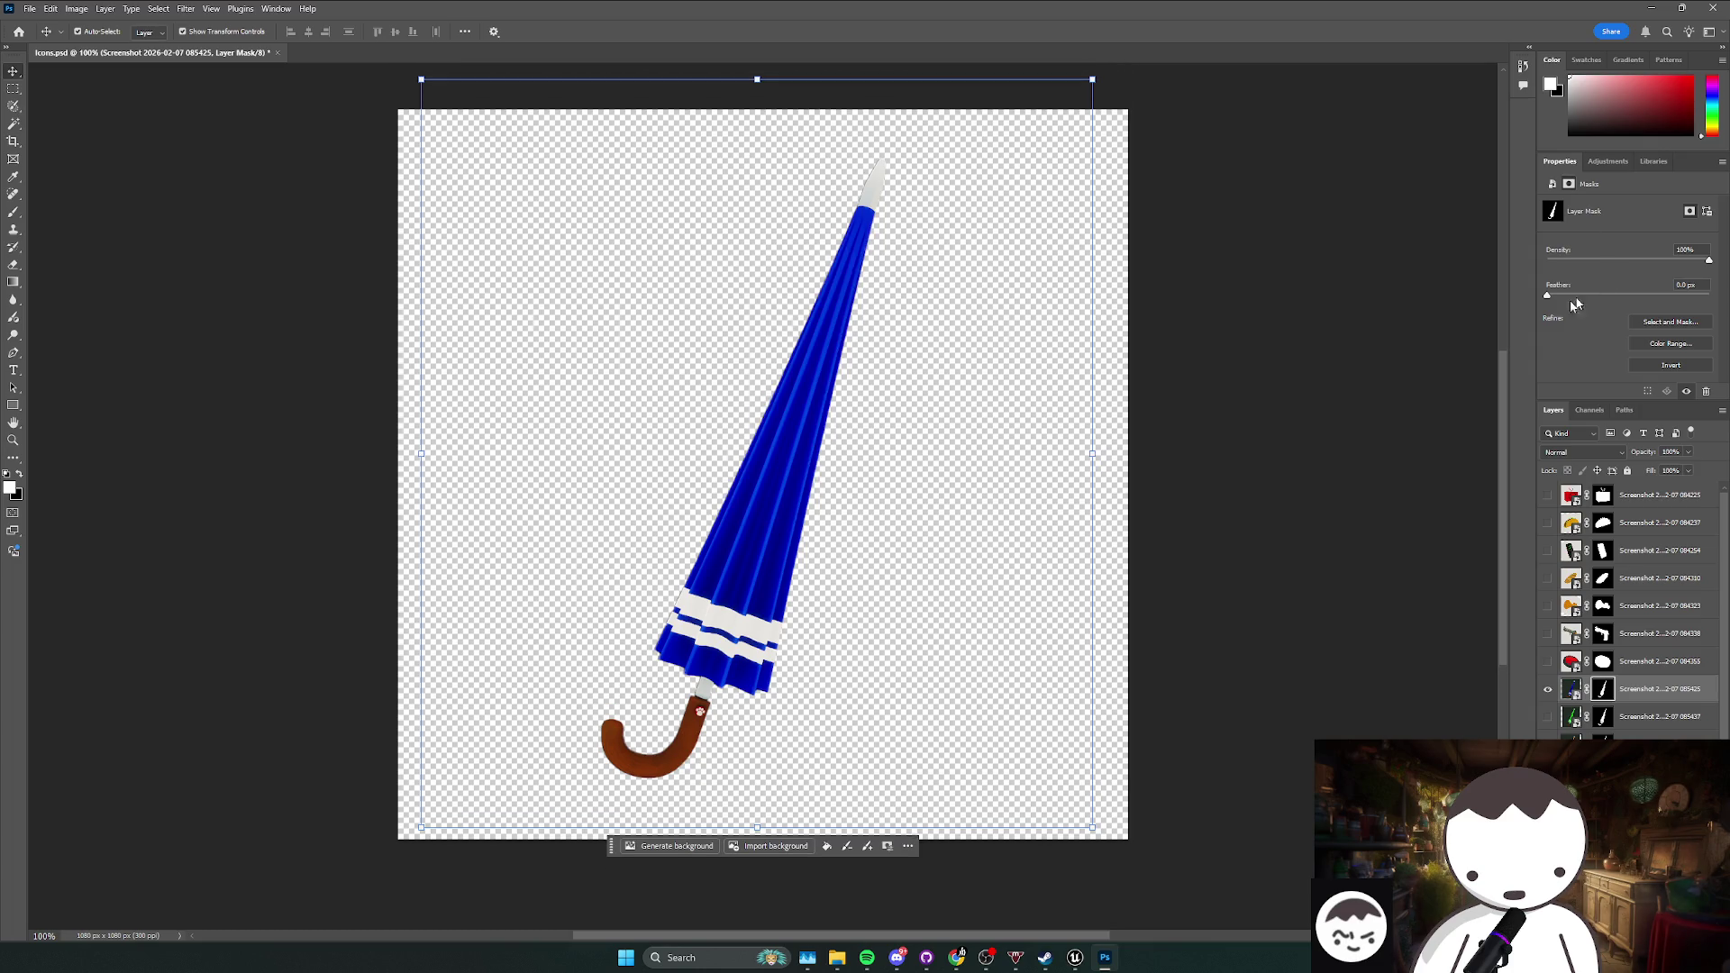
click(1607, 162)
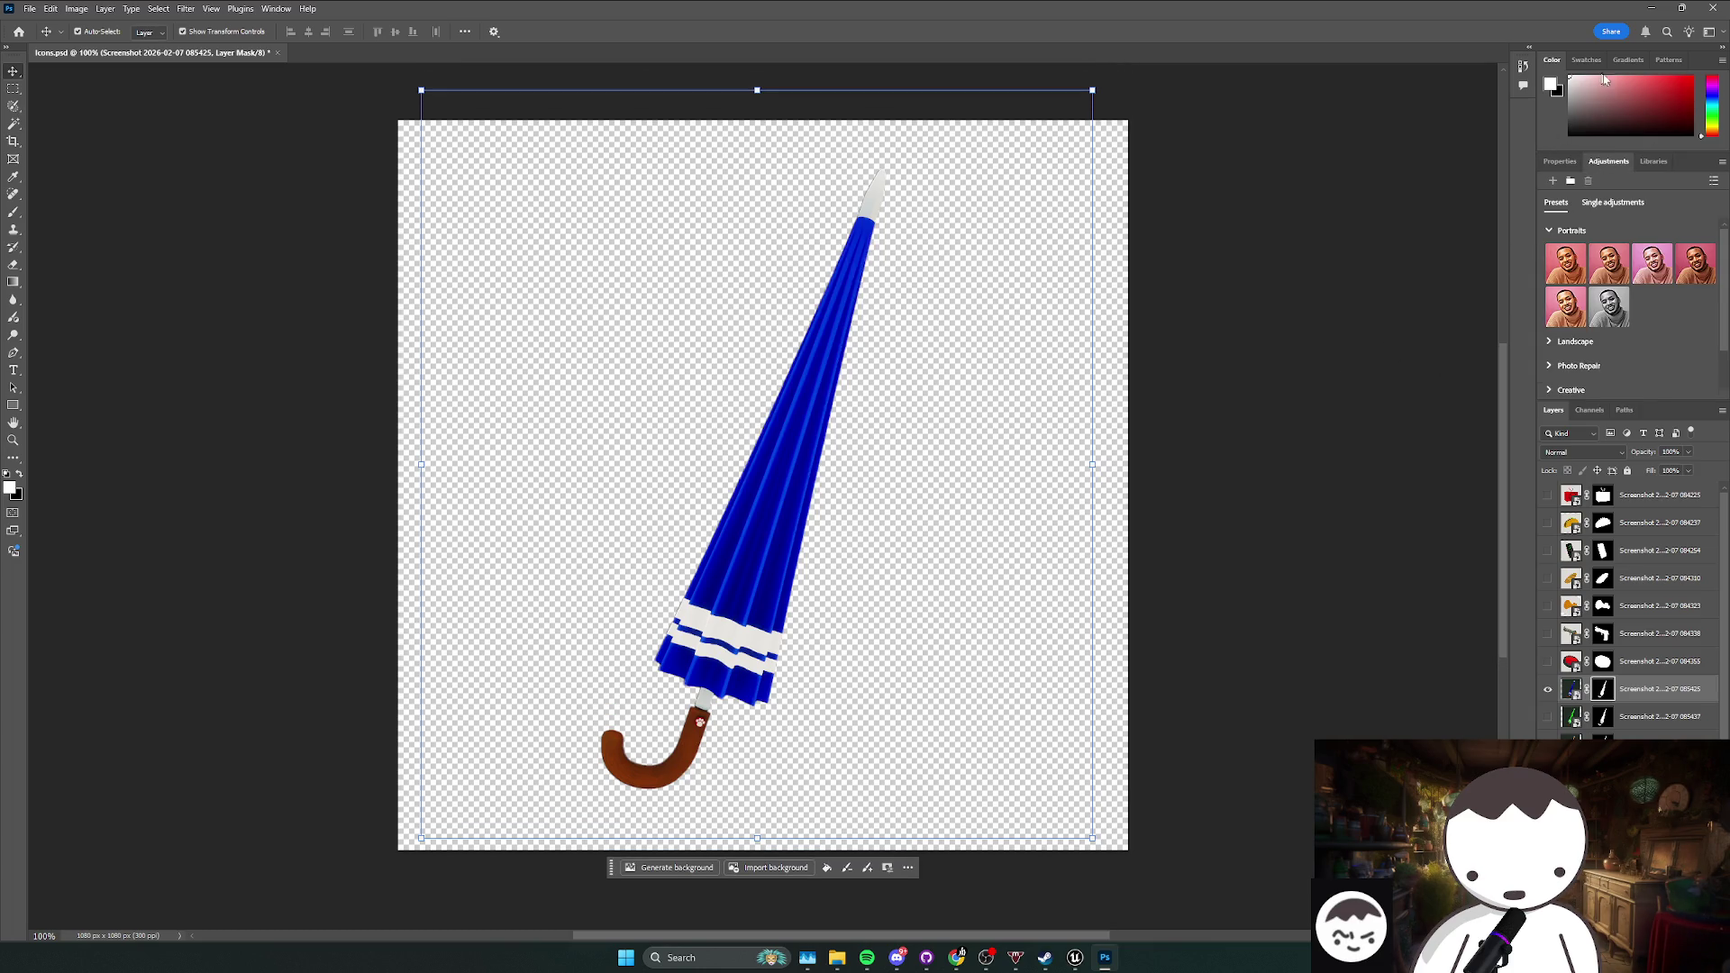
scroll(1596, 354, down, 2)
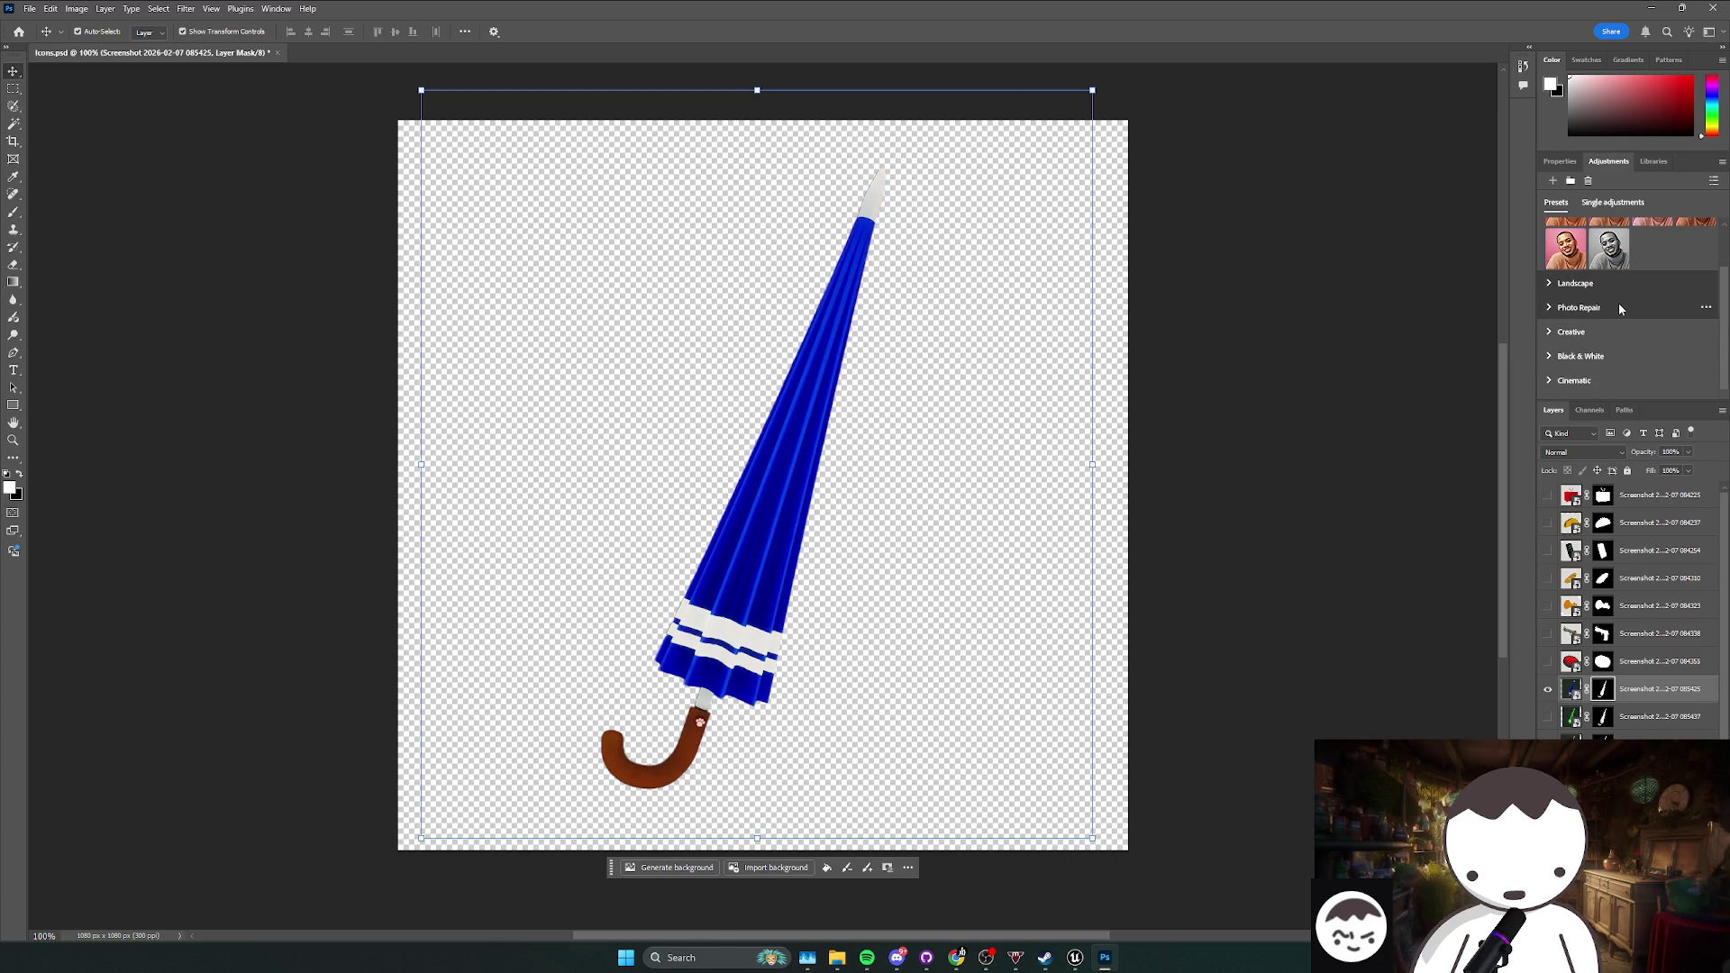
Step: View the smart object's properties, set the foreground colour to white, and check Libraries
click(1568, 163)
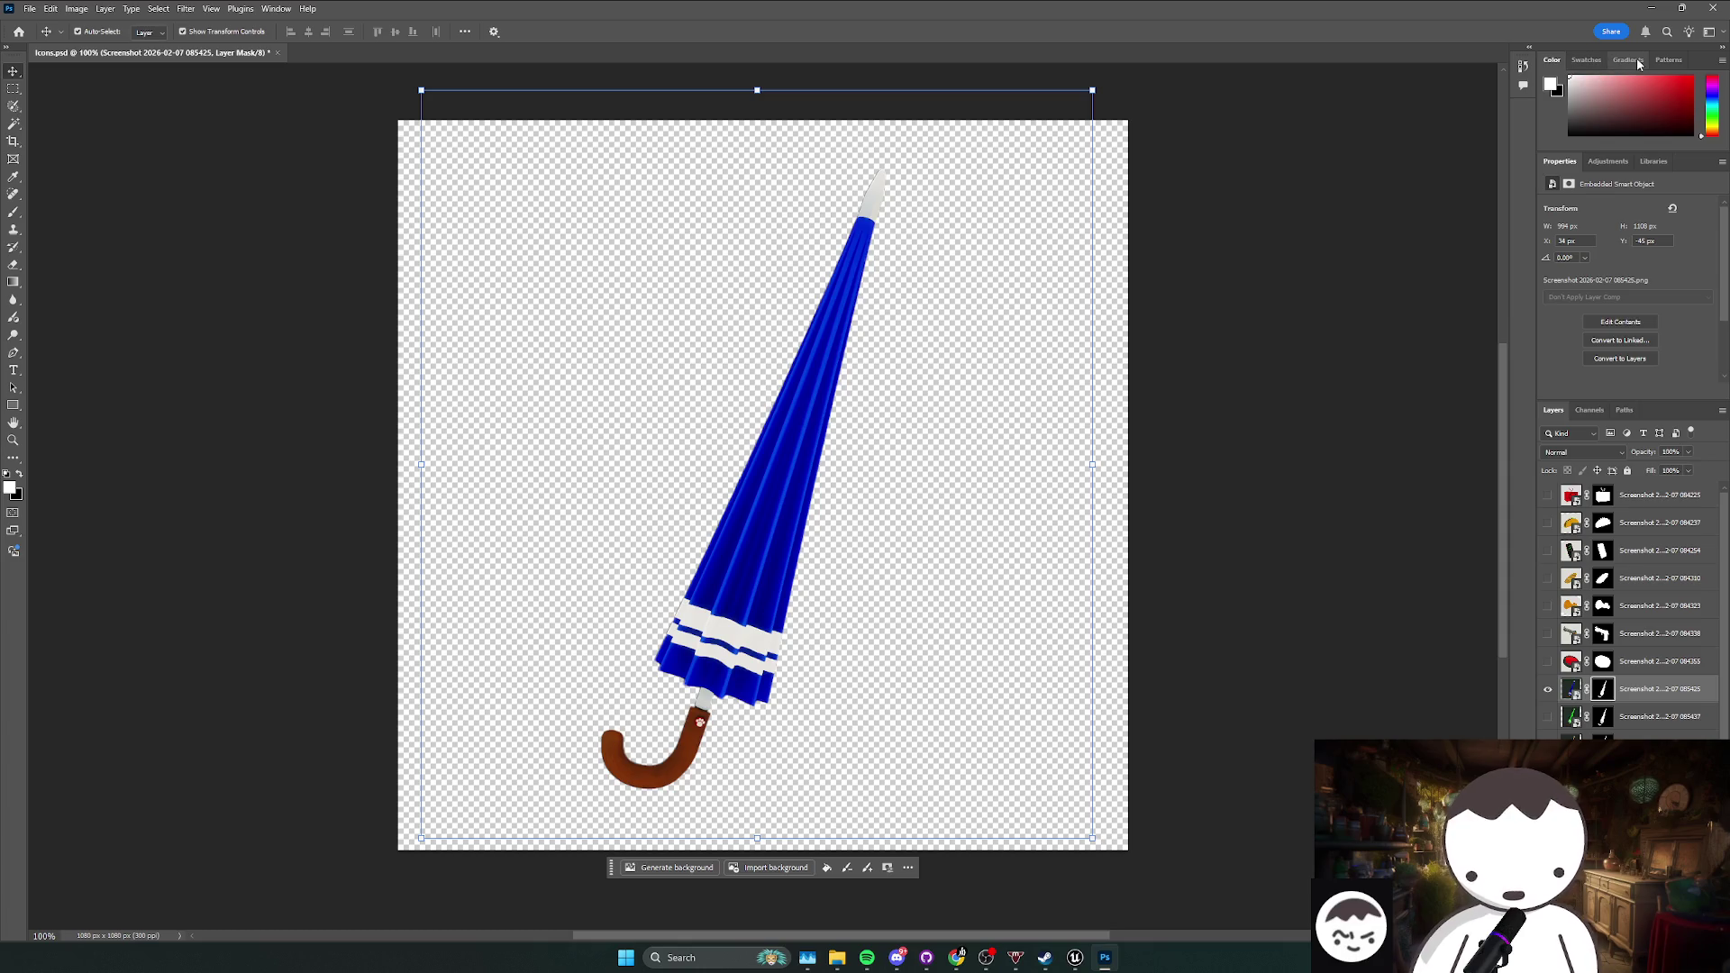
drag(1704, 140, 1534, 70)
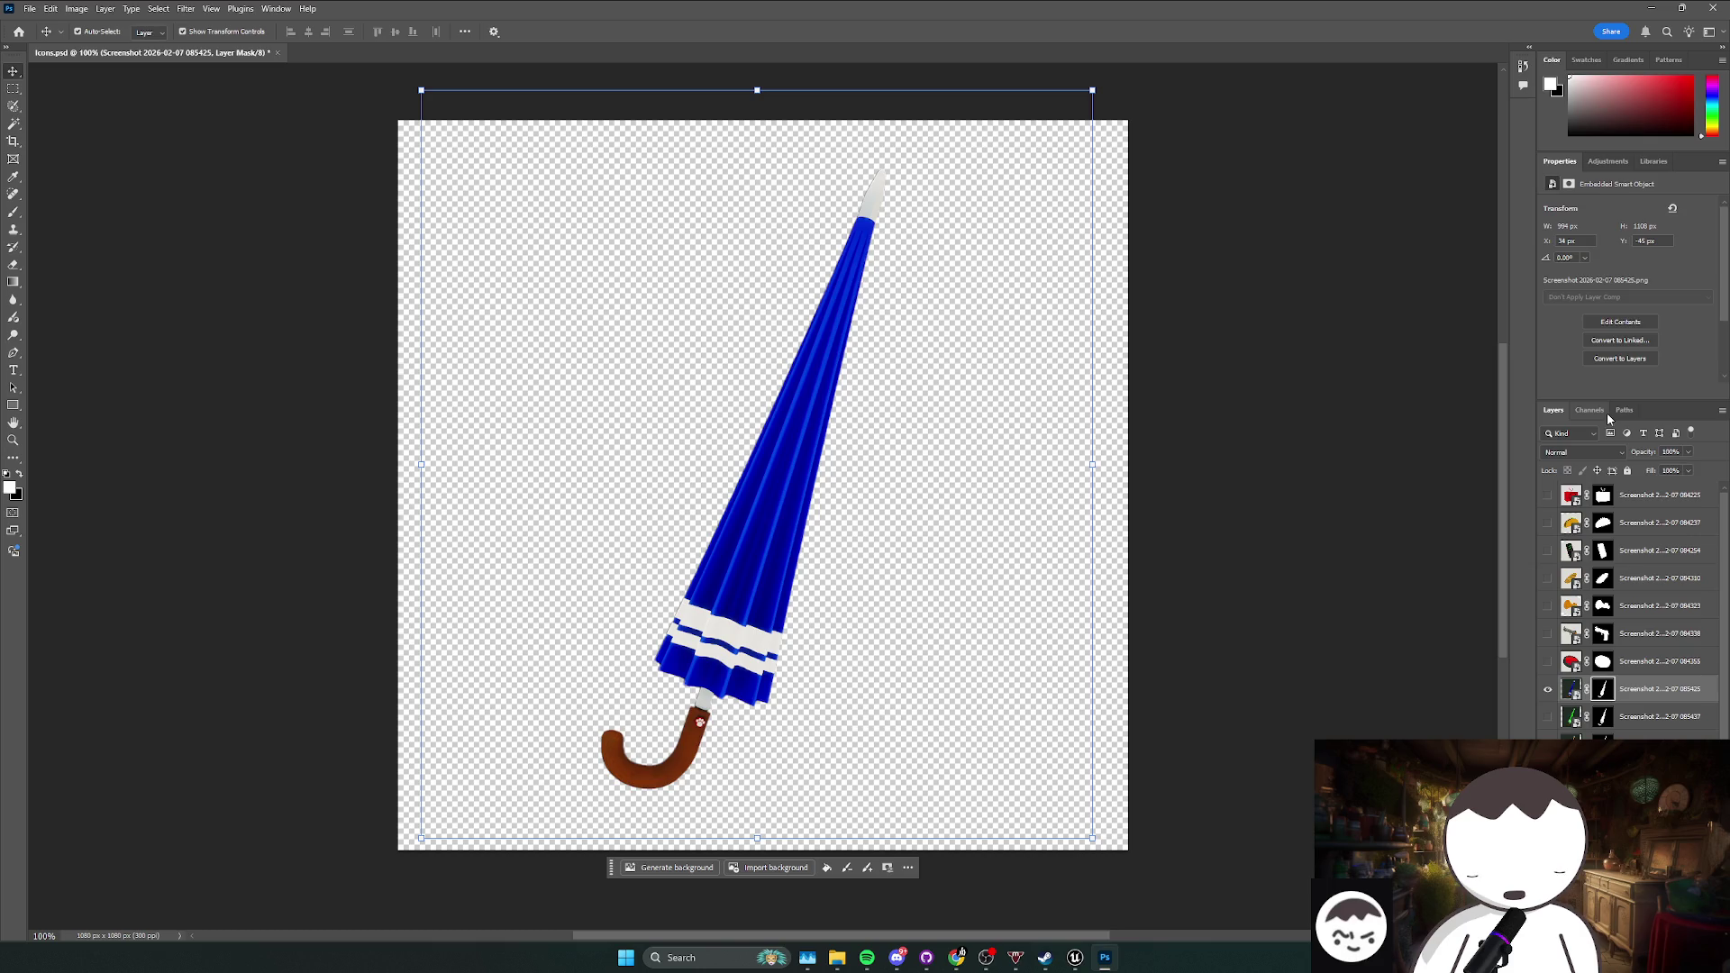
click(1644, 163)
click(1560, 166)
Step: Browse the Window menu, then close it and return to the Adjustments presets
click(276, 8)
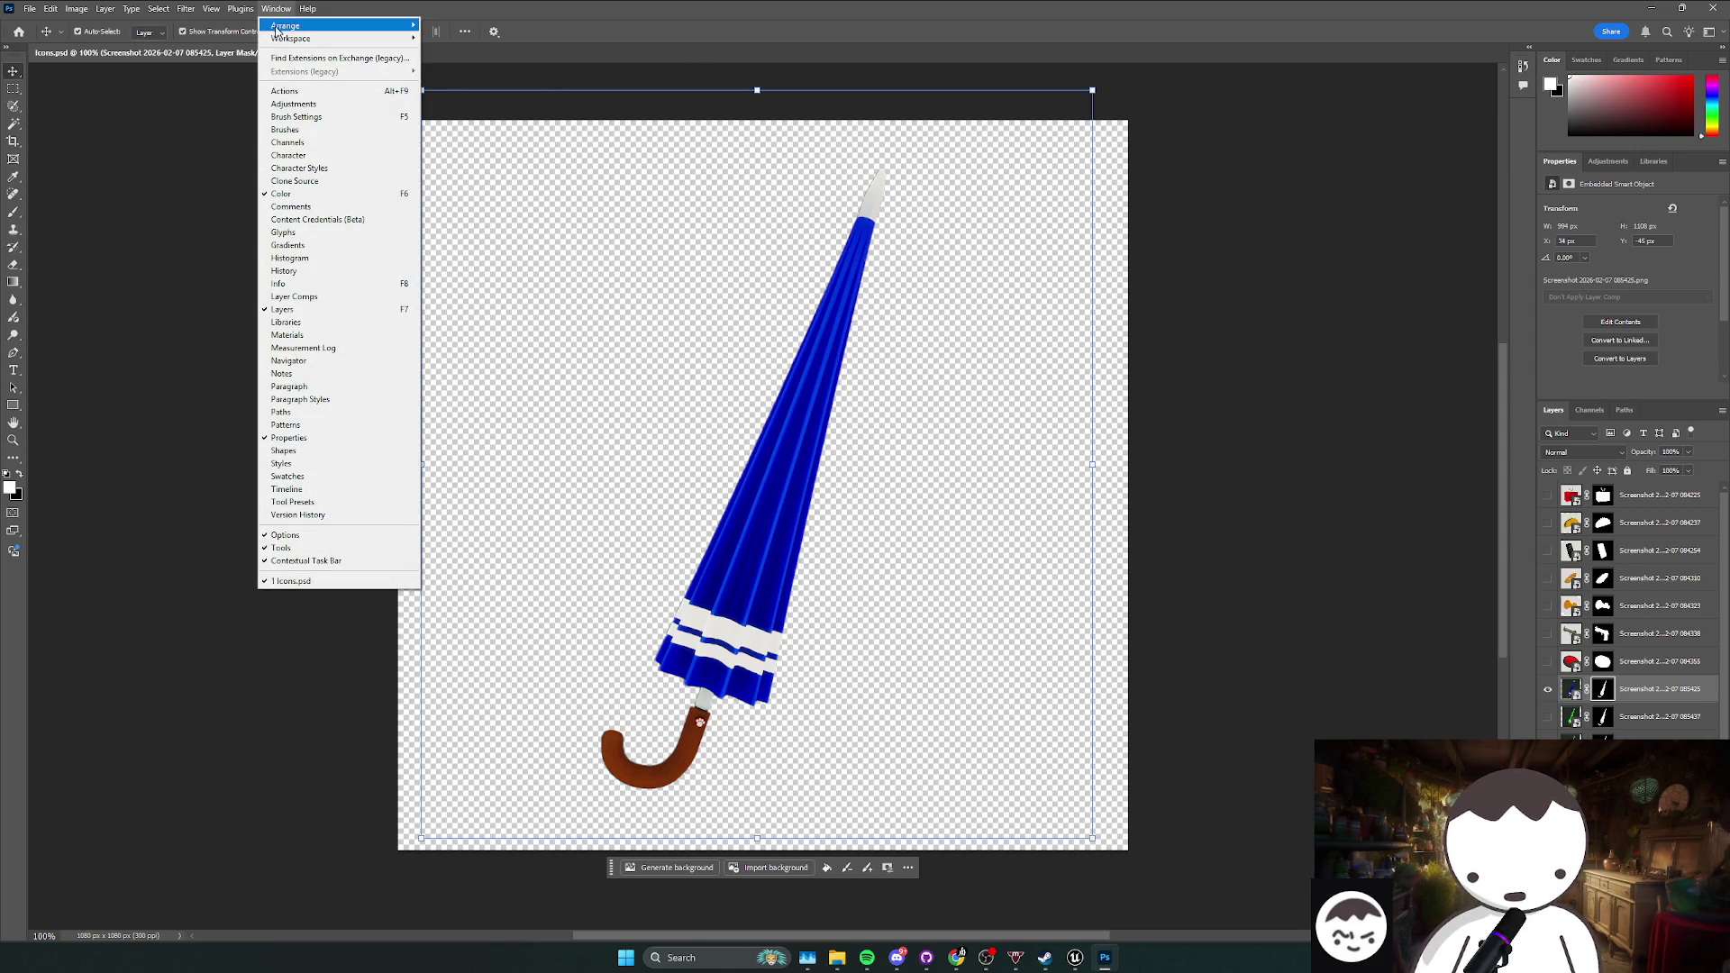
mouse_move(279, 30)
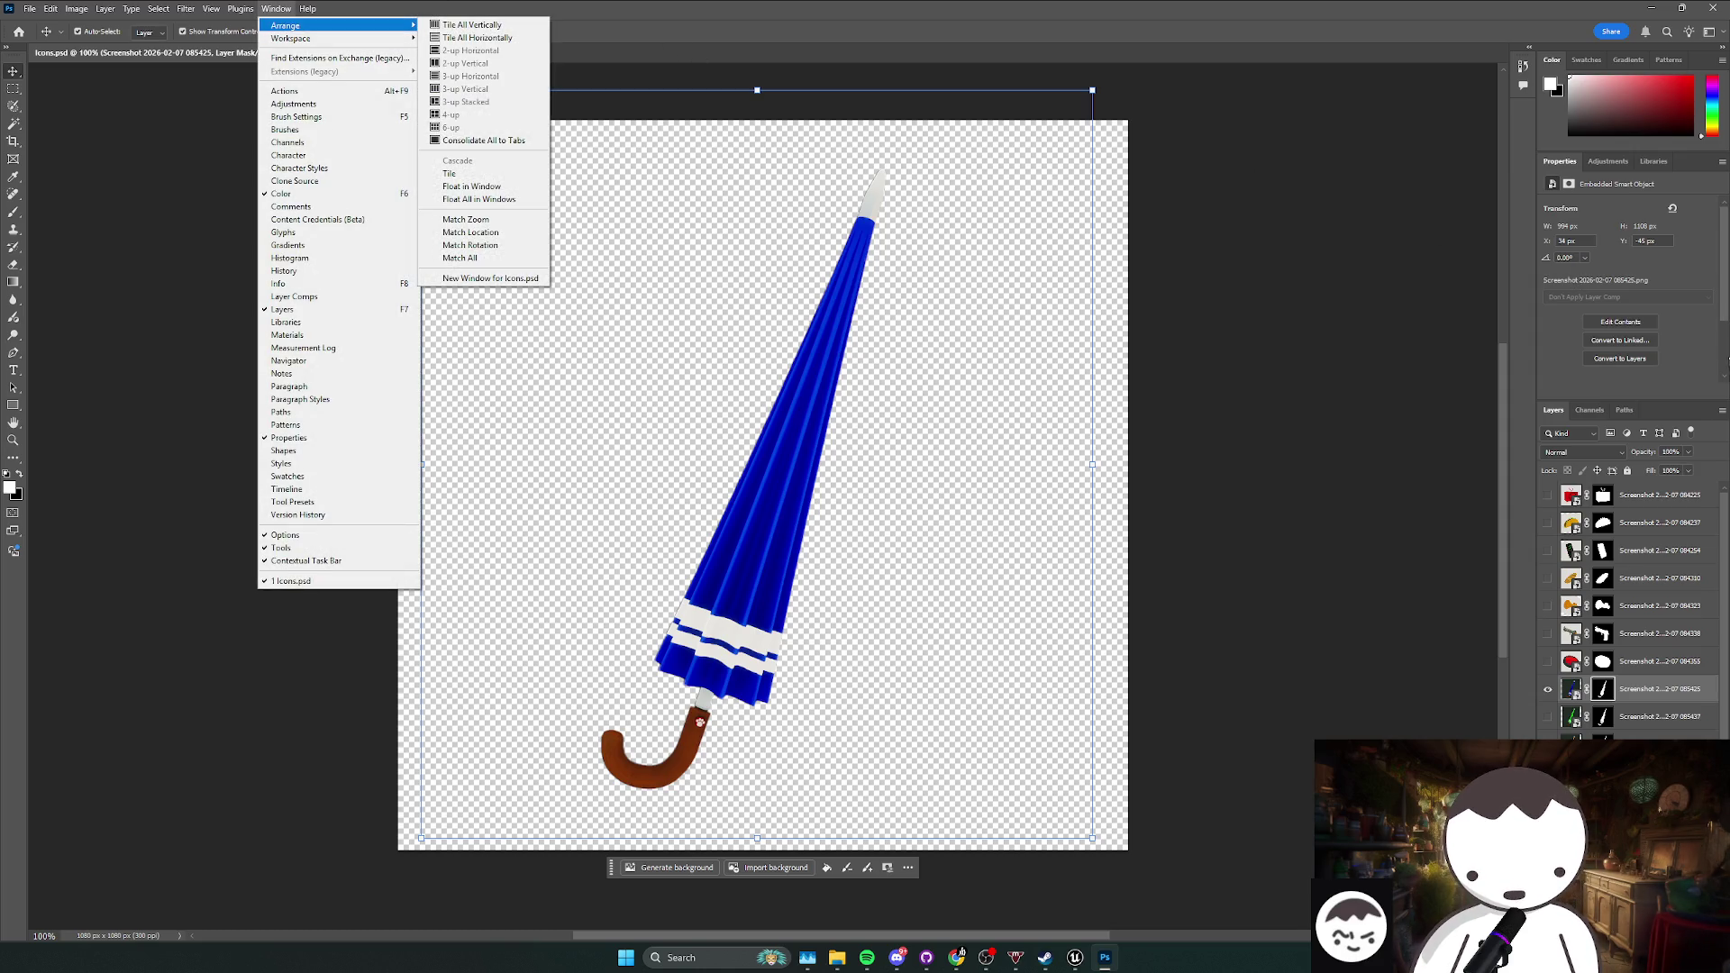
click(1688, 362)
click(1619, 162)
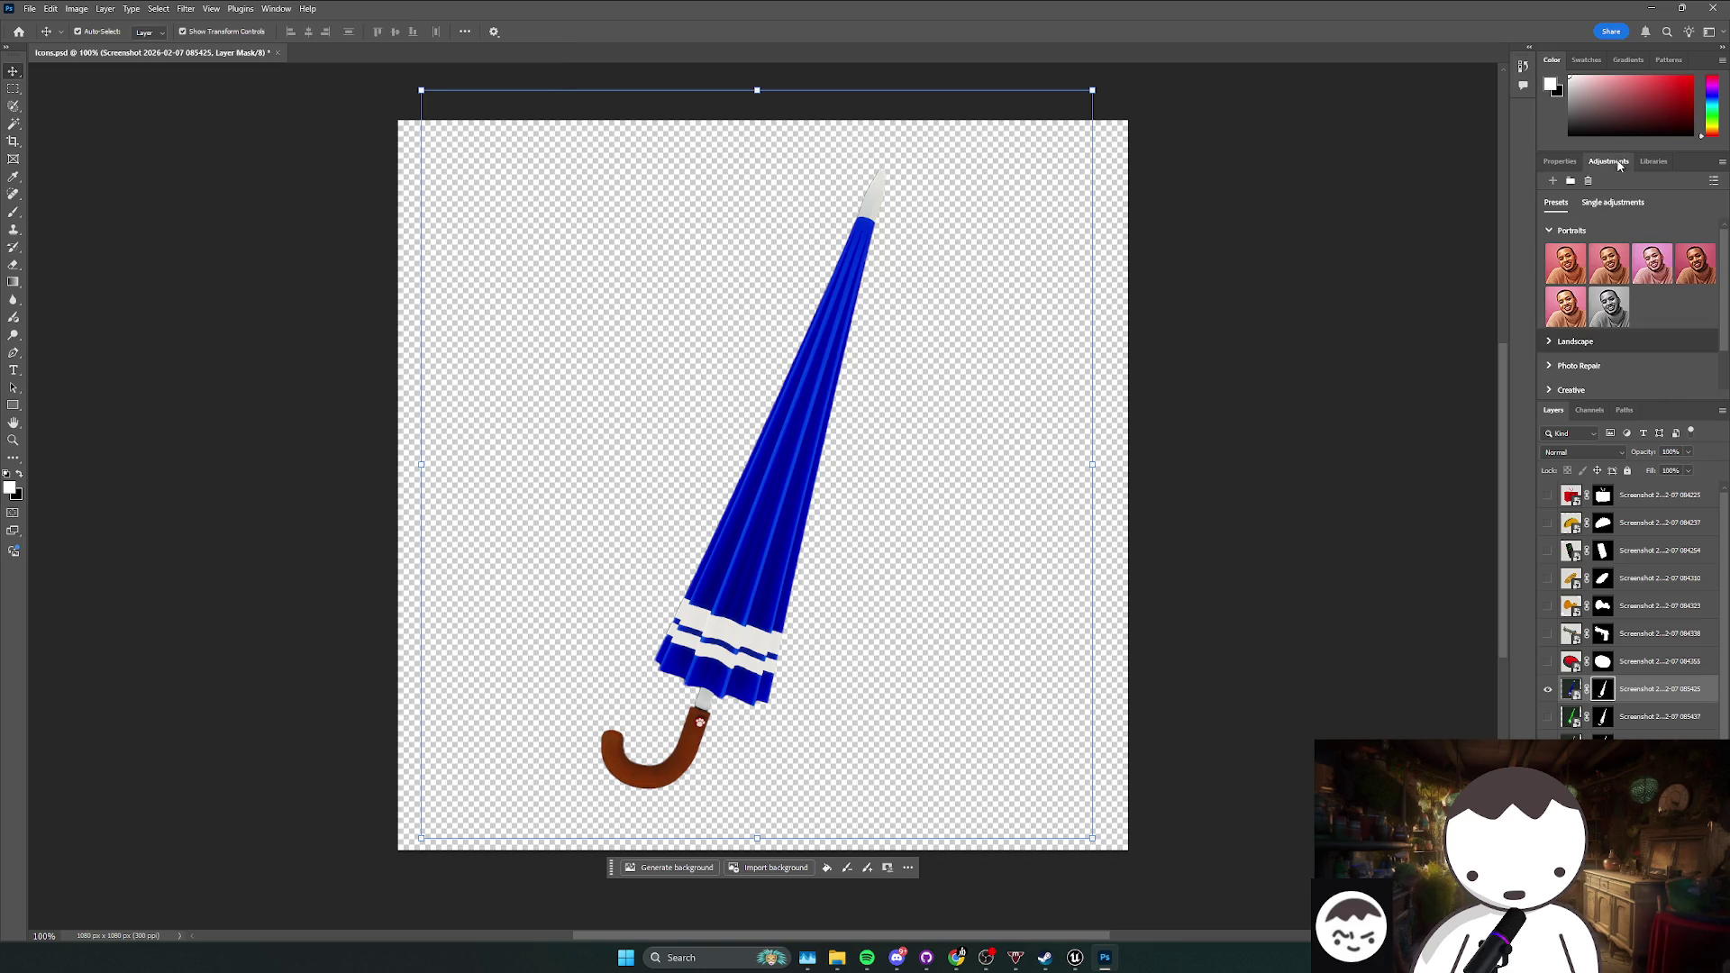
Step: Expand the Black & White preset group and apply Strong to turn the umbrella icon greyscale
click(1561, 162)
click(1609, 162)
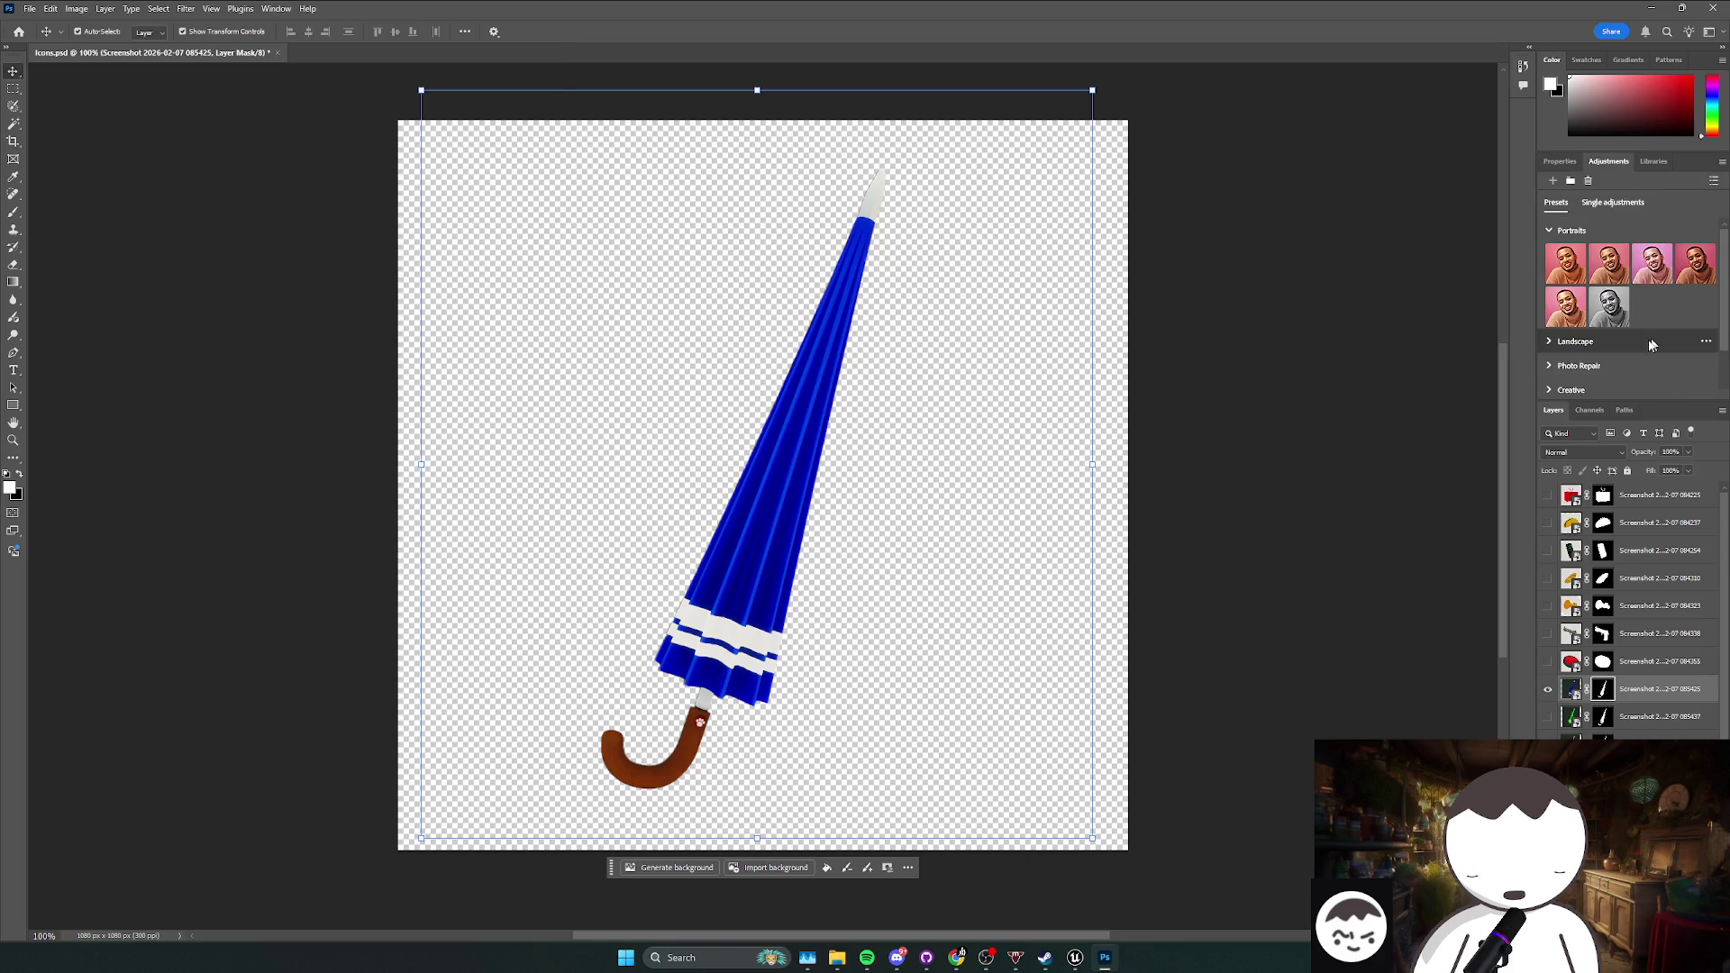
scroll(1580, 374, down, 1)
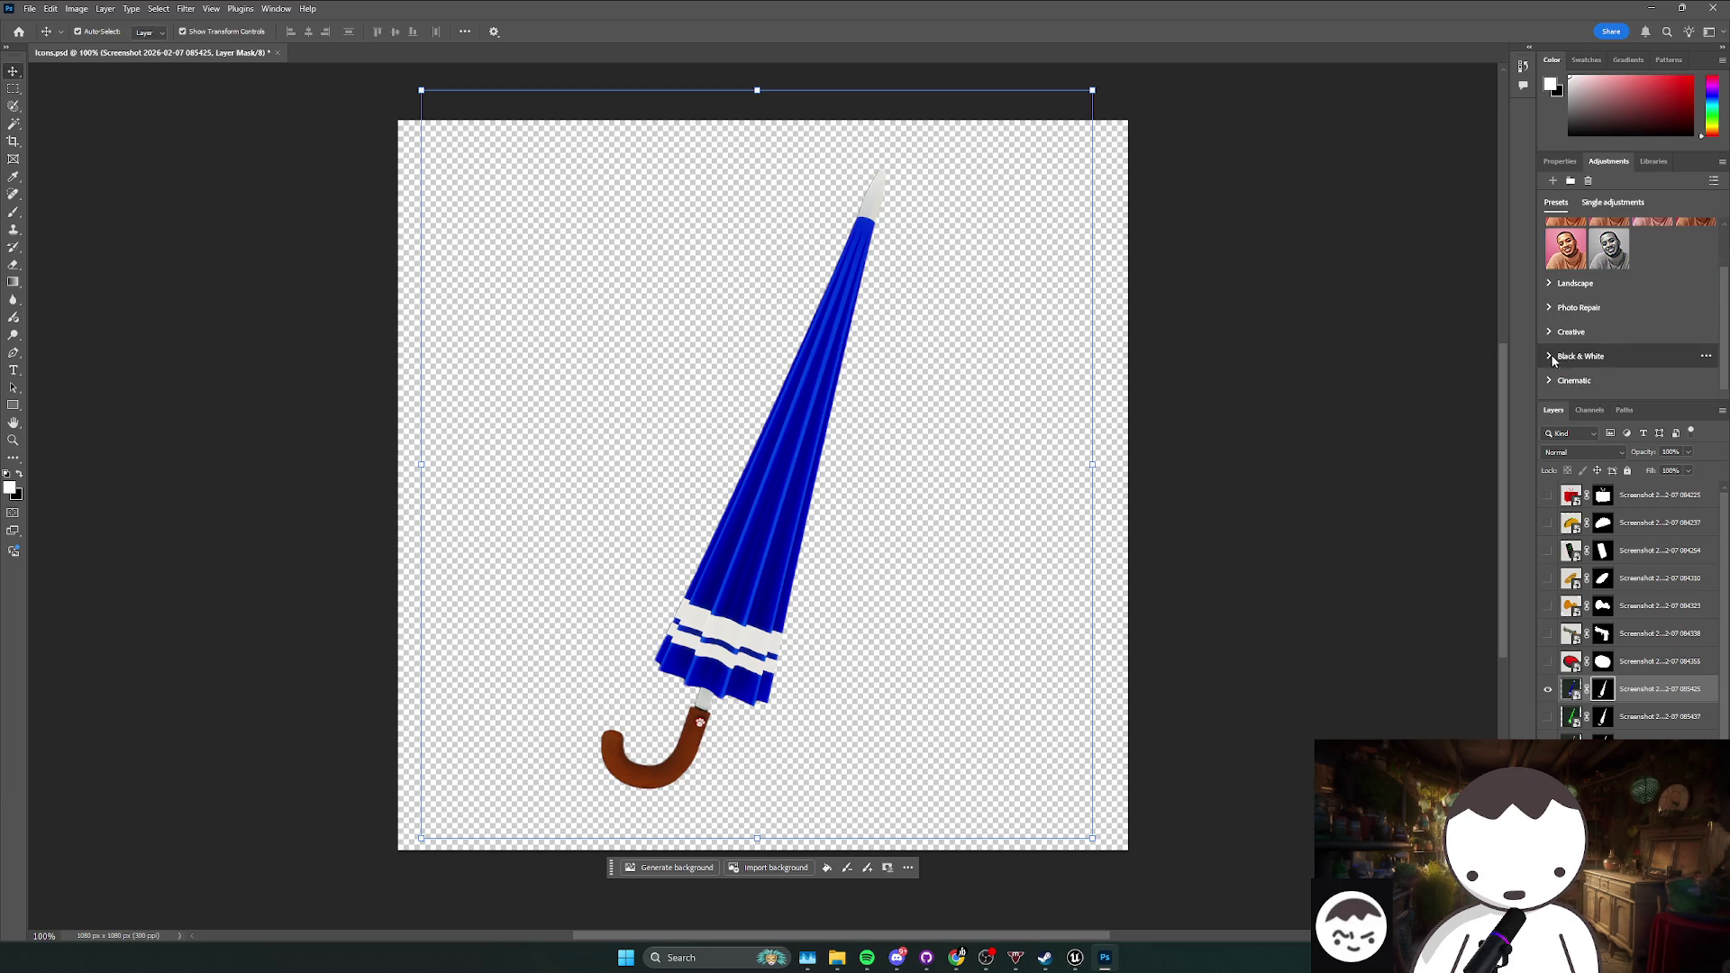
click(1552, 357)
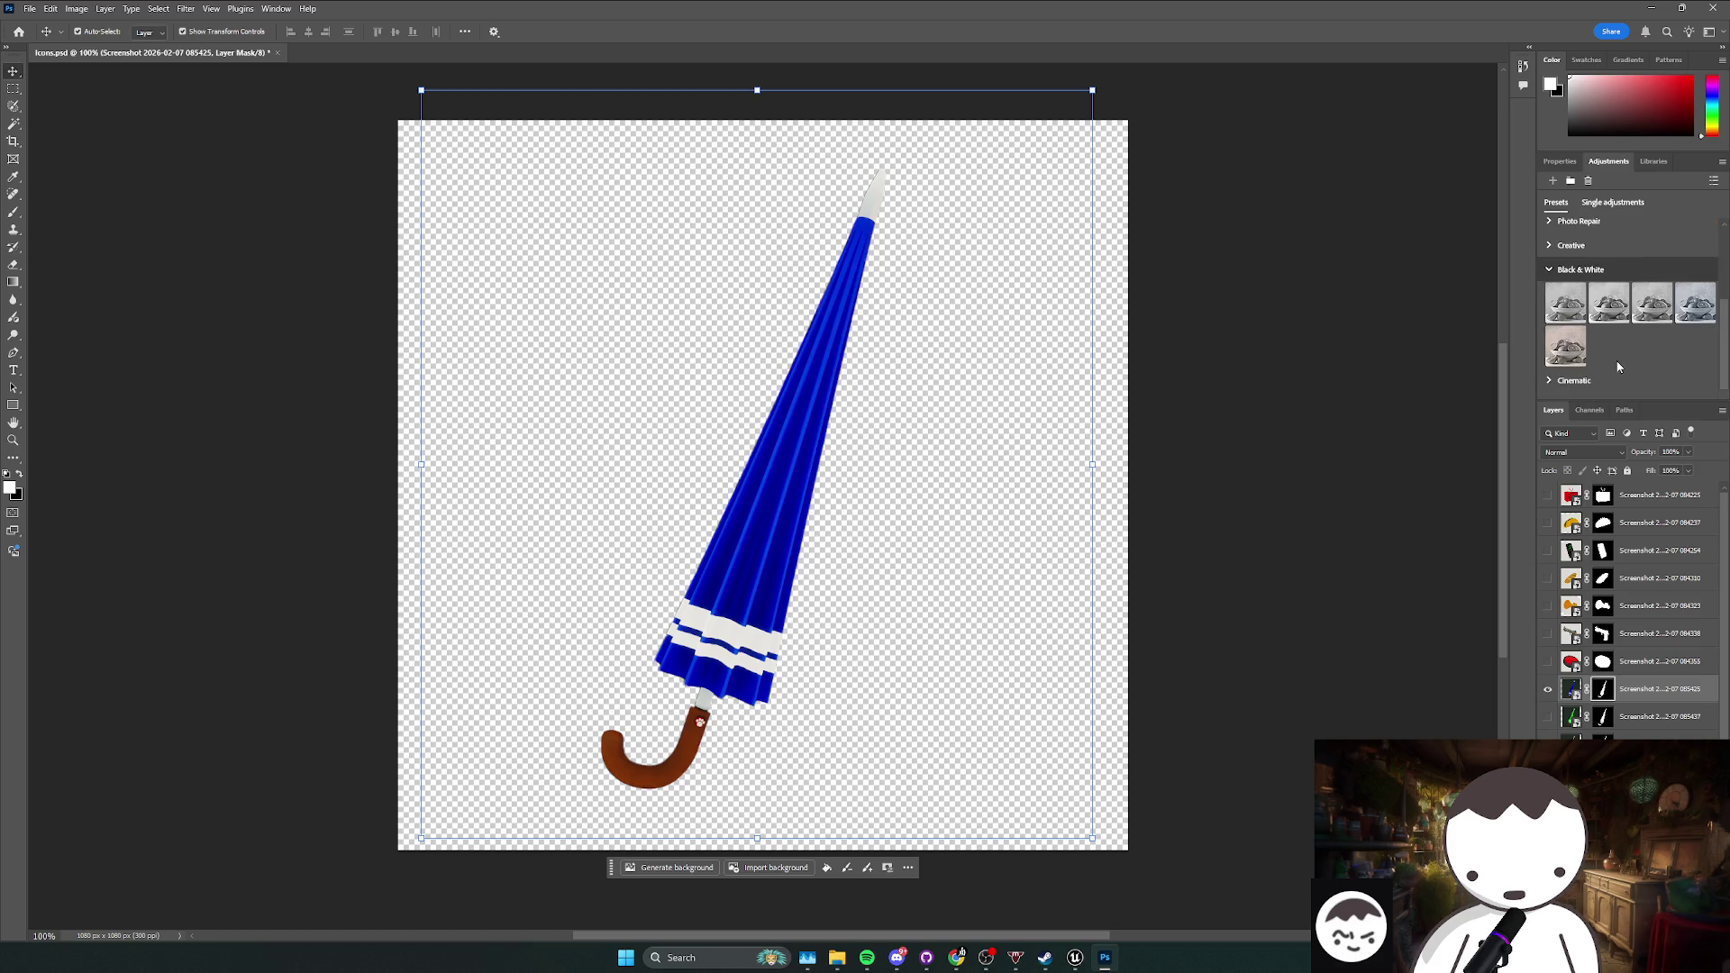
click(1610, 304)
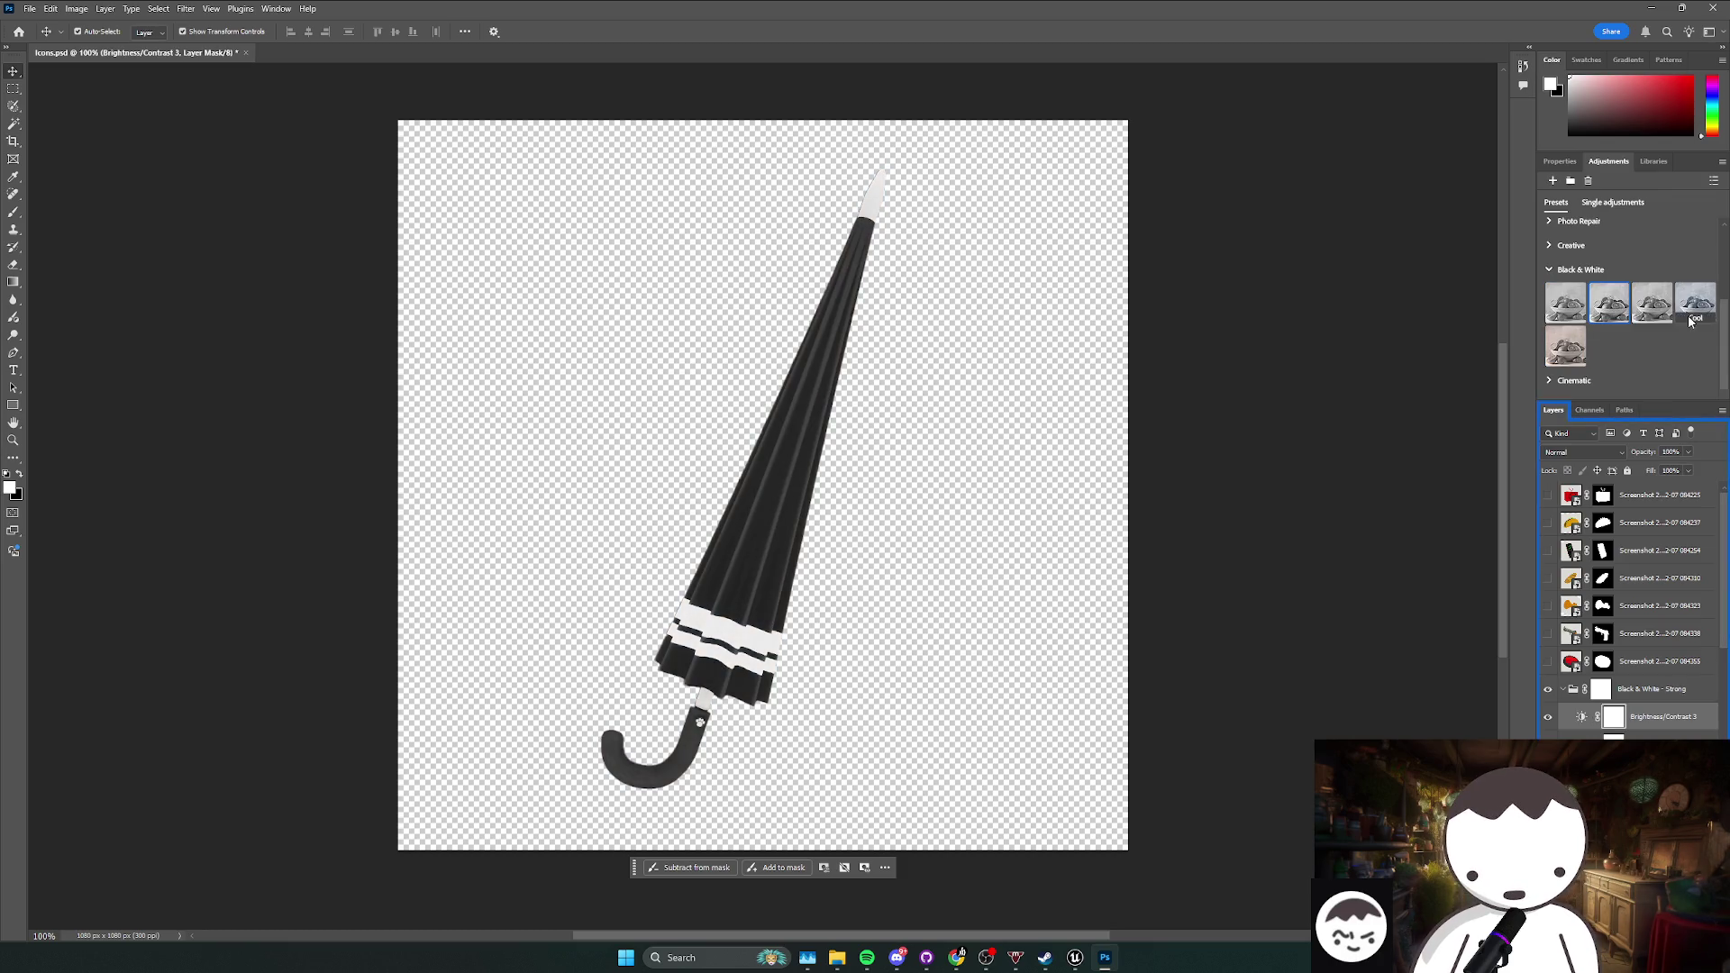
click(76, 8)
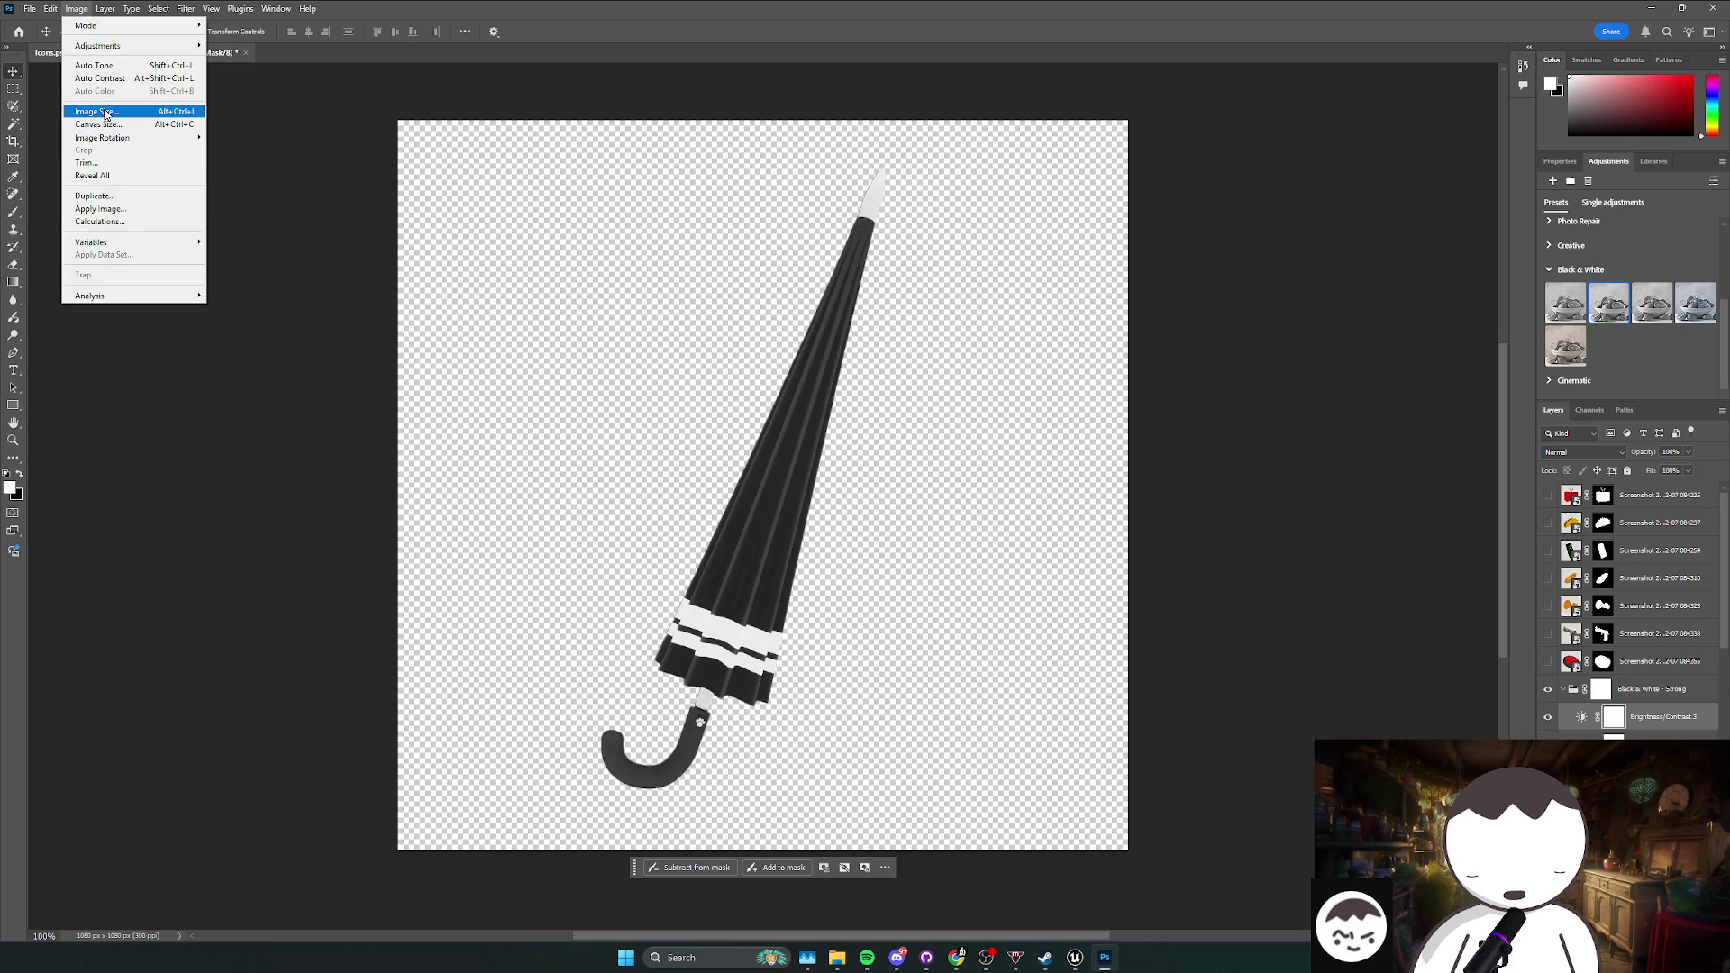
click(77, 9)
Step: Save a PNG copy of the greyscale umbrella as DisabledBrella in E:\RainingCatsAndDogsAssets\icons
click(29, 8)
mouse_move(77, 248)
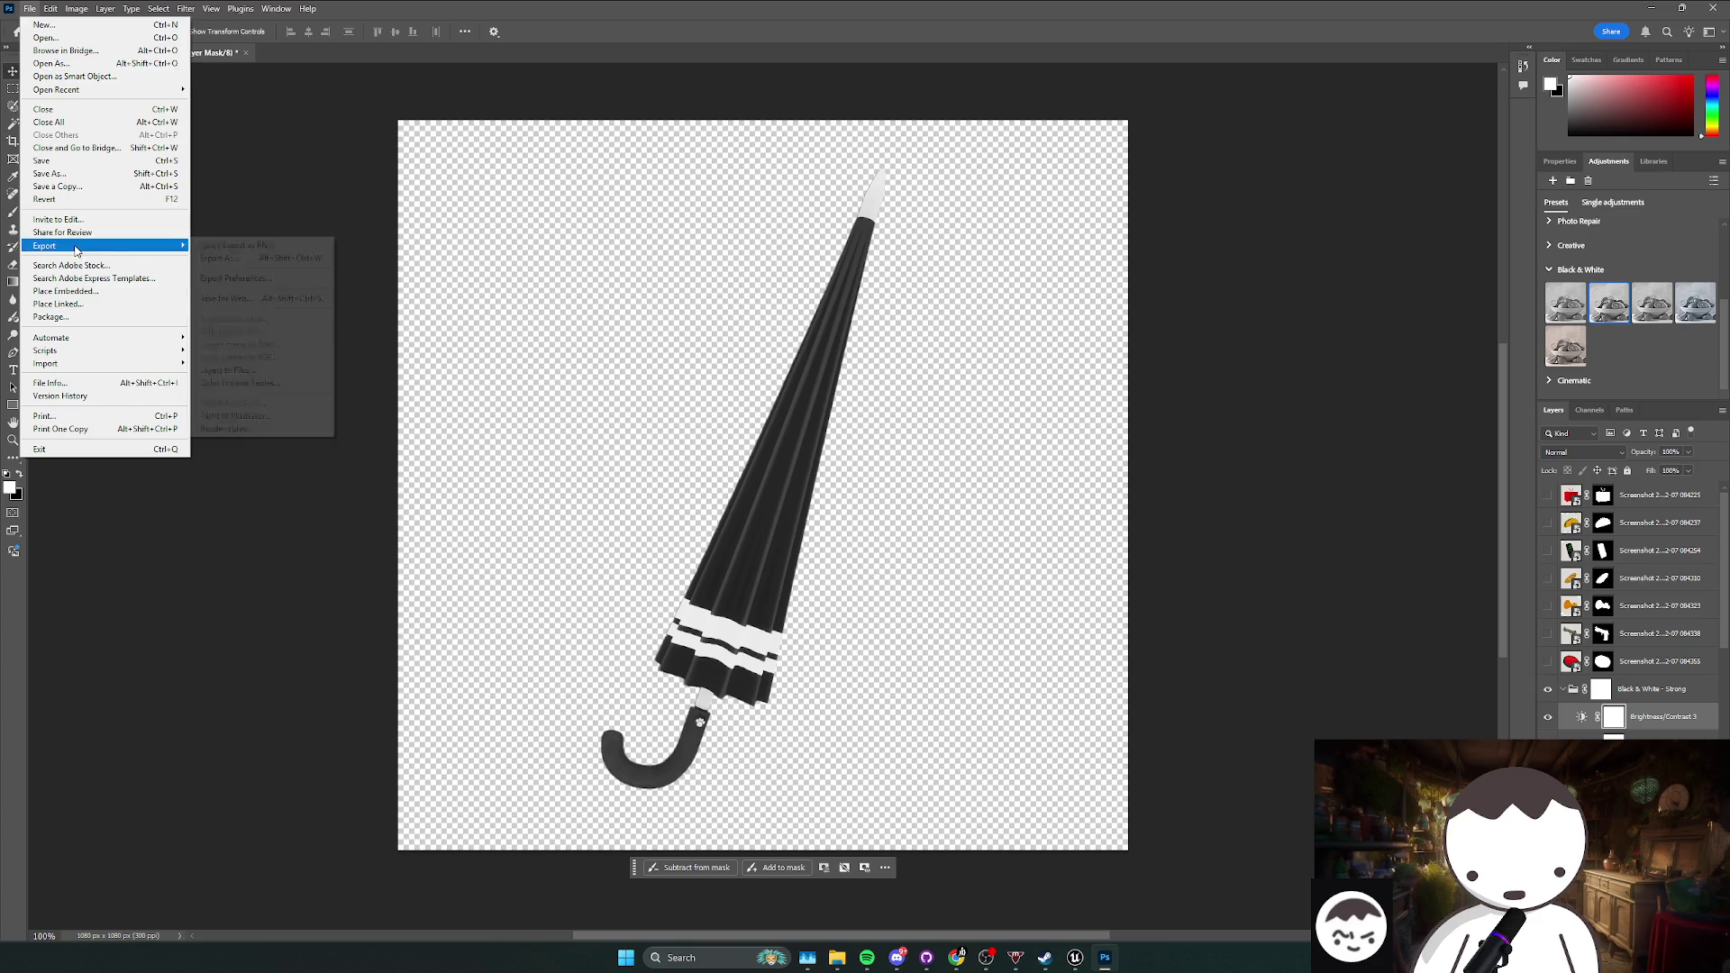
click(602, 338)
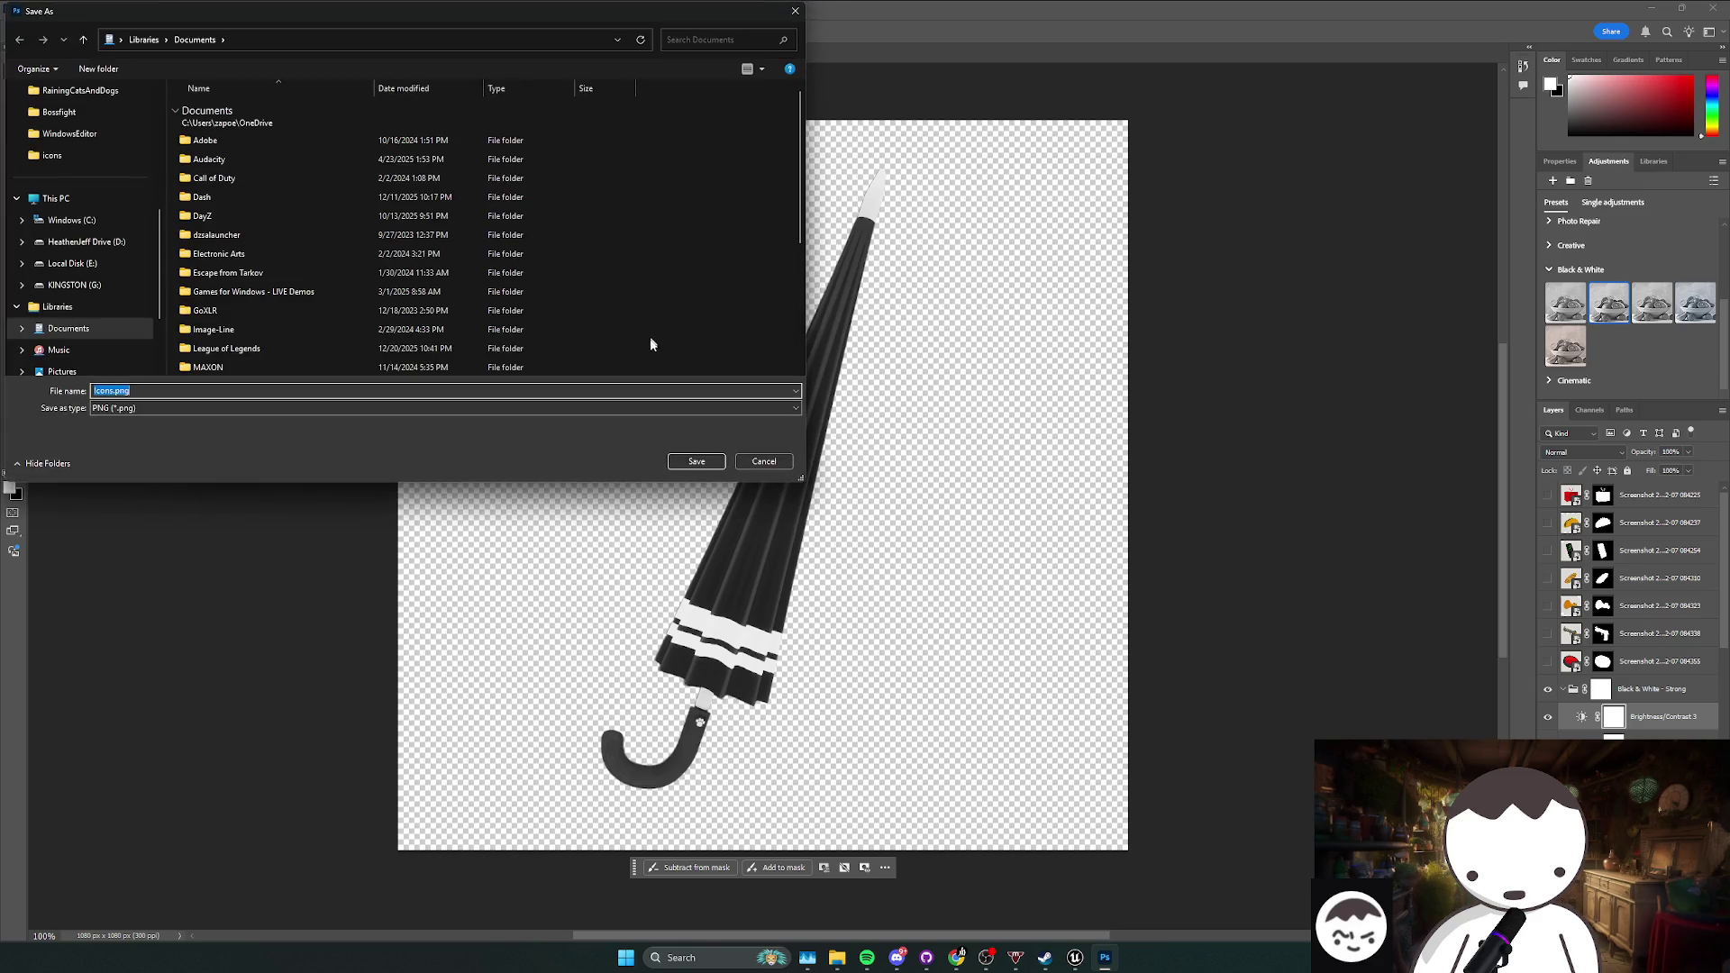
scroll(90, 180, up, 2)
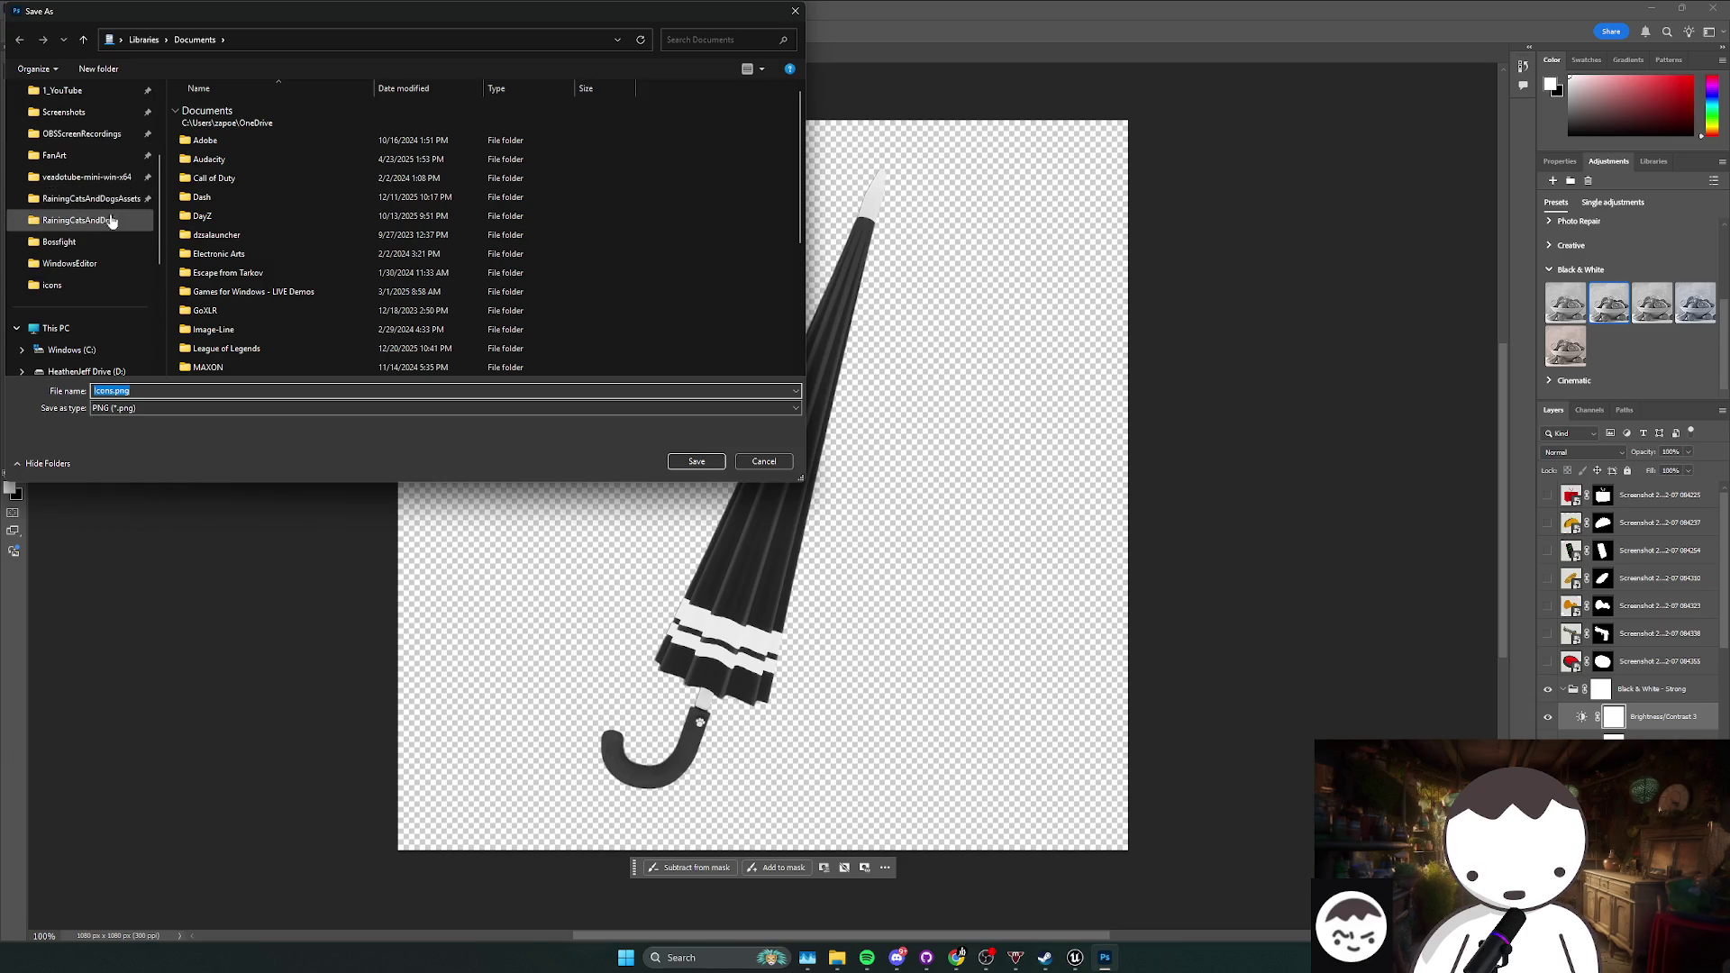
click(106, 201)
click(209, 170)
key(Up)
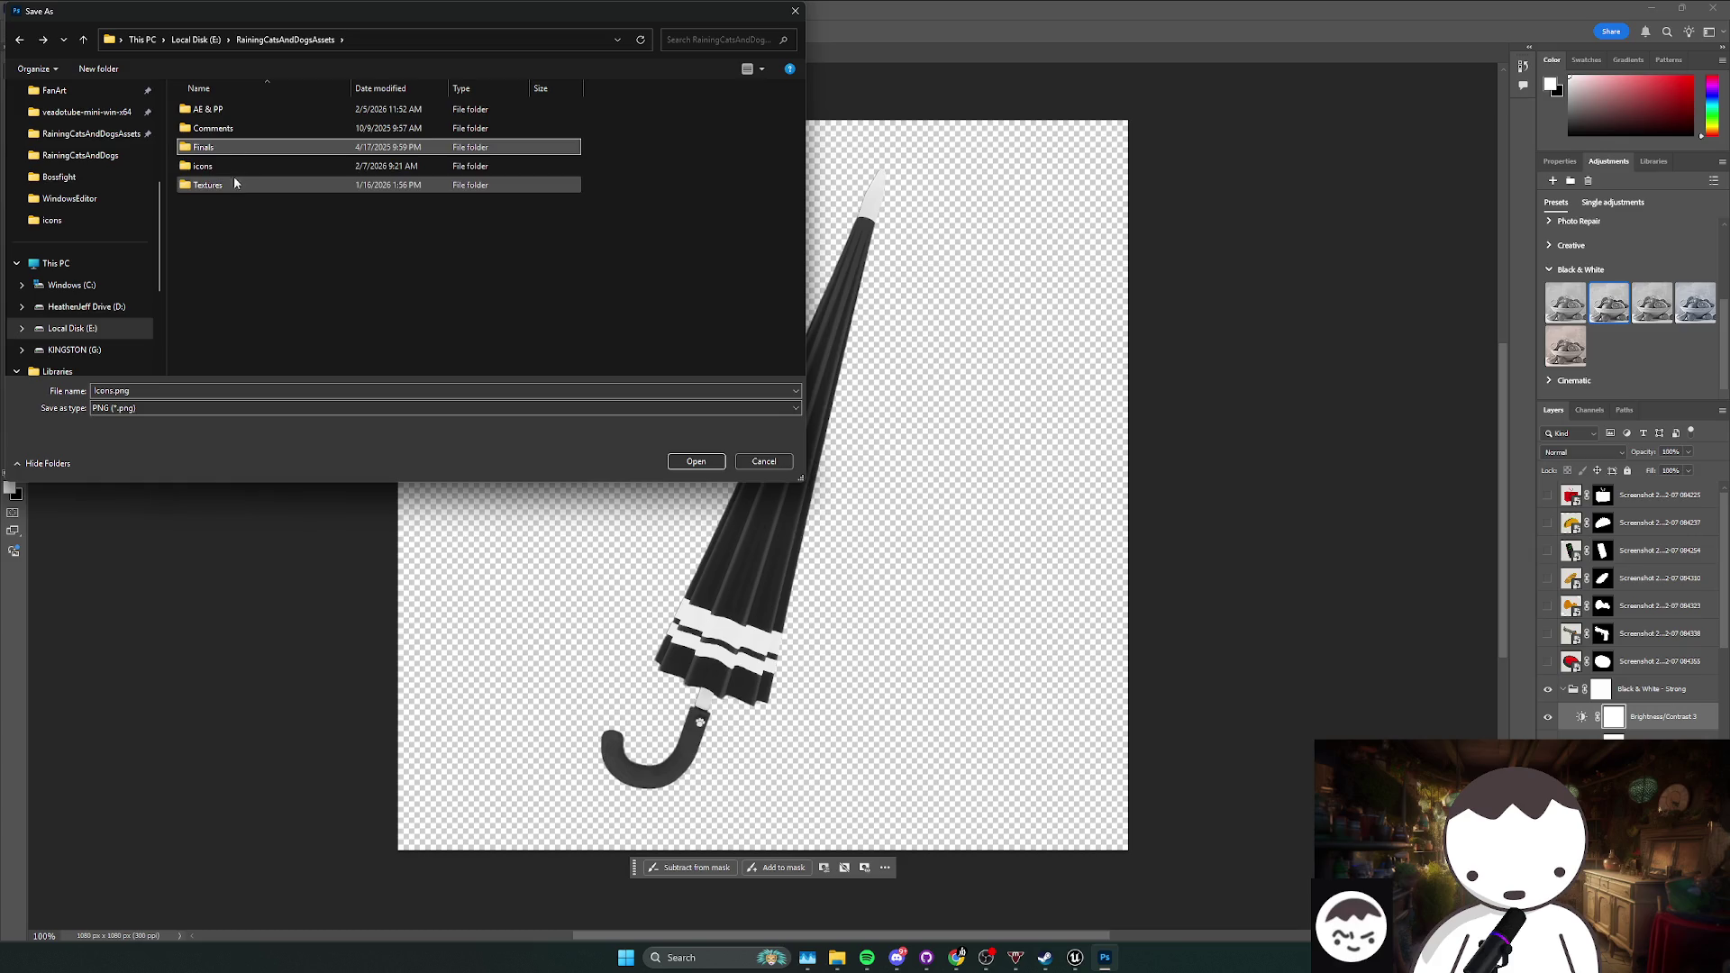
double_click(202, 166)
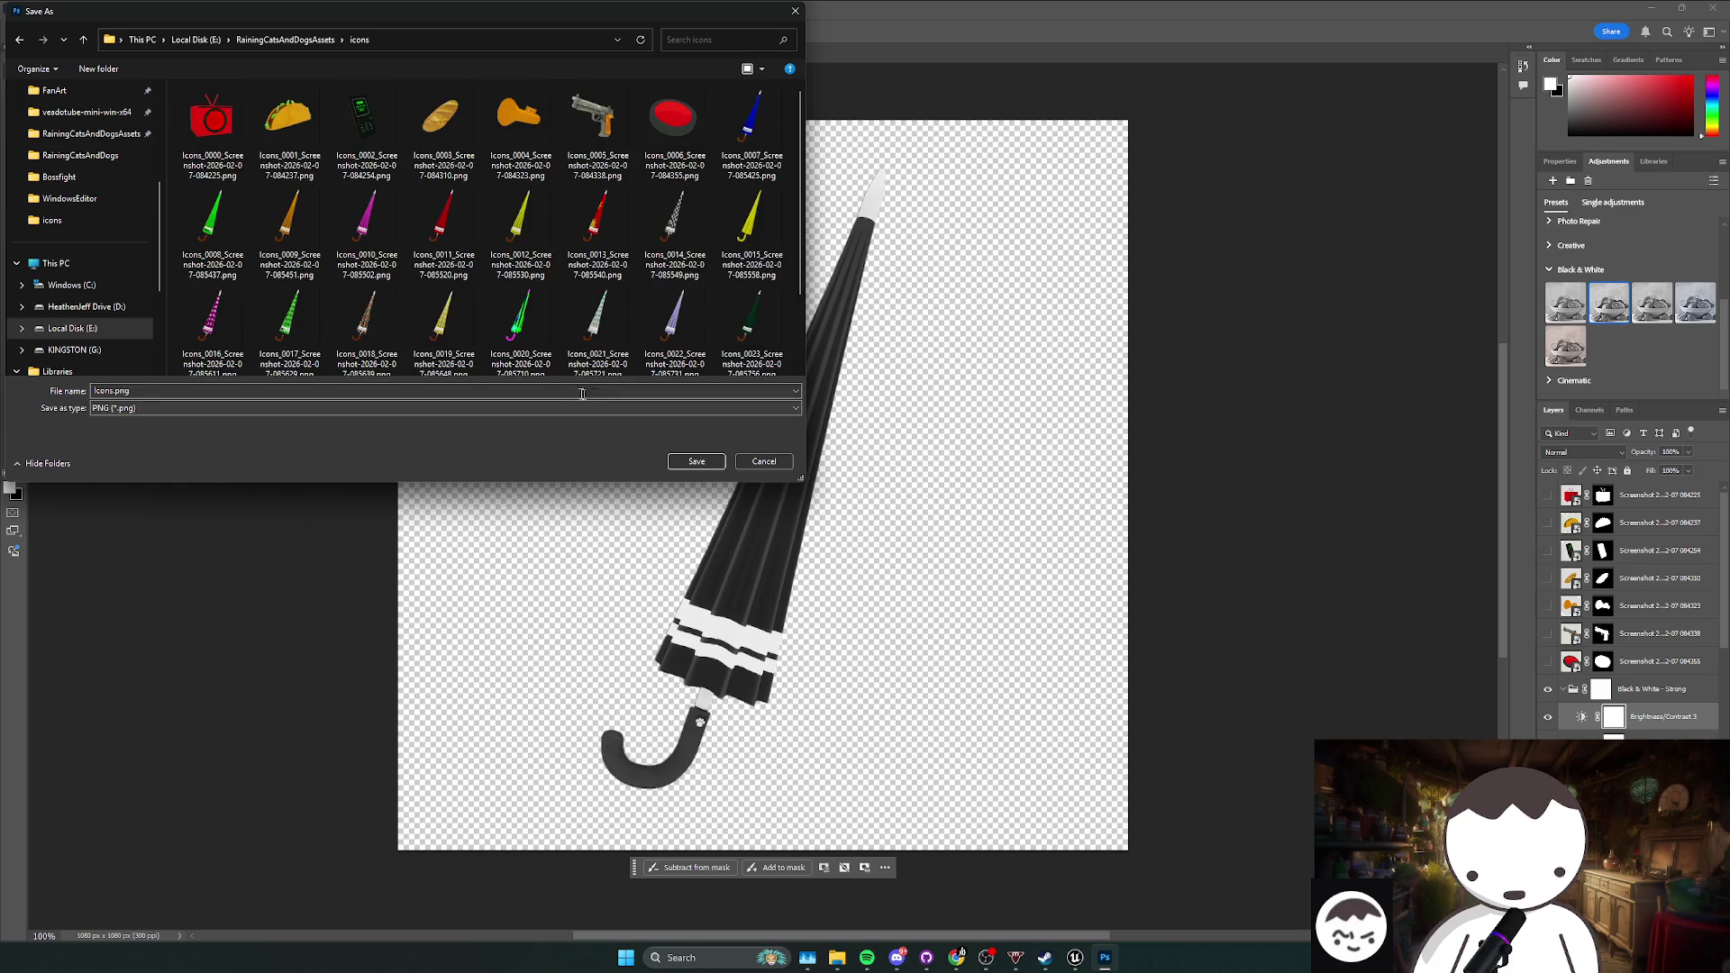
click(750, 126)
click(102, 393)
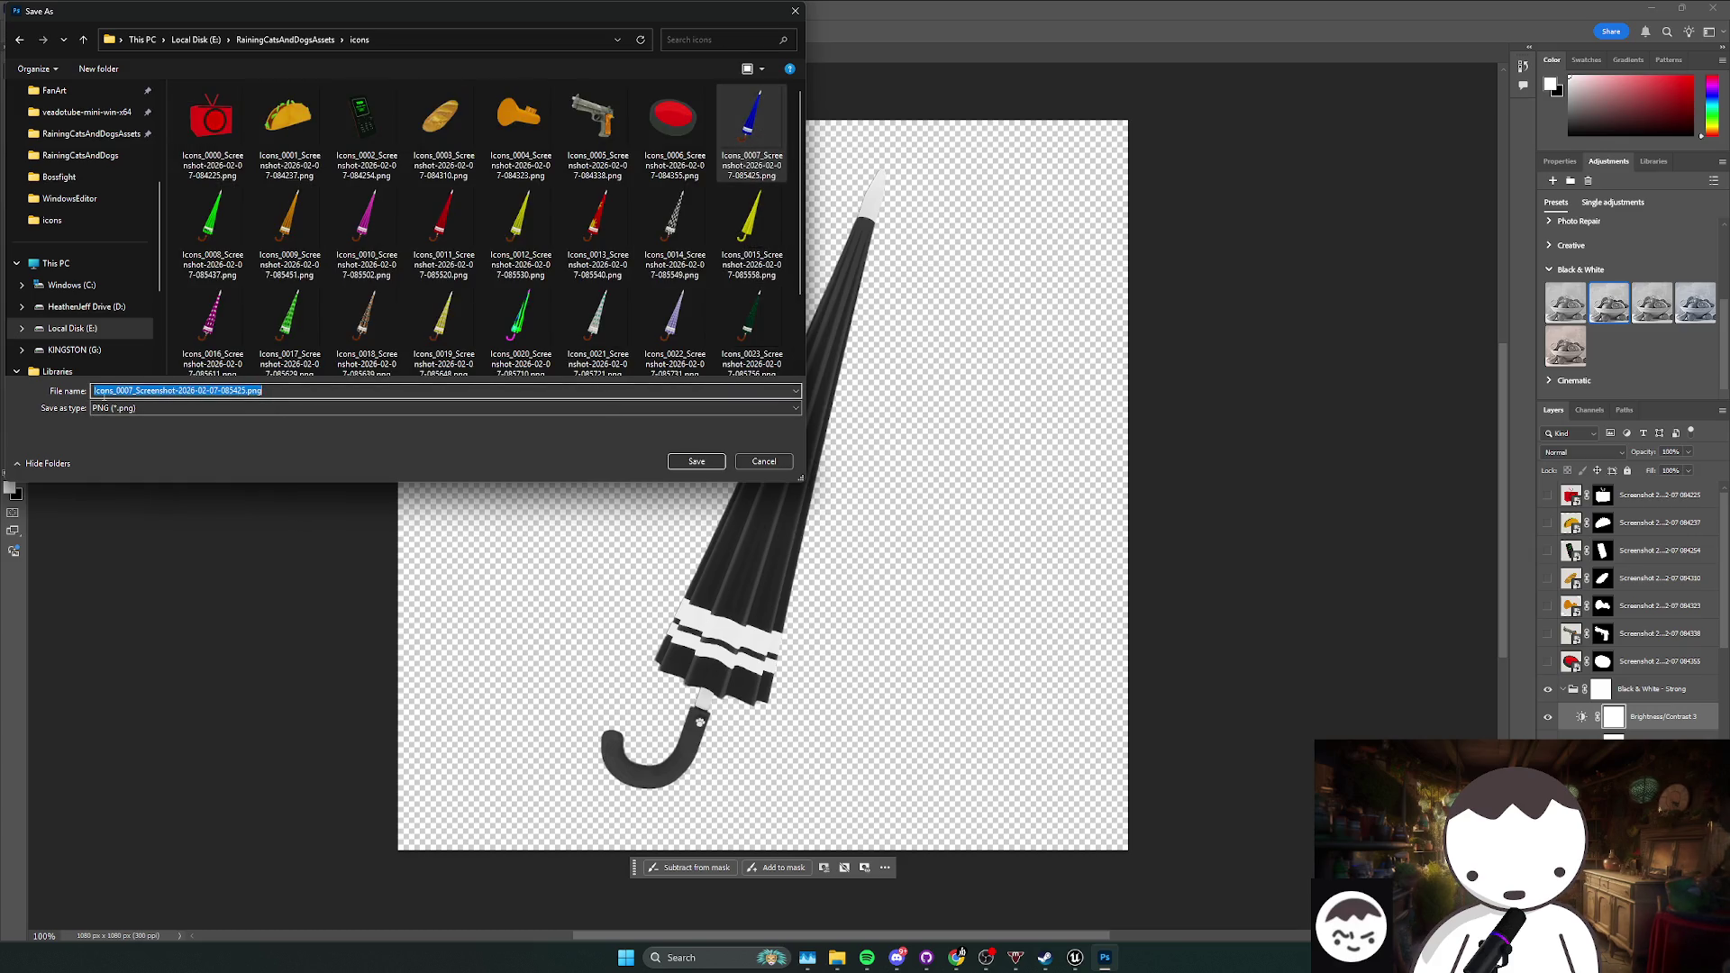
text(DisabledBrel)
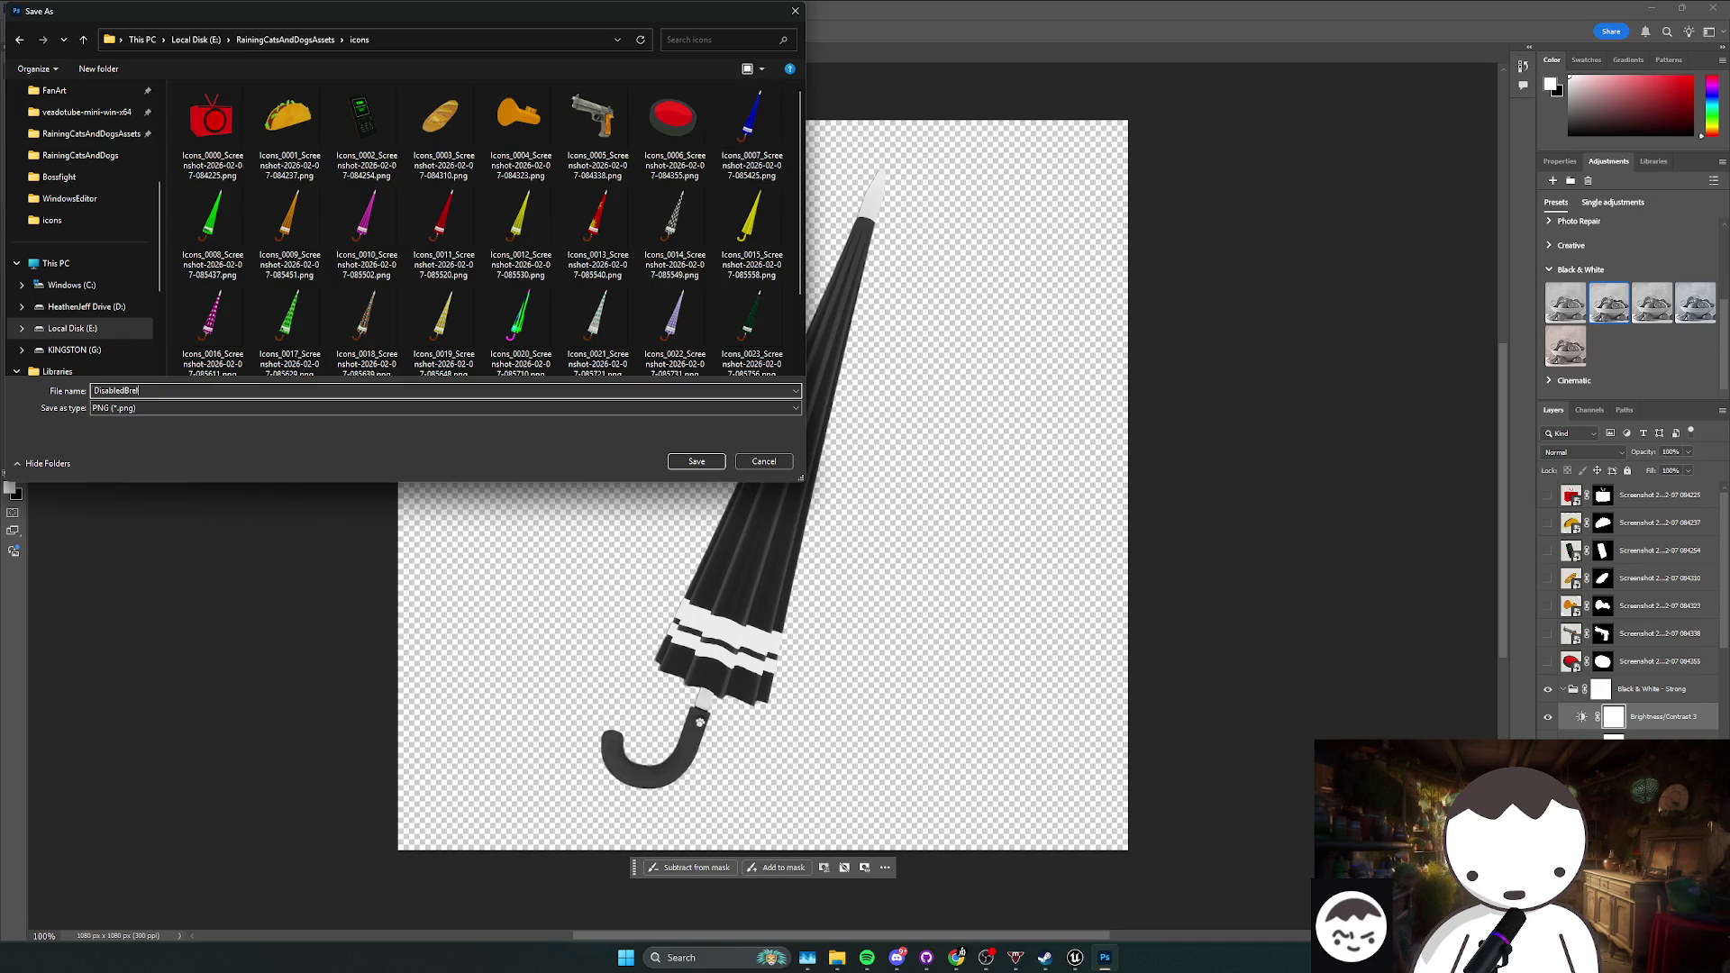
key(Return)
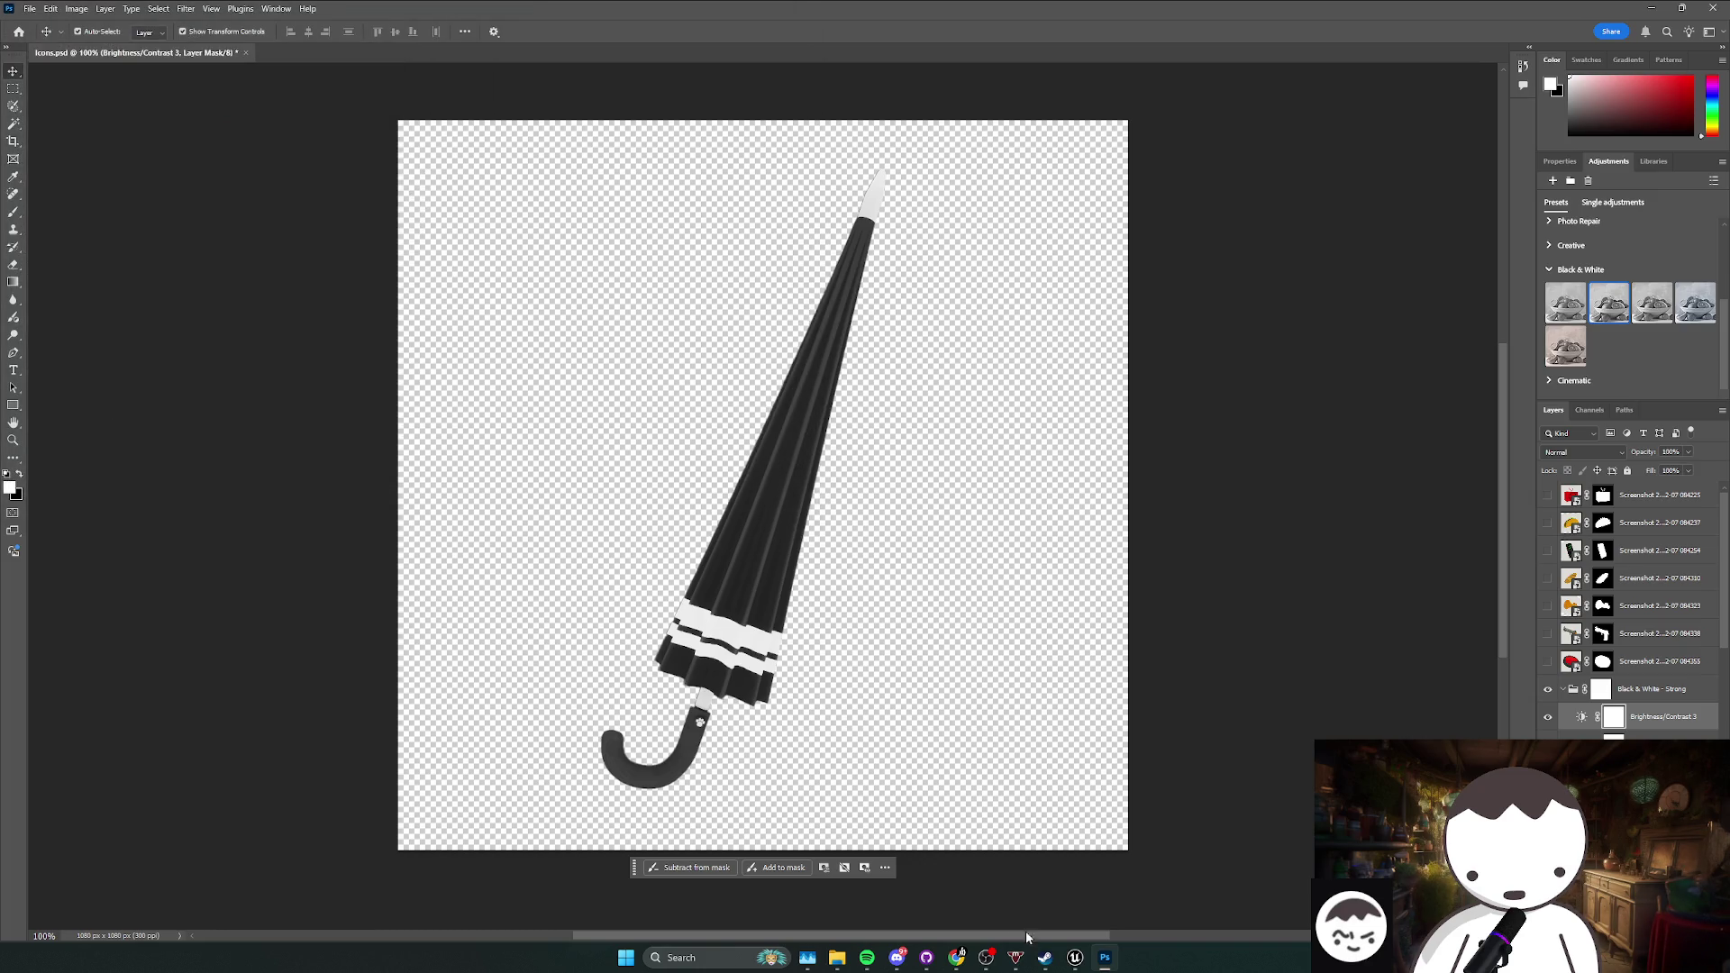
Step: Drag DisabledBrella.png from File Explorer into Unreal's UmbrellaSkins Content Browser folder to import it
mouse_move(1075, 957)
click(1005, 892)
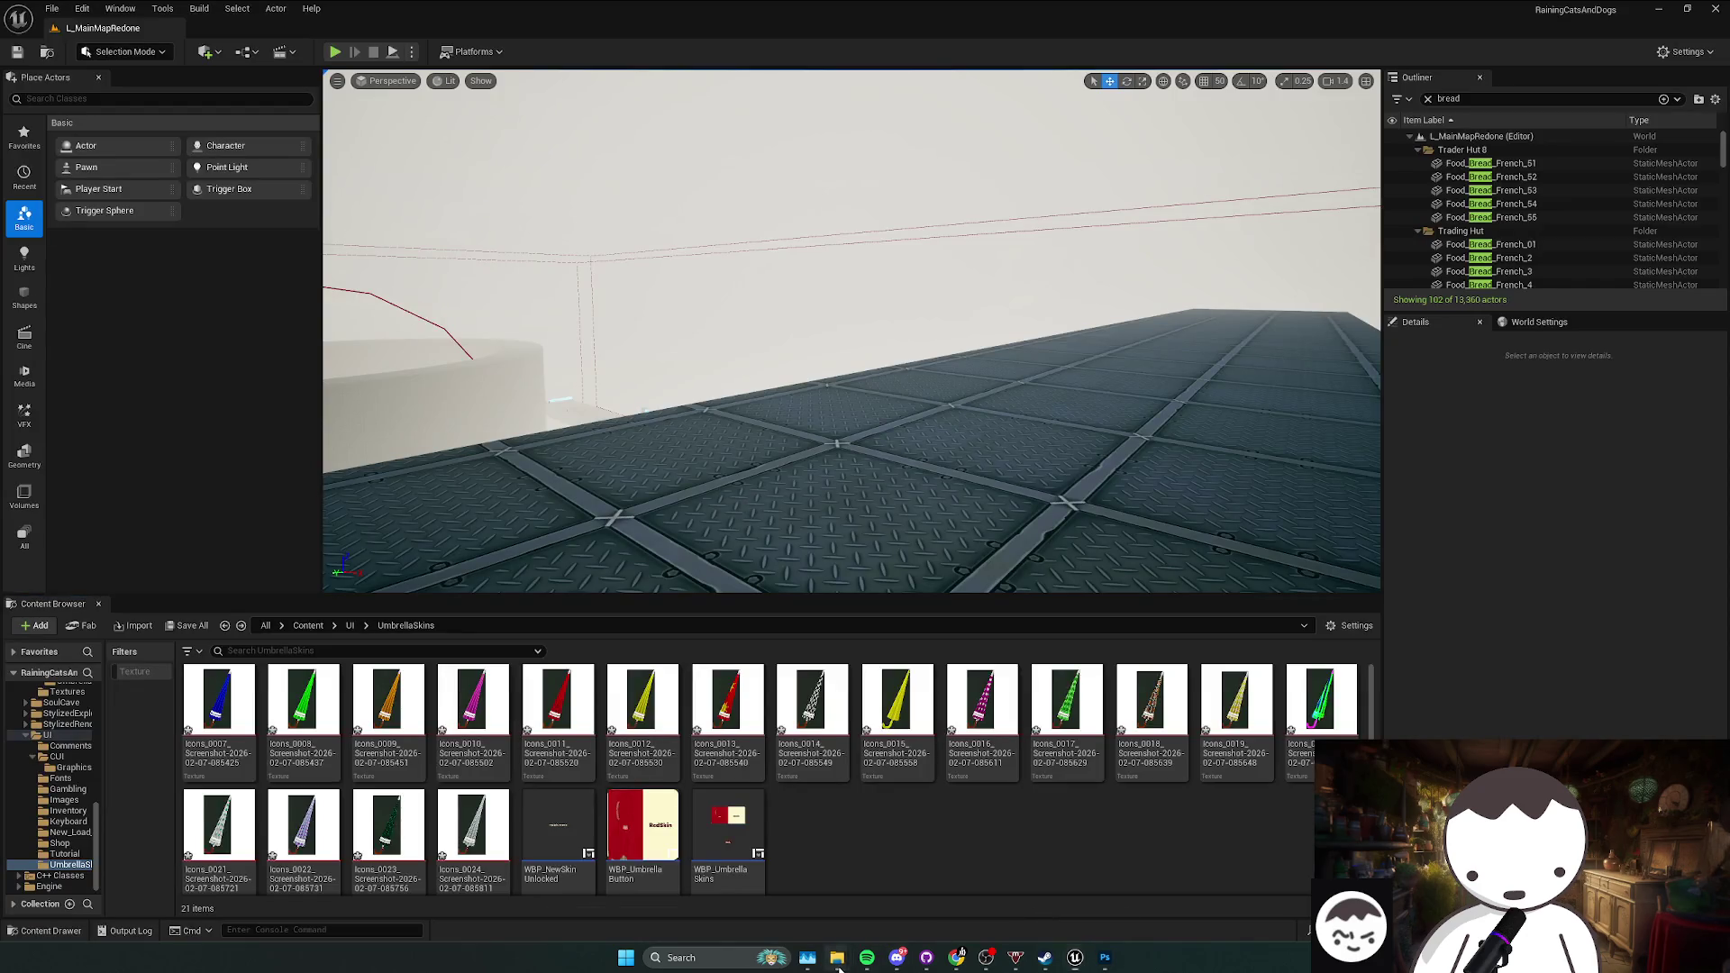
mouse_move(837, 958)
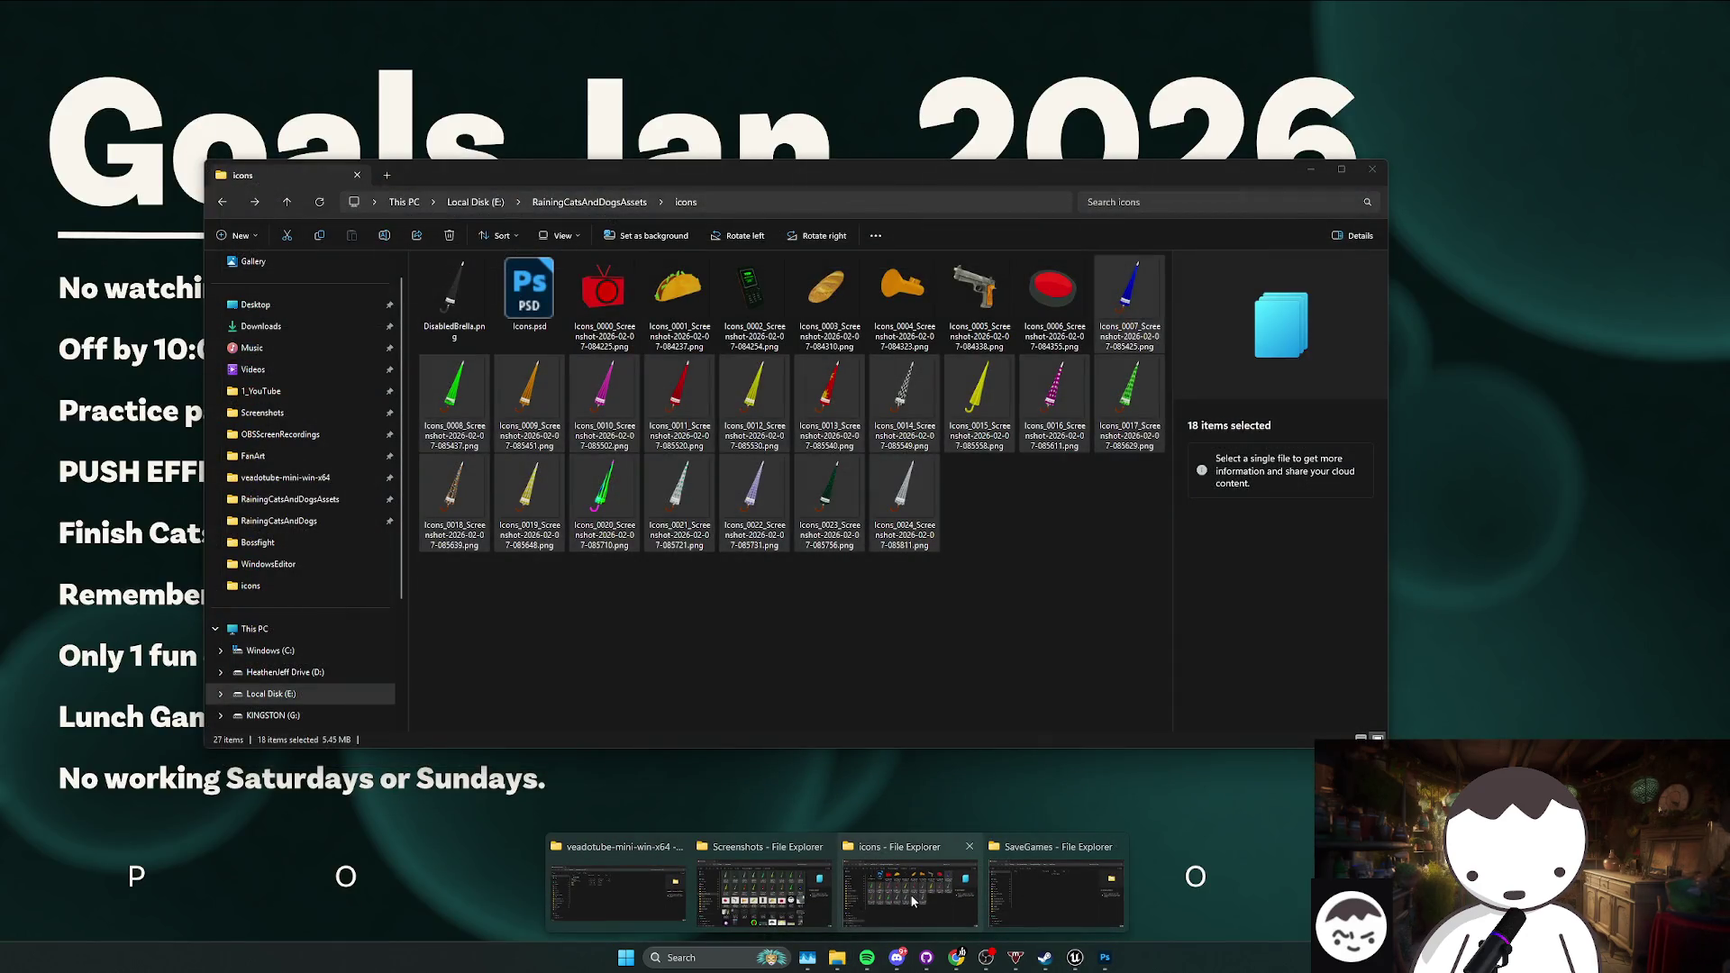
click(911, 894)
mouse_move(454, 297)
mouse_down()
mouse_move(739, 385)
mouse_move(961, 831)
mouse_up()
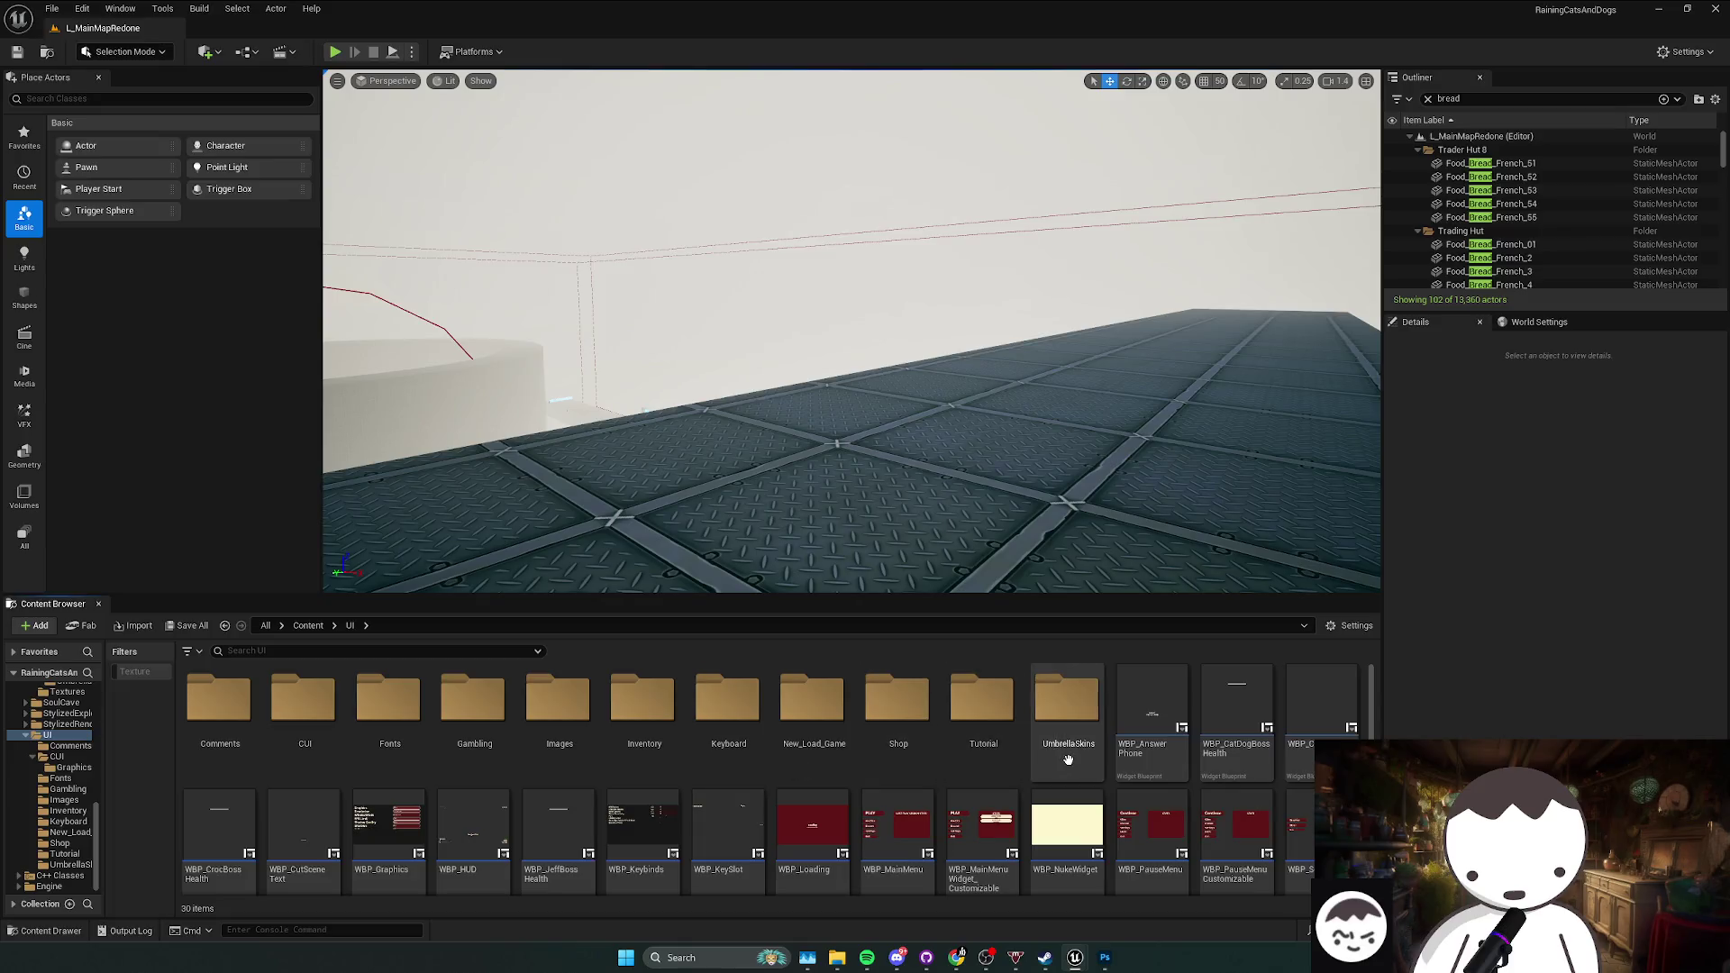
scroll(594, 771, down, 1)
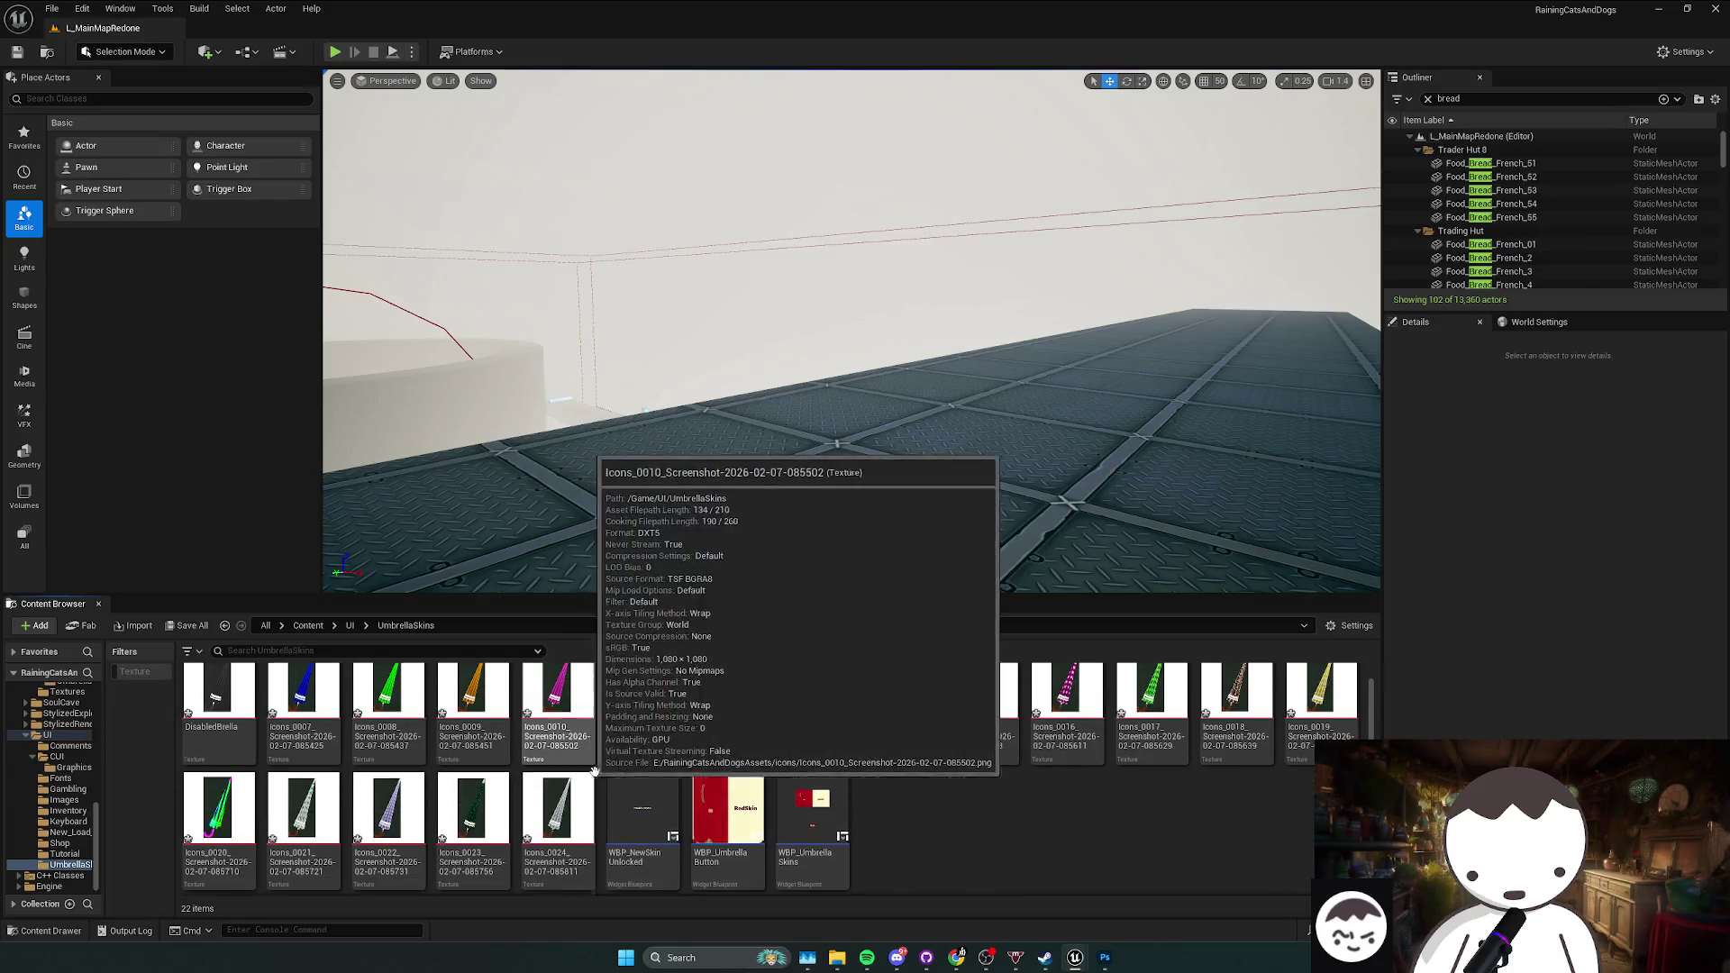
click(817, 838)
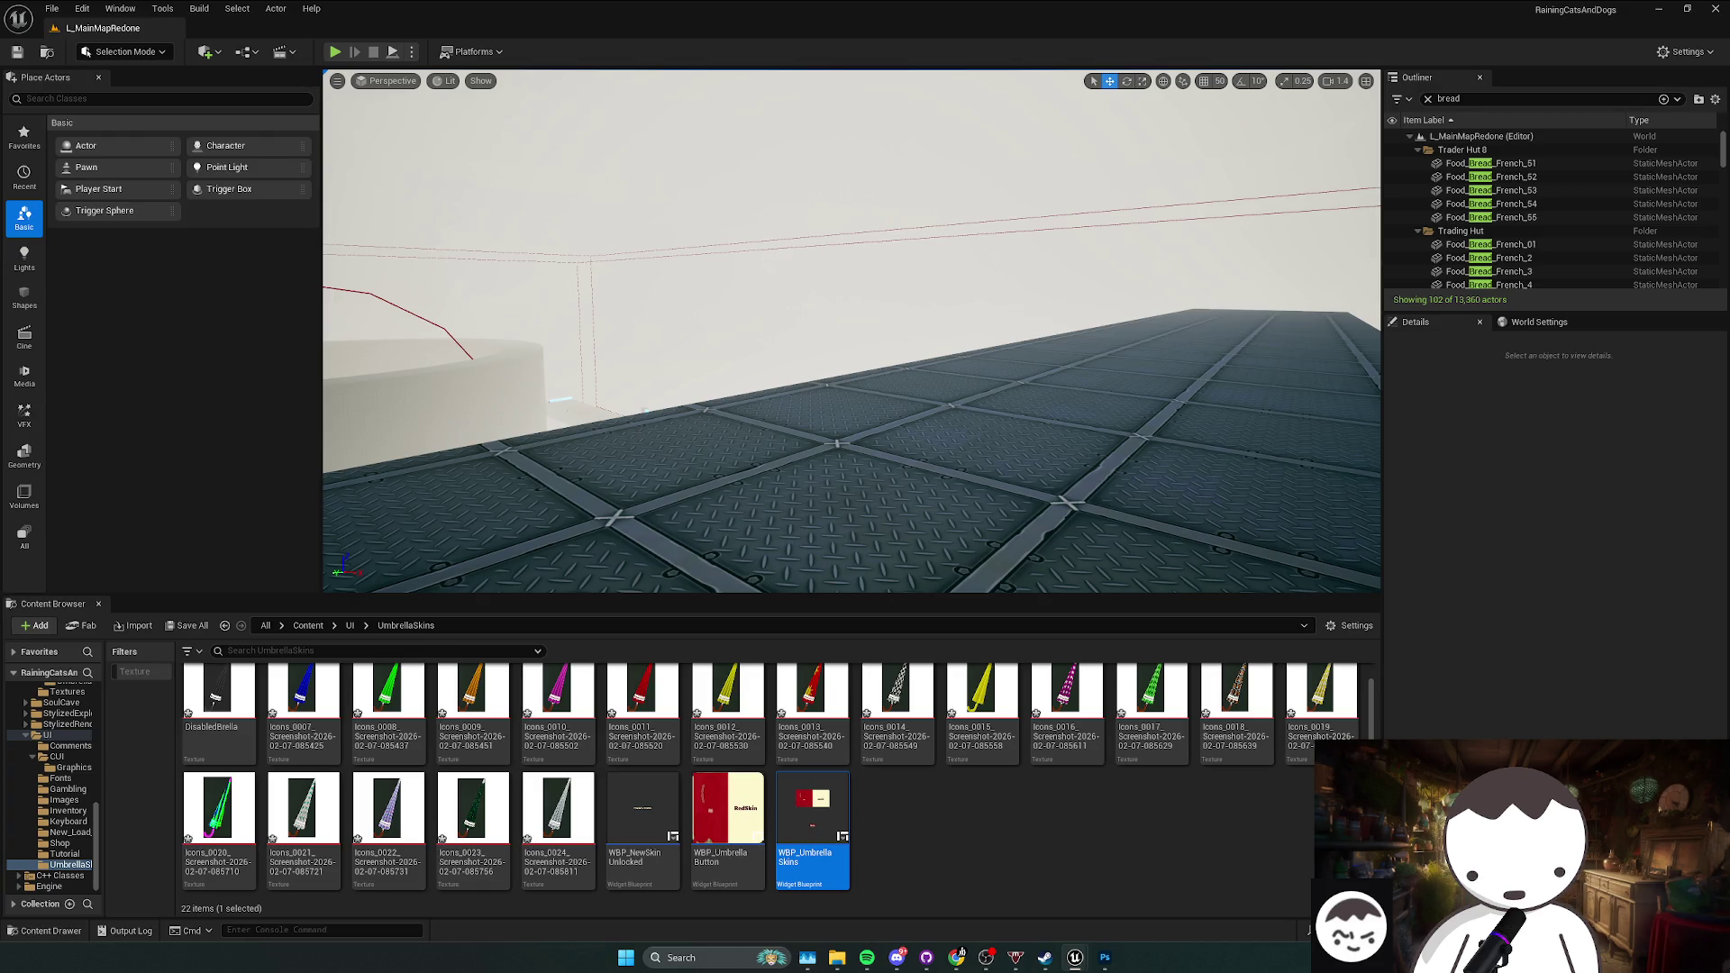
Step: Select the DisabledBrella texture, then play-test and view the grey locked umbrellas in Skins
click(219, 712)
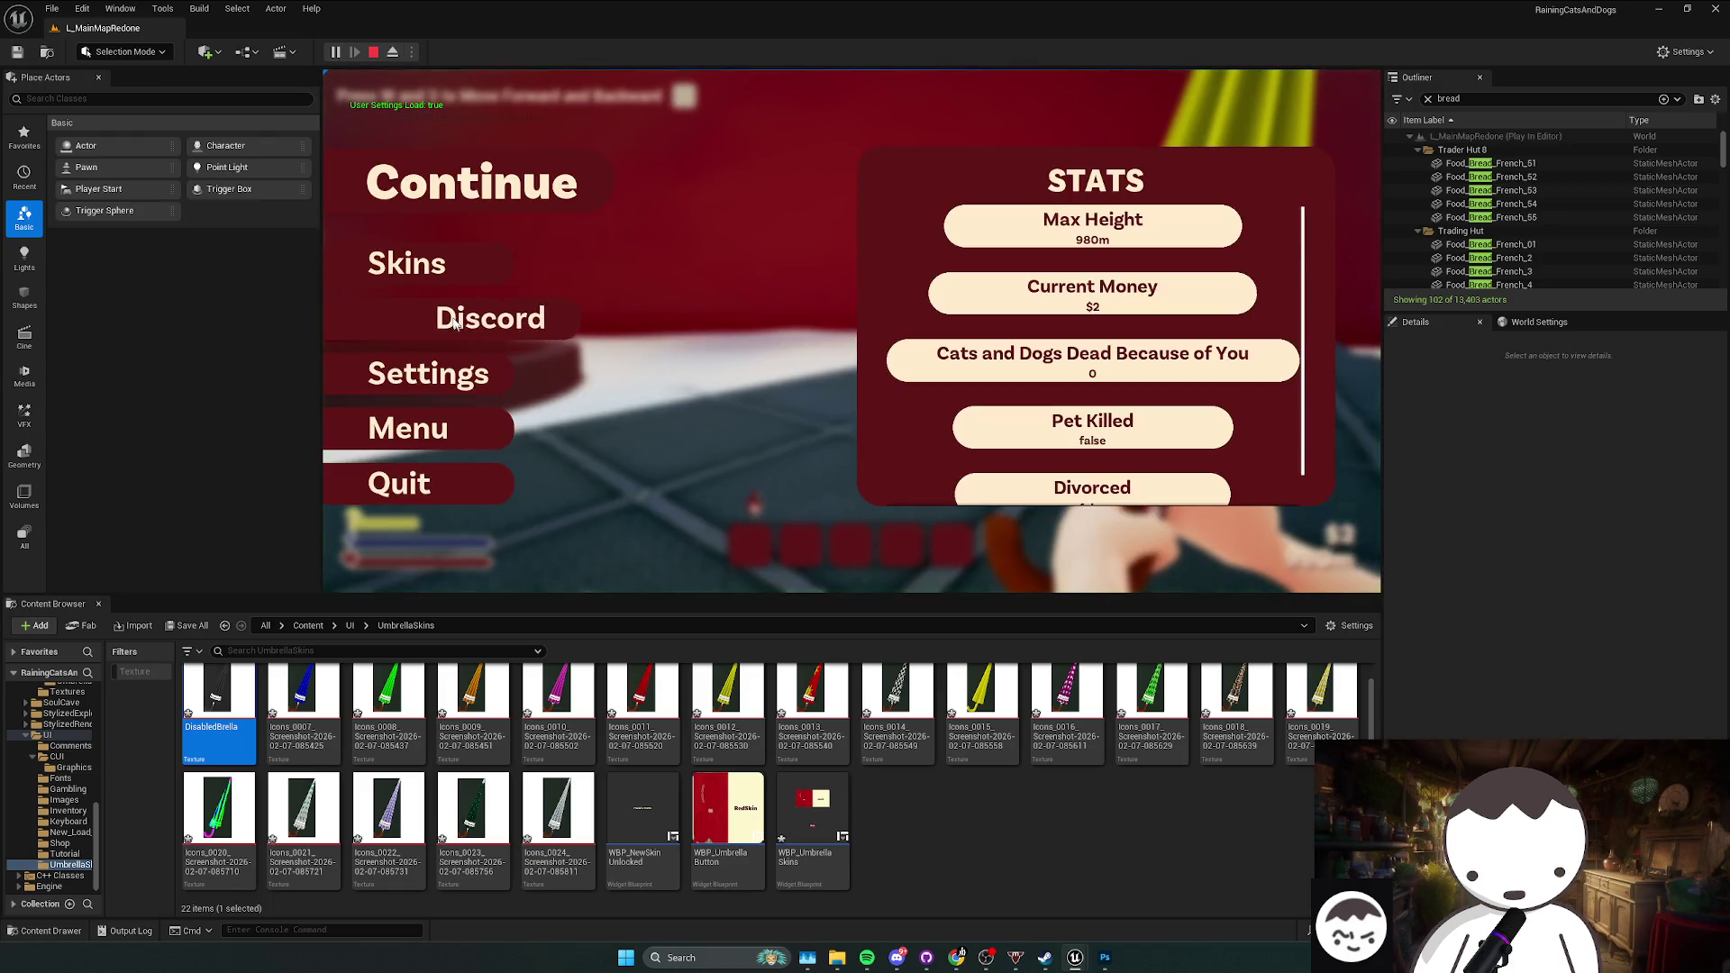
click(441, 268)
scroll(602, 317, down, 3)
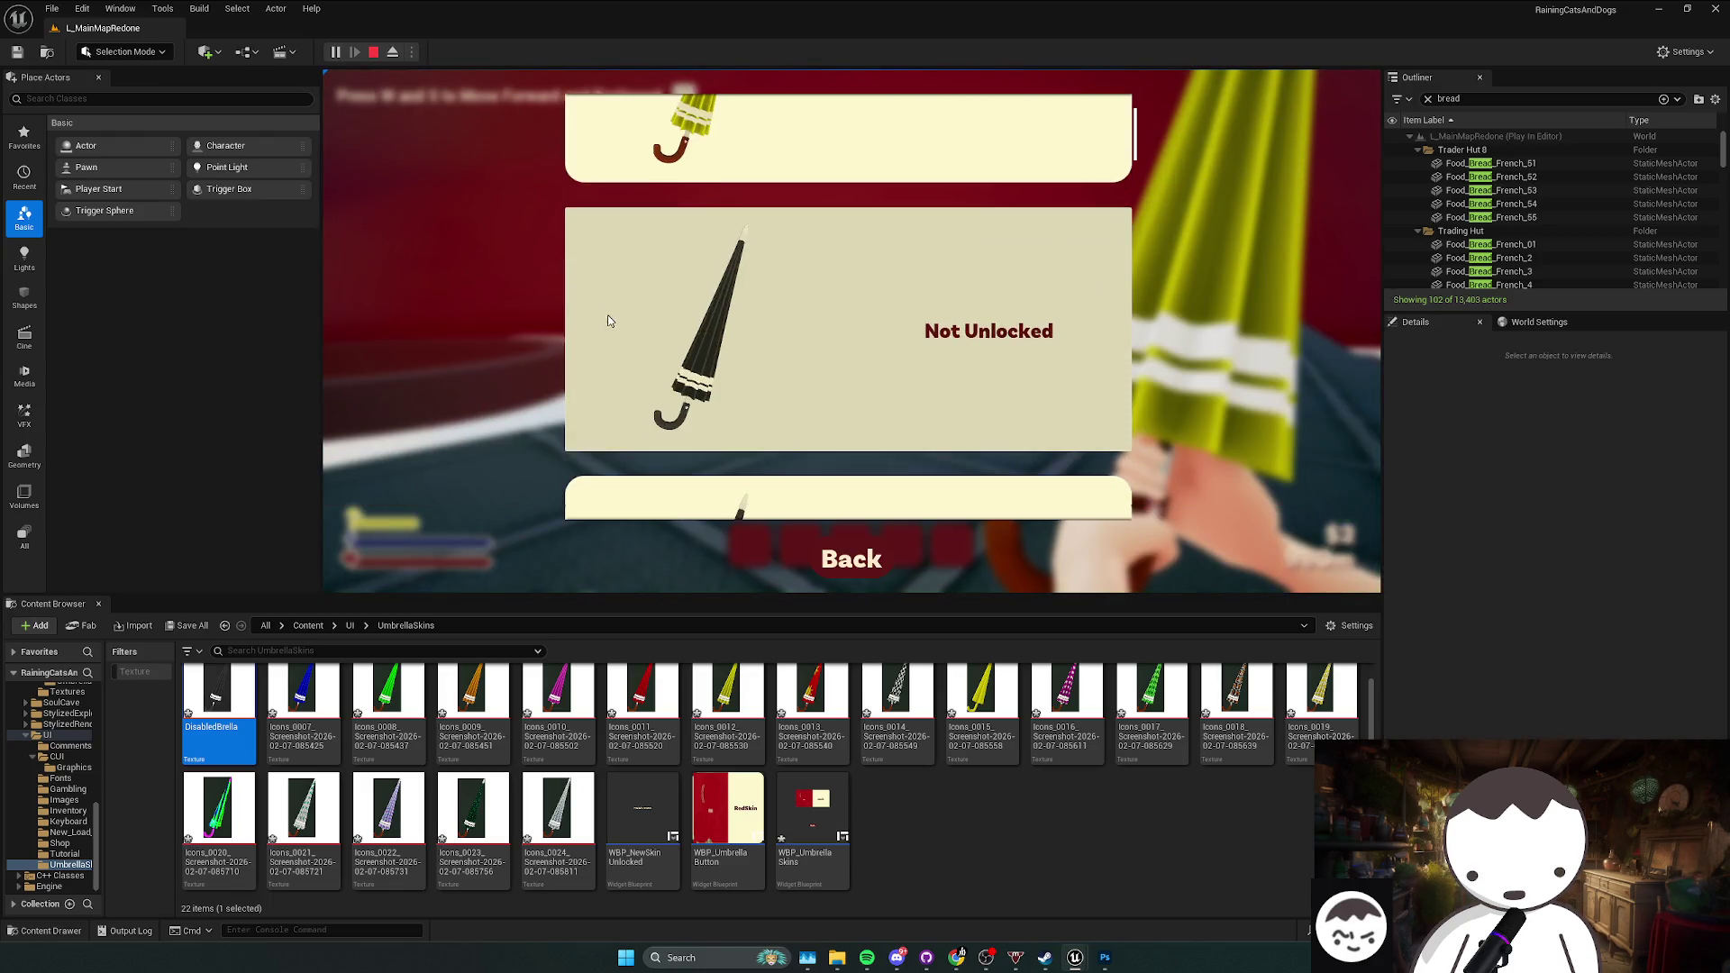
Step: Leave the Skins list and stop the current play-test
scroll(601, 322, down, 5)
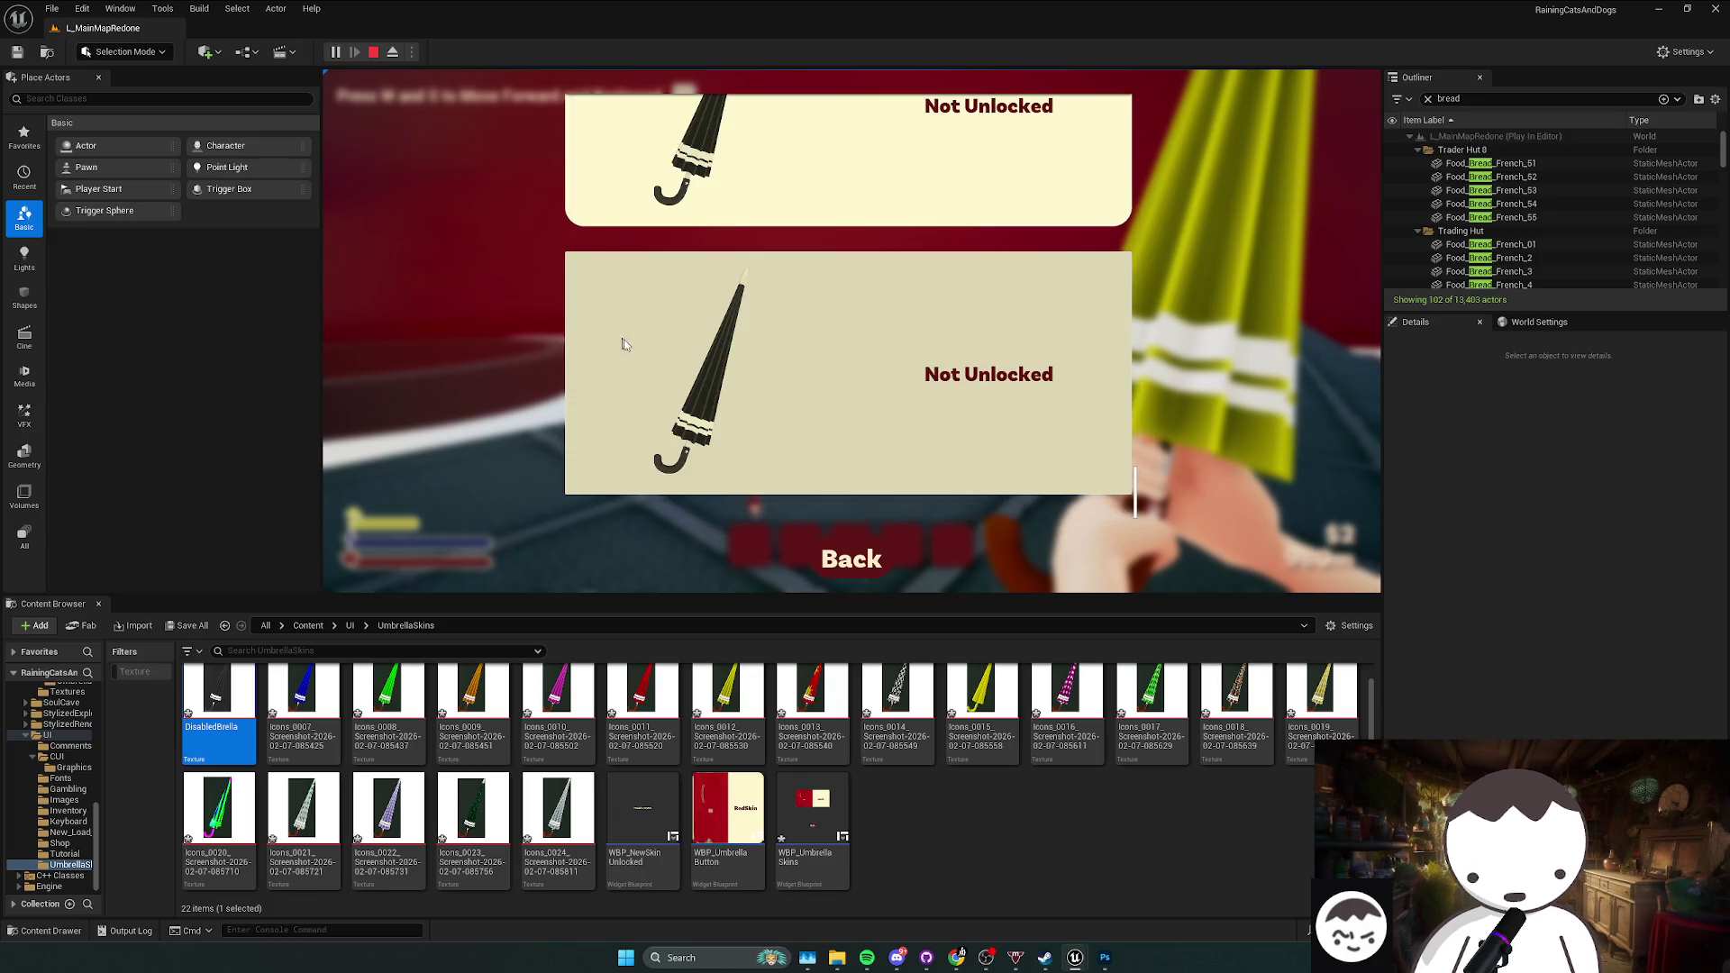
click(830, 559)
click(470, 180)
key(Escape)
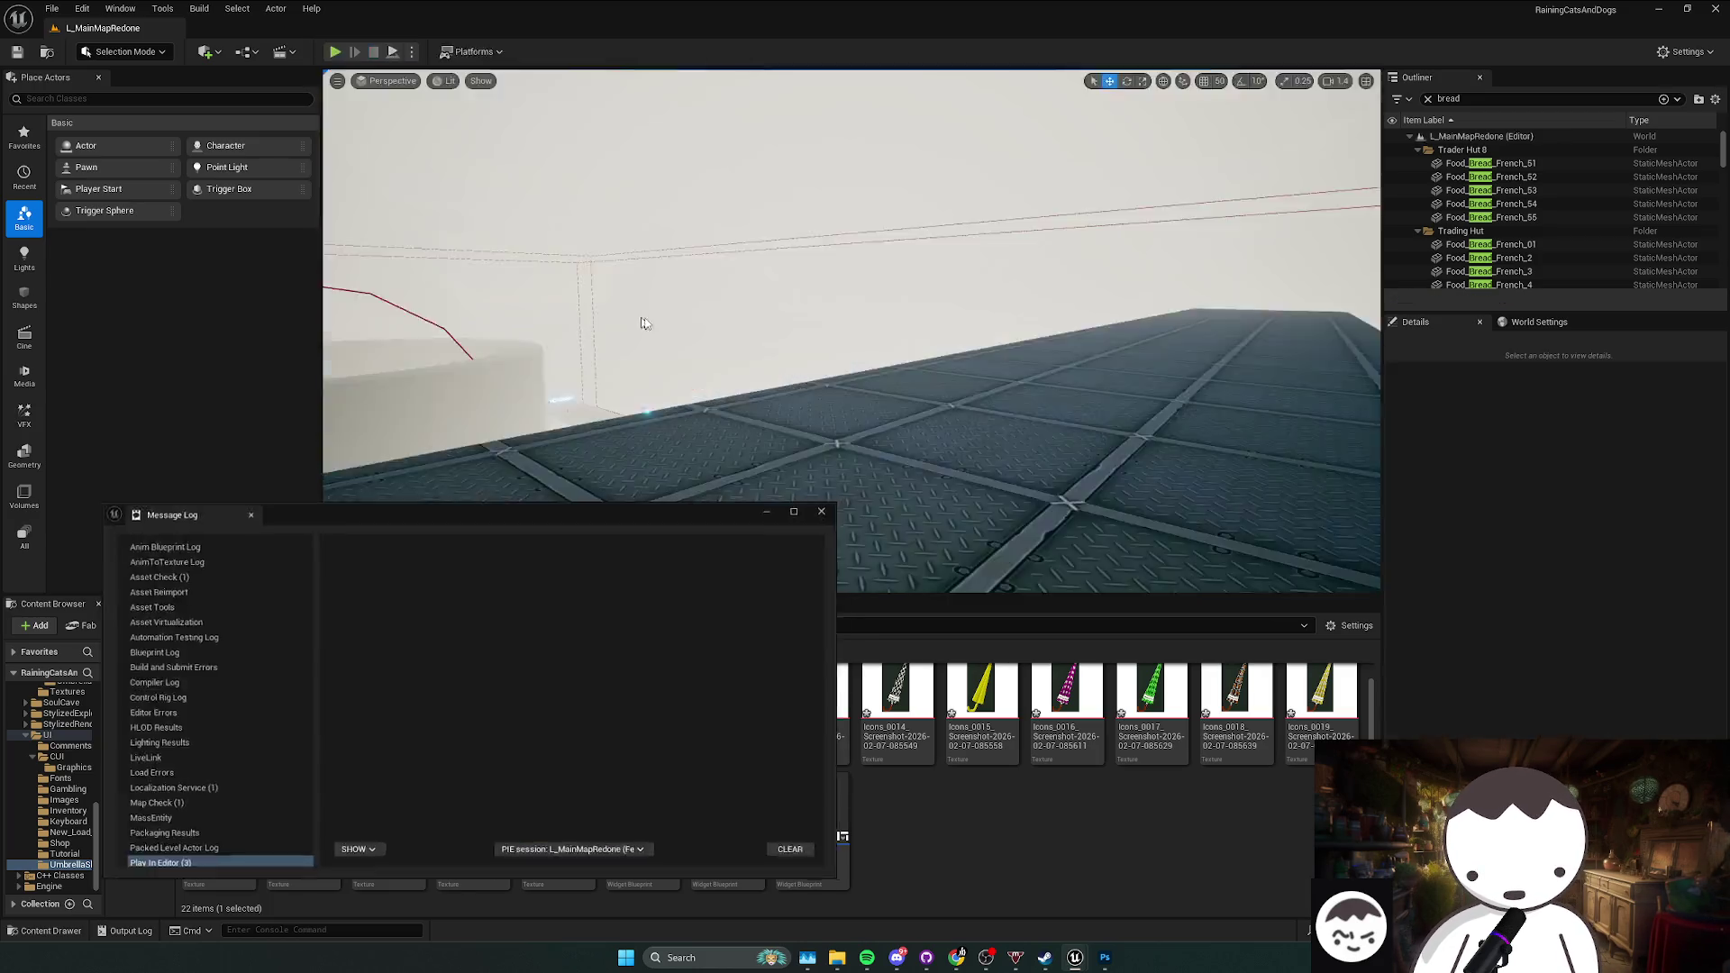
scroll(851, 331, up, 2)
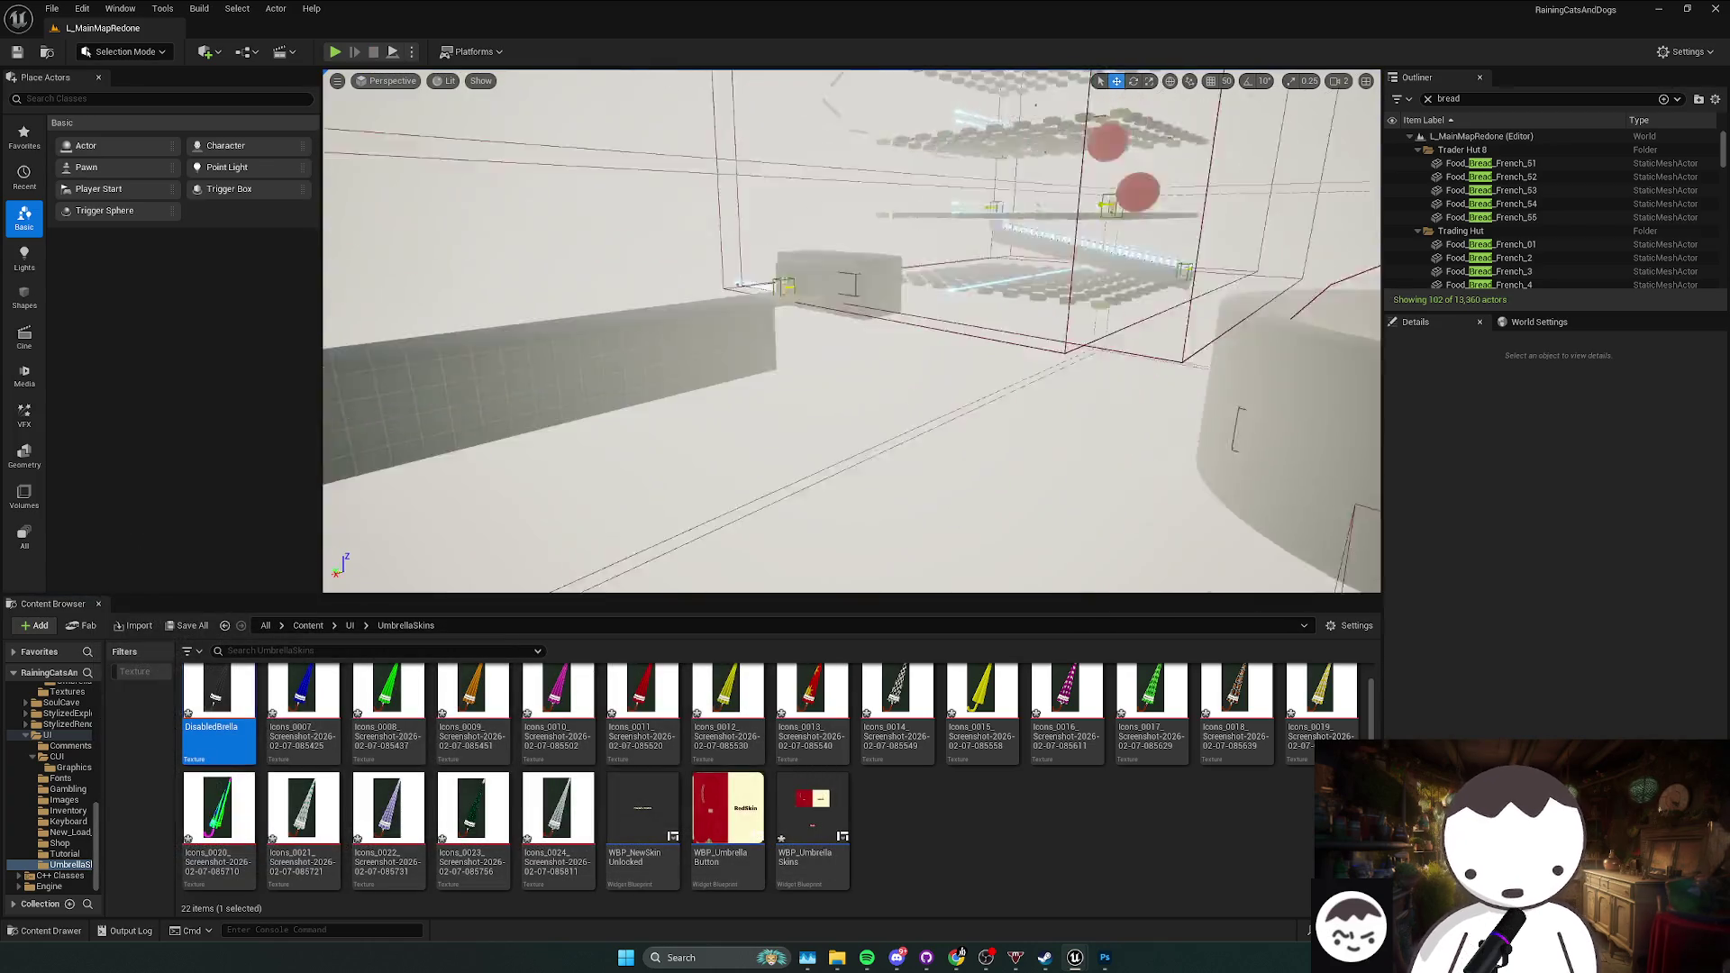
Step: Search the Outliner for 'umbre' and move the view to umbrella pickup BP_UmbrellaGeneral3
click(1507, 101)
text(umbre)
double_click(1475, 179)
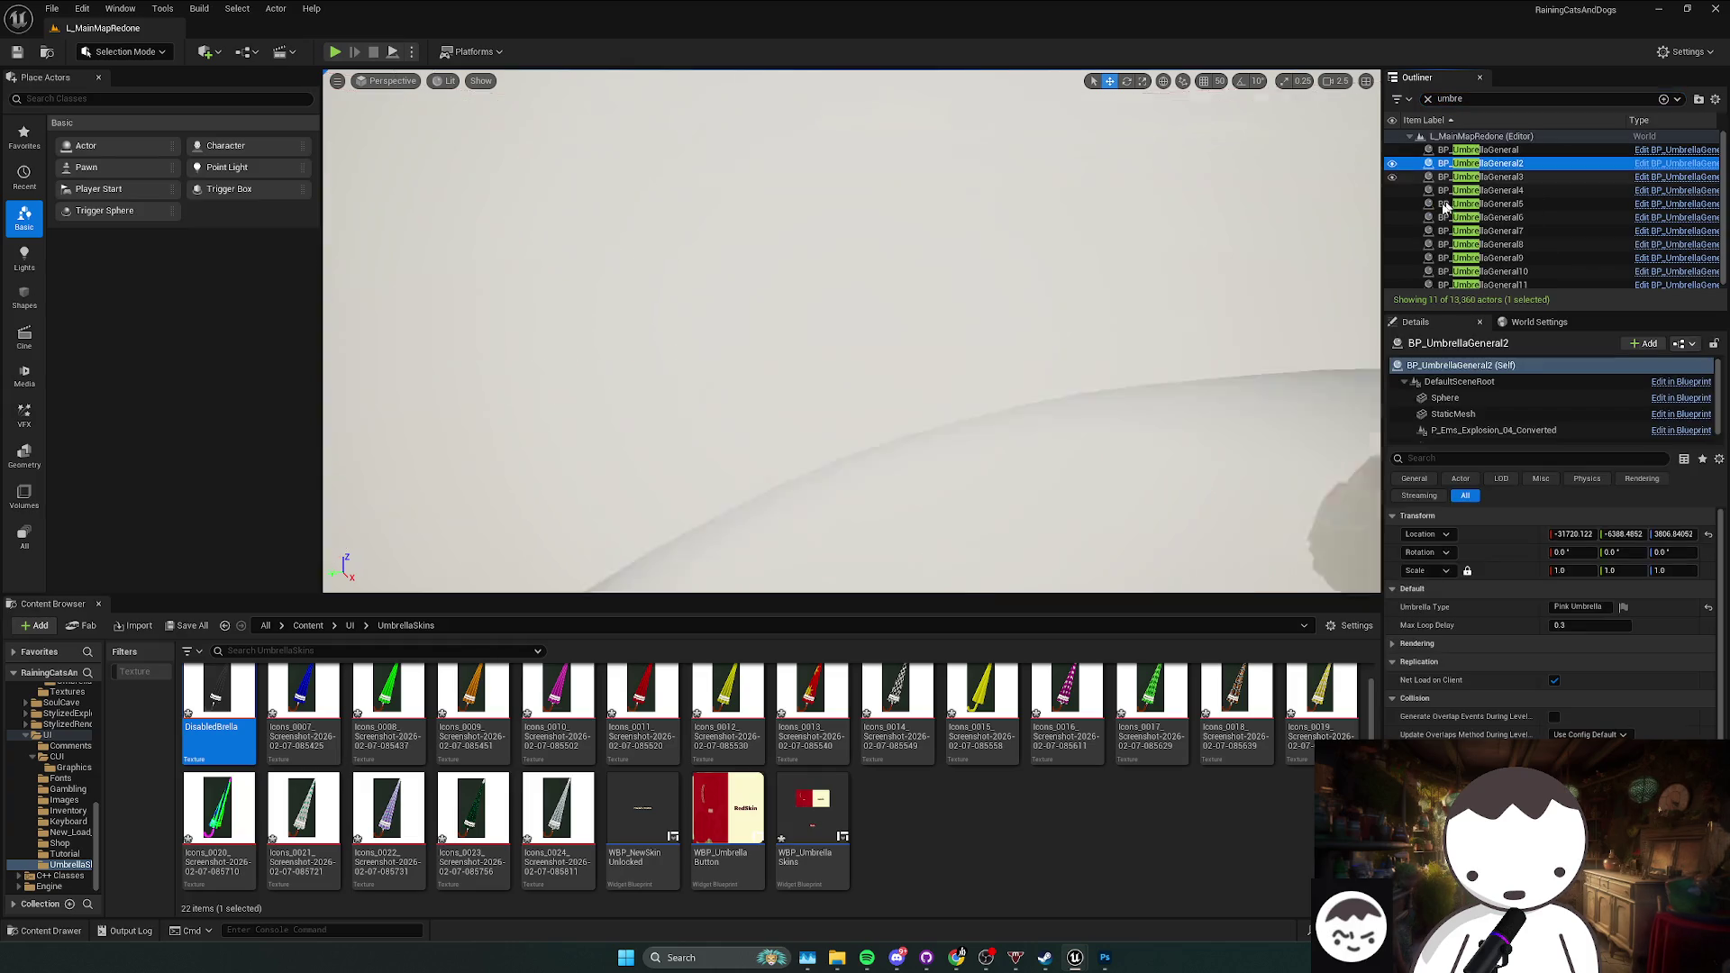
key(Escape)
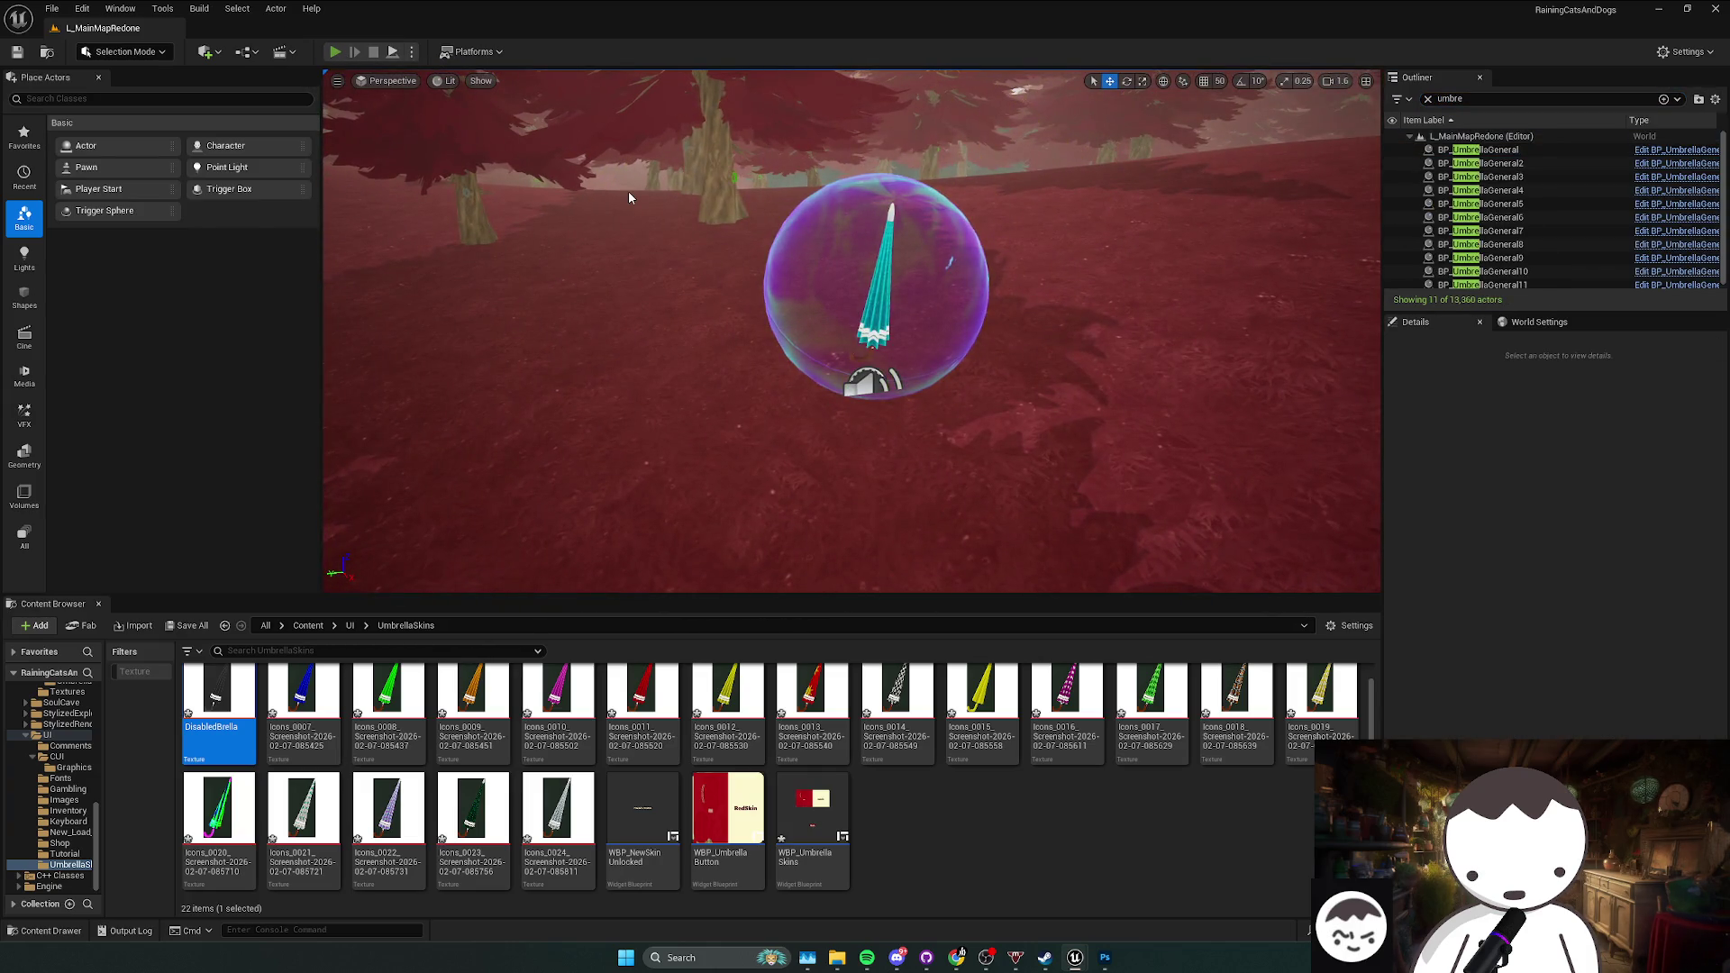
Step: Play from that spot with Alt+P, open Skins and equip the Pink Umbrella
key(alt+p)
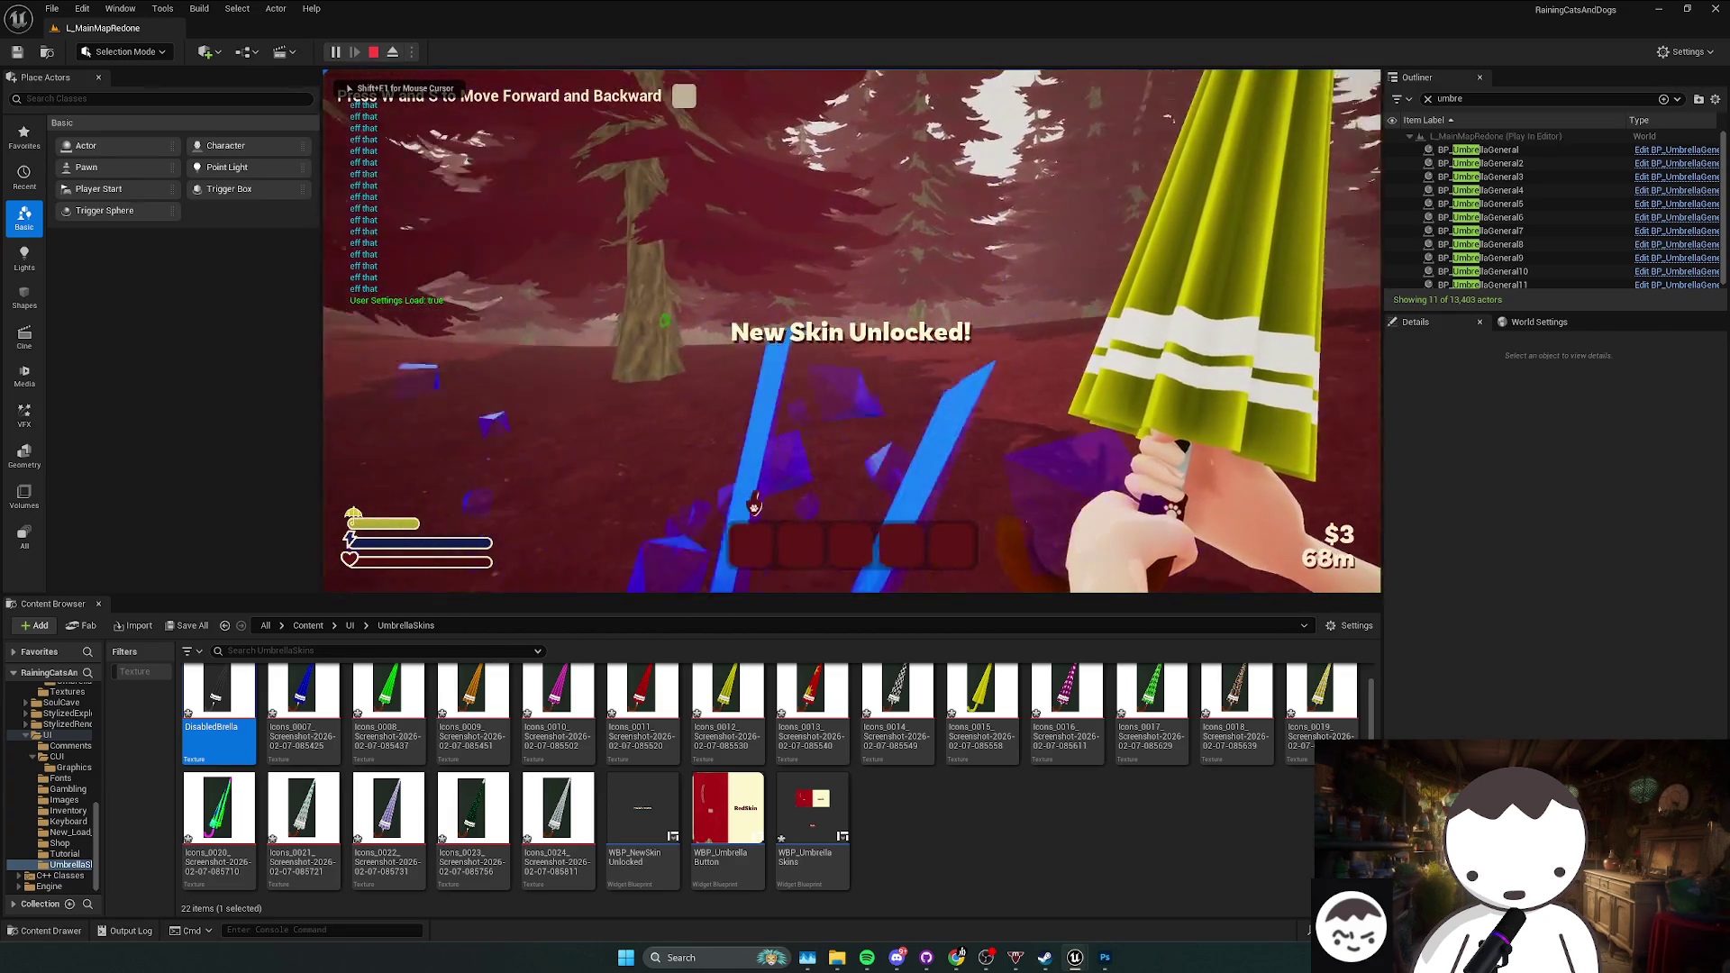
key(Escape)
click(432, 262)
scroll(856, 326, down, 3)
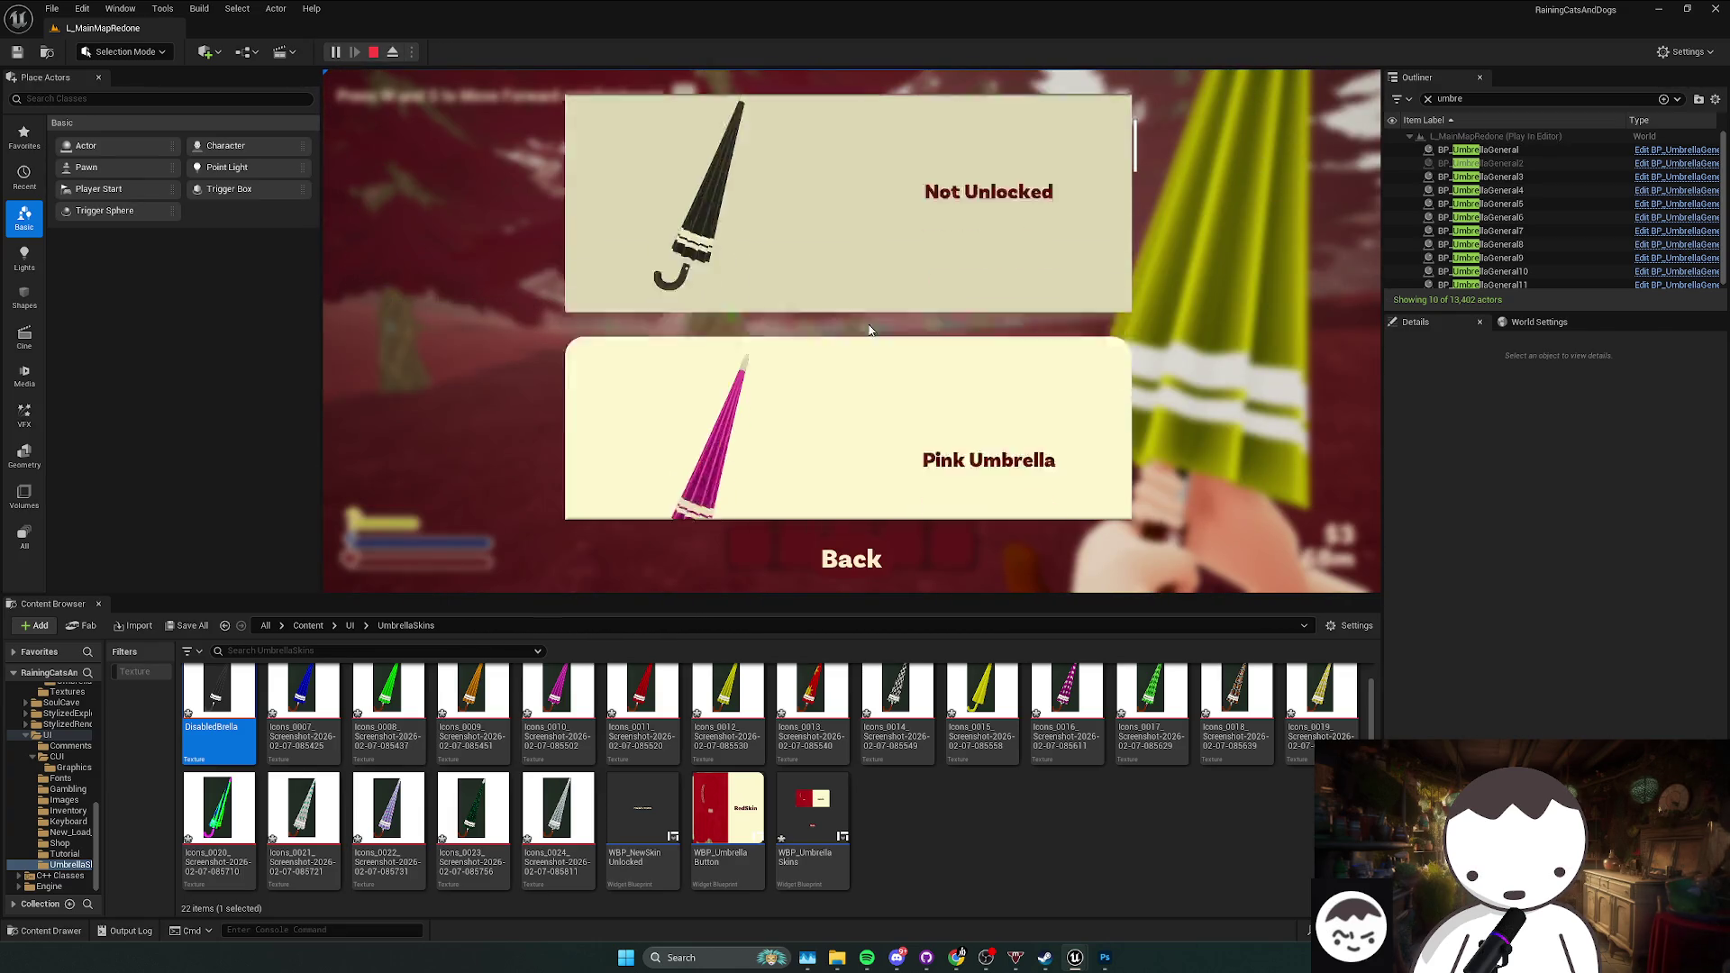
click(869, 342)
key(Escape)
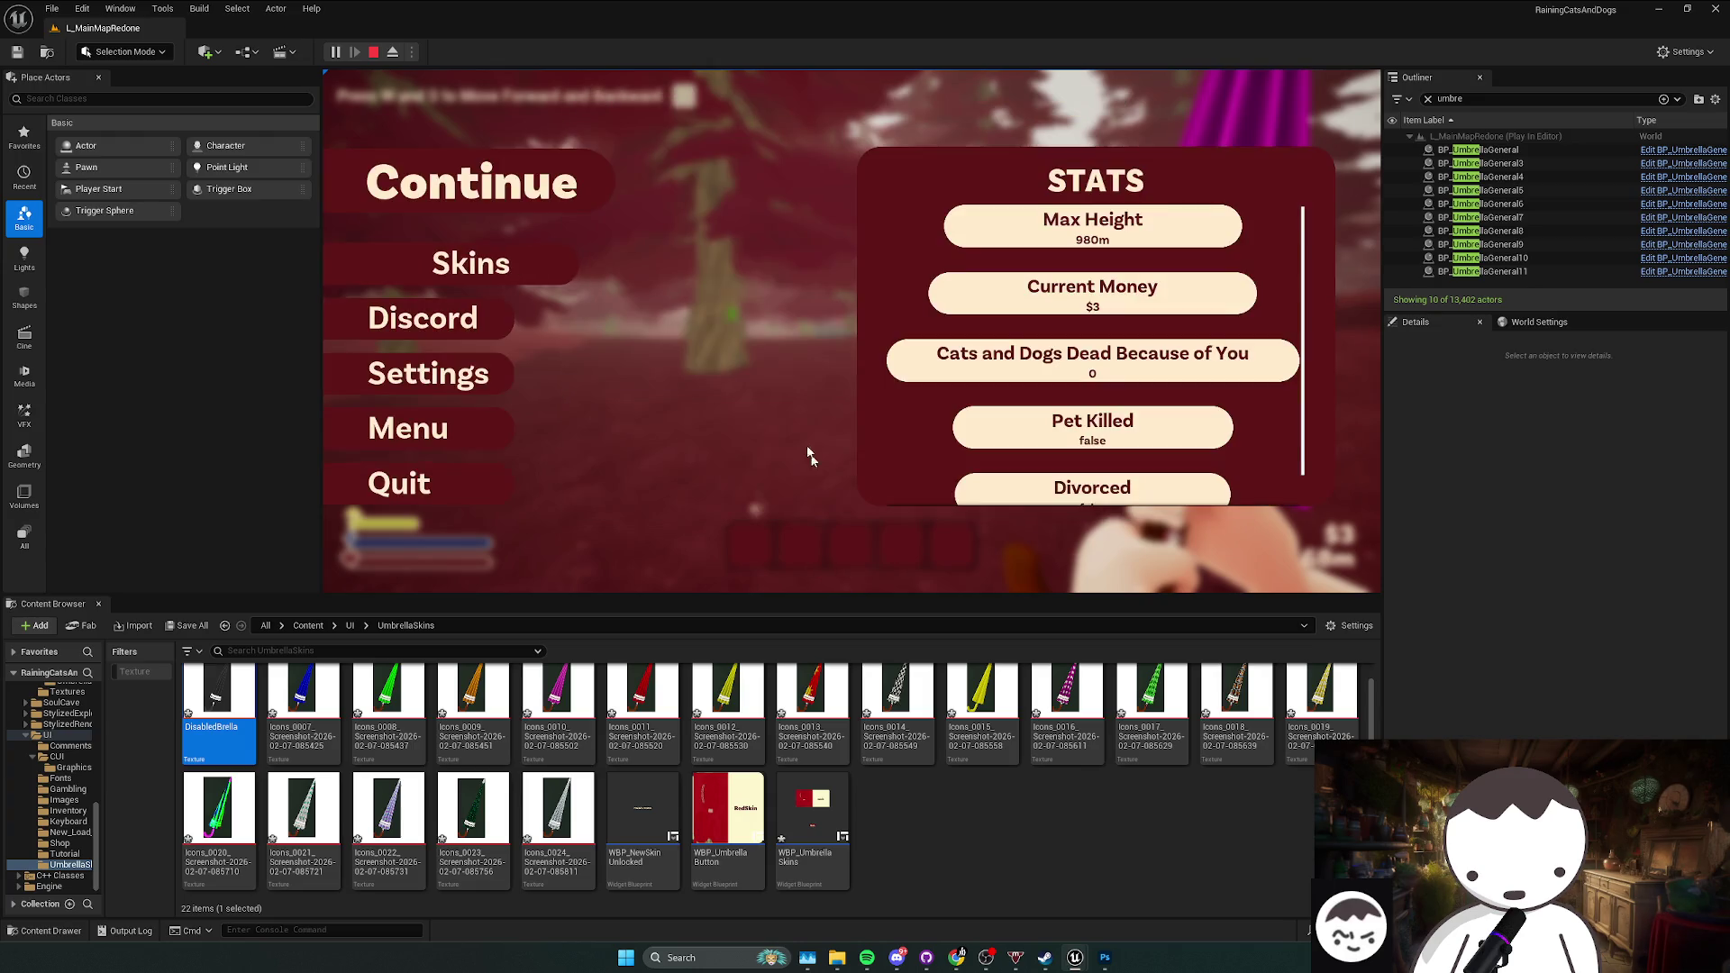
Step: Back out of the skins list and minimize the WBP_UmbrellaSkins editor to reveal the level editor
key(Escape)
key(Escape)
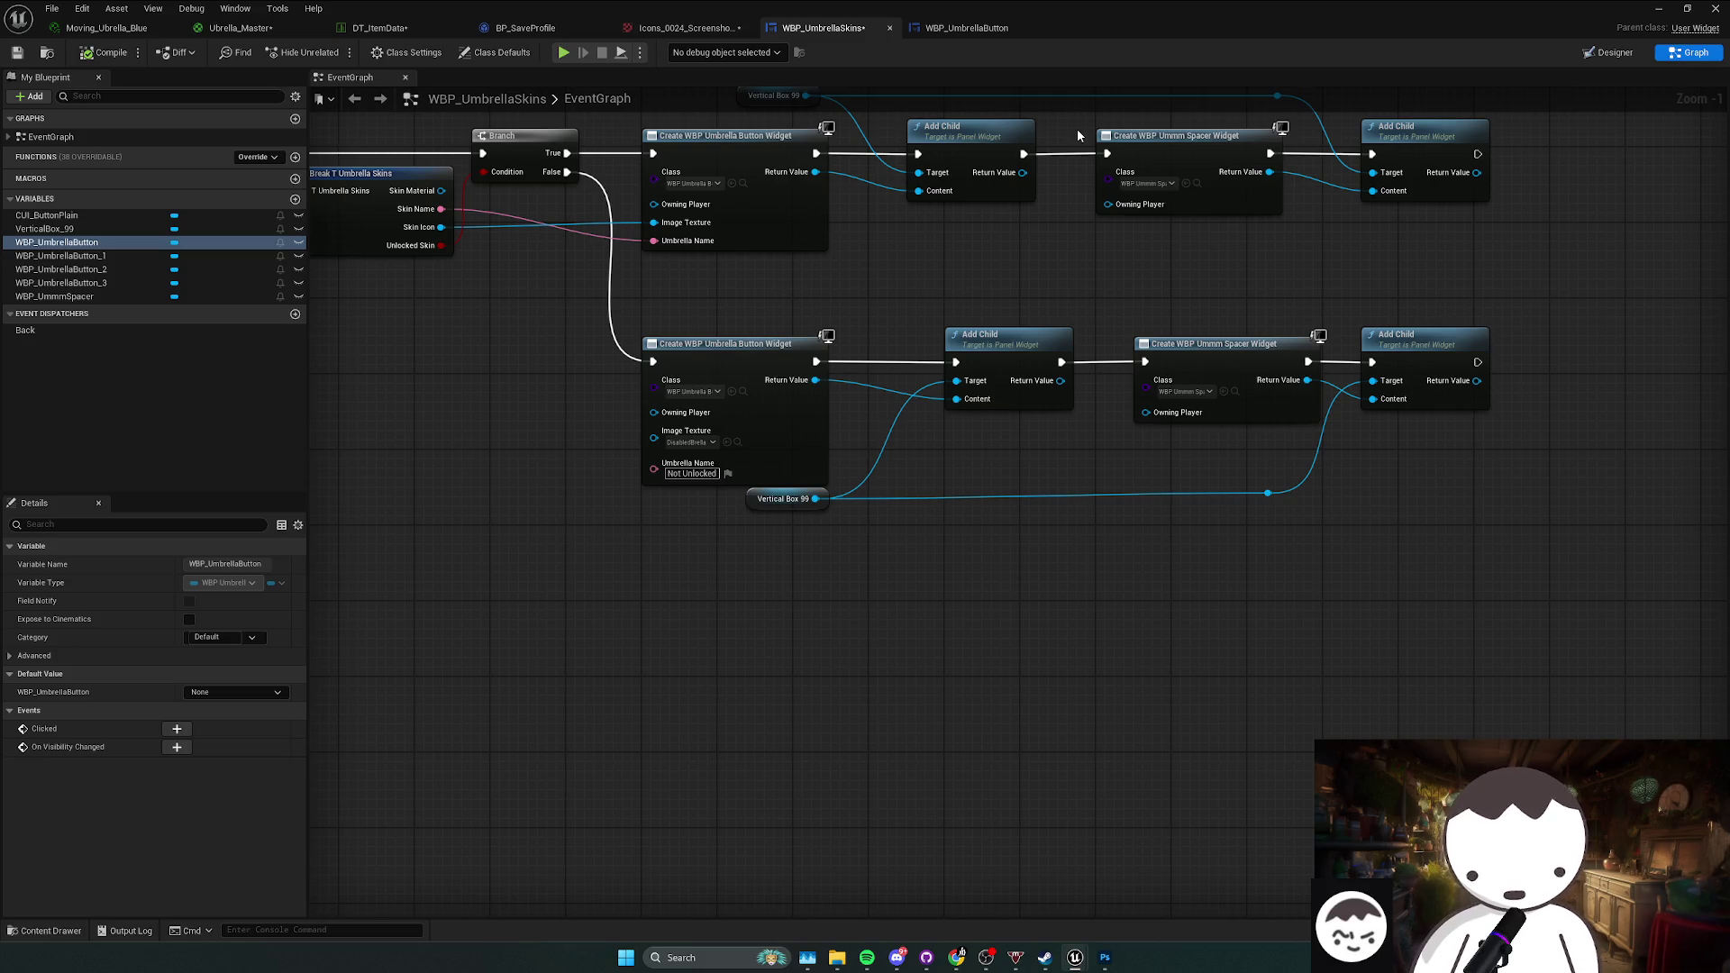
click(1657, 10)
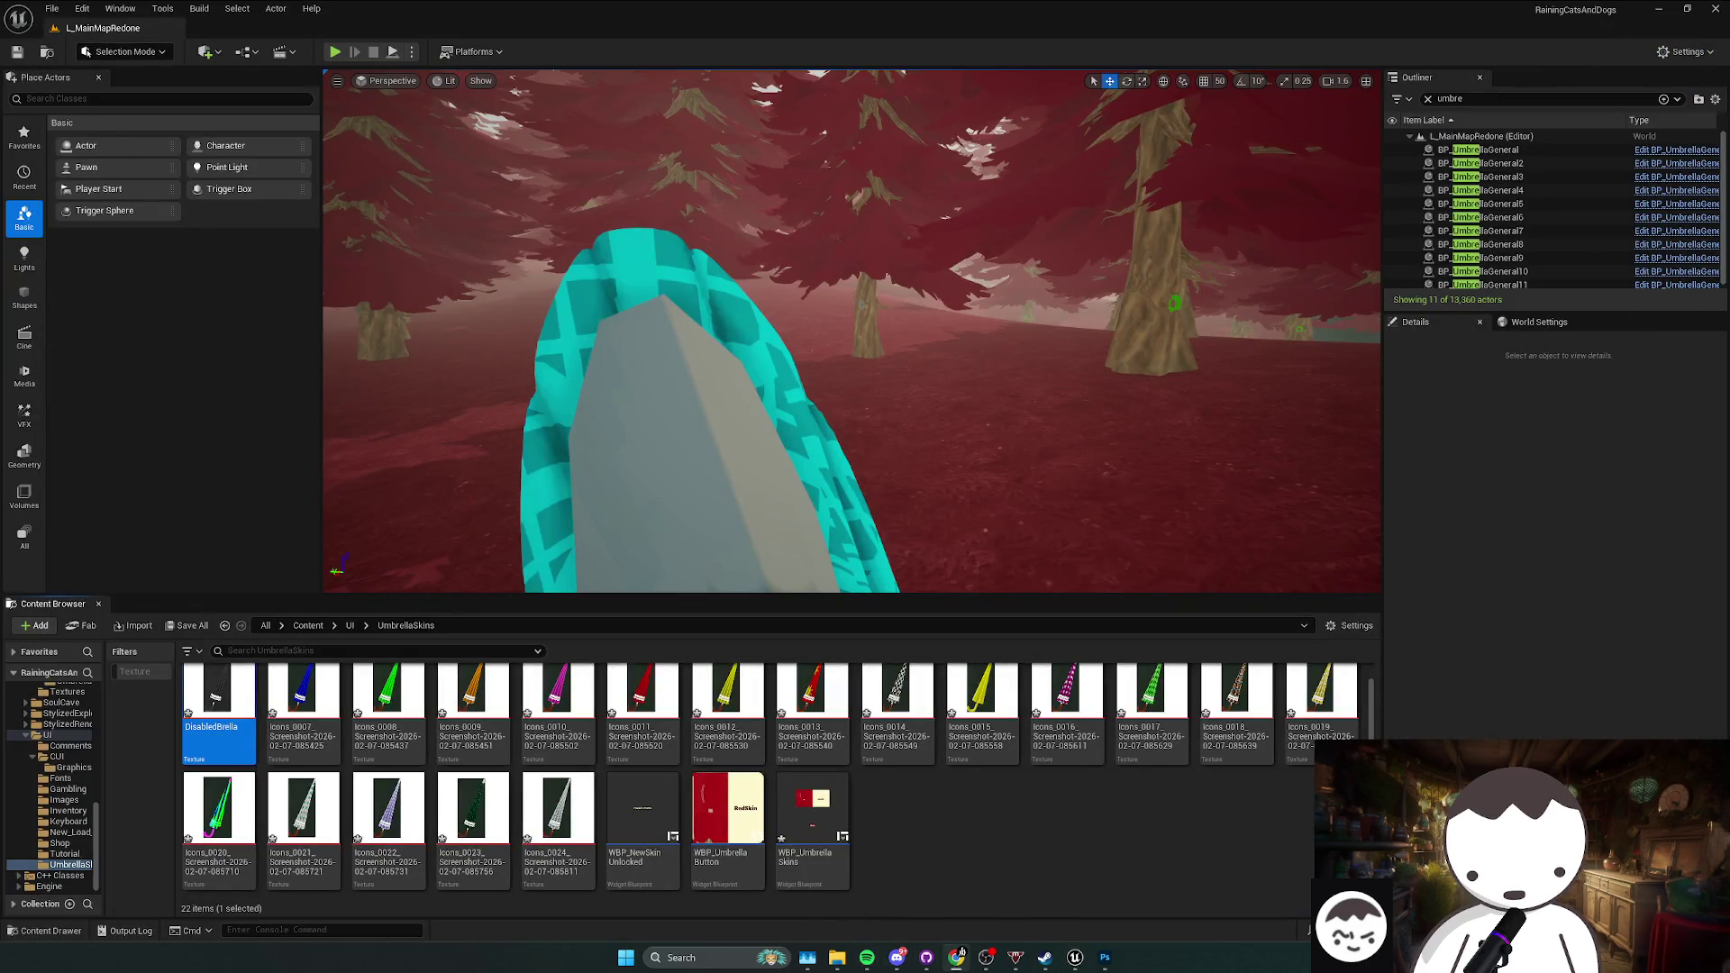
Step: Delete the 'Icon overhaul' bullet and its leftover empty line from the To Do list
mouse_move(908, 965)
click(897, 892)
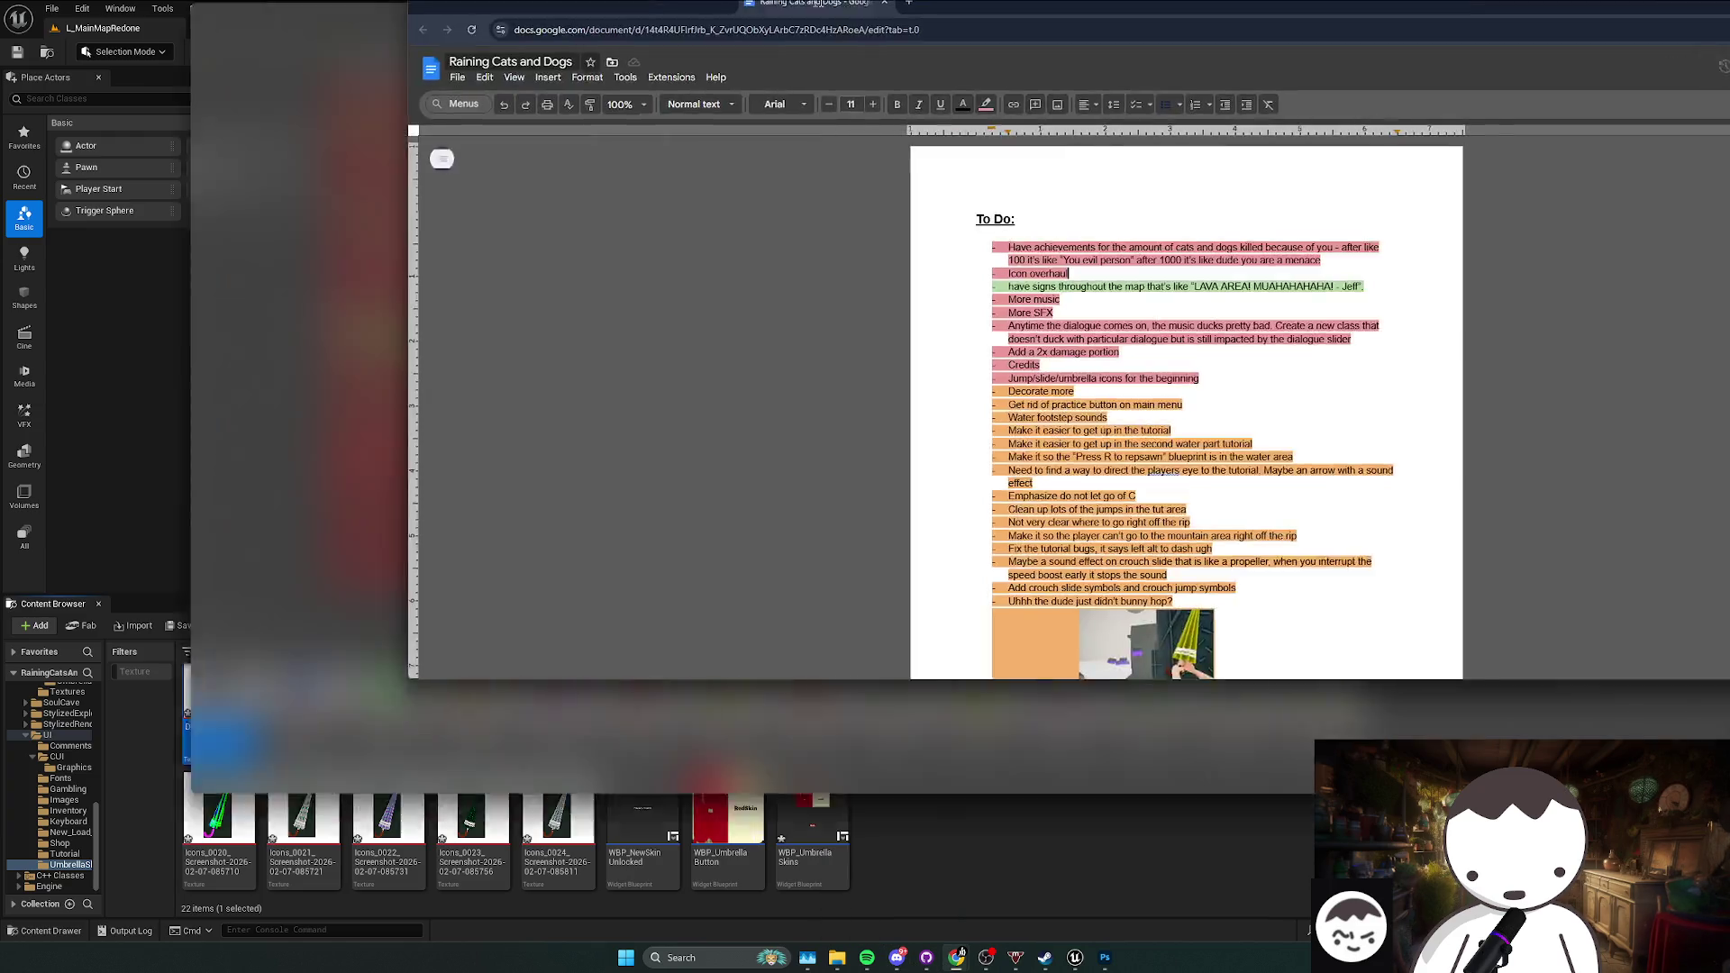
key(BackSpace)
key(BackSpace)
key(BackSpace)
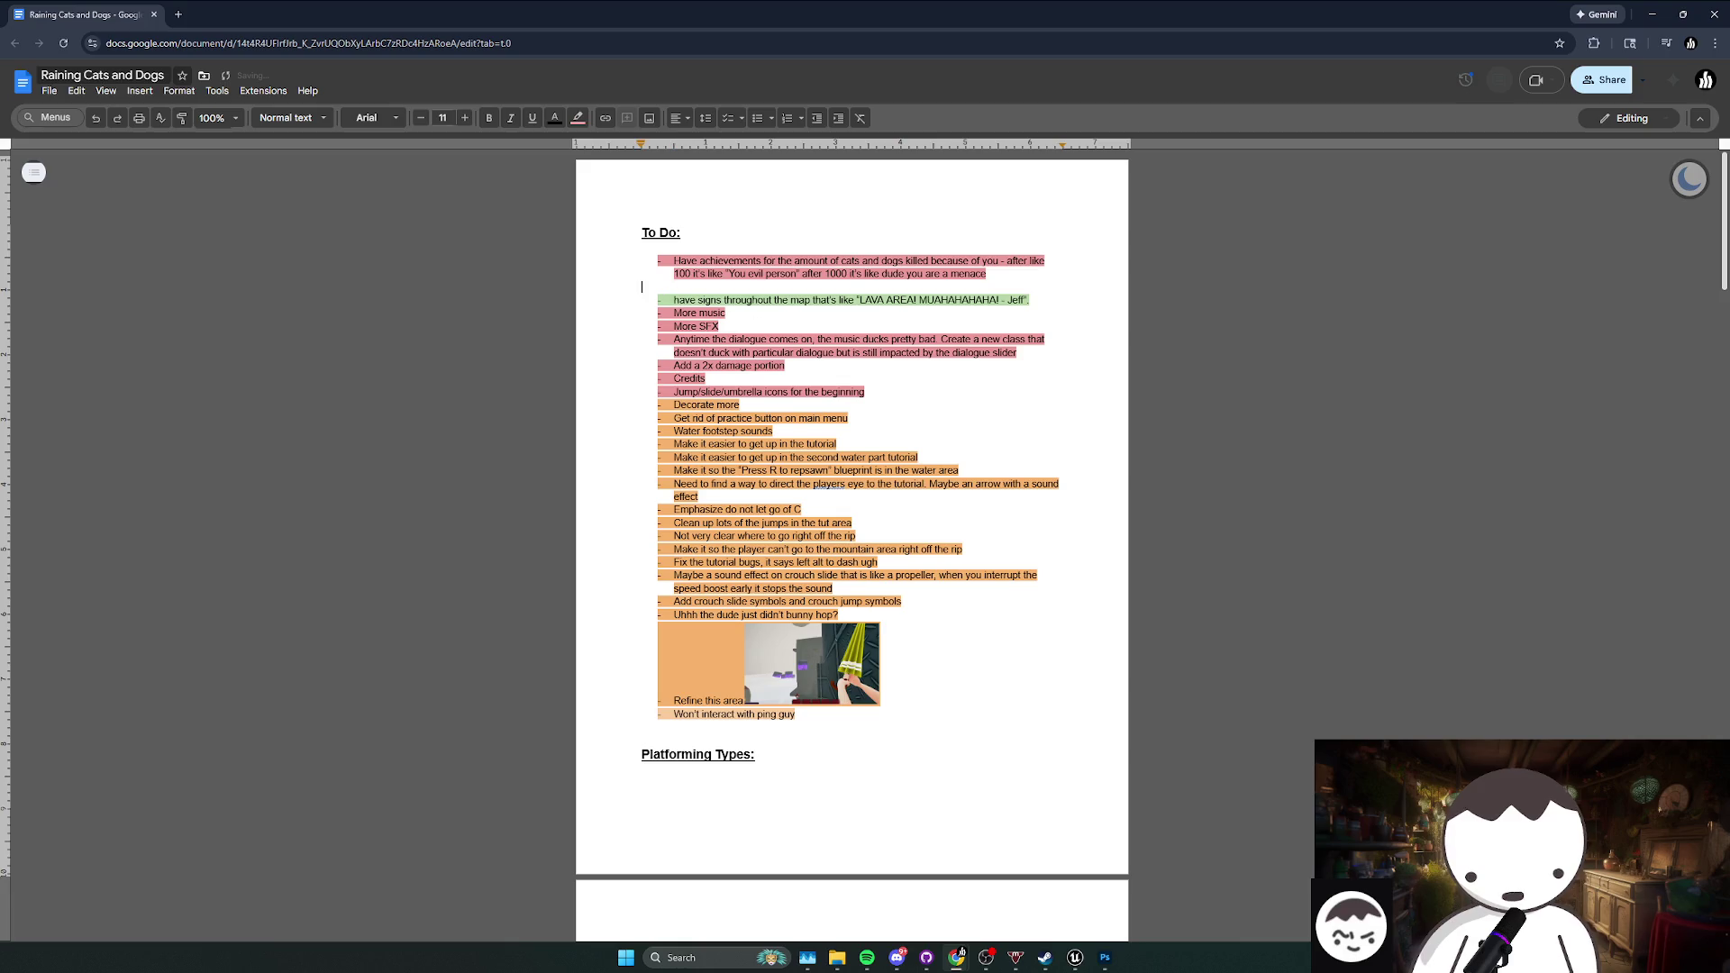
key(BackSpace)
click(806, 305)
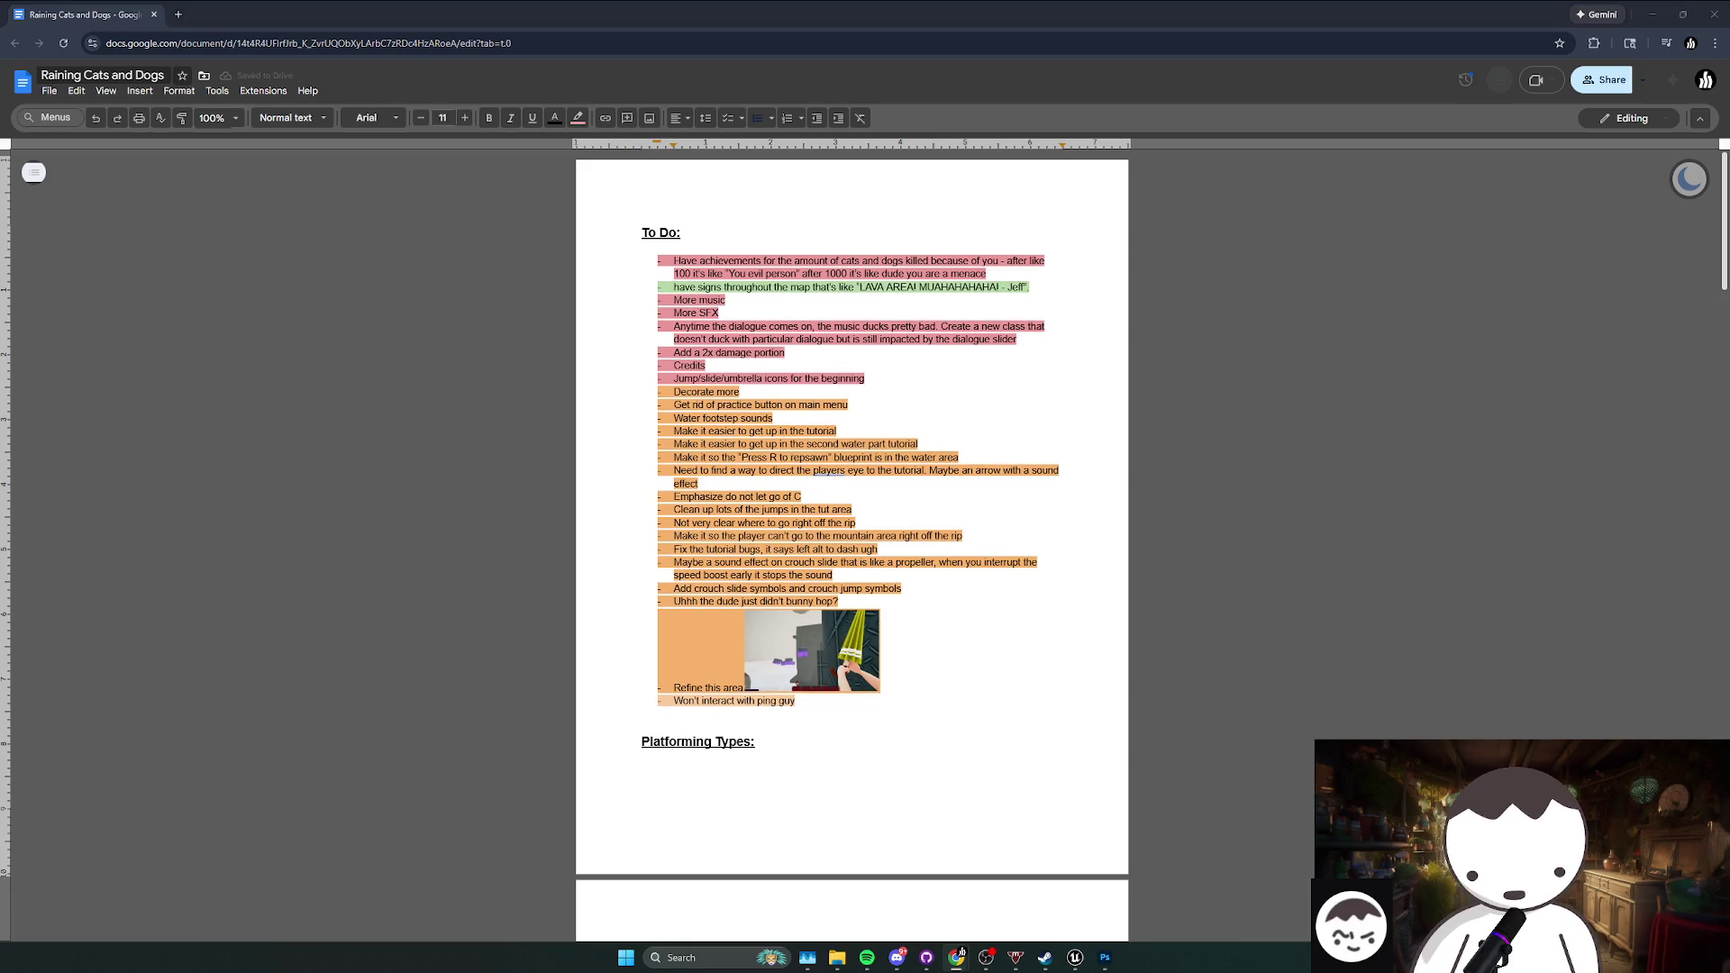
Step: Review the dialogue-ducking and 'Decorate more' items, then minimize the document
triple_click(856, 333)
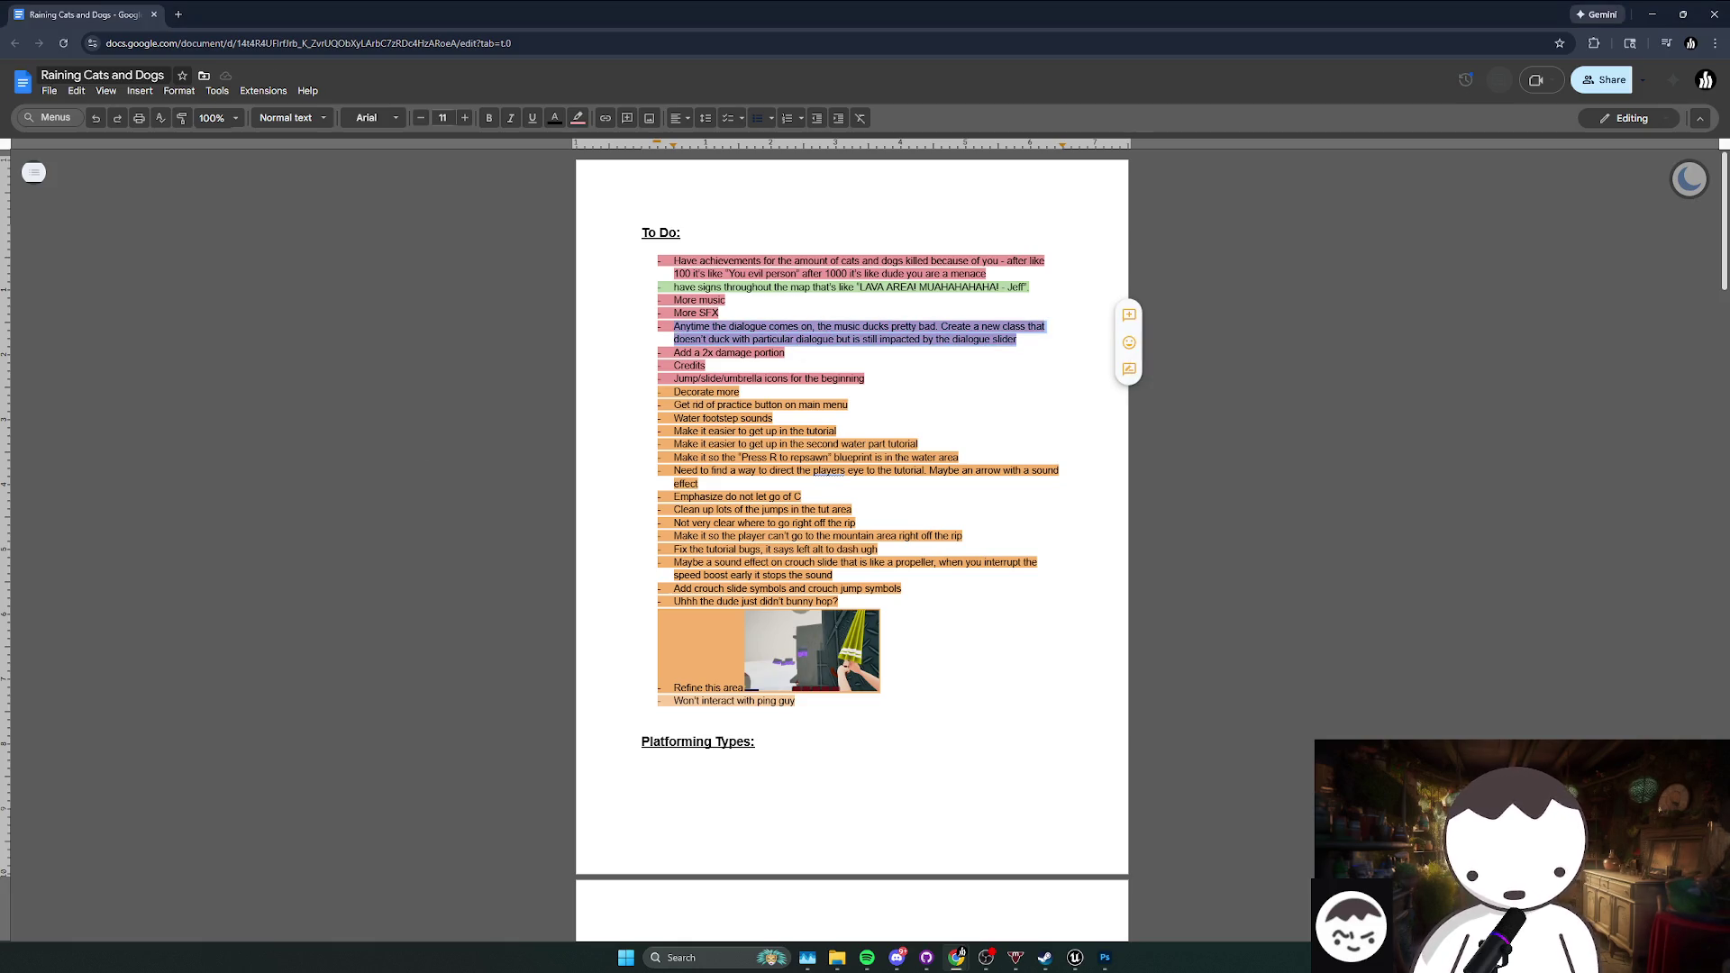
click(715, 392)
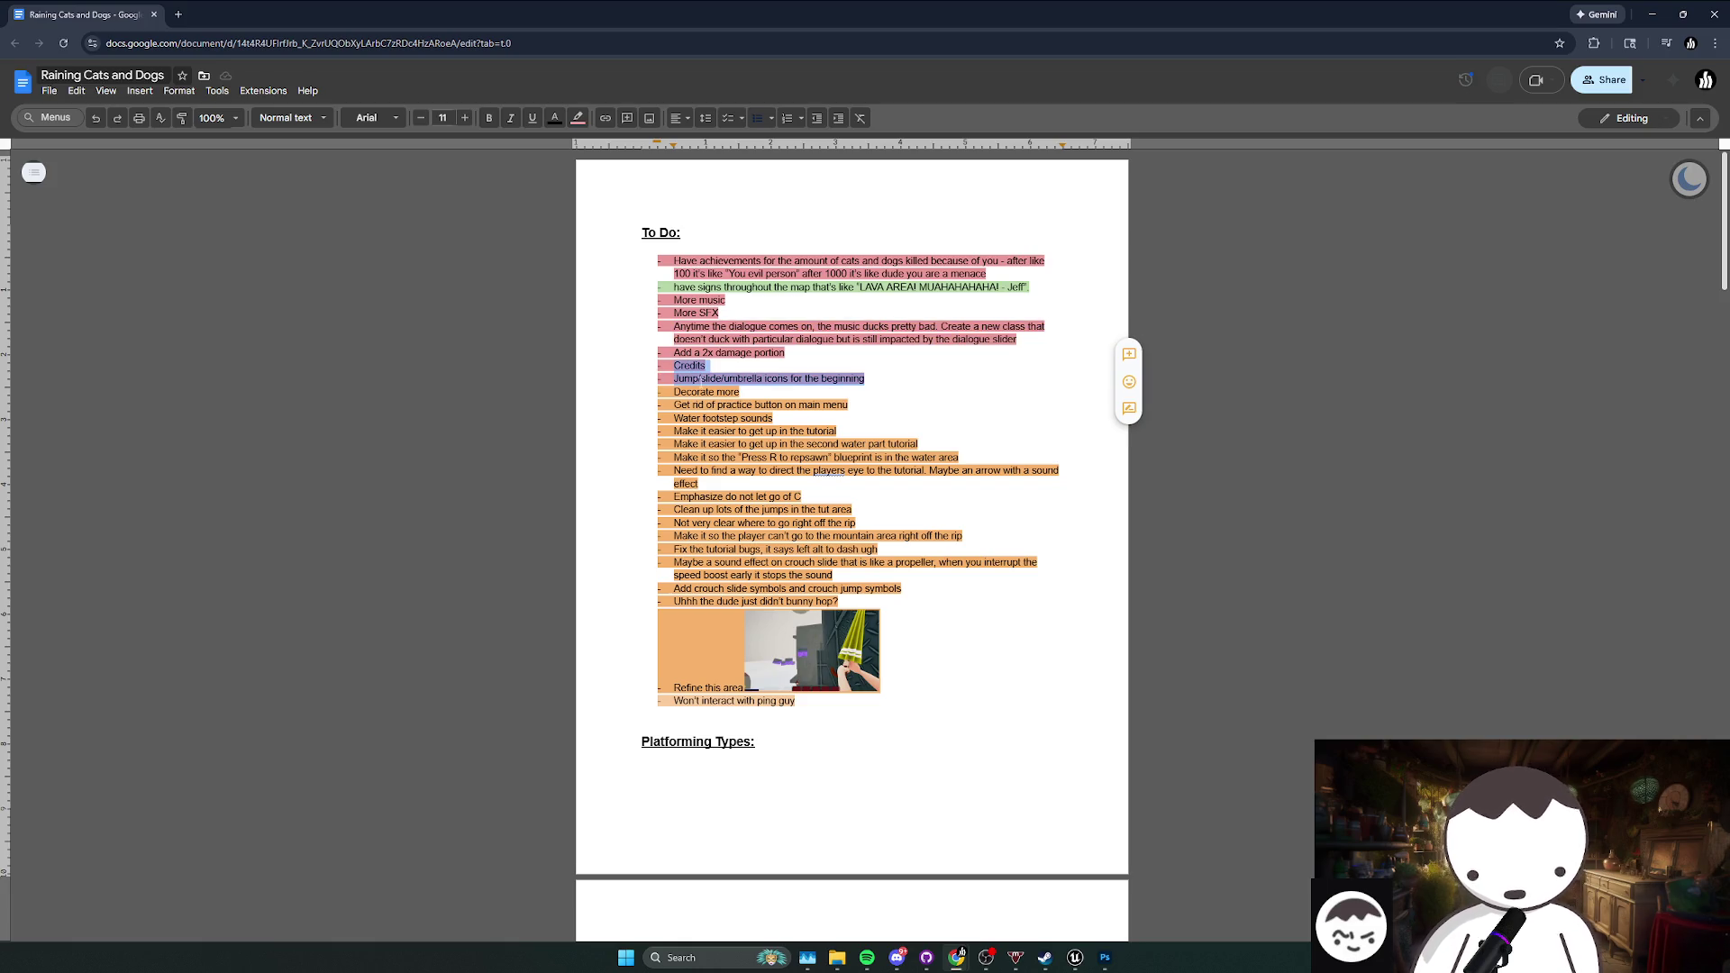
triple_click(714, 392)
click(1283, 533)
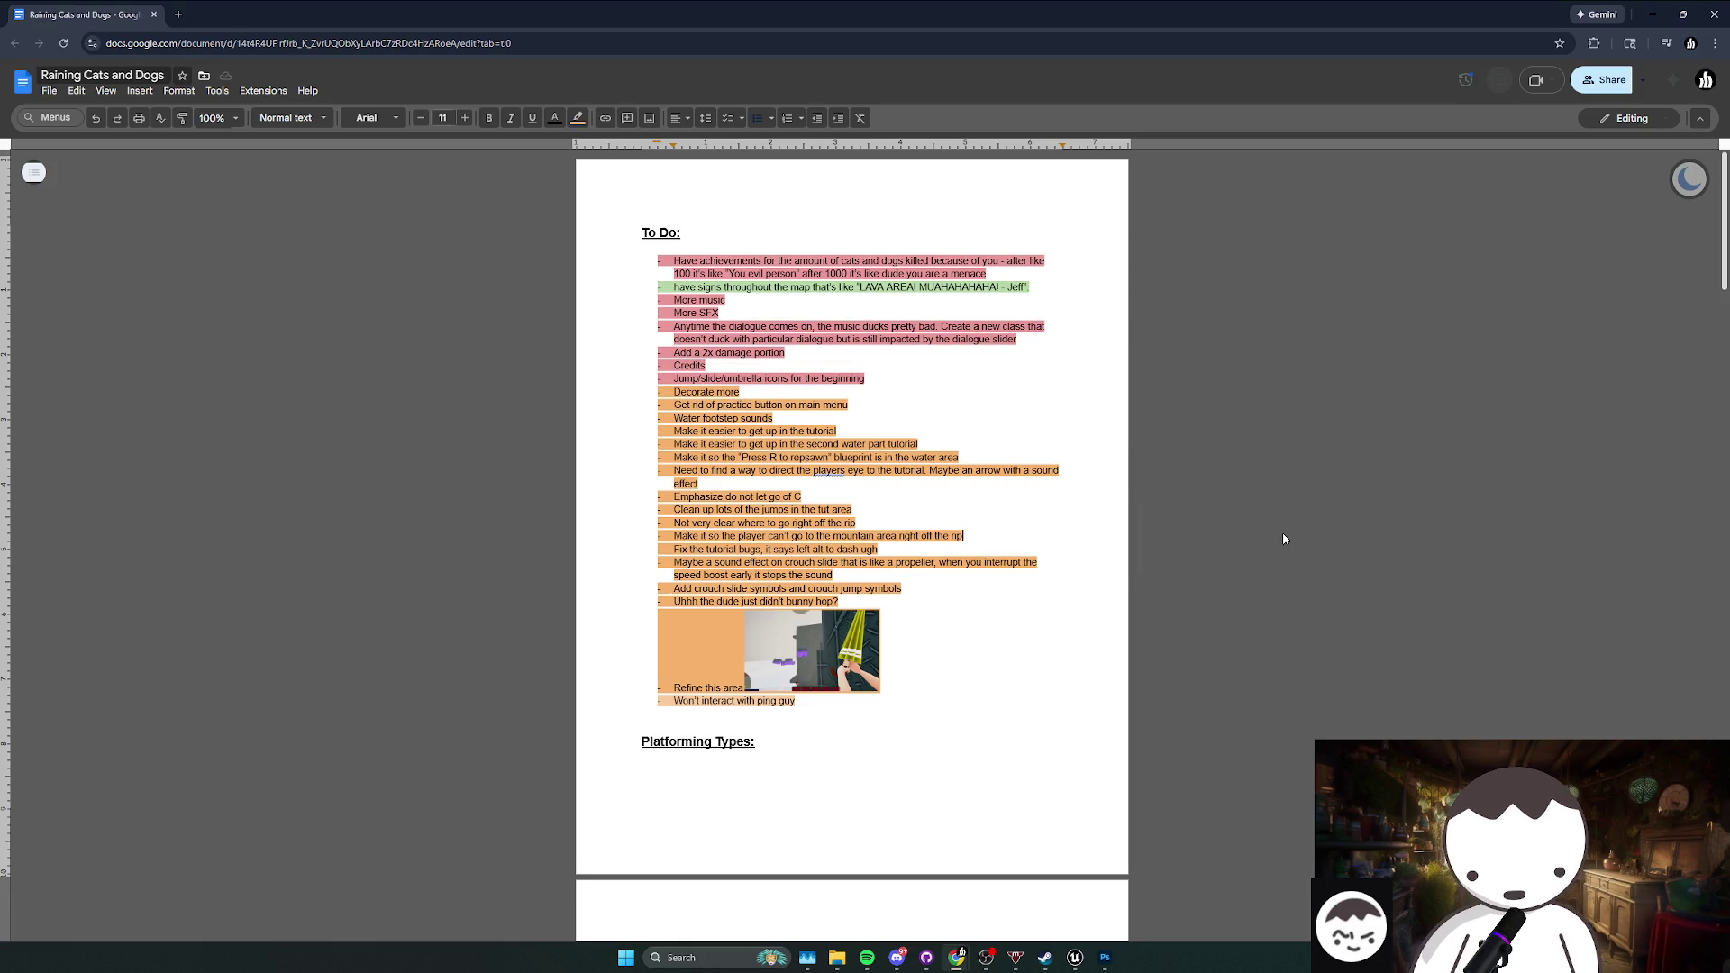
scroll(1284, 534, down, 2)
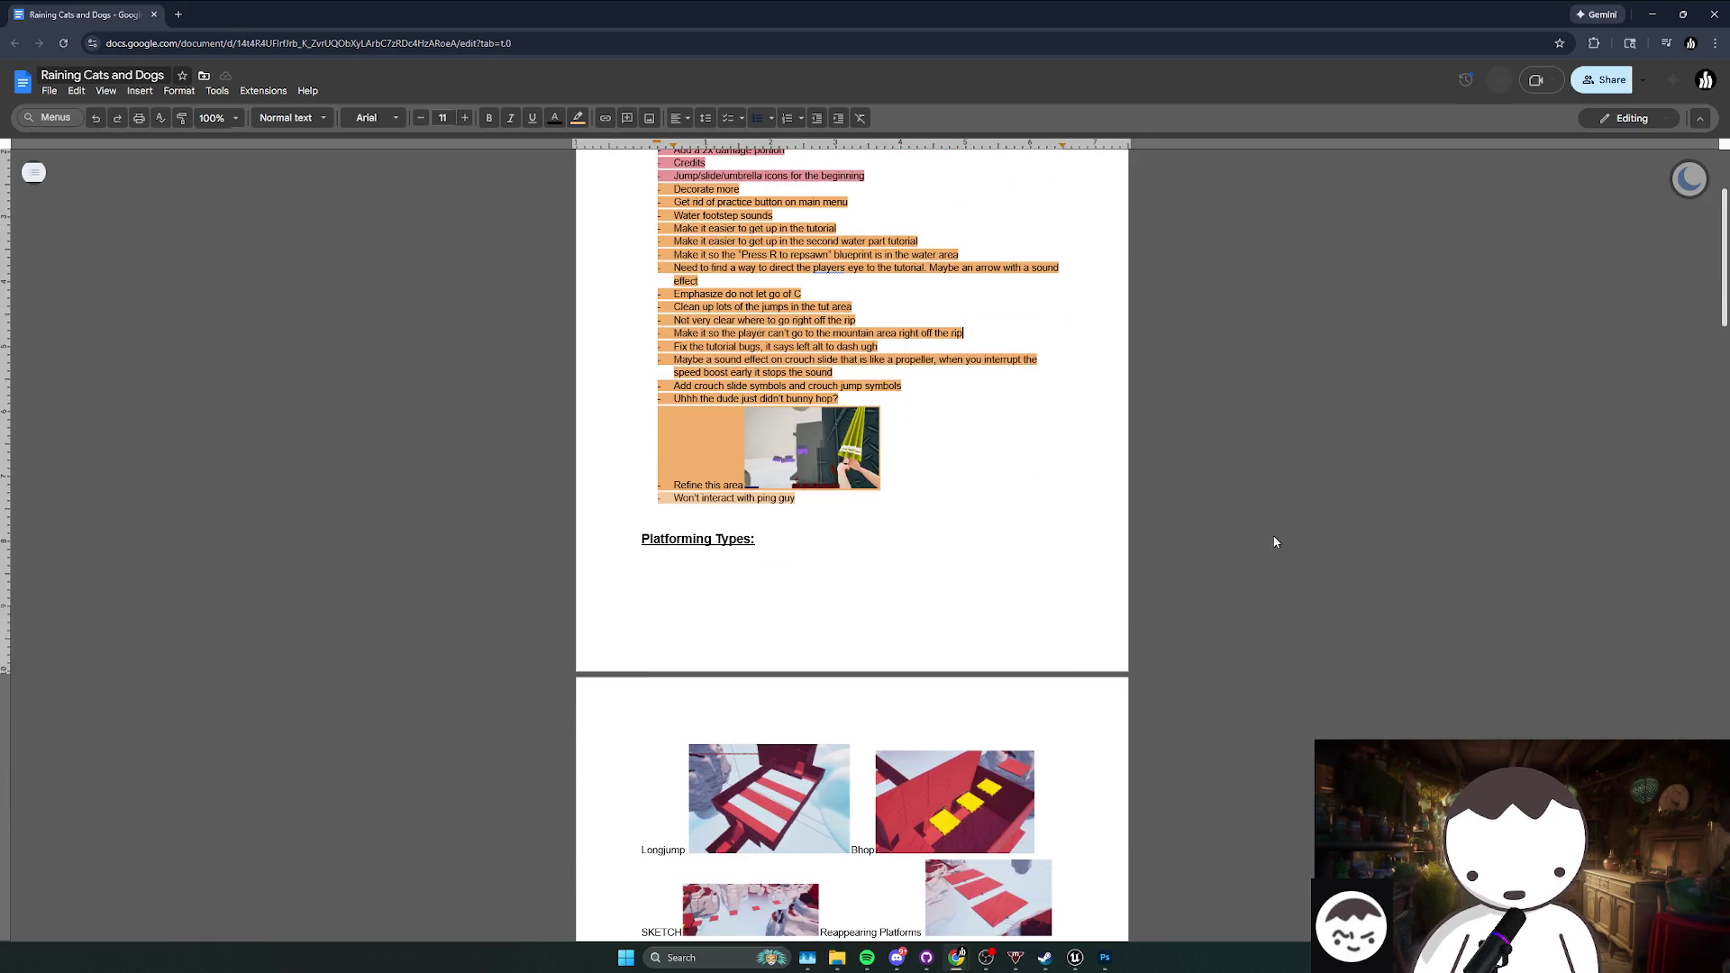
scroll(1272, 542, up, 3)
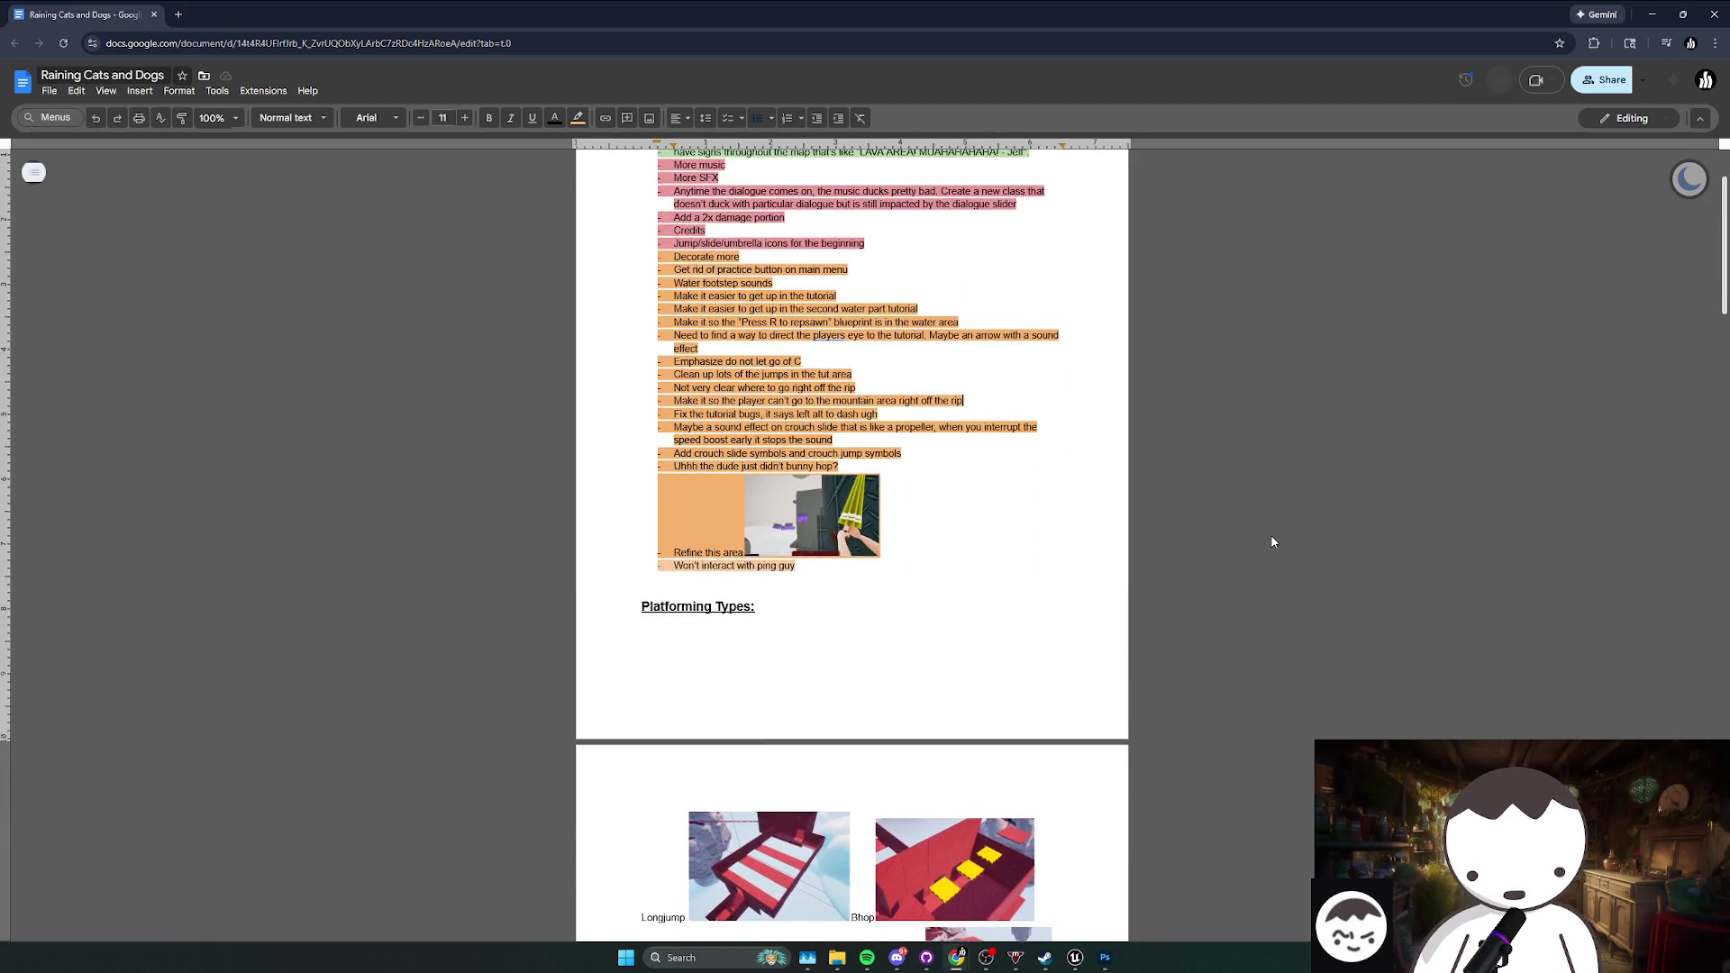
scroll(1272, 541, up, 1)
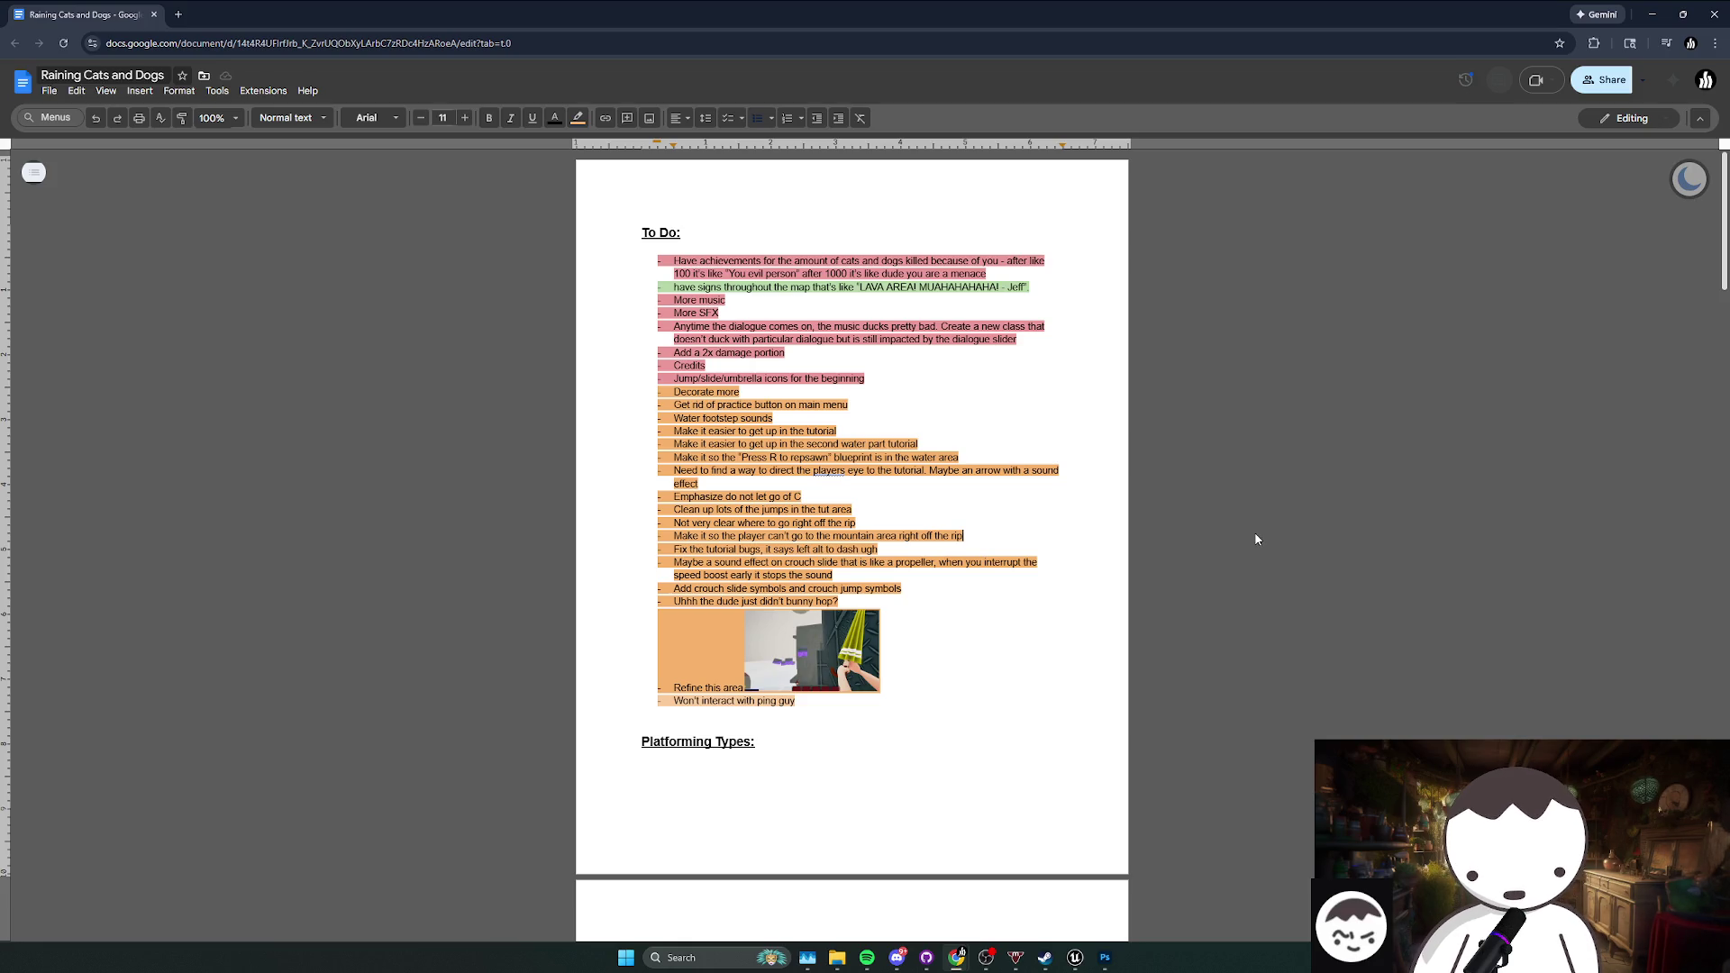
click(1652, 14)
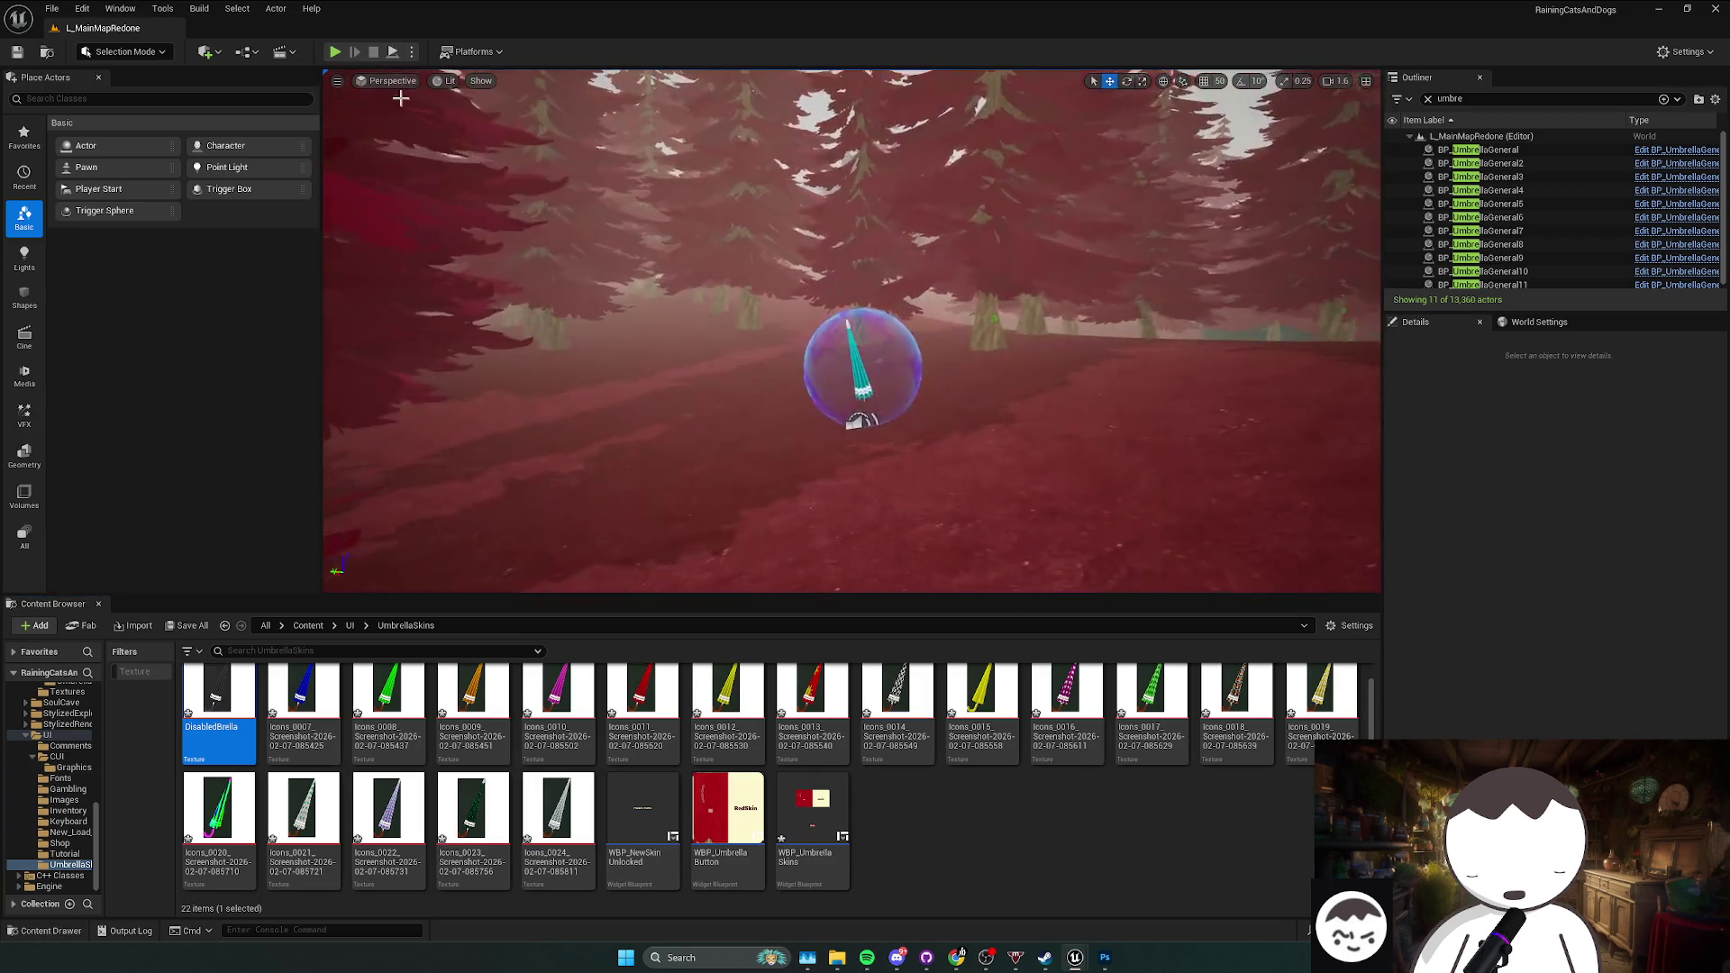
Step: Play-test the Skins menu, scrolling to confirm locked umbrellas show 'Not Unlocked', then stop
key(alt+p)
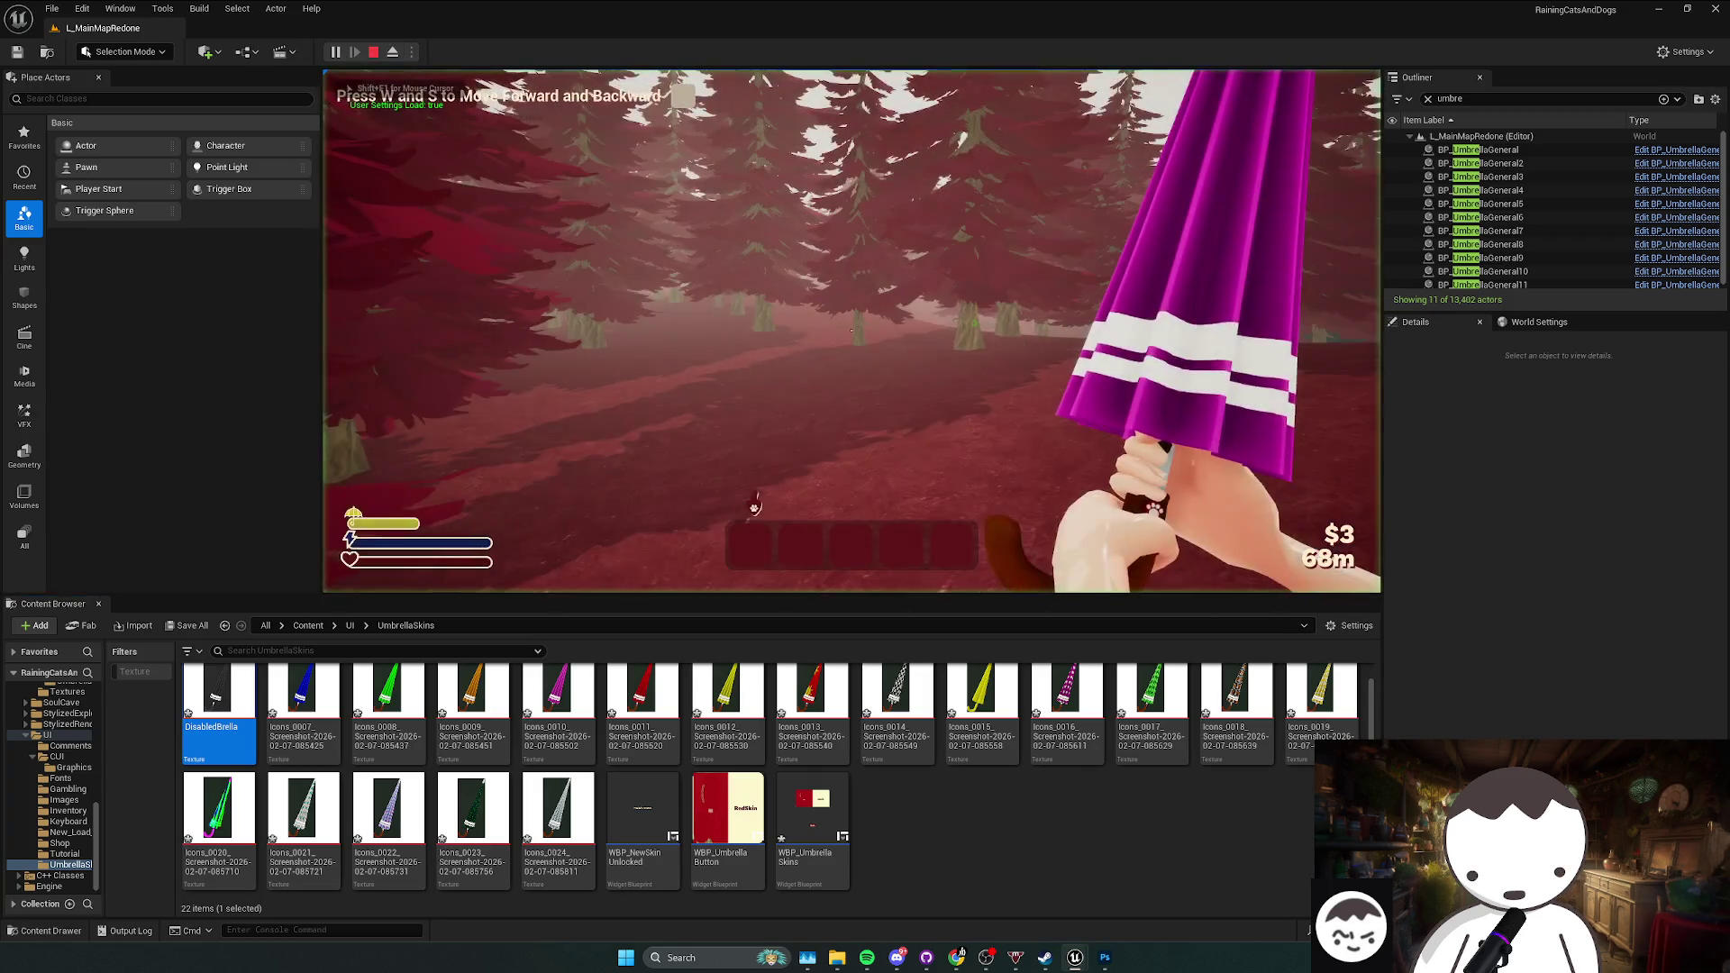
click(491, 265)
scroll(894, 339, down, 5)
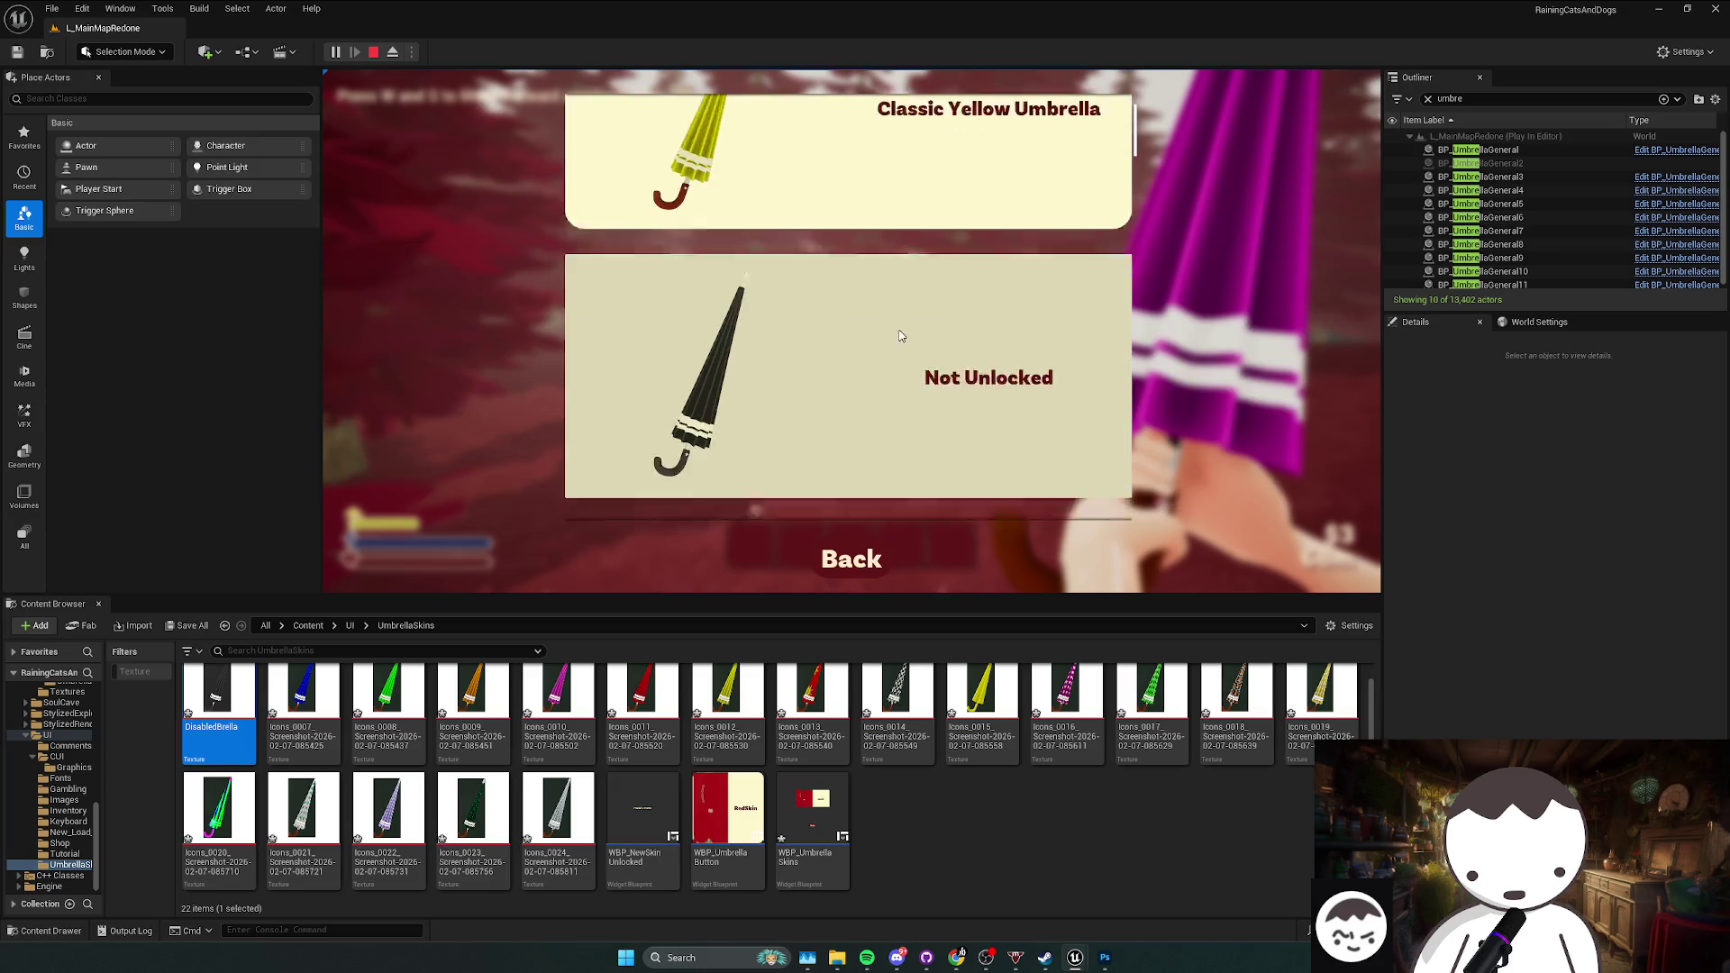
scroll(879, 332, down, 4)
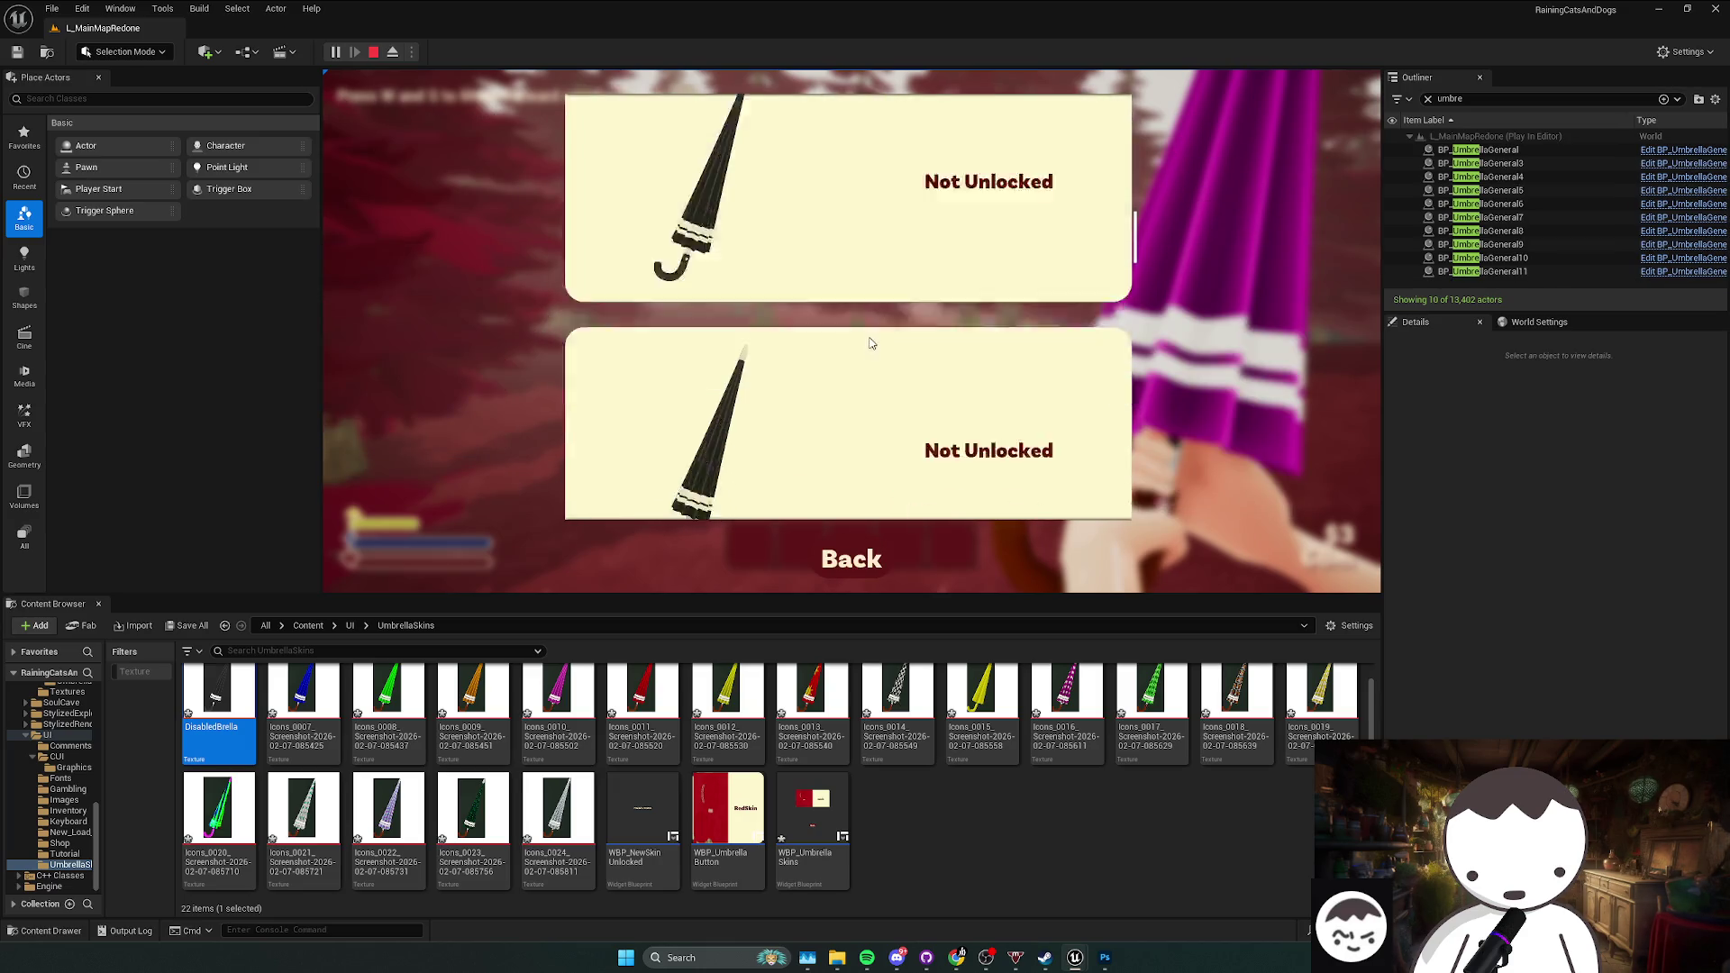
scroll(862, 347, down, 4)
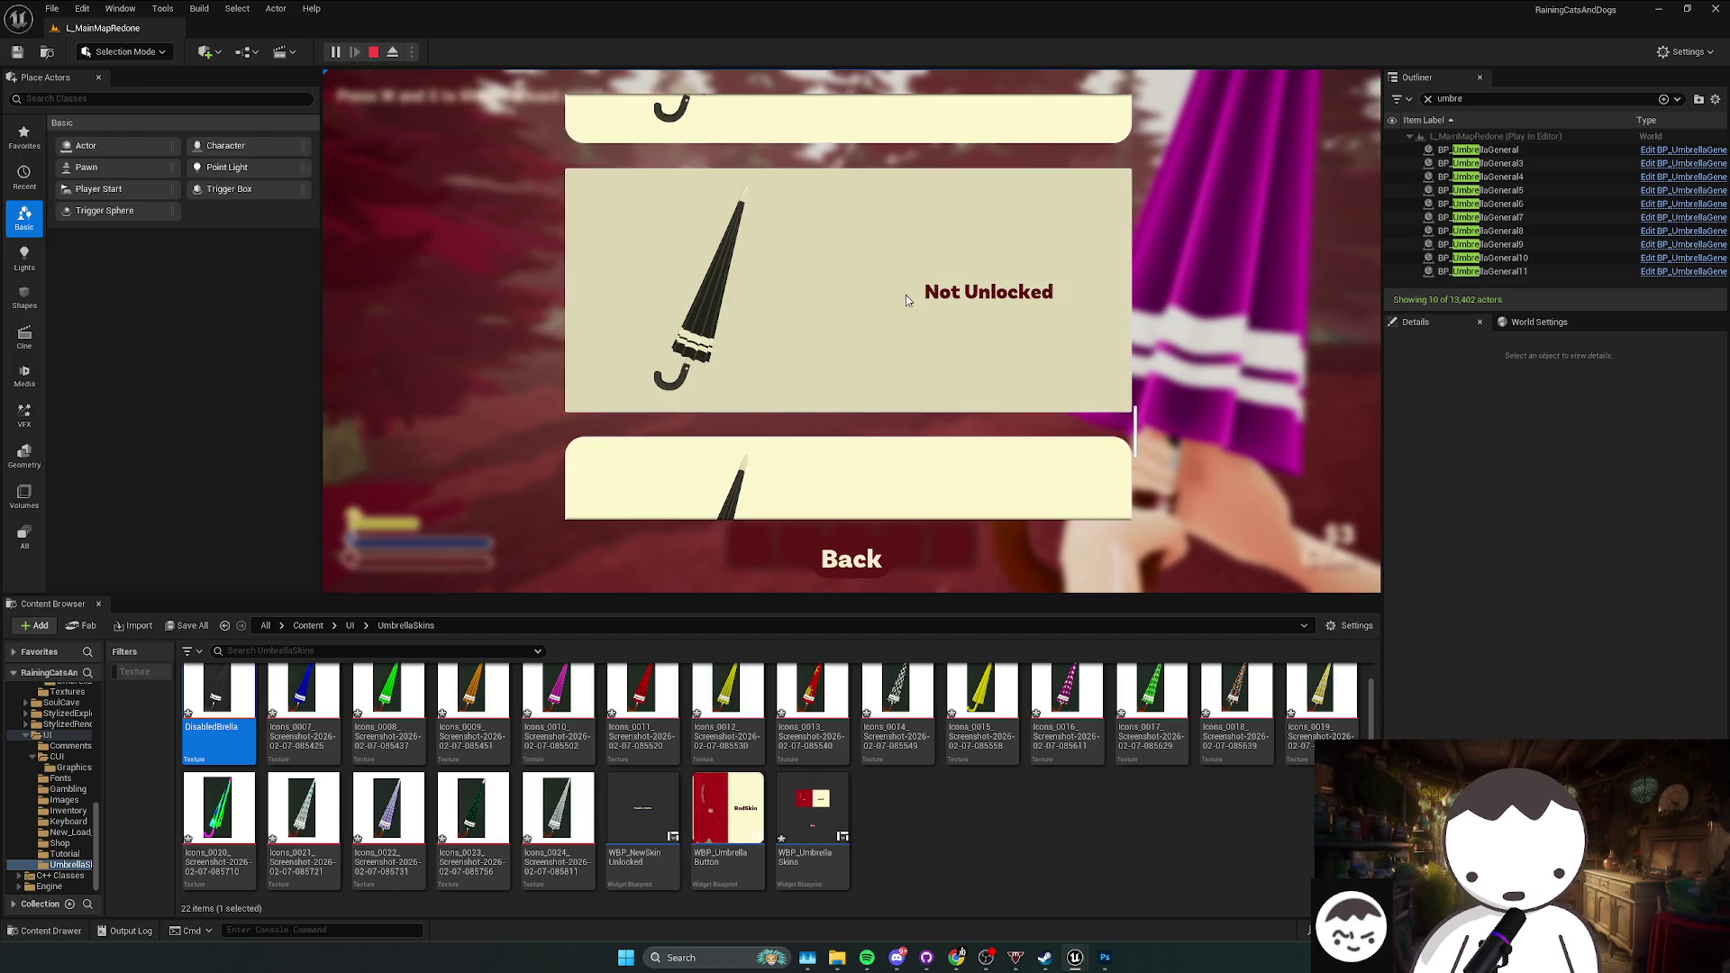
key(Escape)
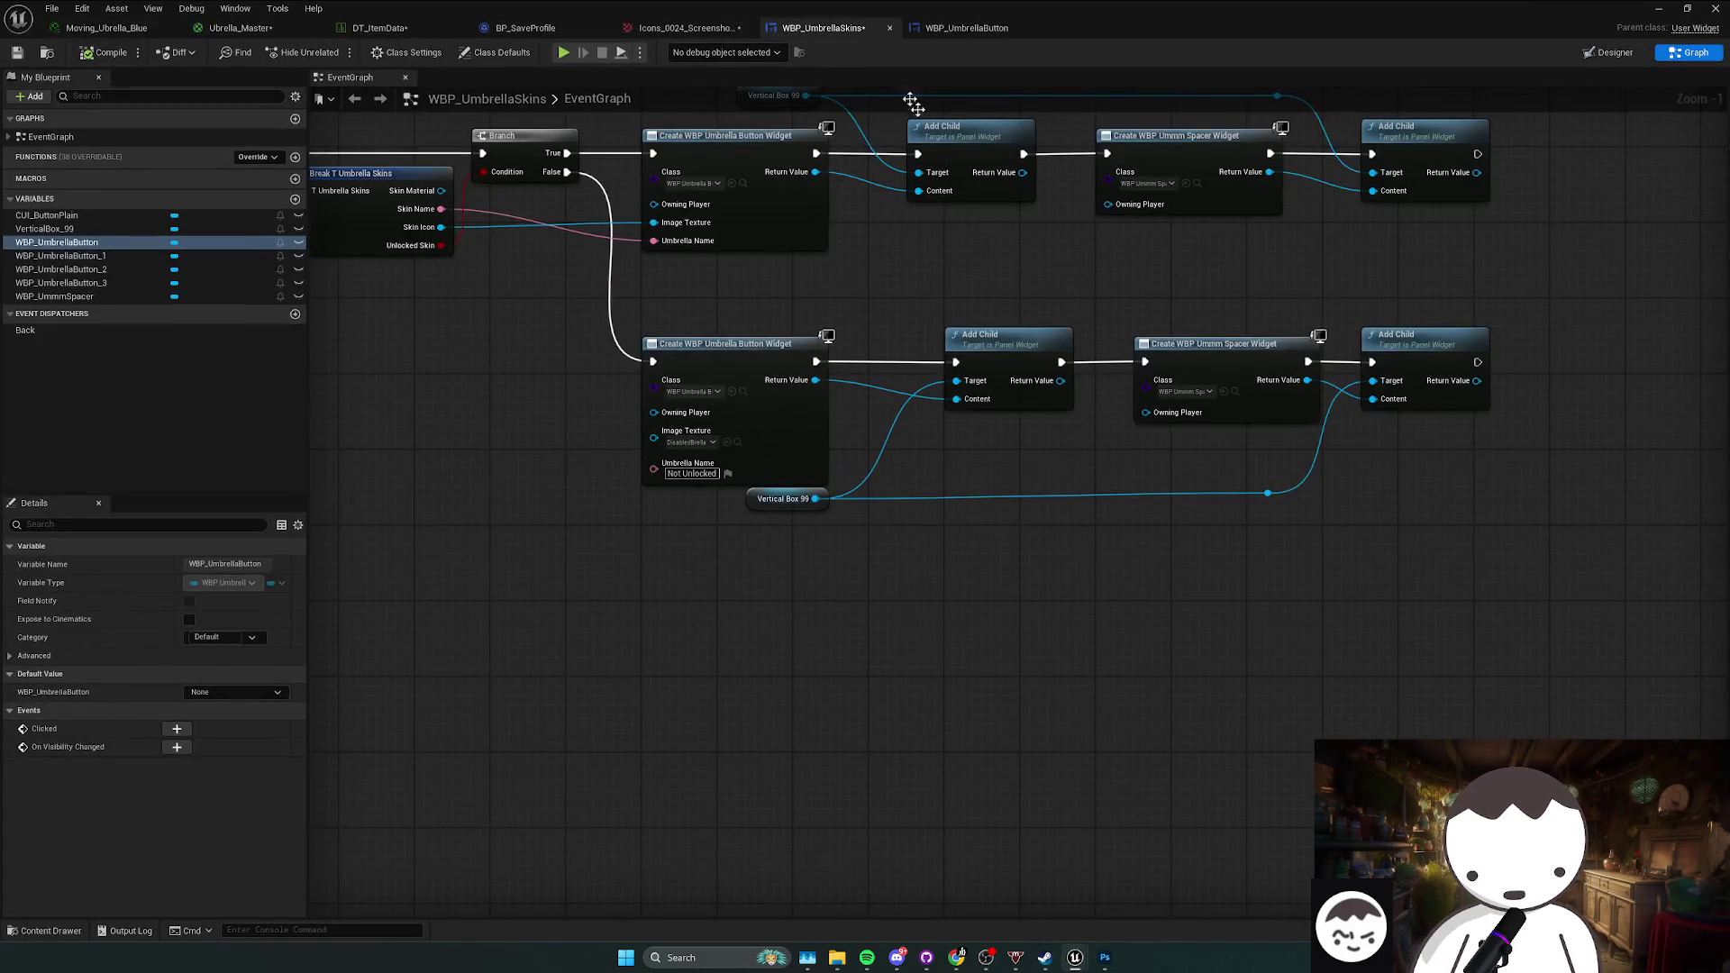
Step: Open WBP_UmbrellaButton in the Designer and select Button_75 in the Hierarchy
click(1609, 51)
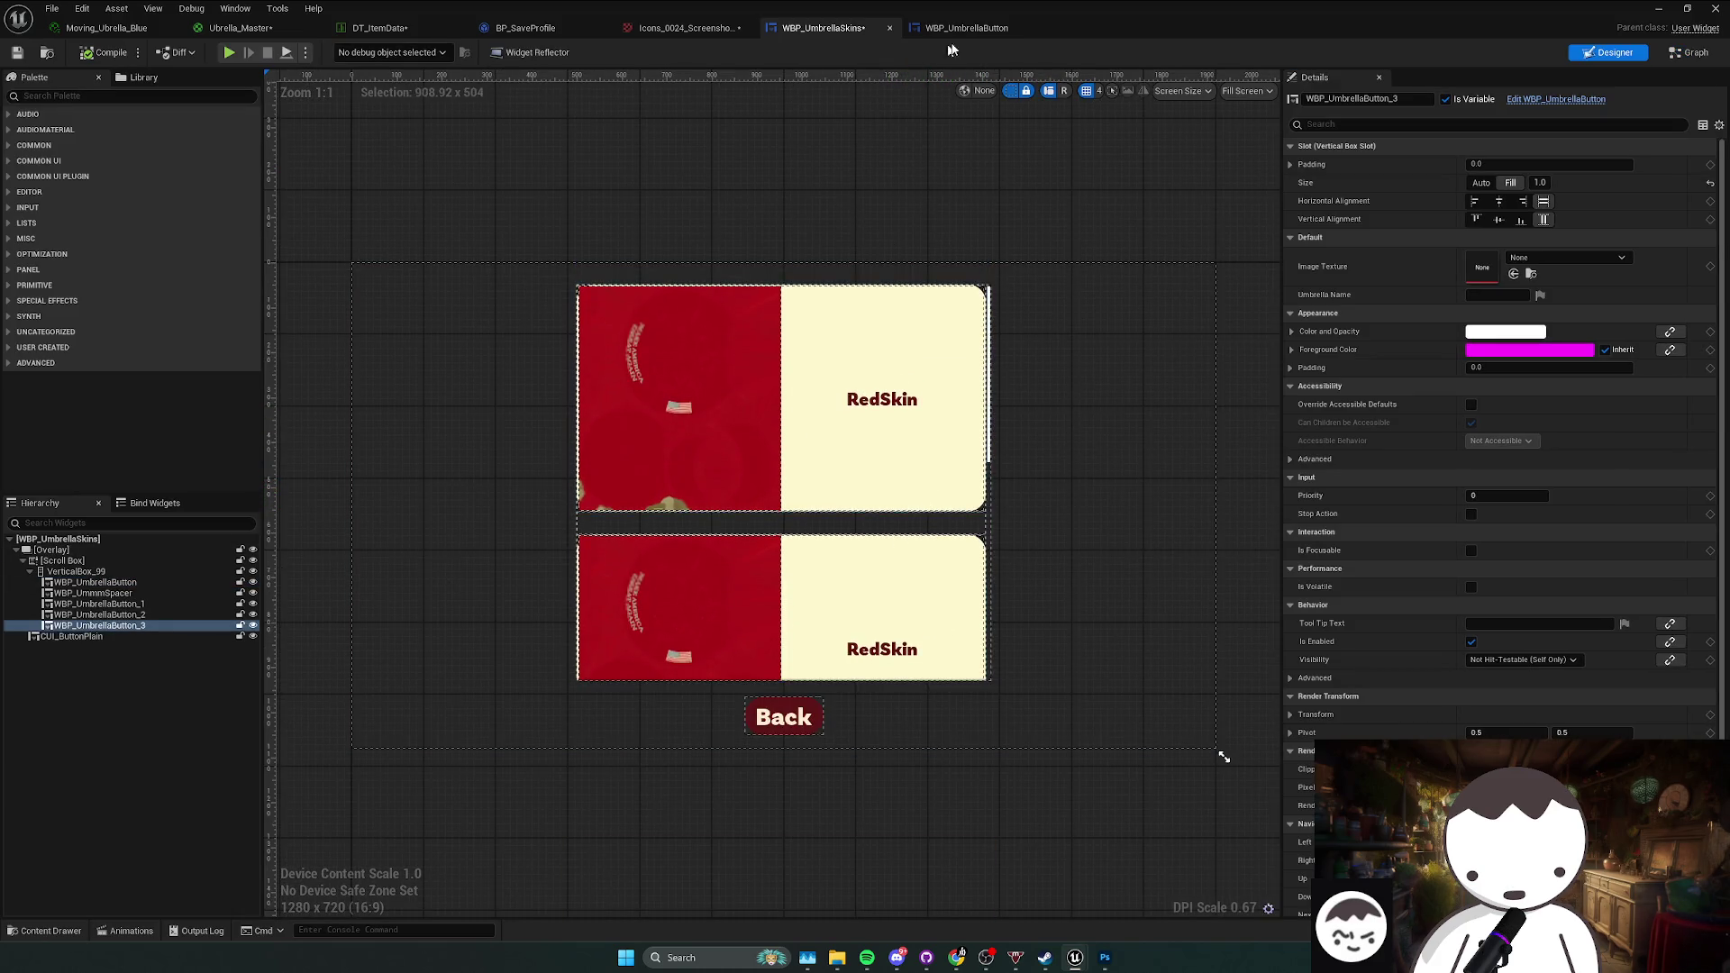
double_click(784, 398)
click(1614, 51)
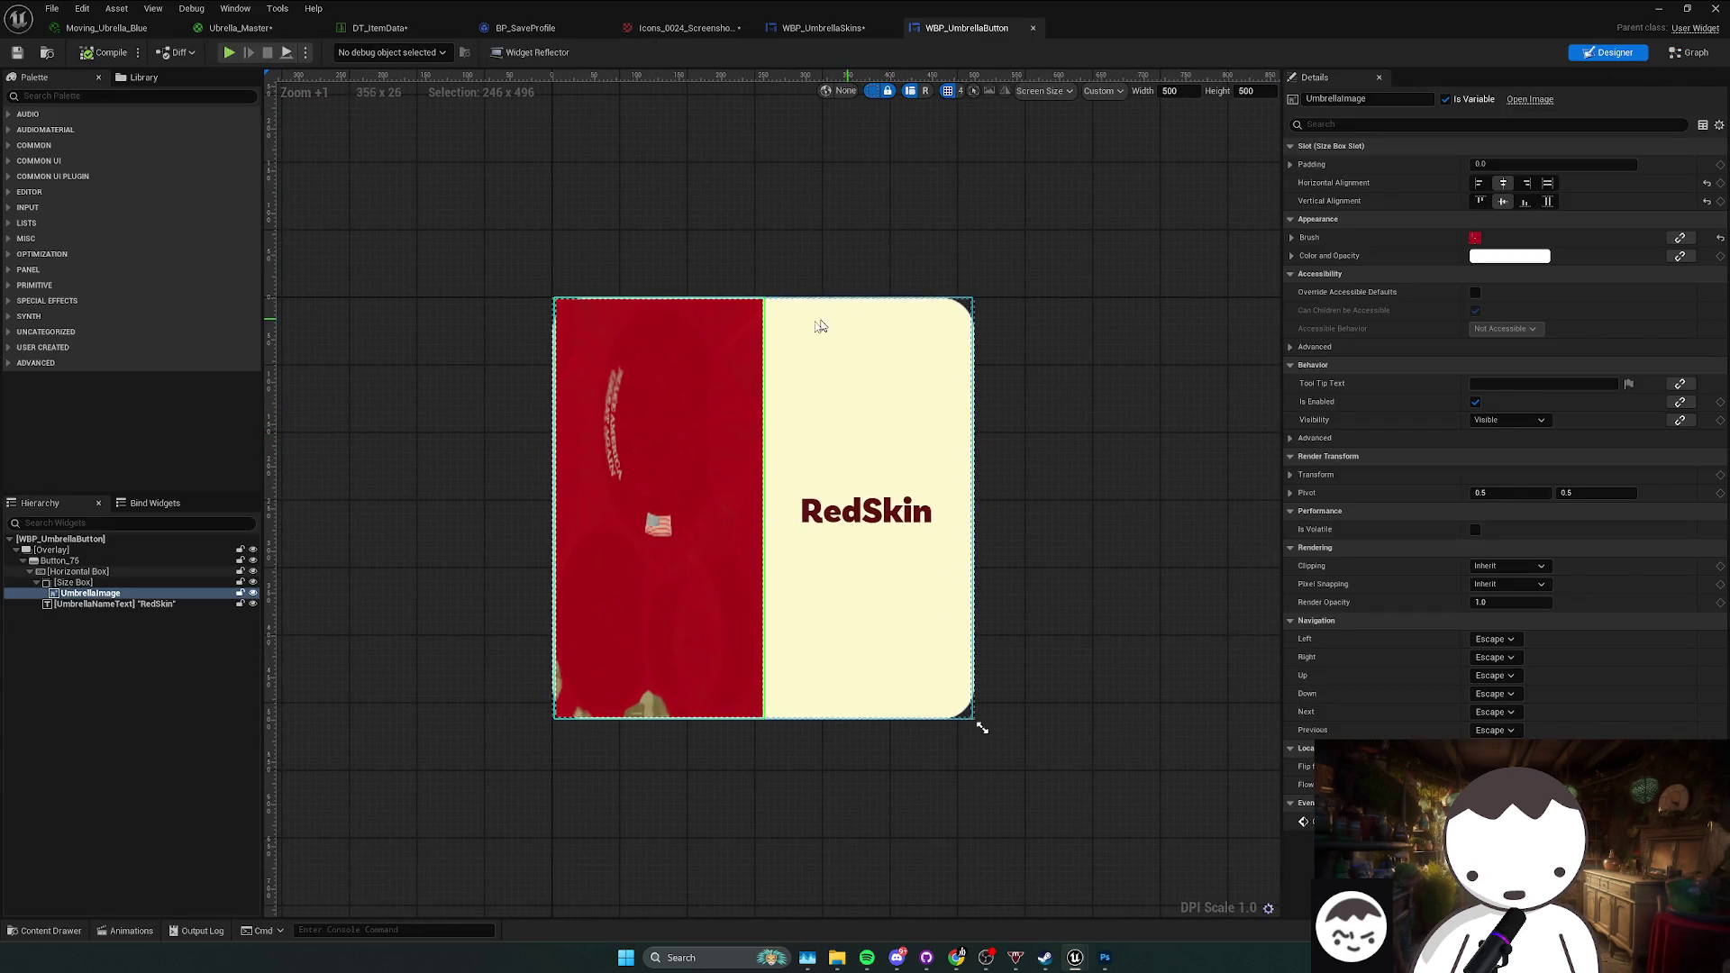
scroll(510, 374, up, 3)
scroll(599, 415, down, 1)
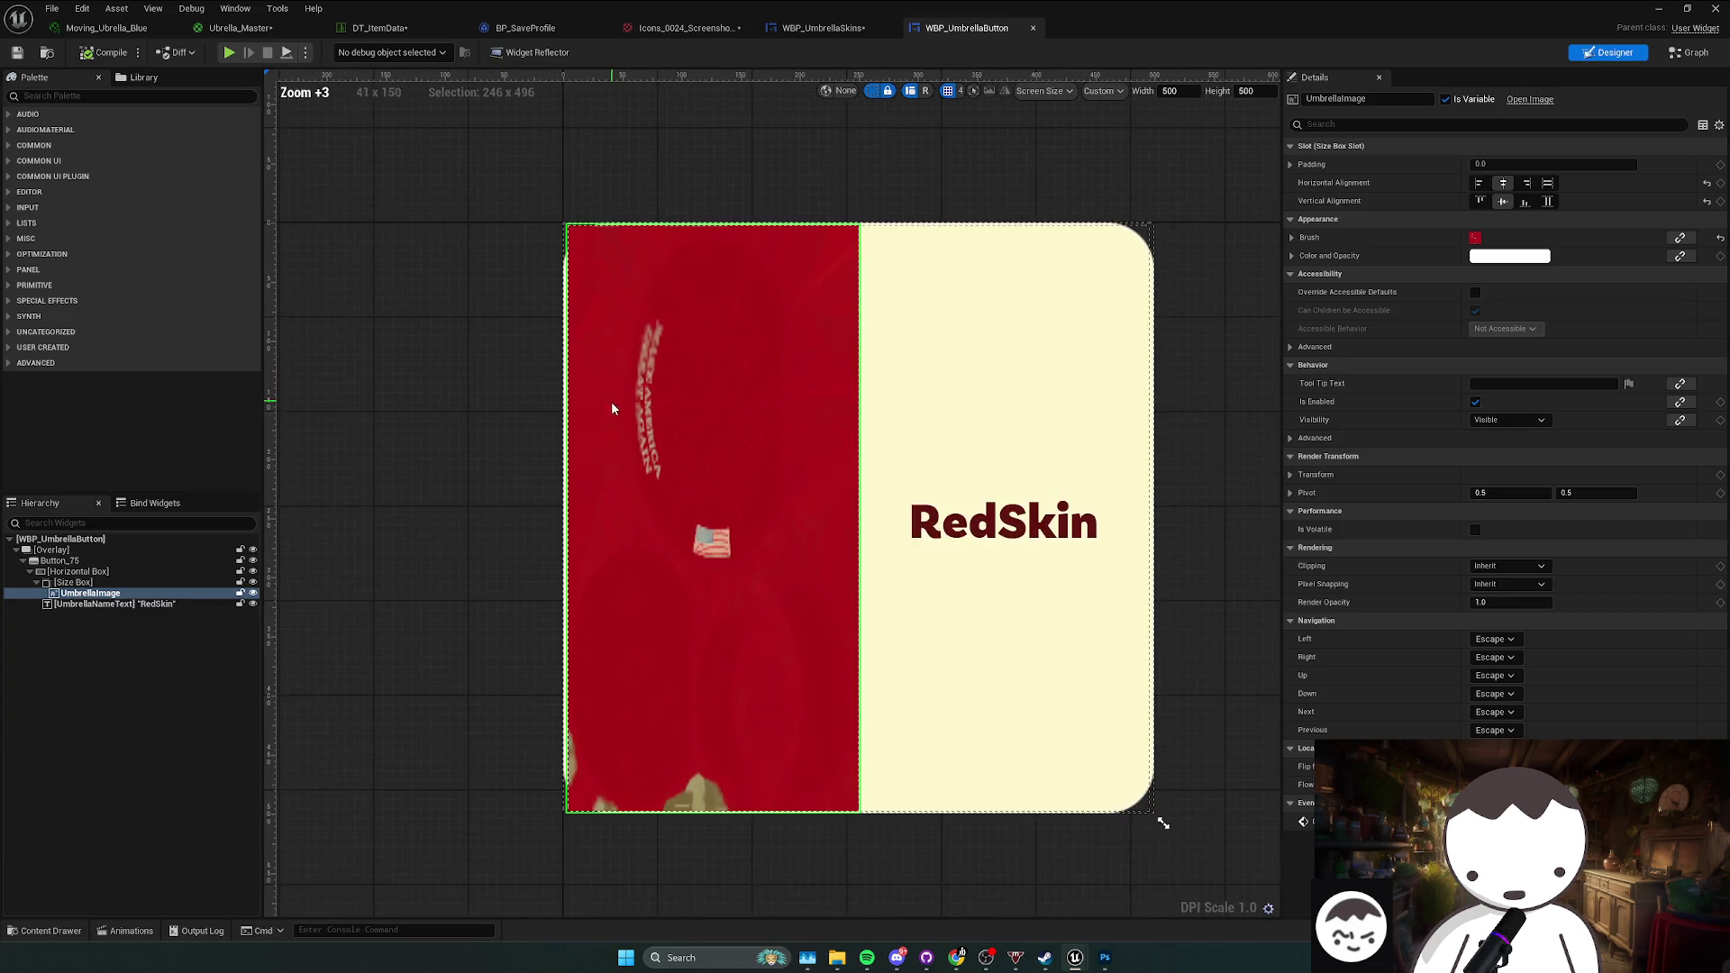
click(115, 582)
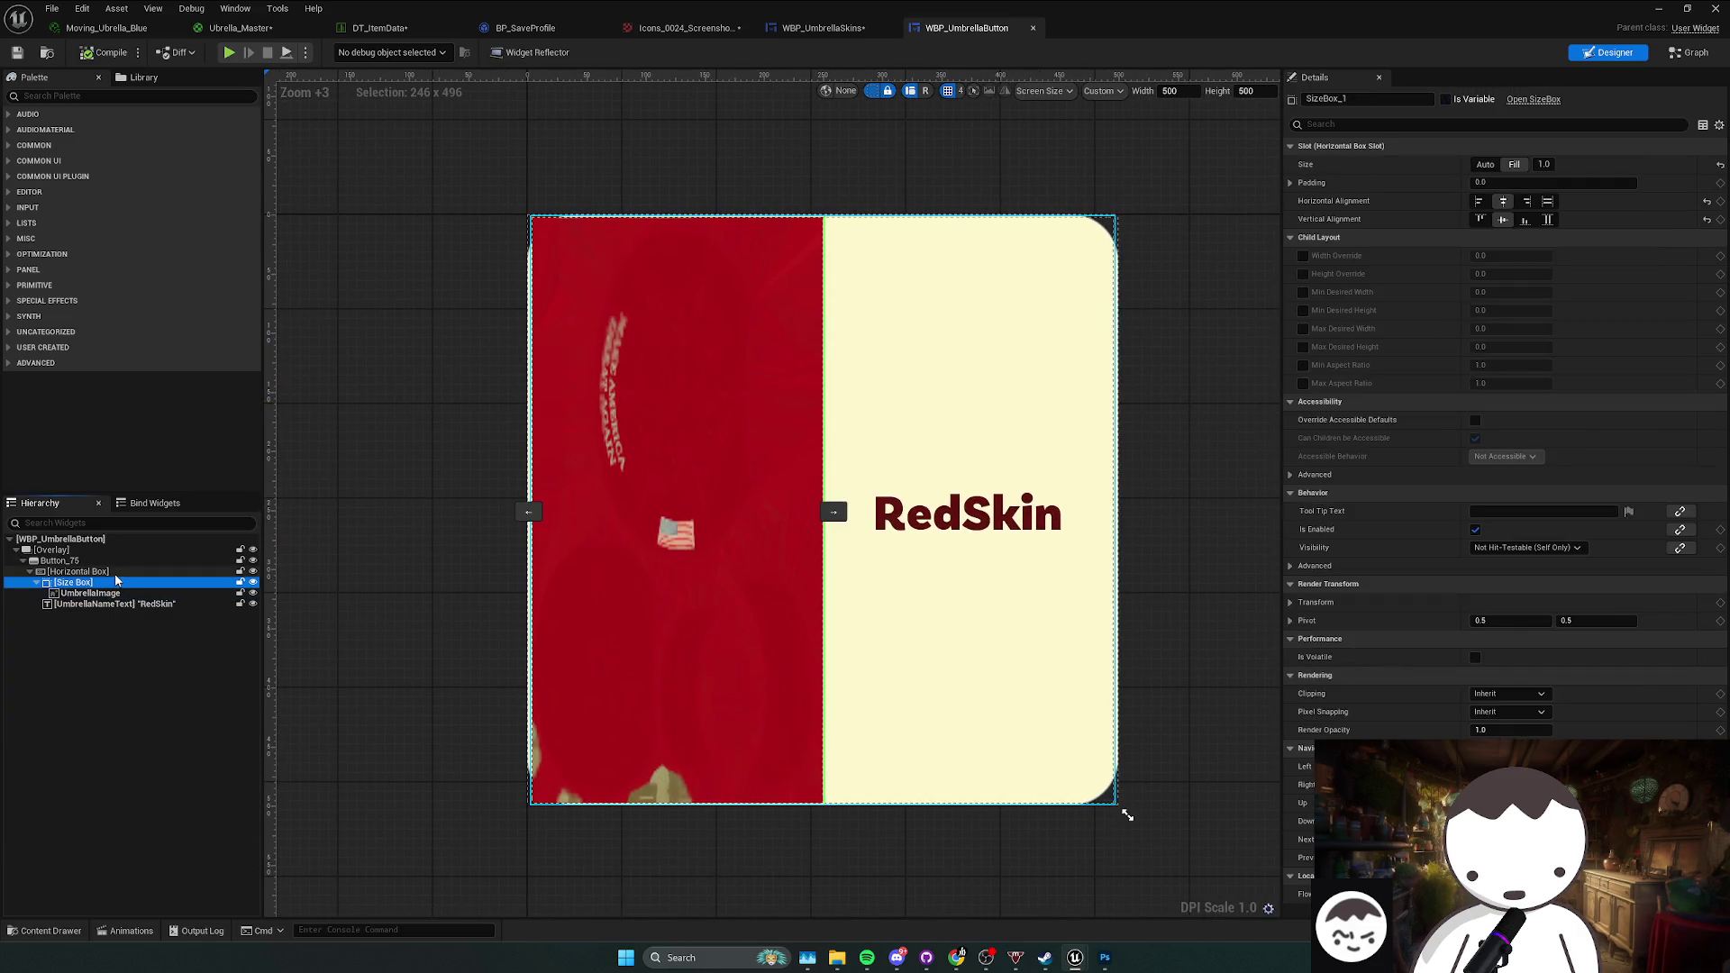
click(110, 572)
click(63, 560)
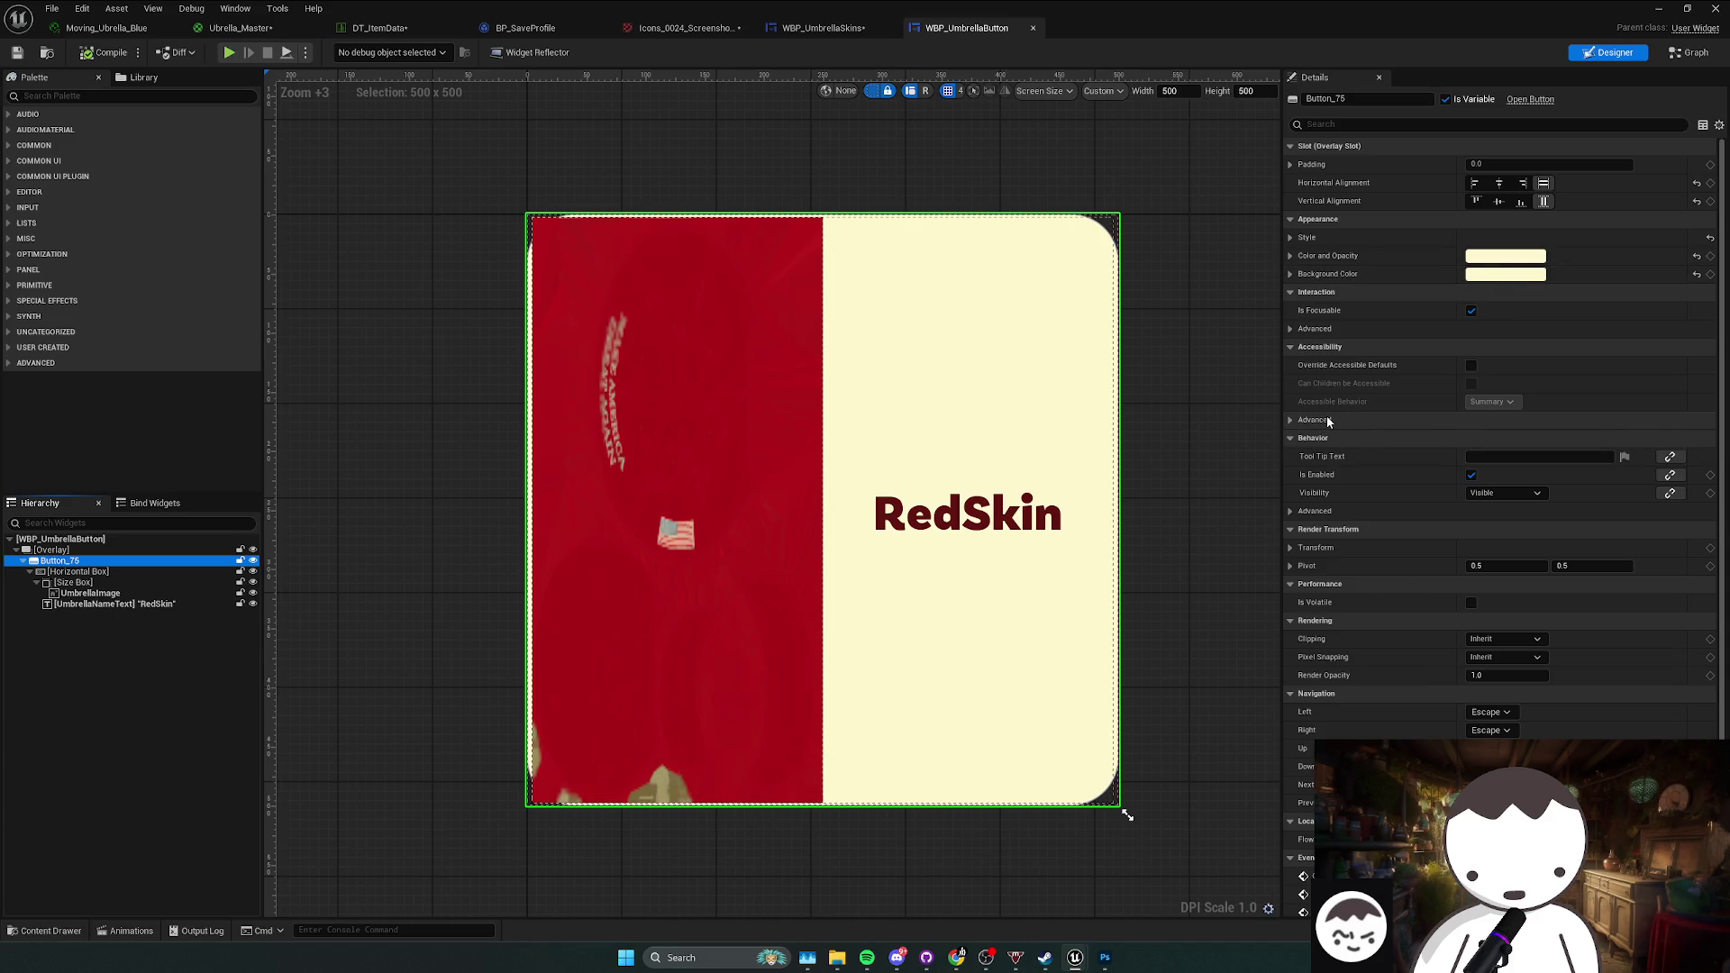
Step: Expand Button_75's style states and copy the Normal state's outline settings
click(1292, 275)
click(1292, 275)
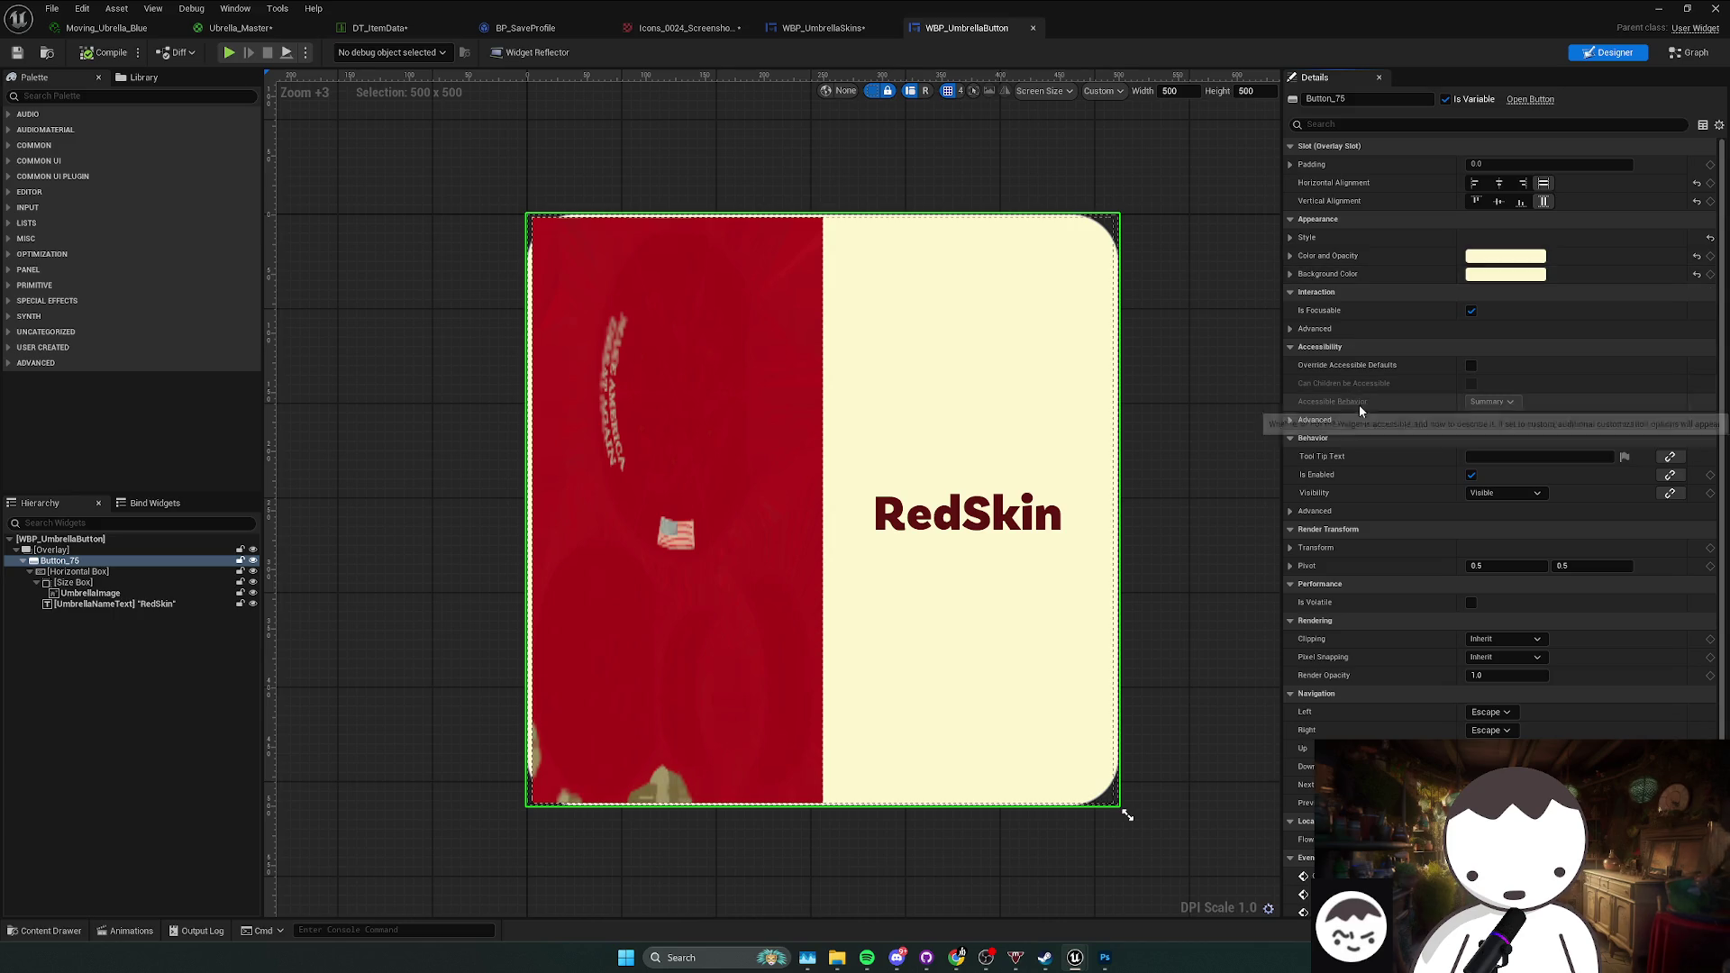
click(1291, 238)
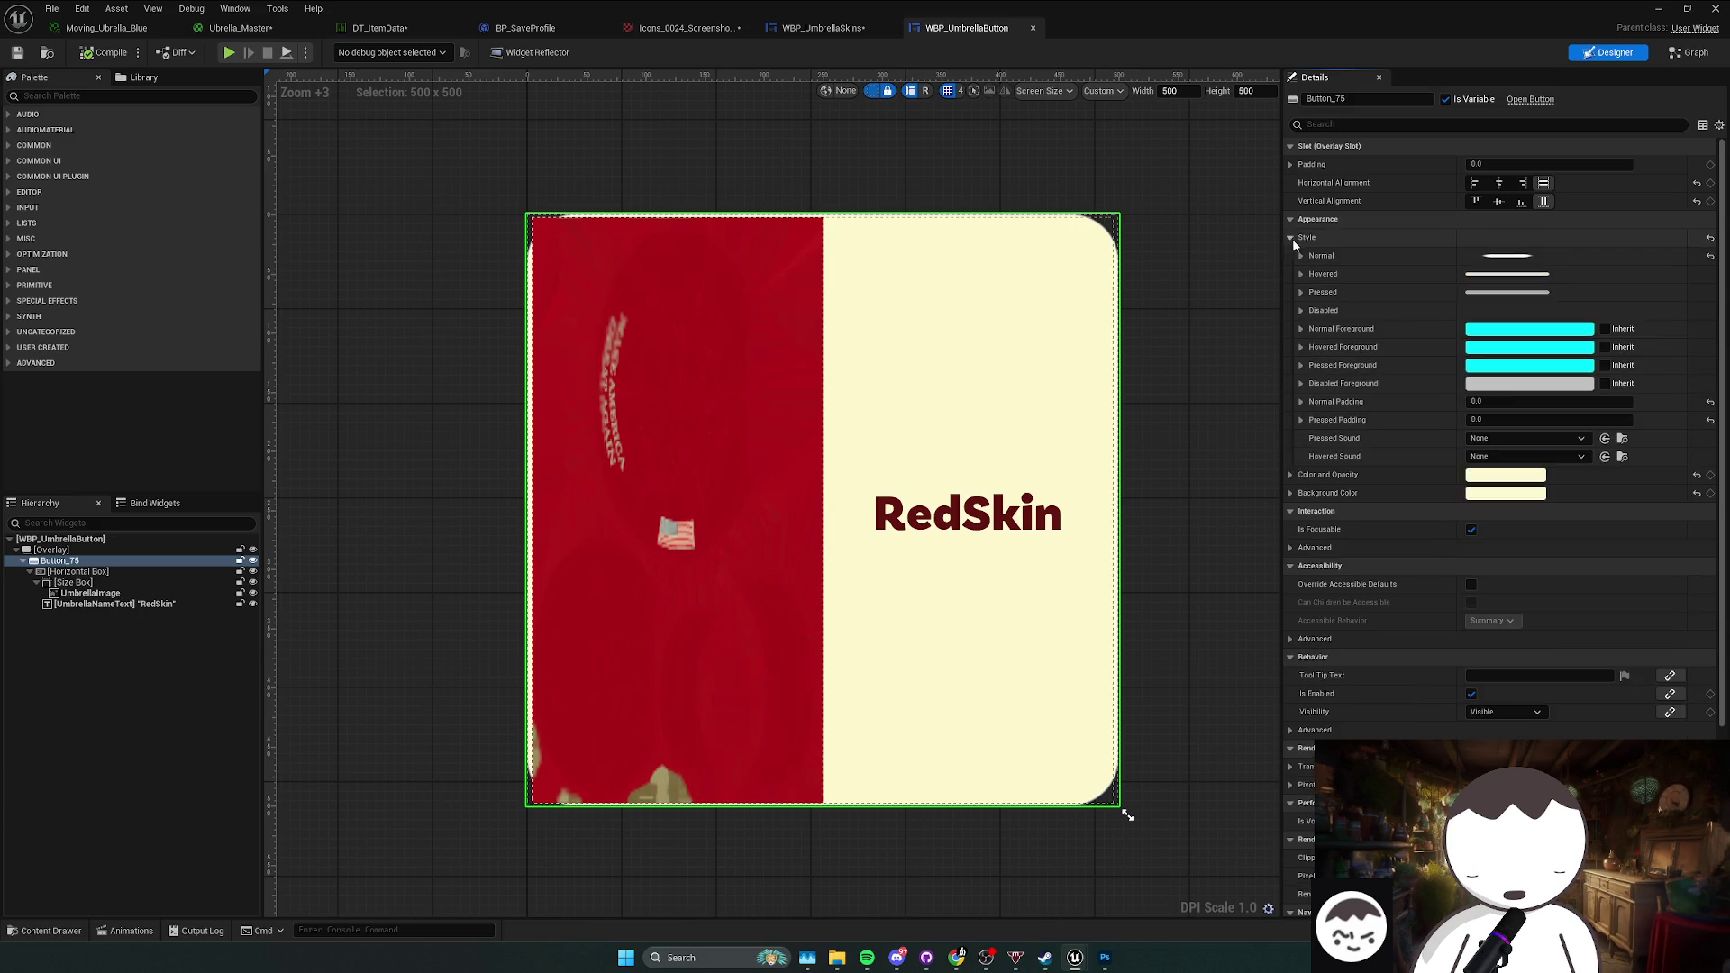
click(1301, 274)
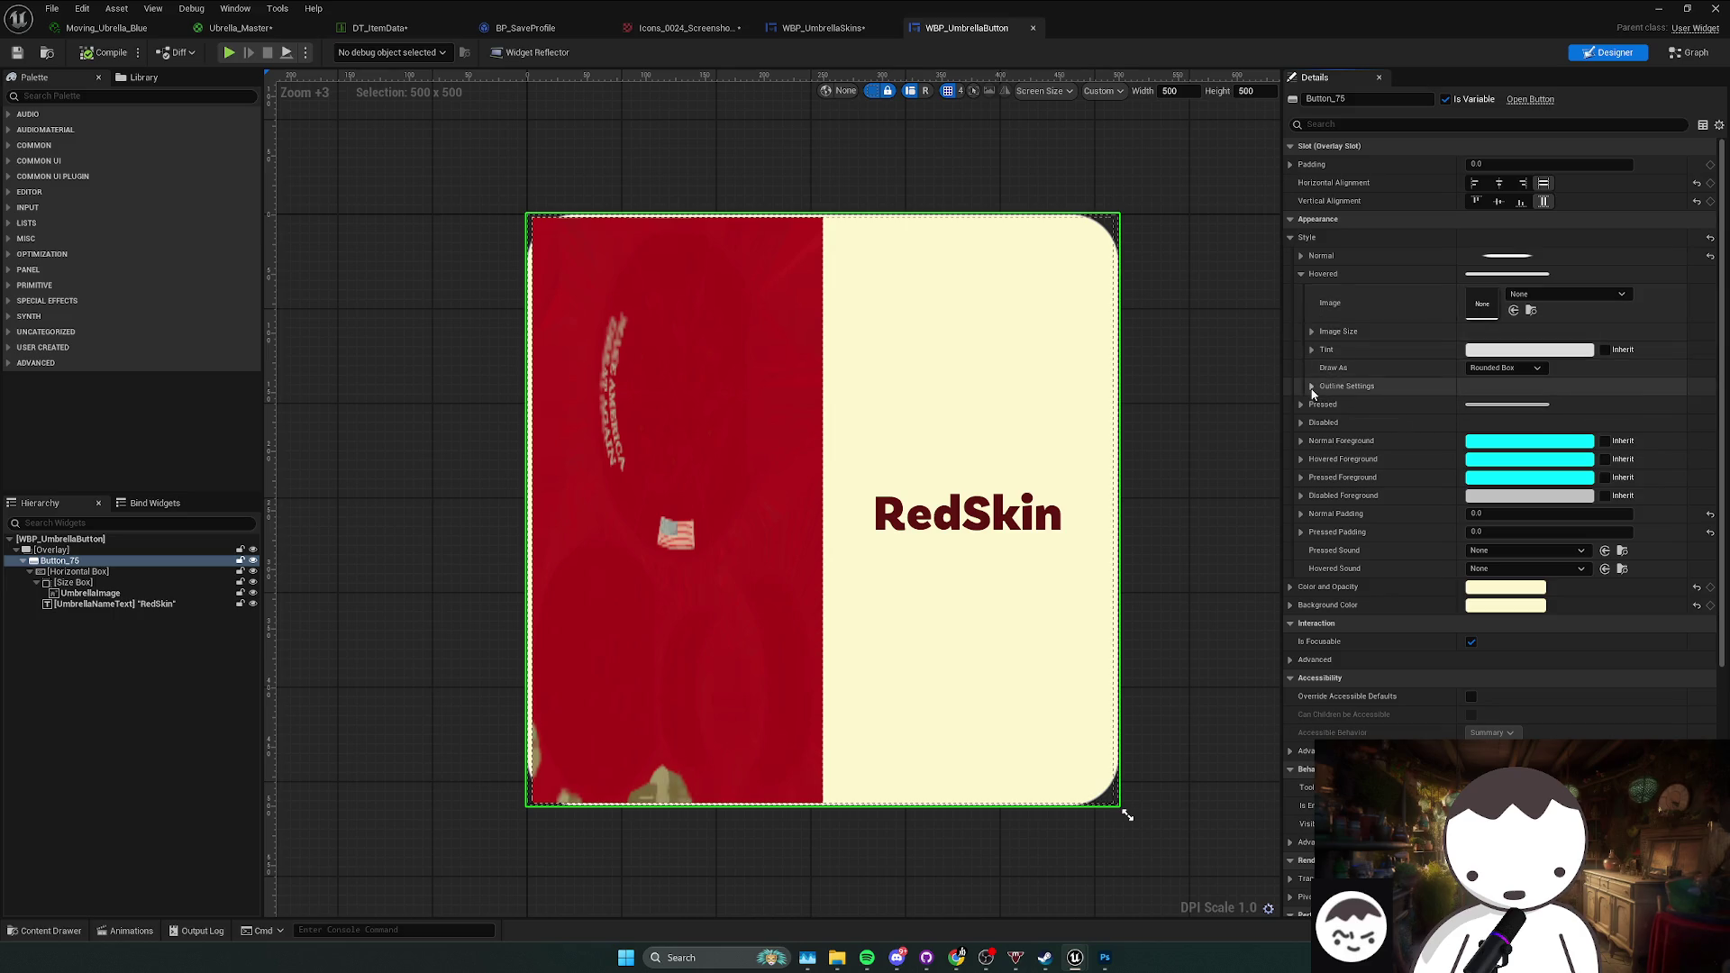
click(1312, 387)
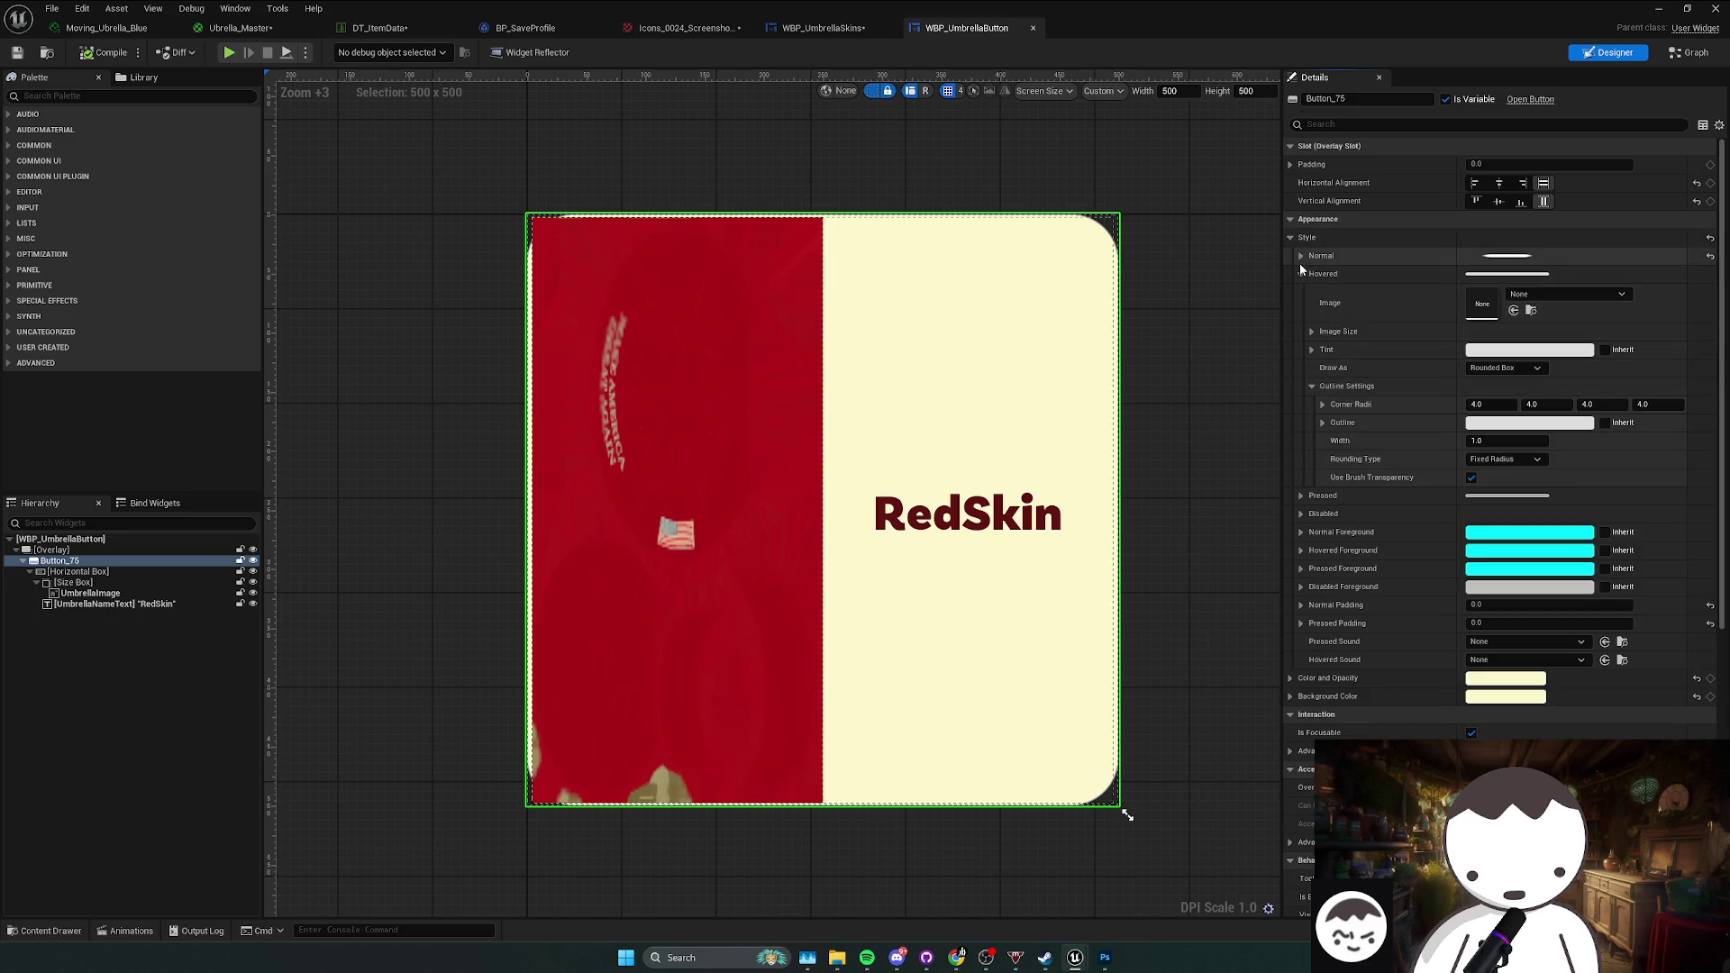
click(1300, 256)
right_click(1334, 373)
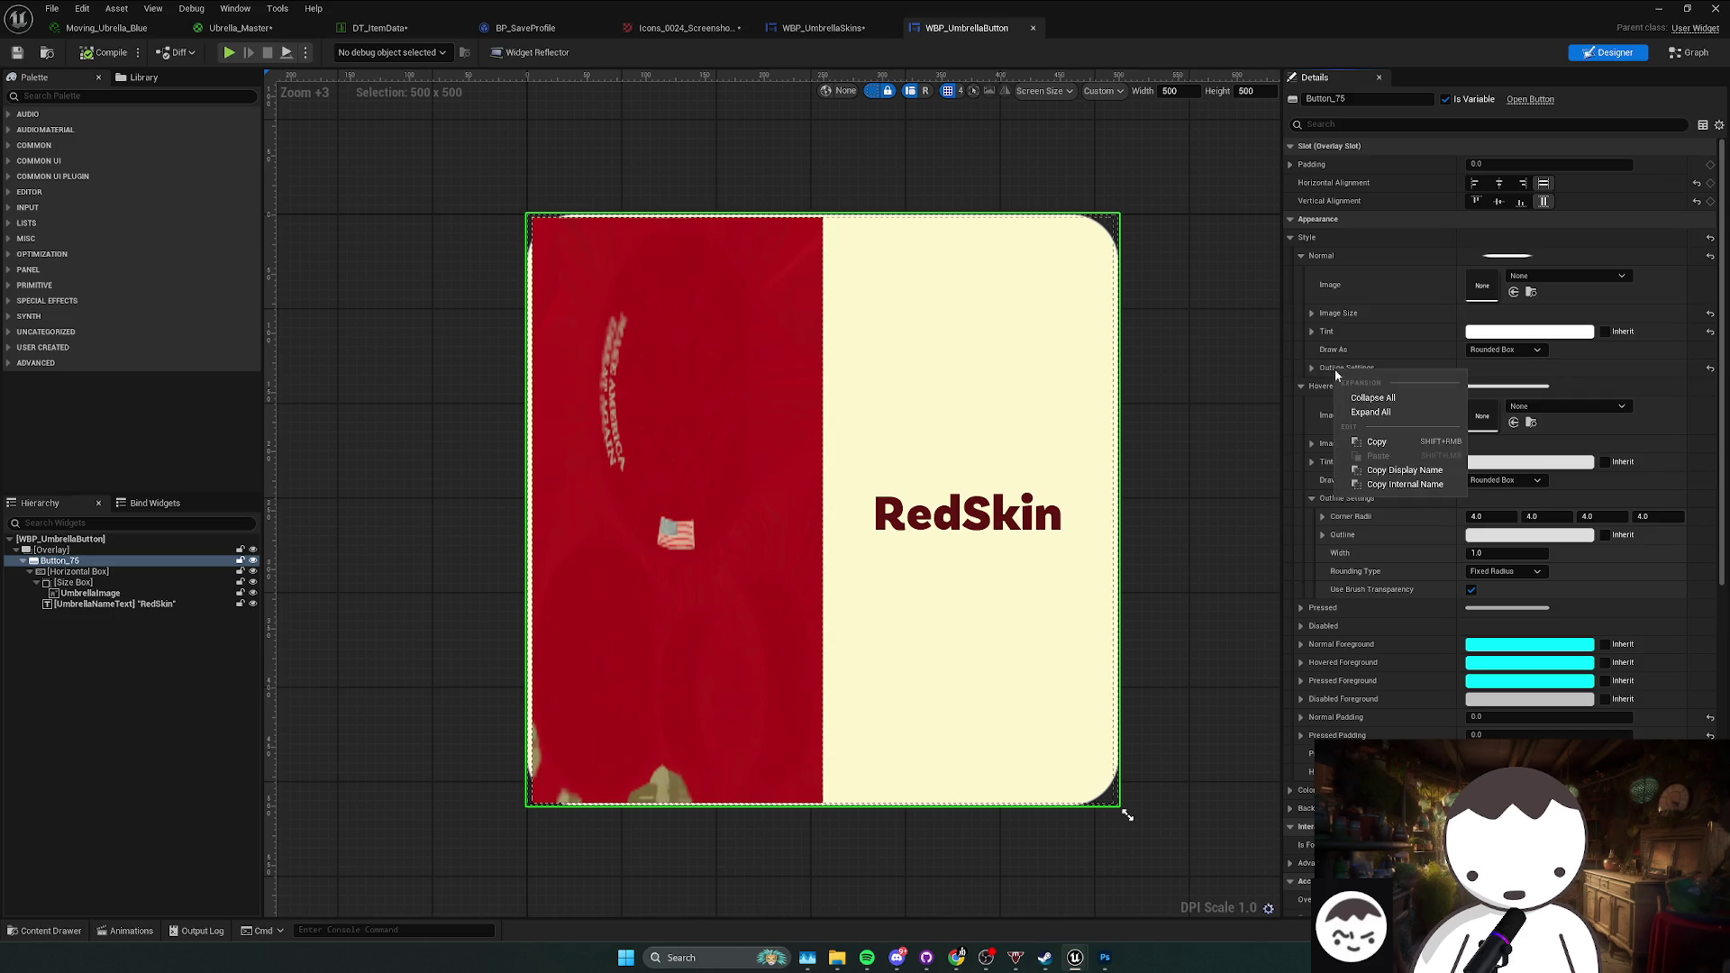
click(1380, 442)
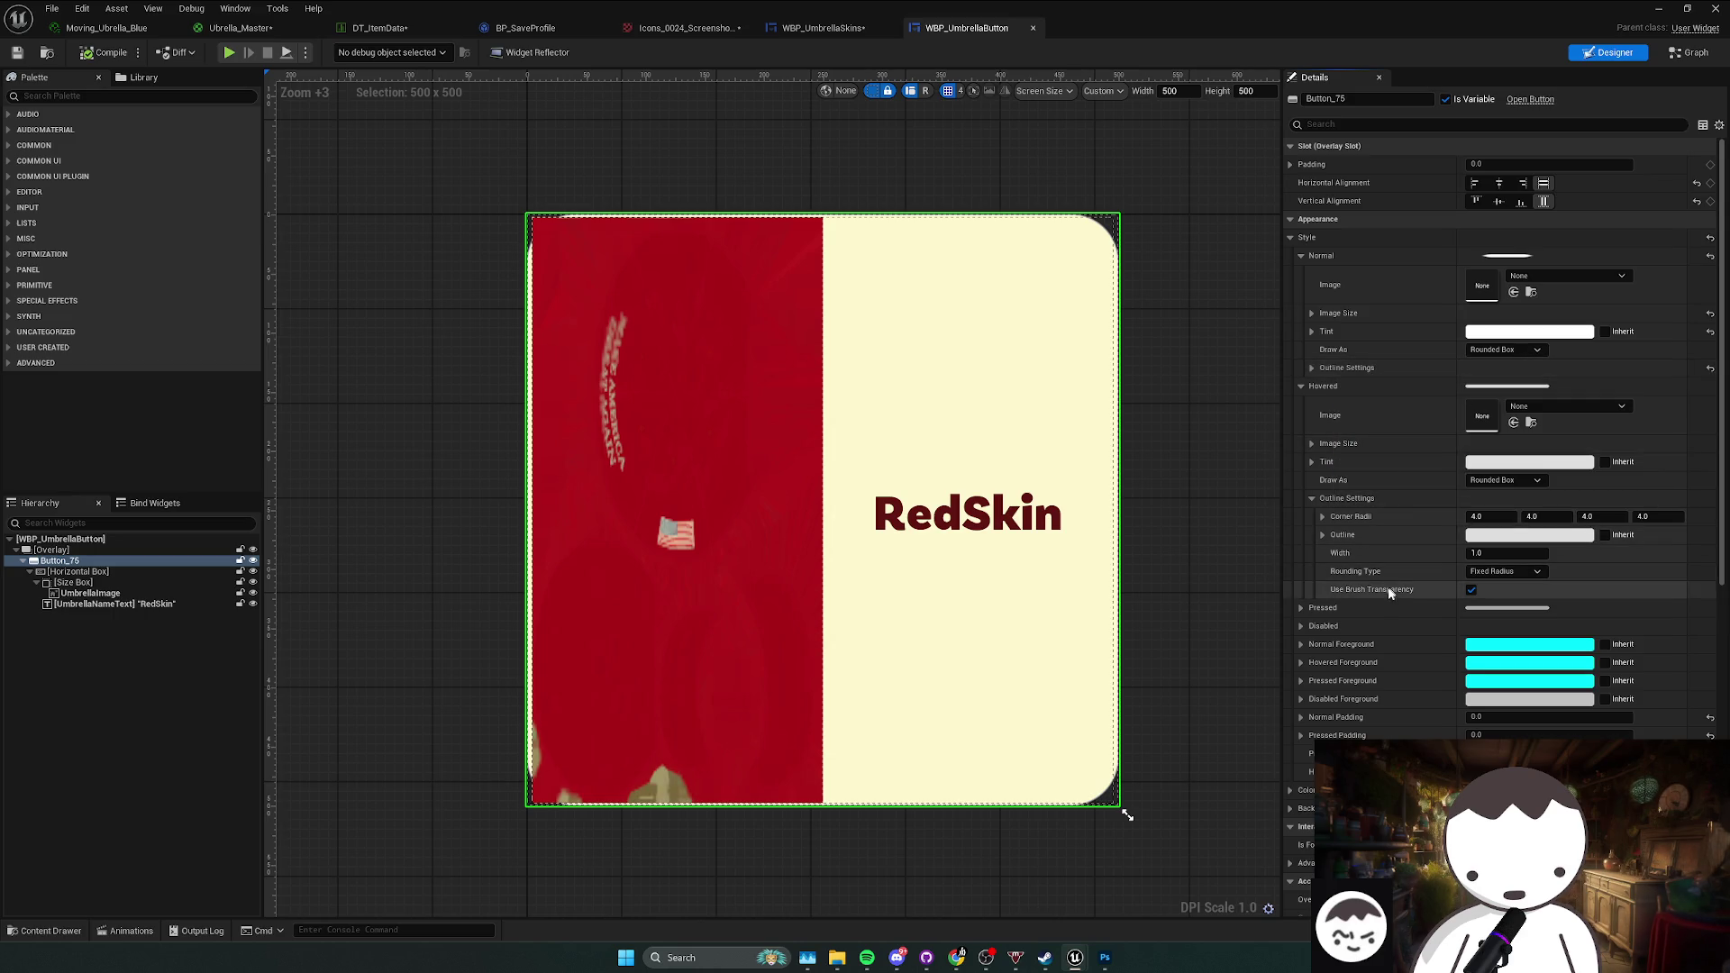
Step: Paste the rounded outline settings into the Hovered state's outline
right_click(1354, 538)
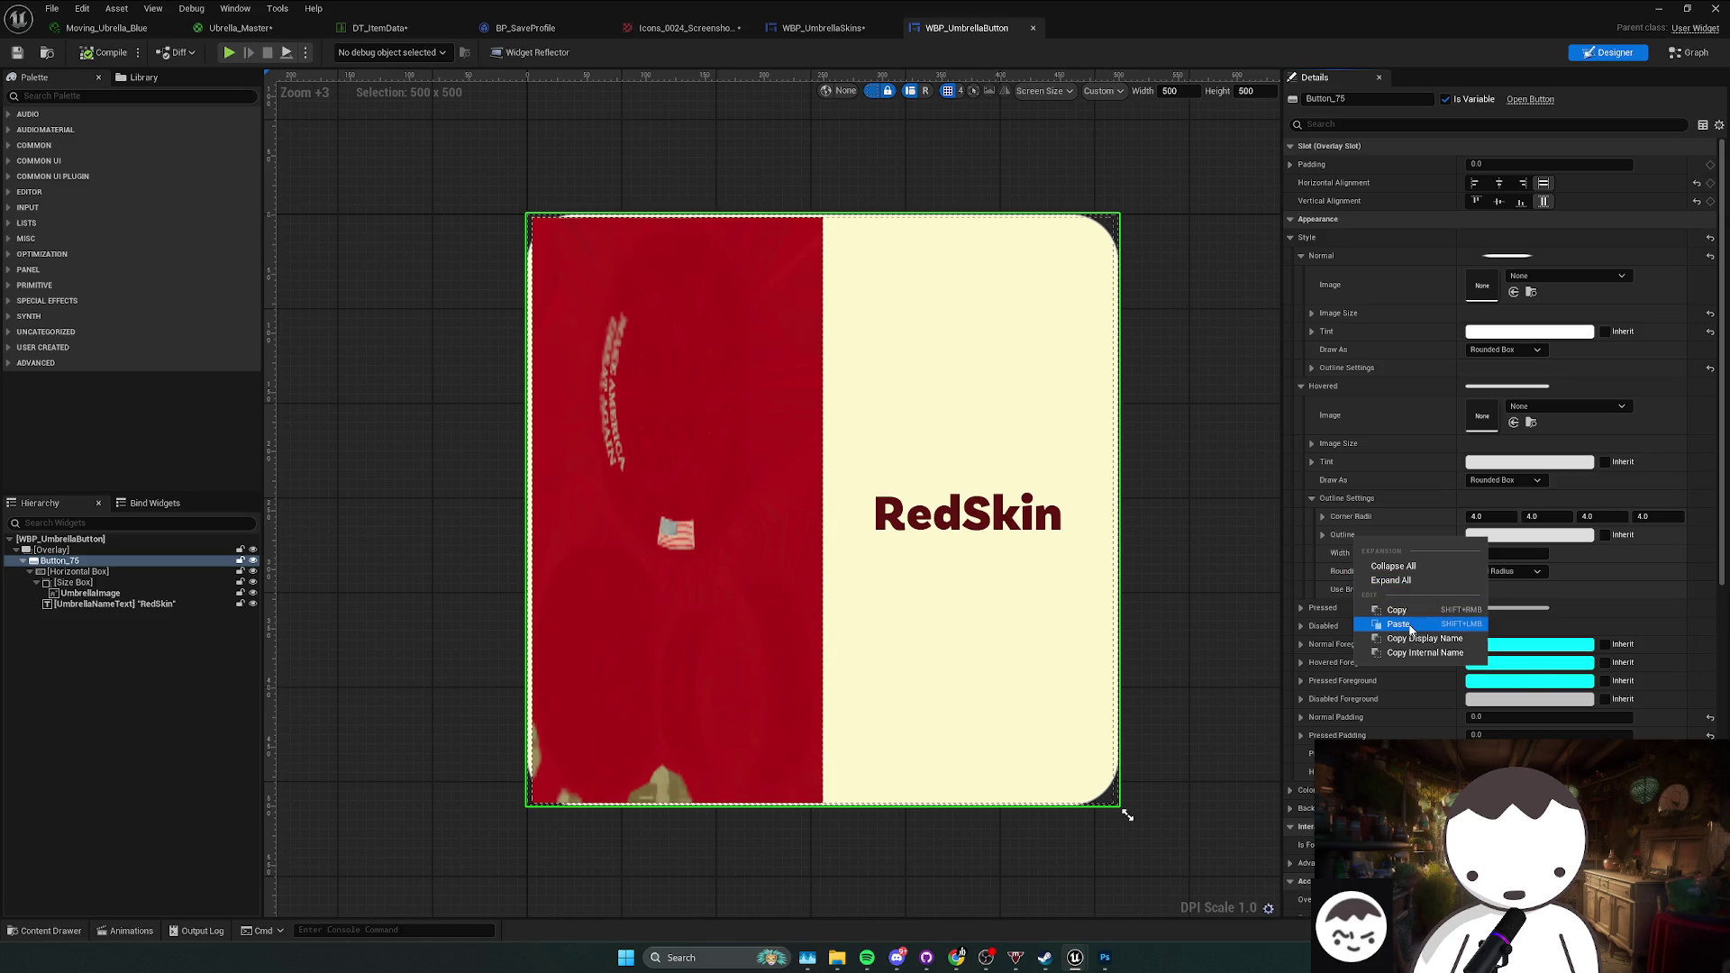
click(1339, 539)
right_click(1370, 498)
click(1413, 584)
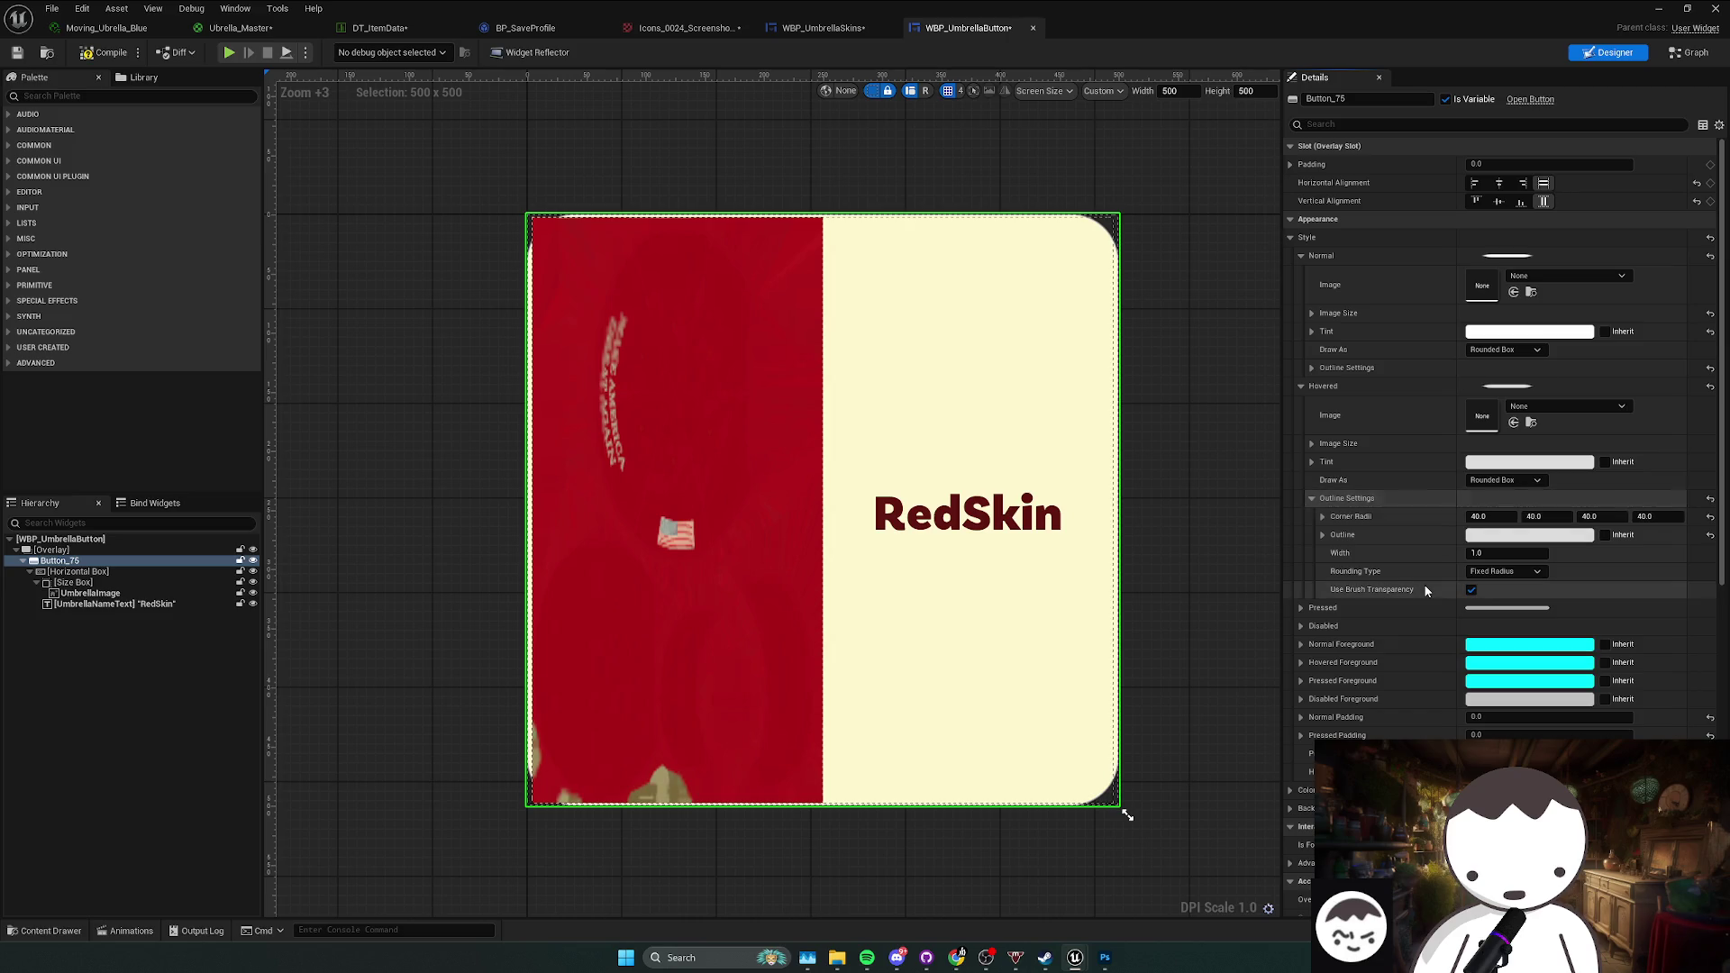
Step: Paste the same rounded 40-radius outline into the Pressed state's outline settings
right_click(1353, 606)
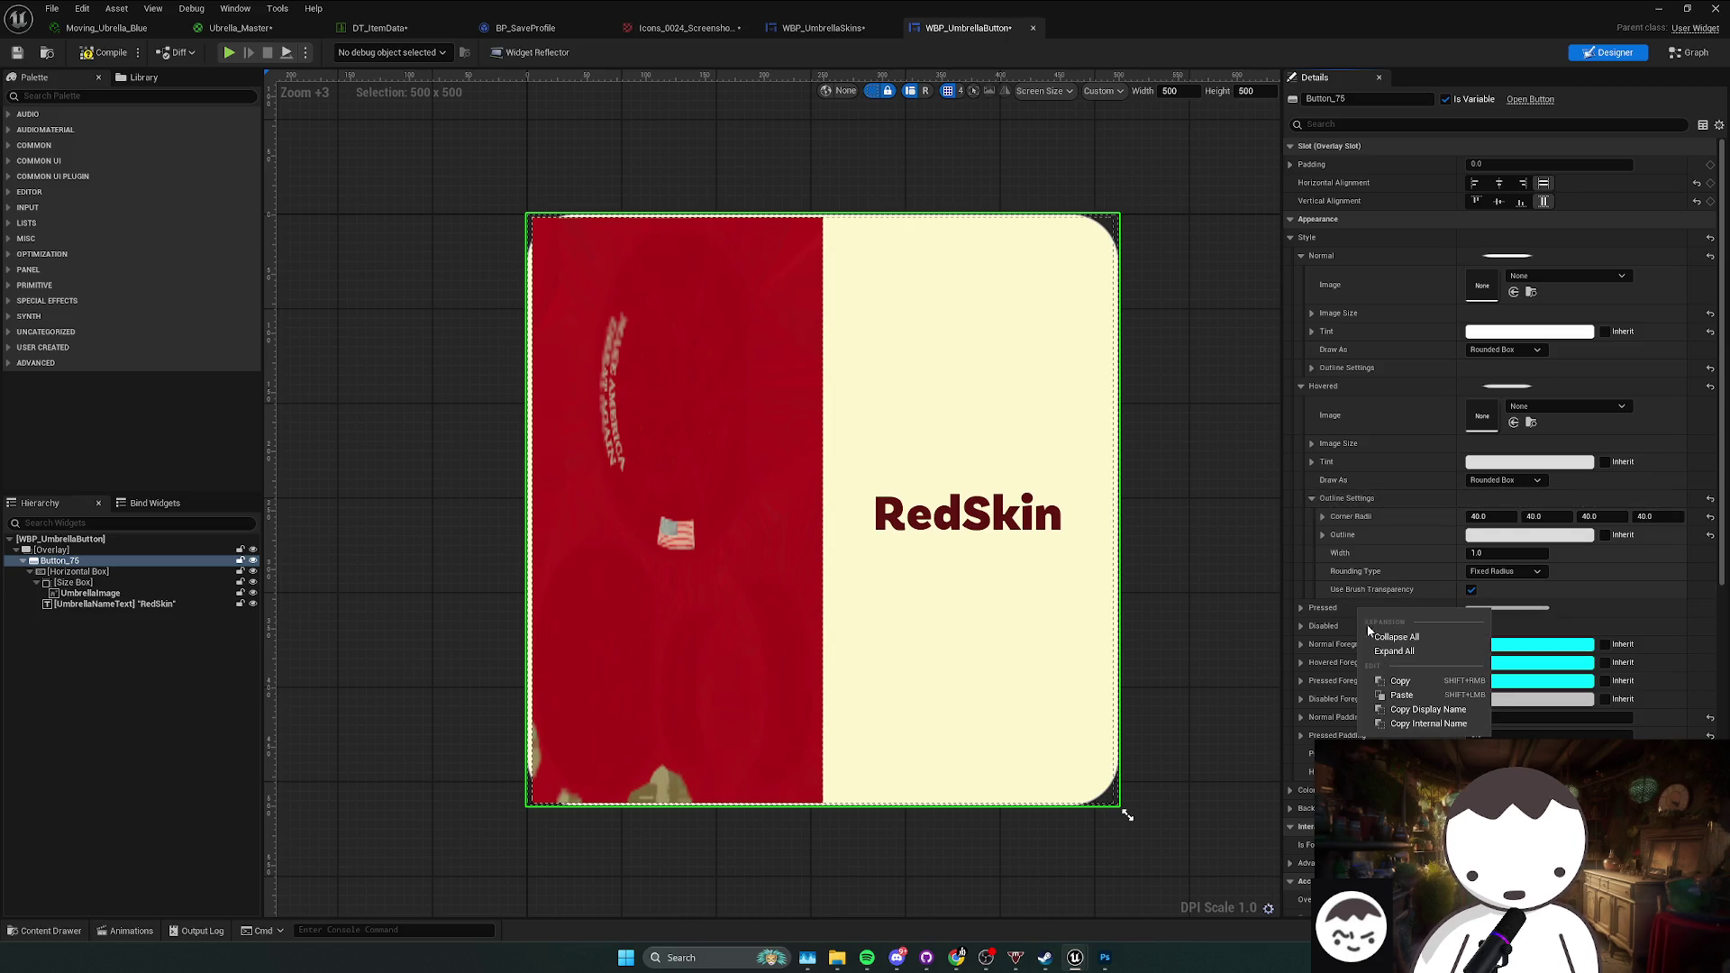
click(1379, 651)
click(1302, 610)
scroll(1376, 641, down, 2)
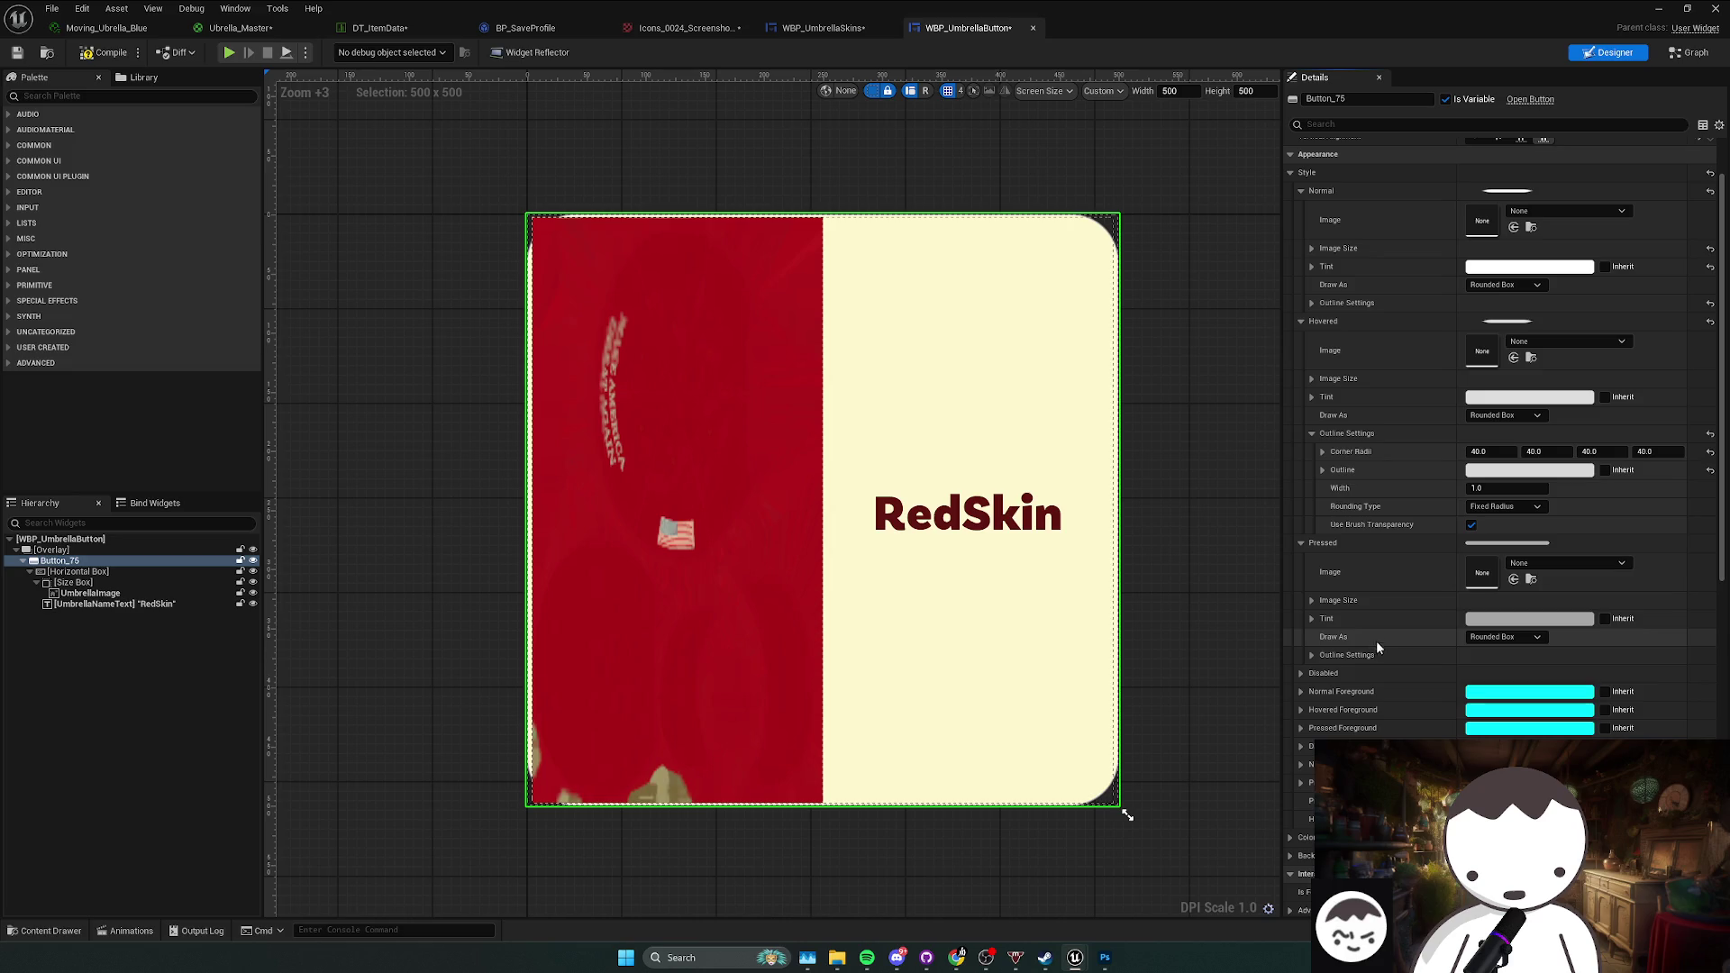
right_click(1334, 656)
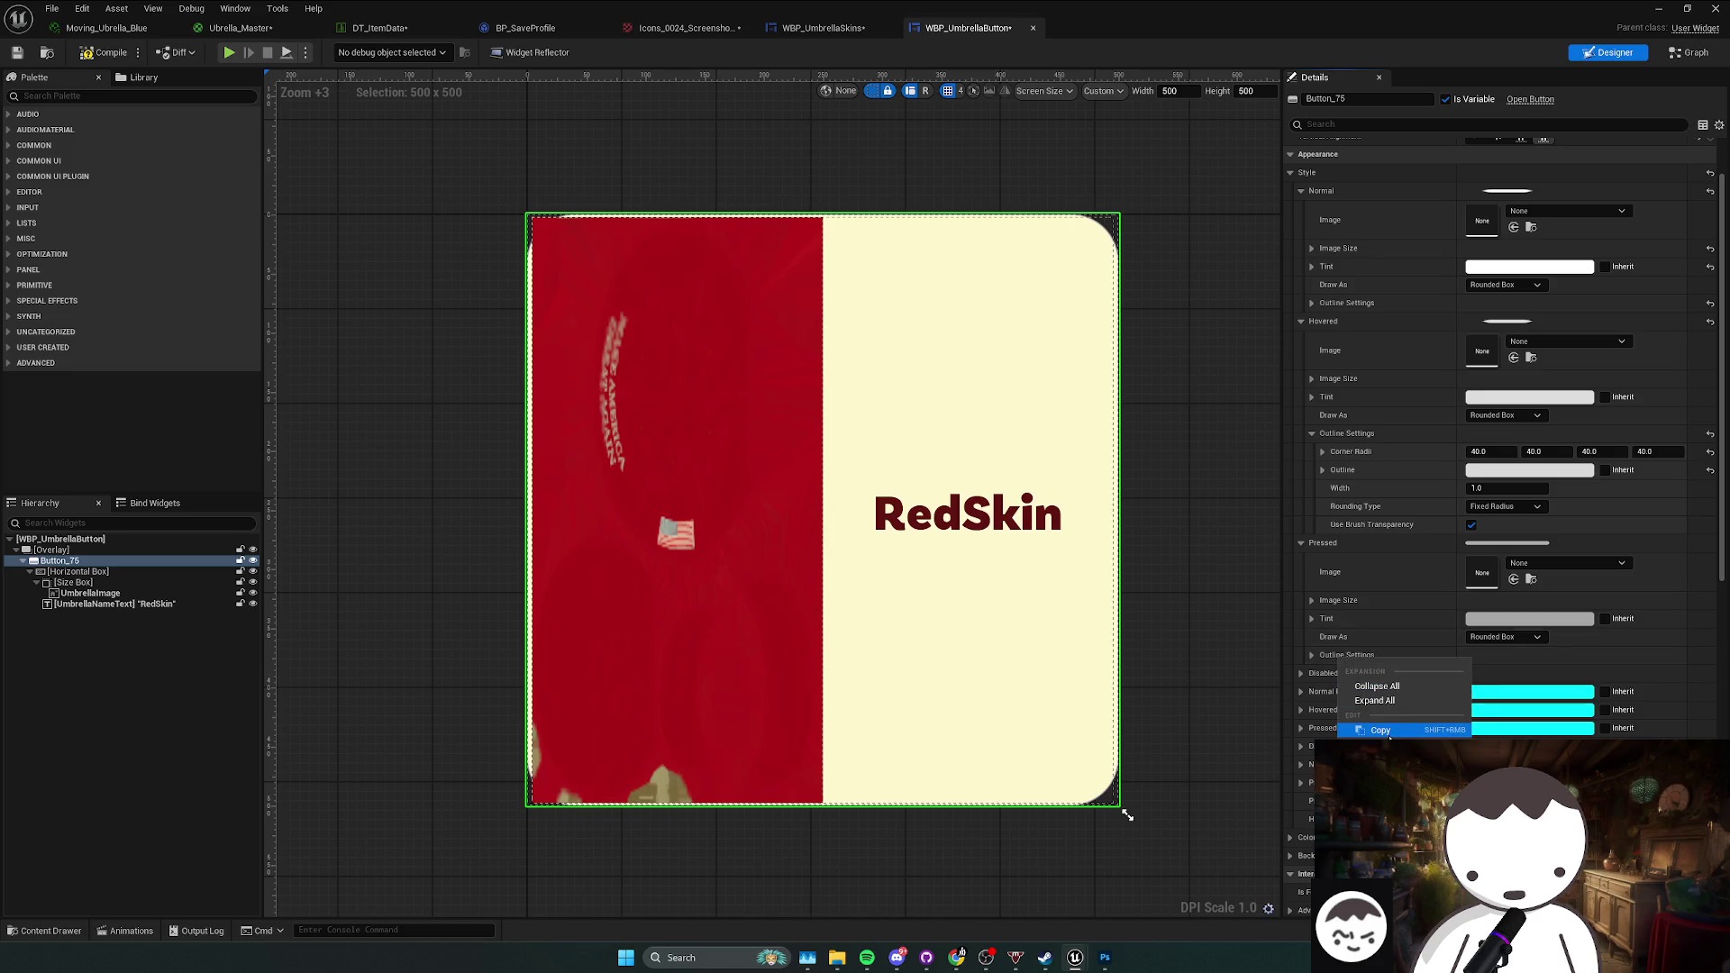
click(1379, 717)
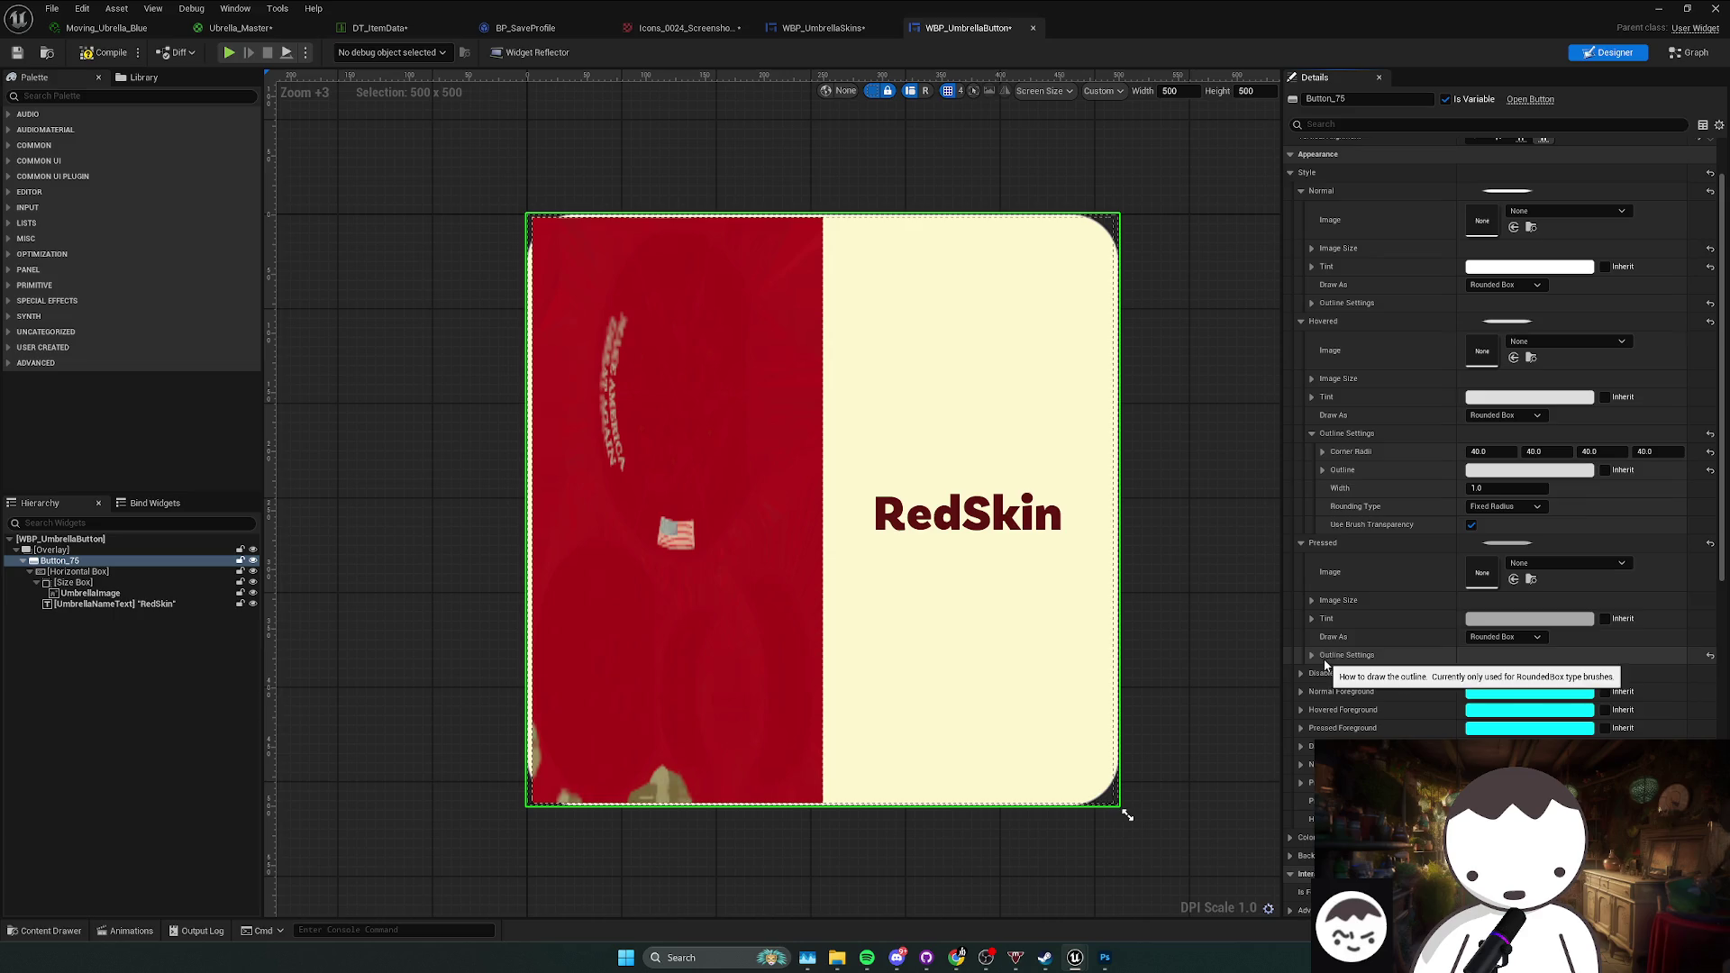
Step: Compile and save the WBP_UmbrellaButton widget
click(15, 55)
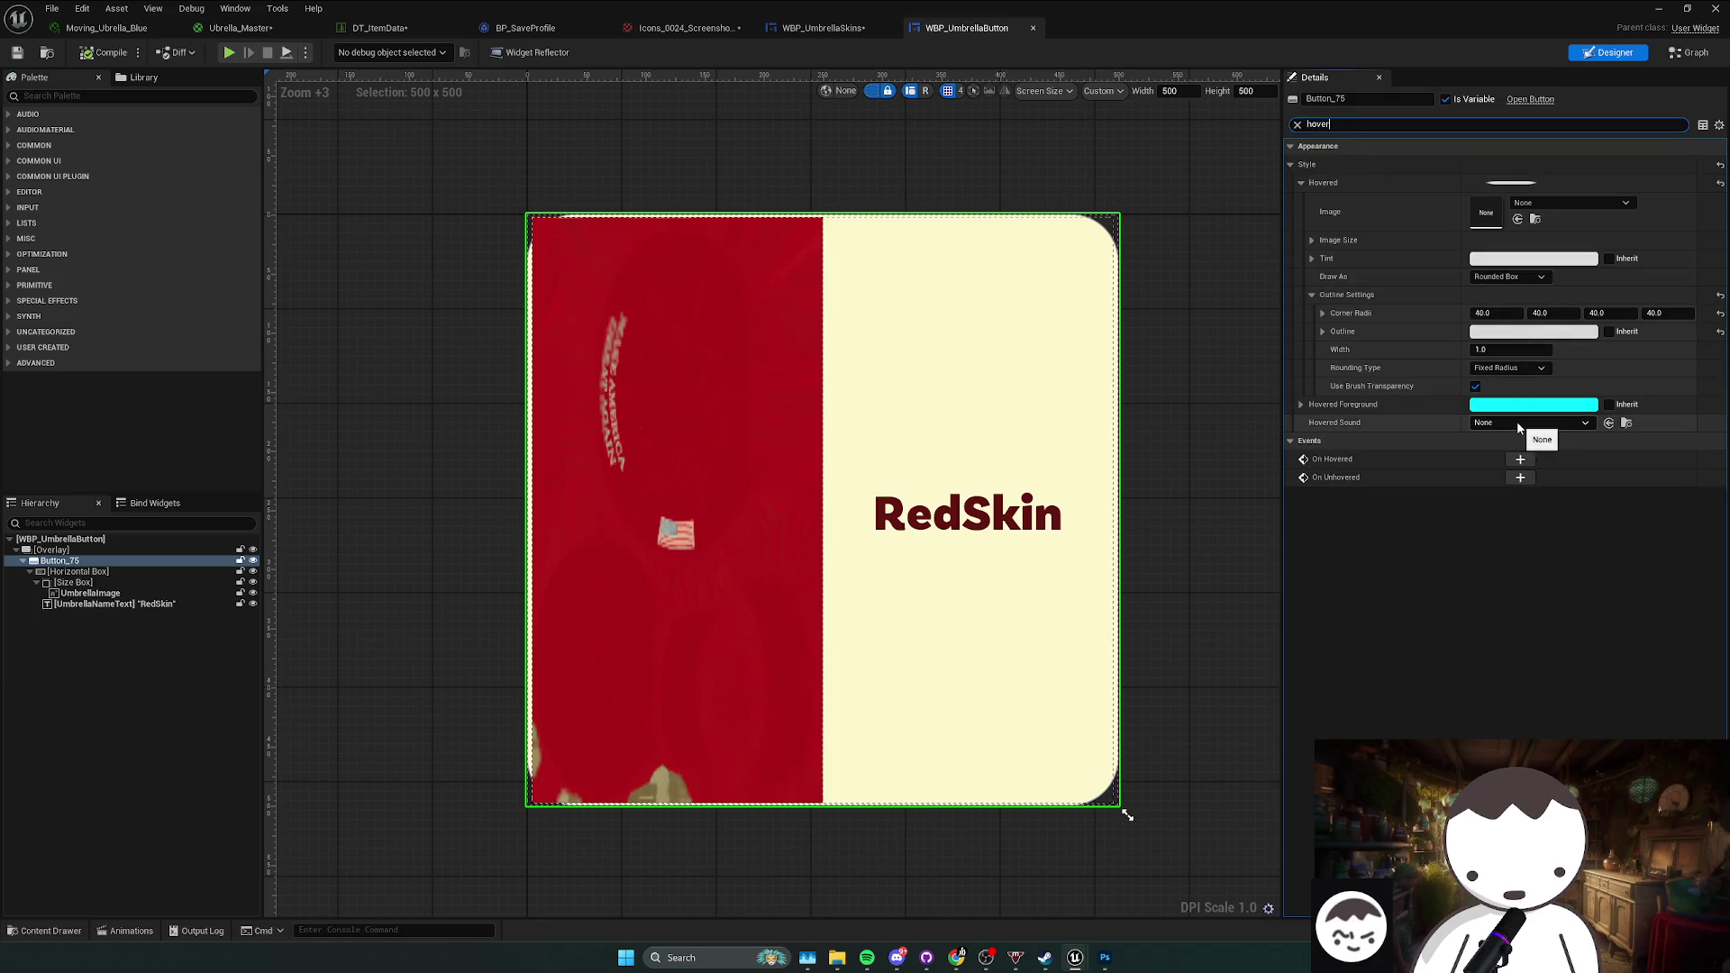
right_click(1521, 458)
click(1415, 515)
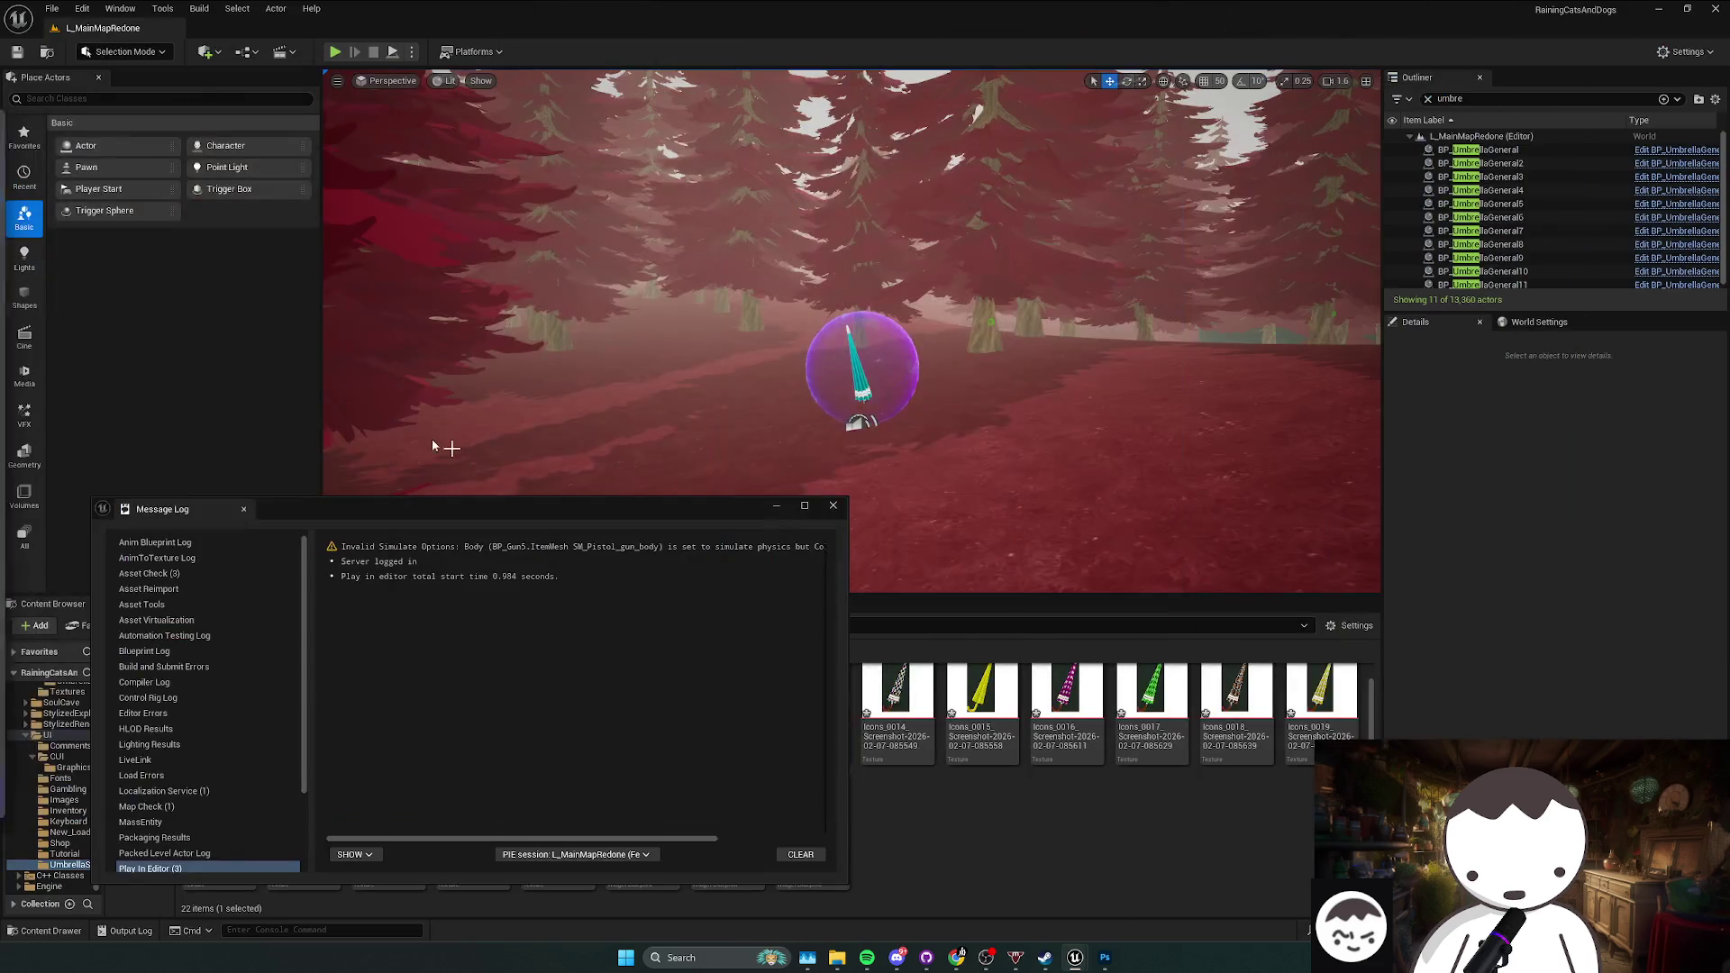
Step: Open CUI_Button from UI > CUI, inspect Button_11's style, then return to the CUI folder
key(alt+Left)
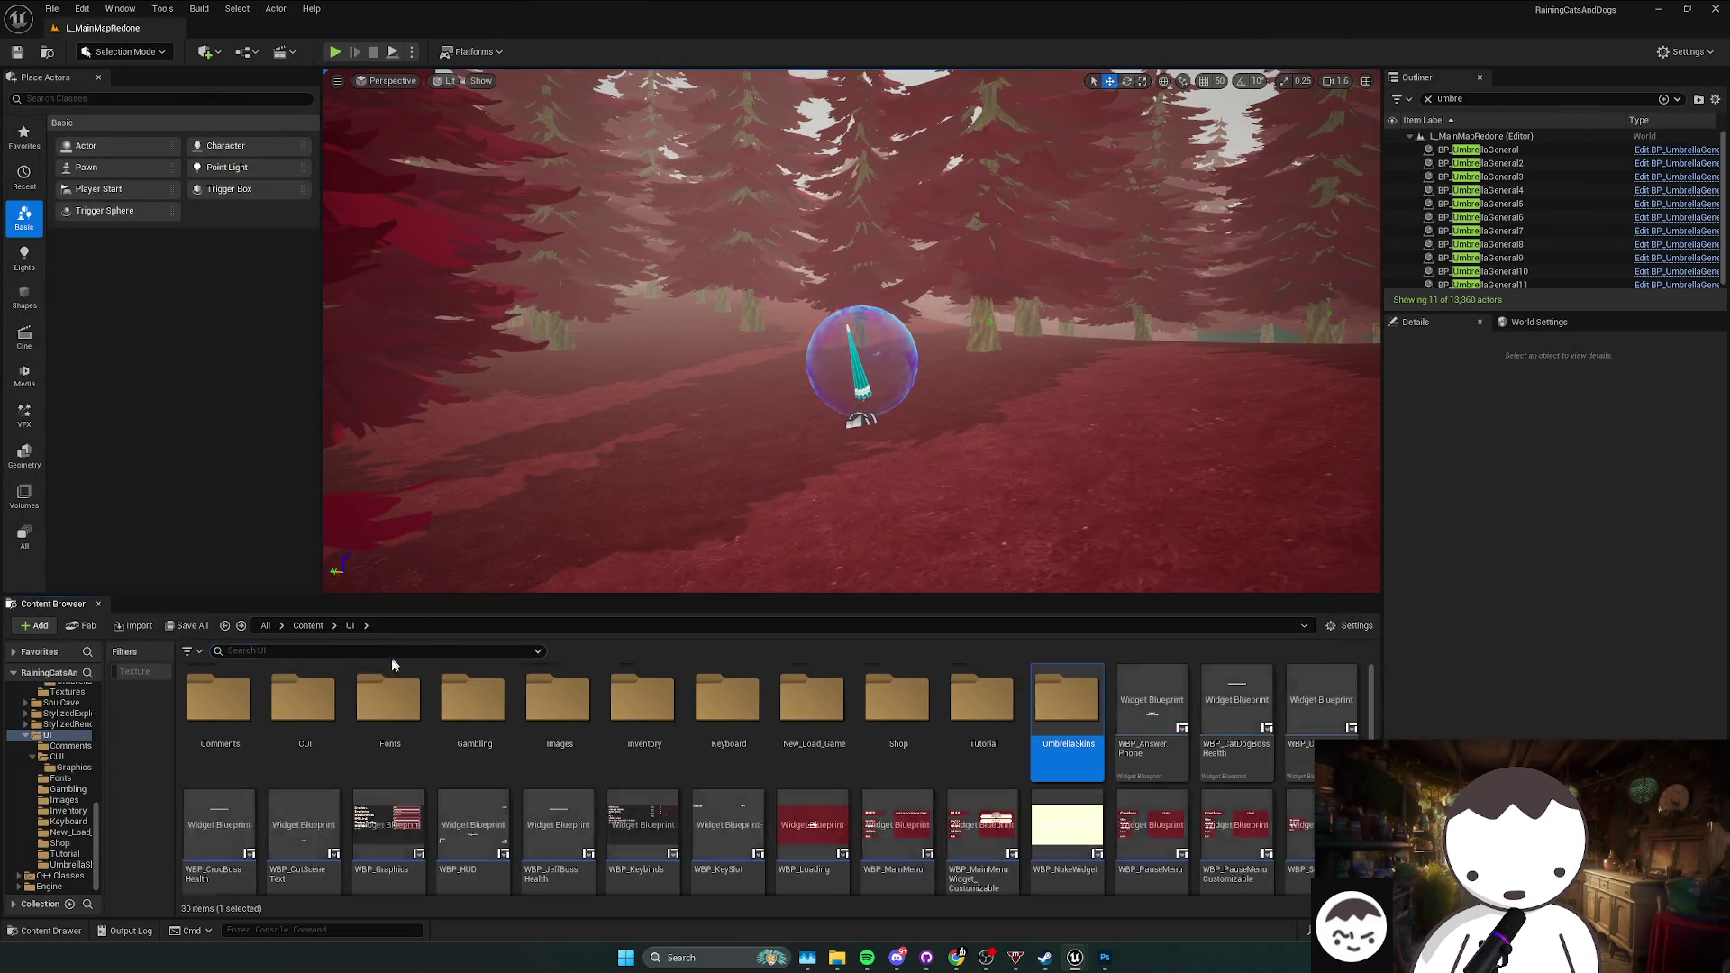
click(219, 712)
double_click(303, 743)
double_click(302, 743)
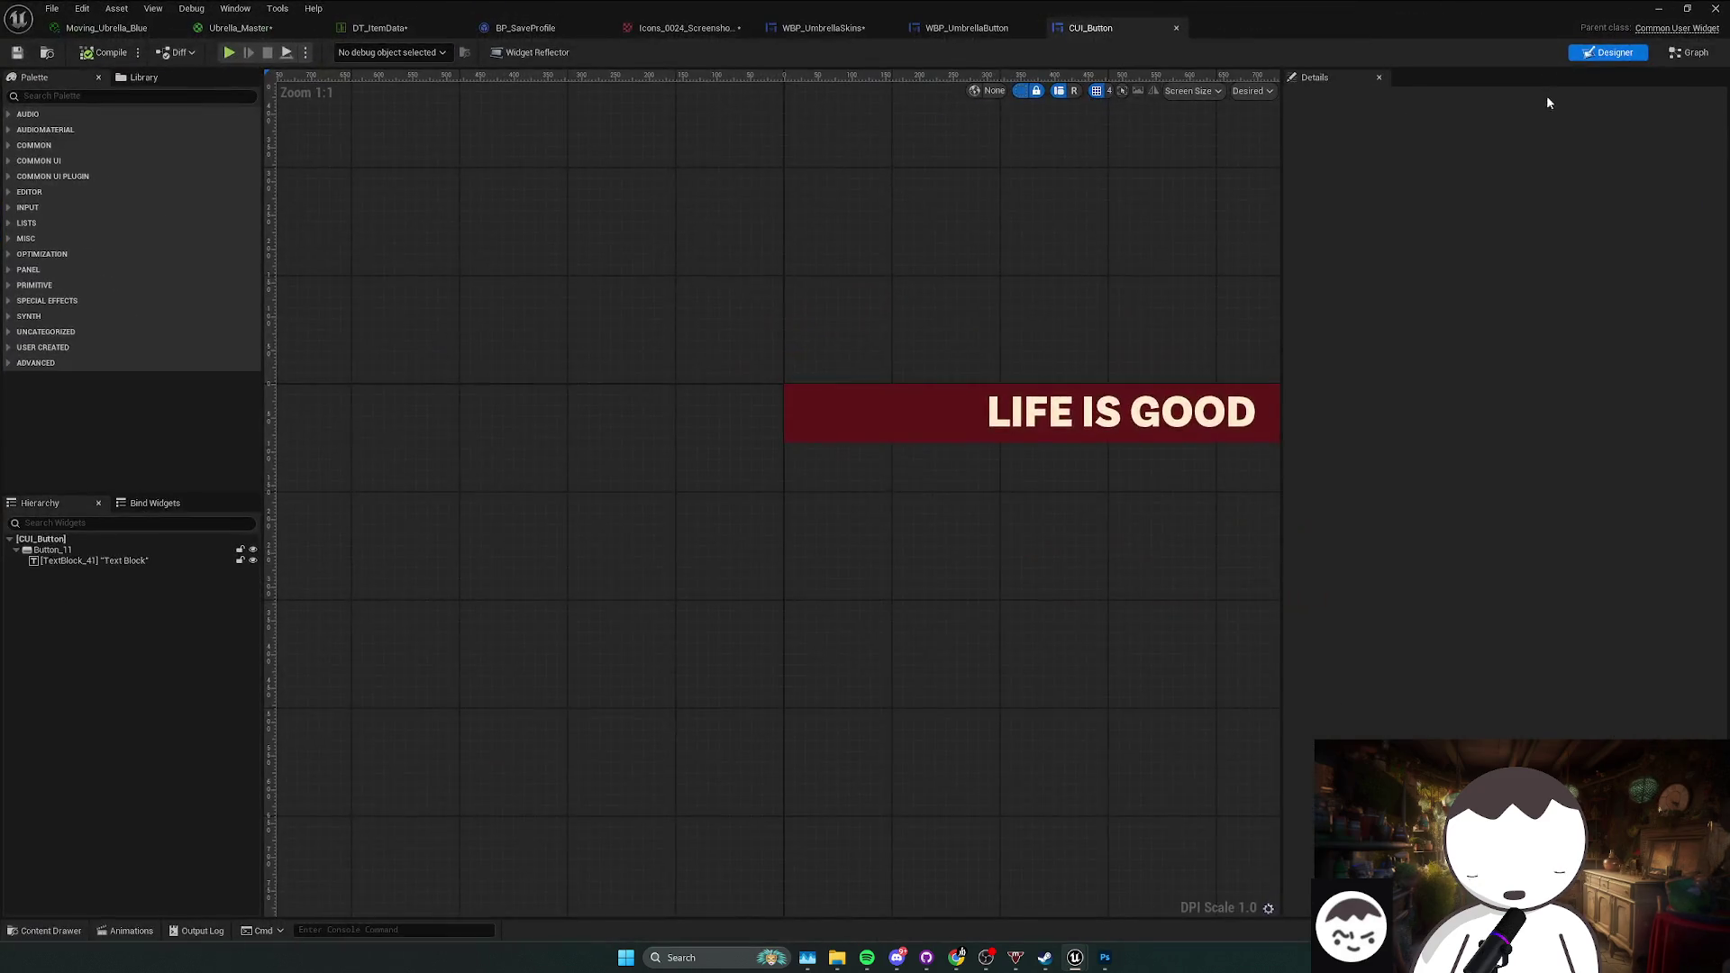
click(905, 419)
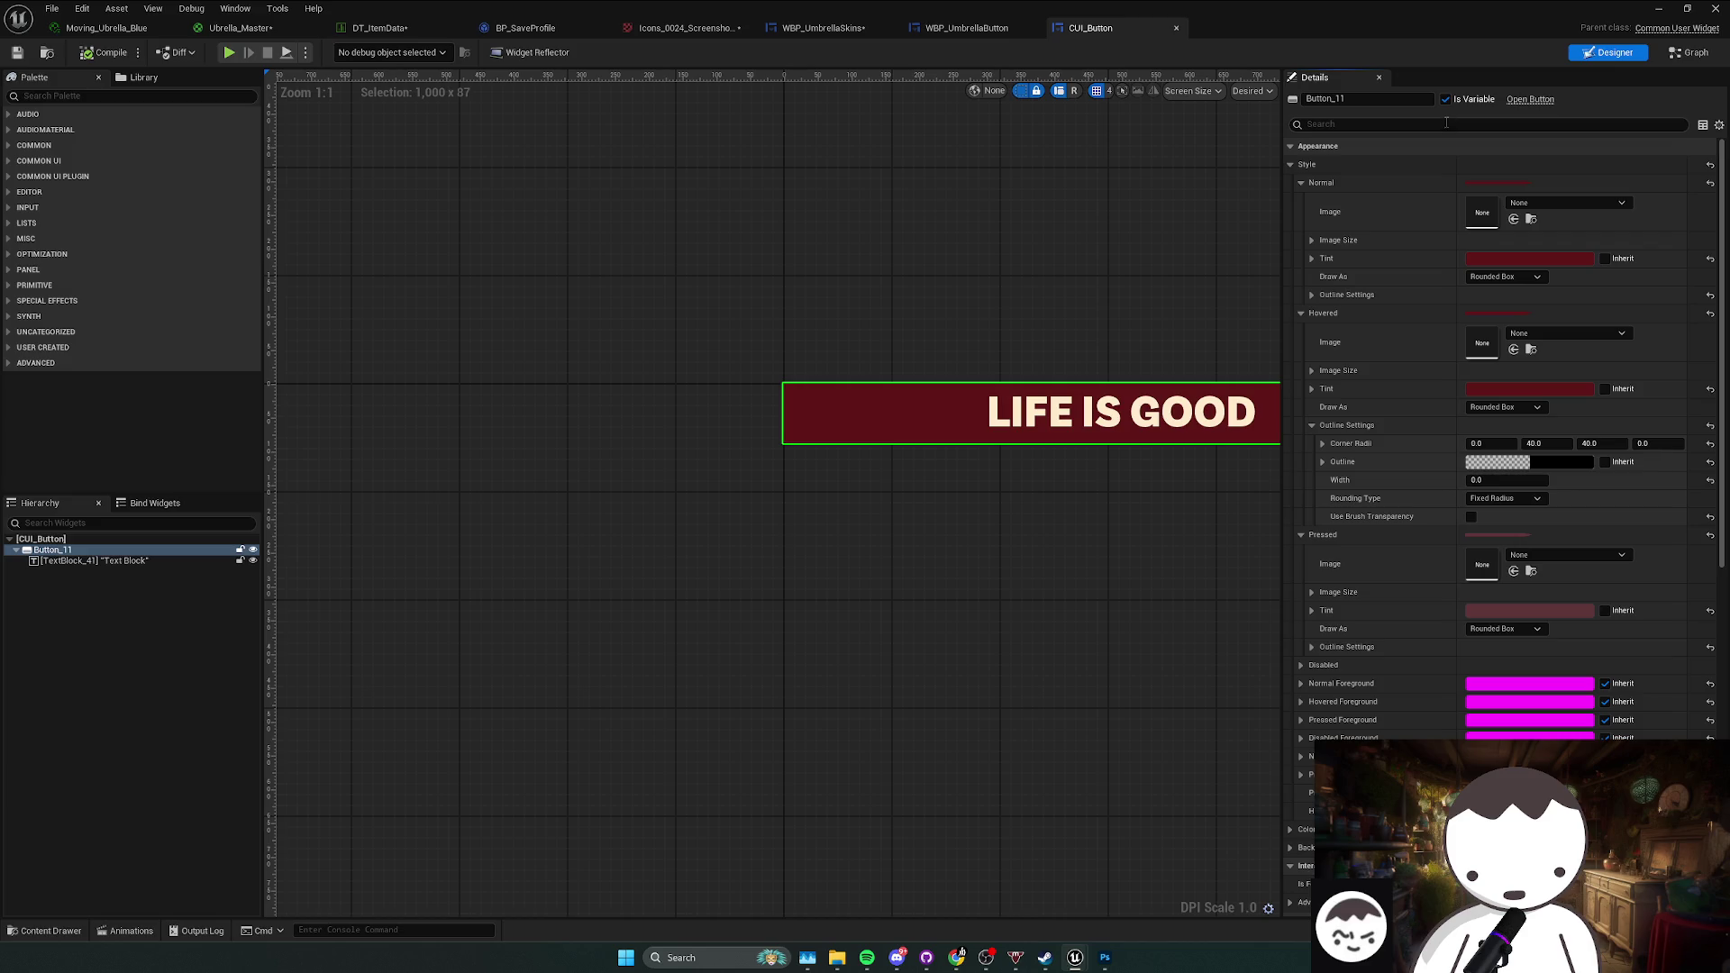
text(g)
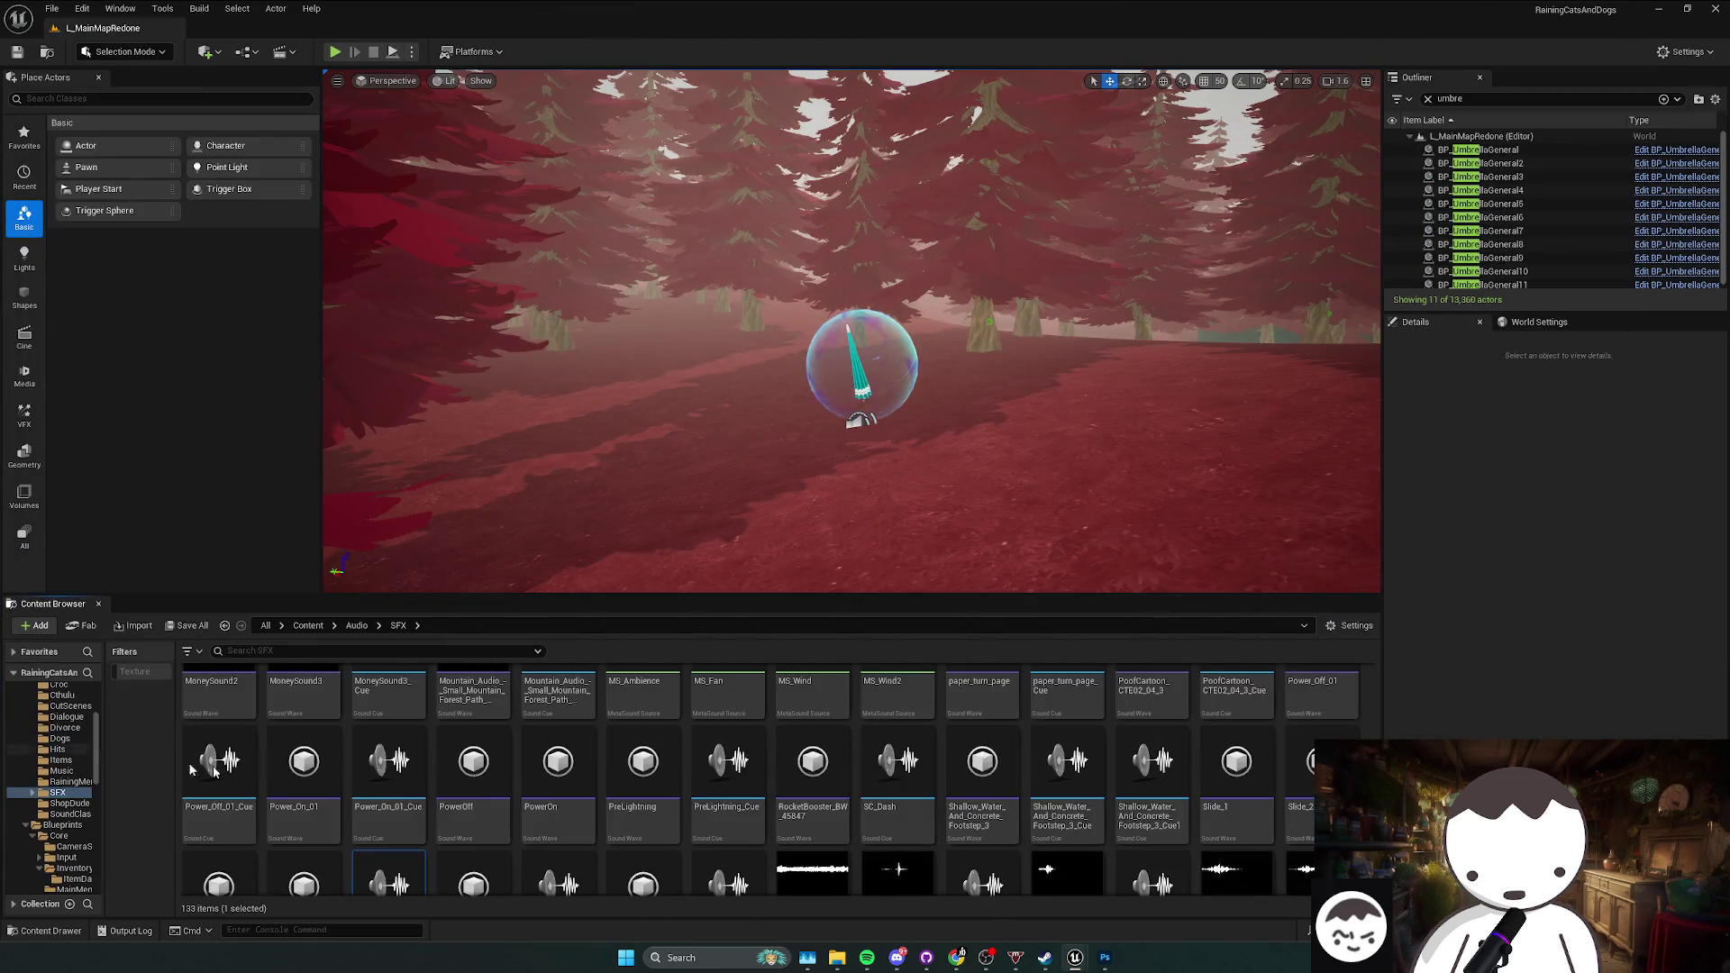
key(alt+Left)
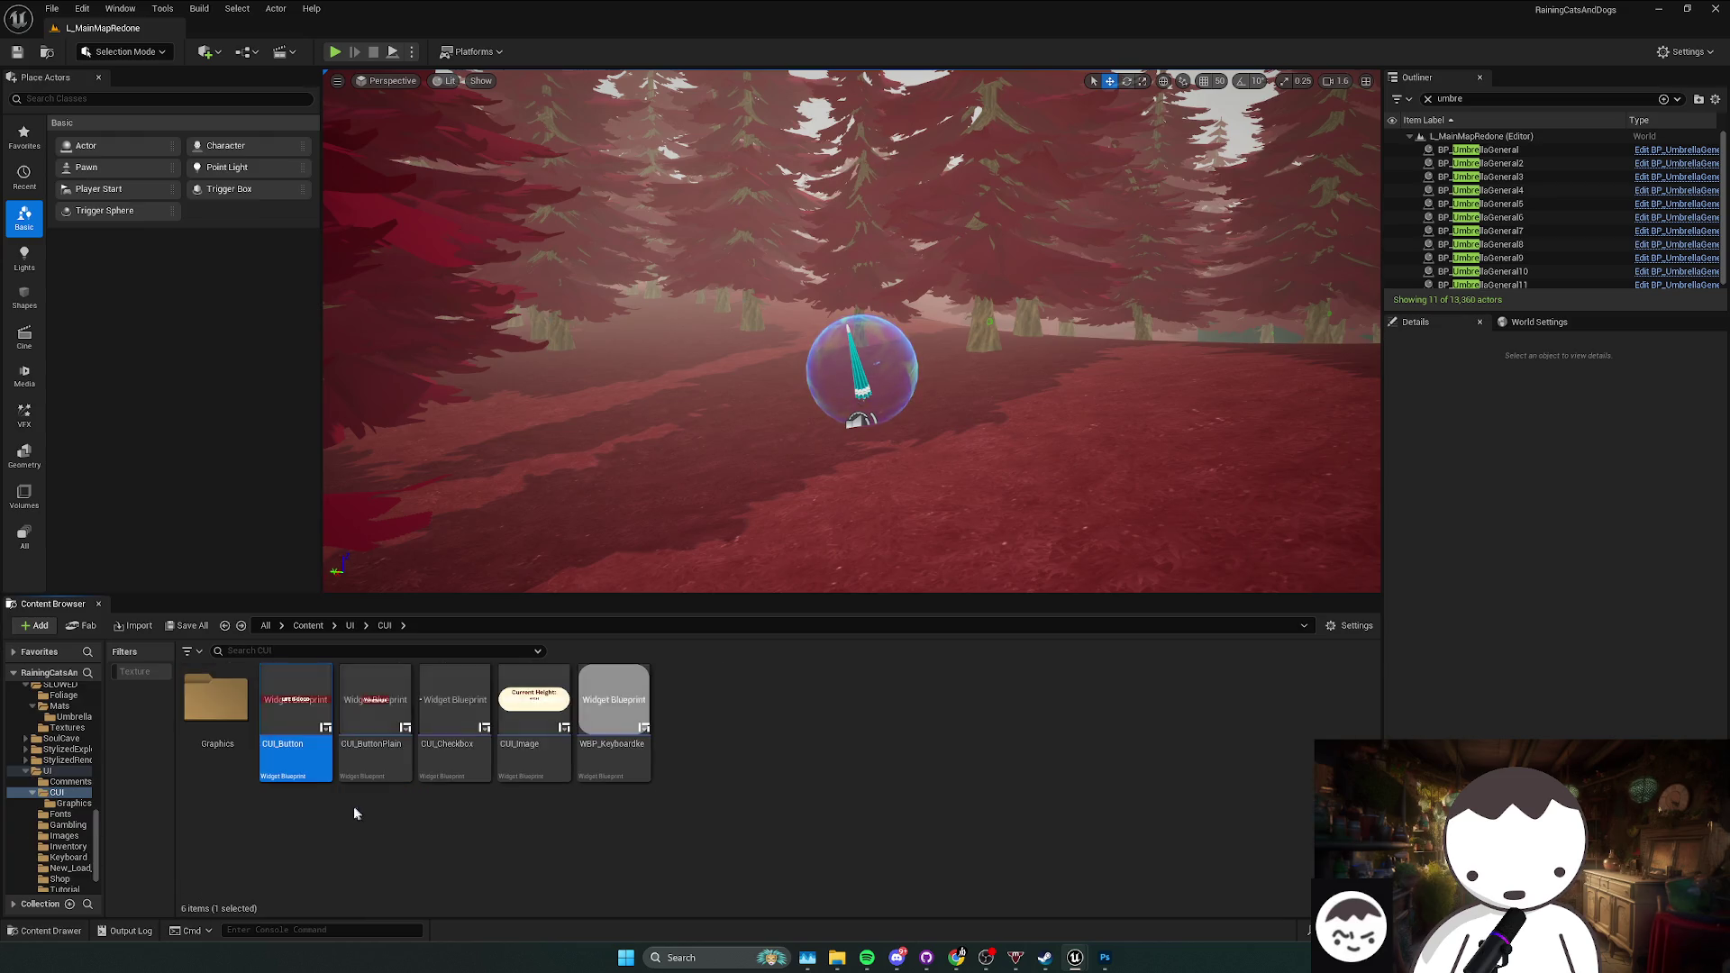
Step: Open CUI_ButtonPlain from the CUI folder and CUI_Blood from CUI/Graphics
key(Right)
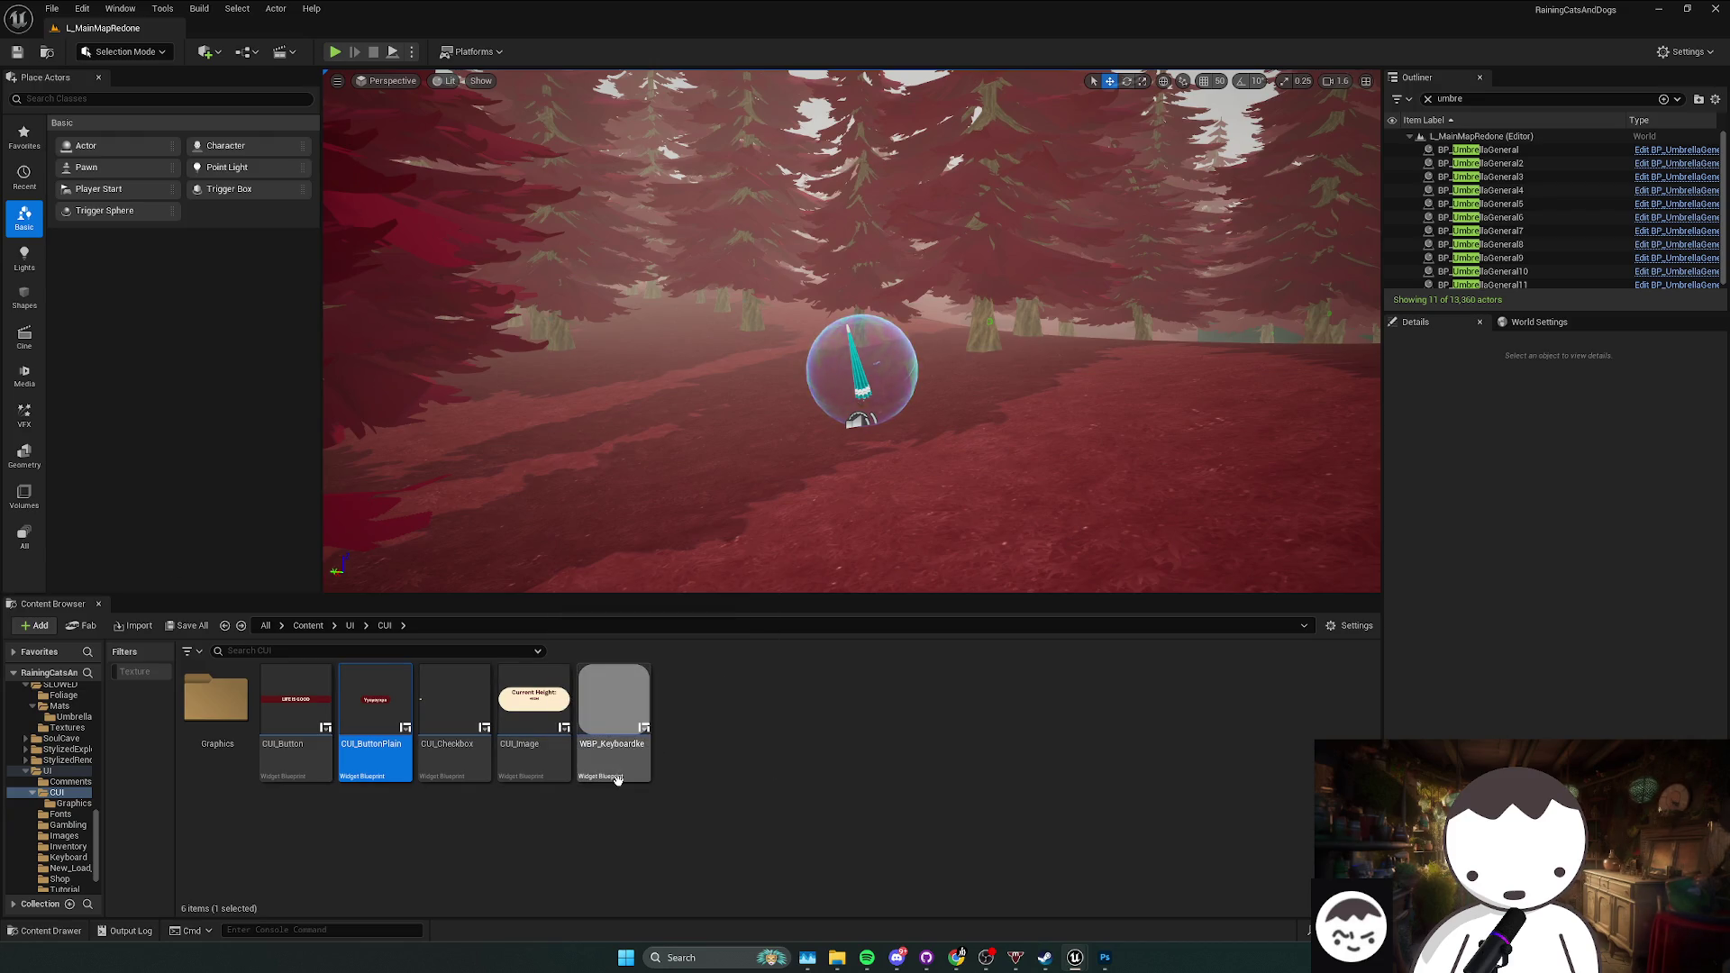
key(alt+Left)
key(alt+Right)
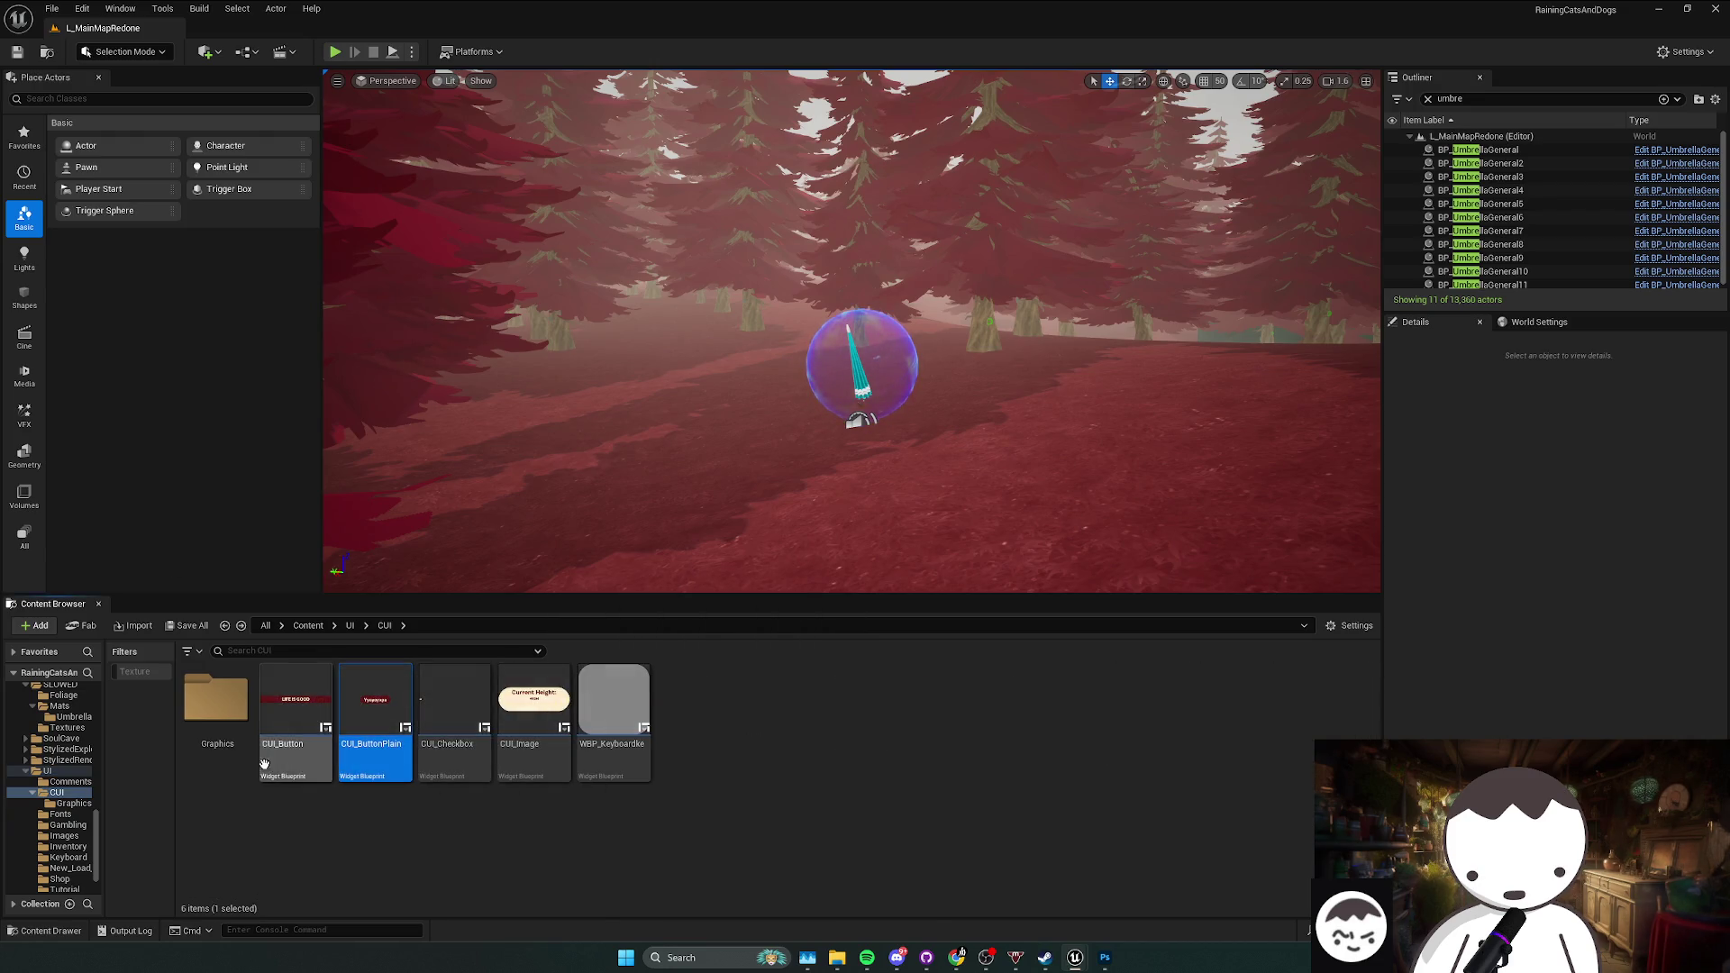
key(Left)
key(Return)
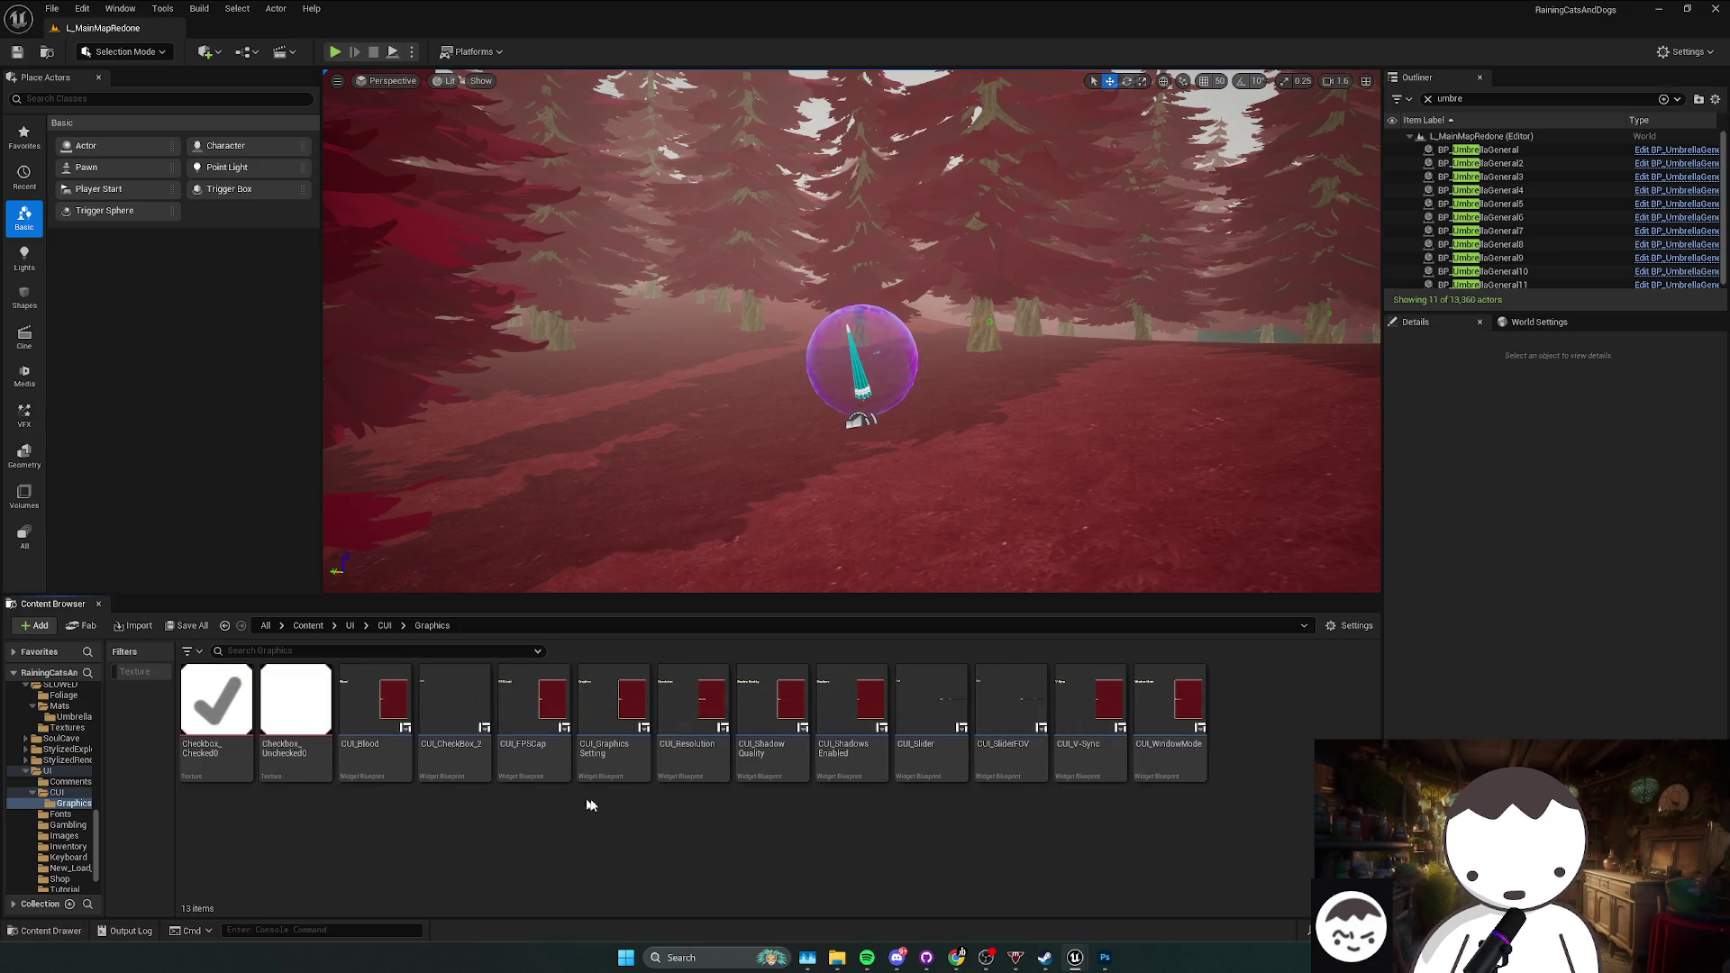
drag(531, 757, 473, 763)
click(391, 757)
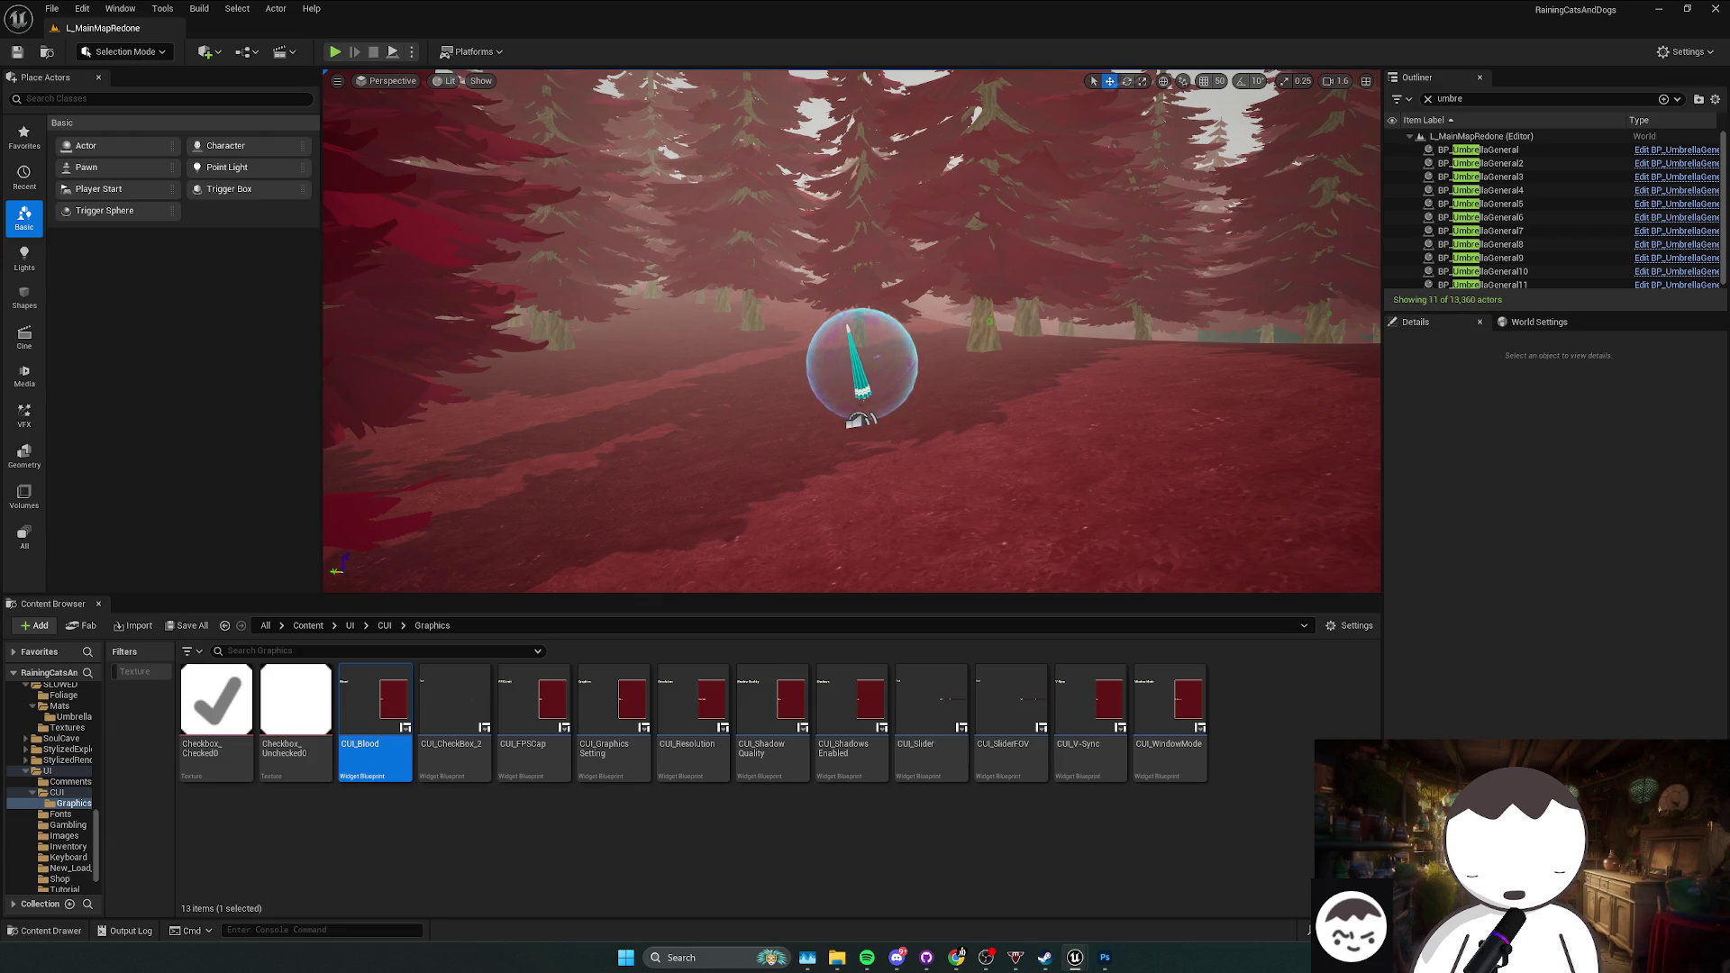
Step: Switch to CUI_Button to review its hover settings, including the Slide_UI hover sound
key(alt+Left)
key(alt+Left)
key(alt+Left)
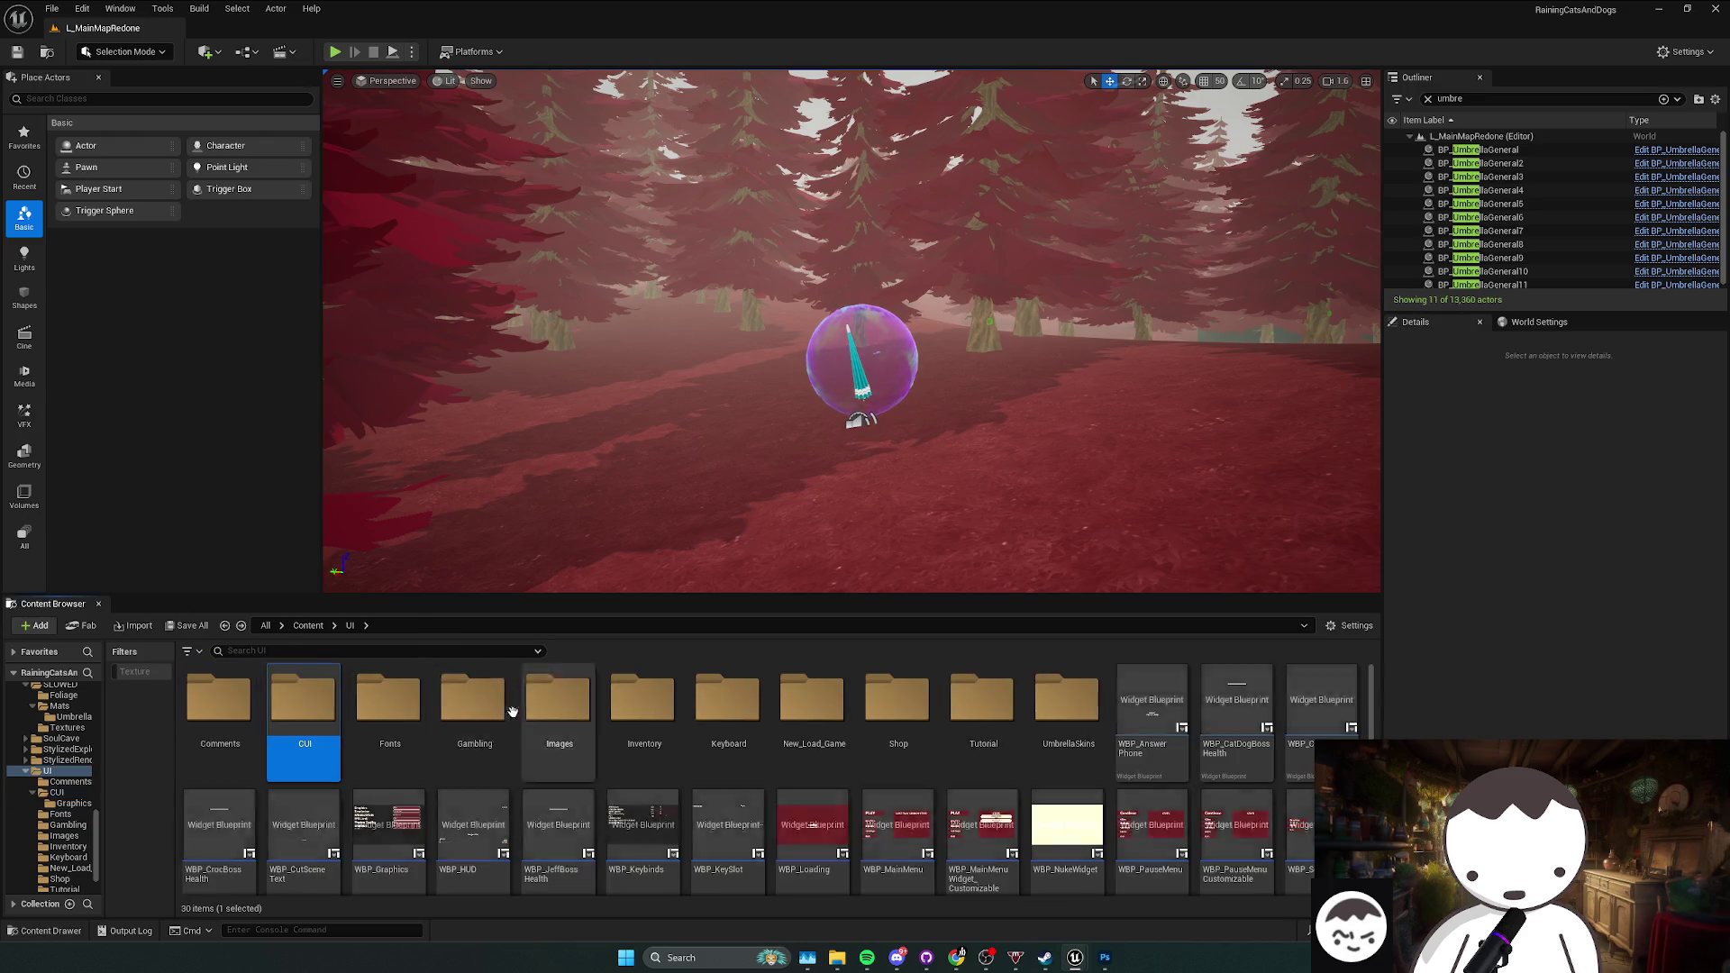
key(alt+Right)
key(alt+Right)
key(alt+Right)
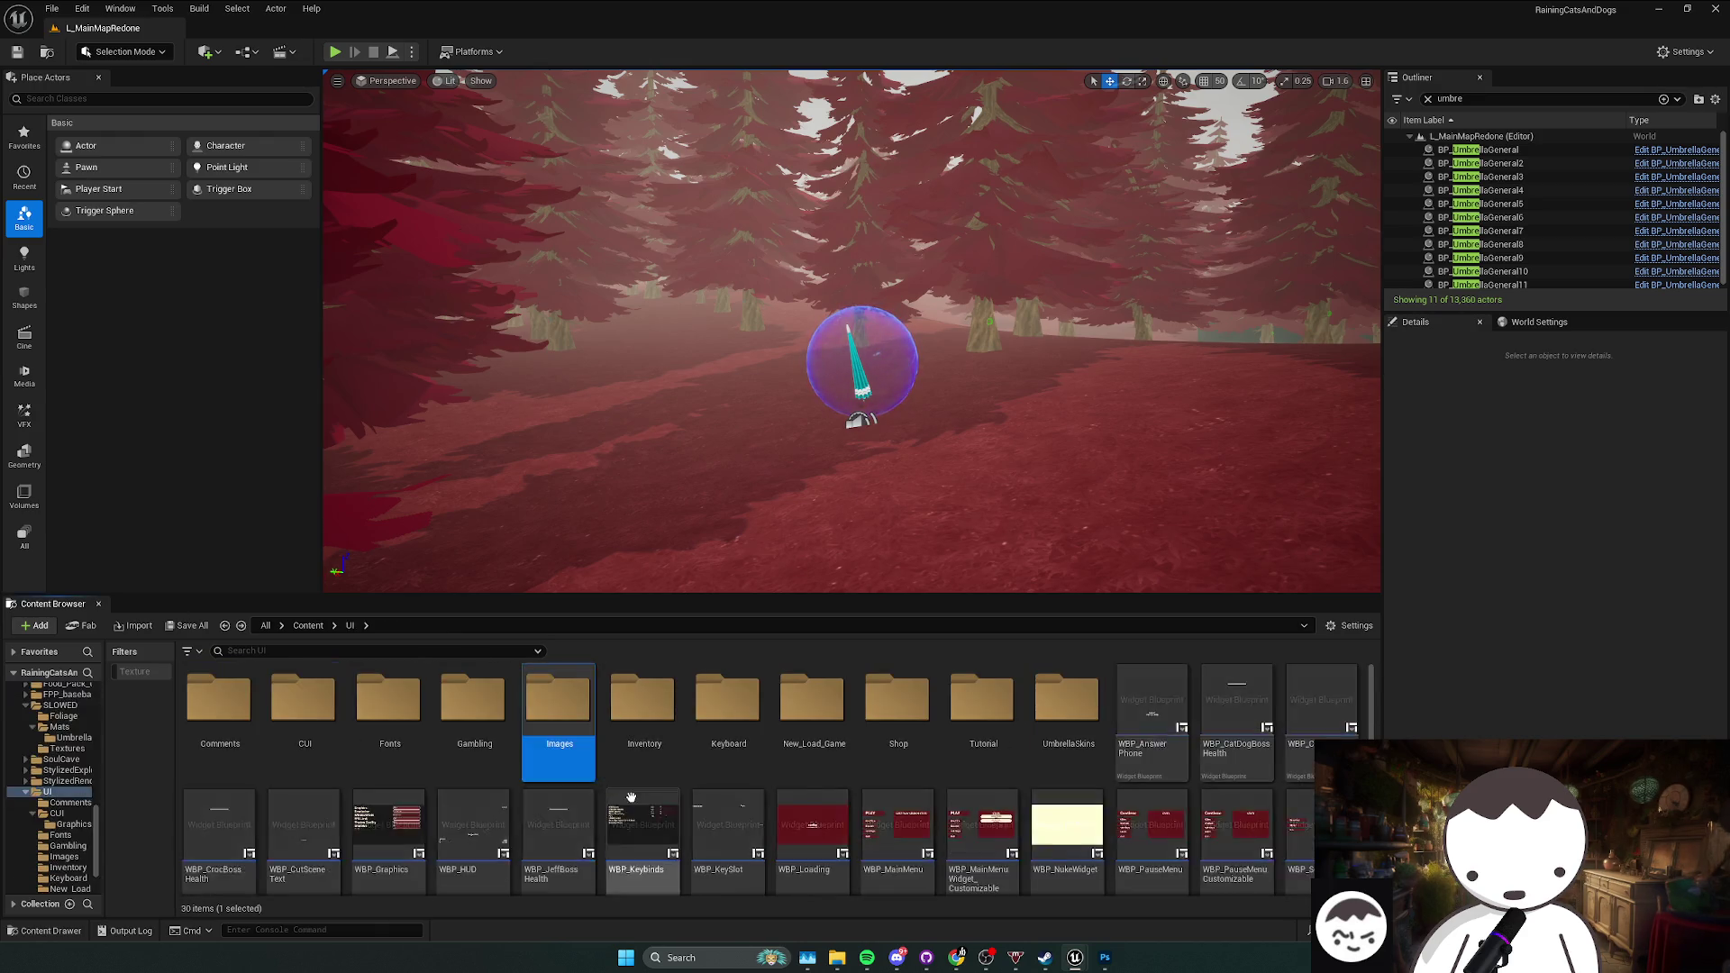
key(alt+Left)
key(alt+Left)
key(alt+Left)
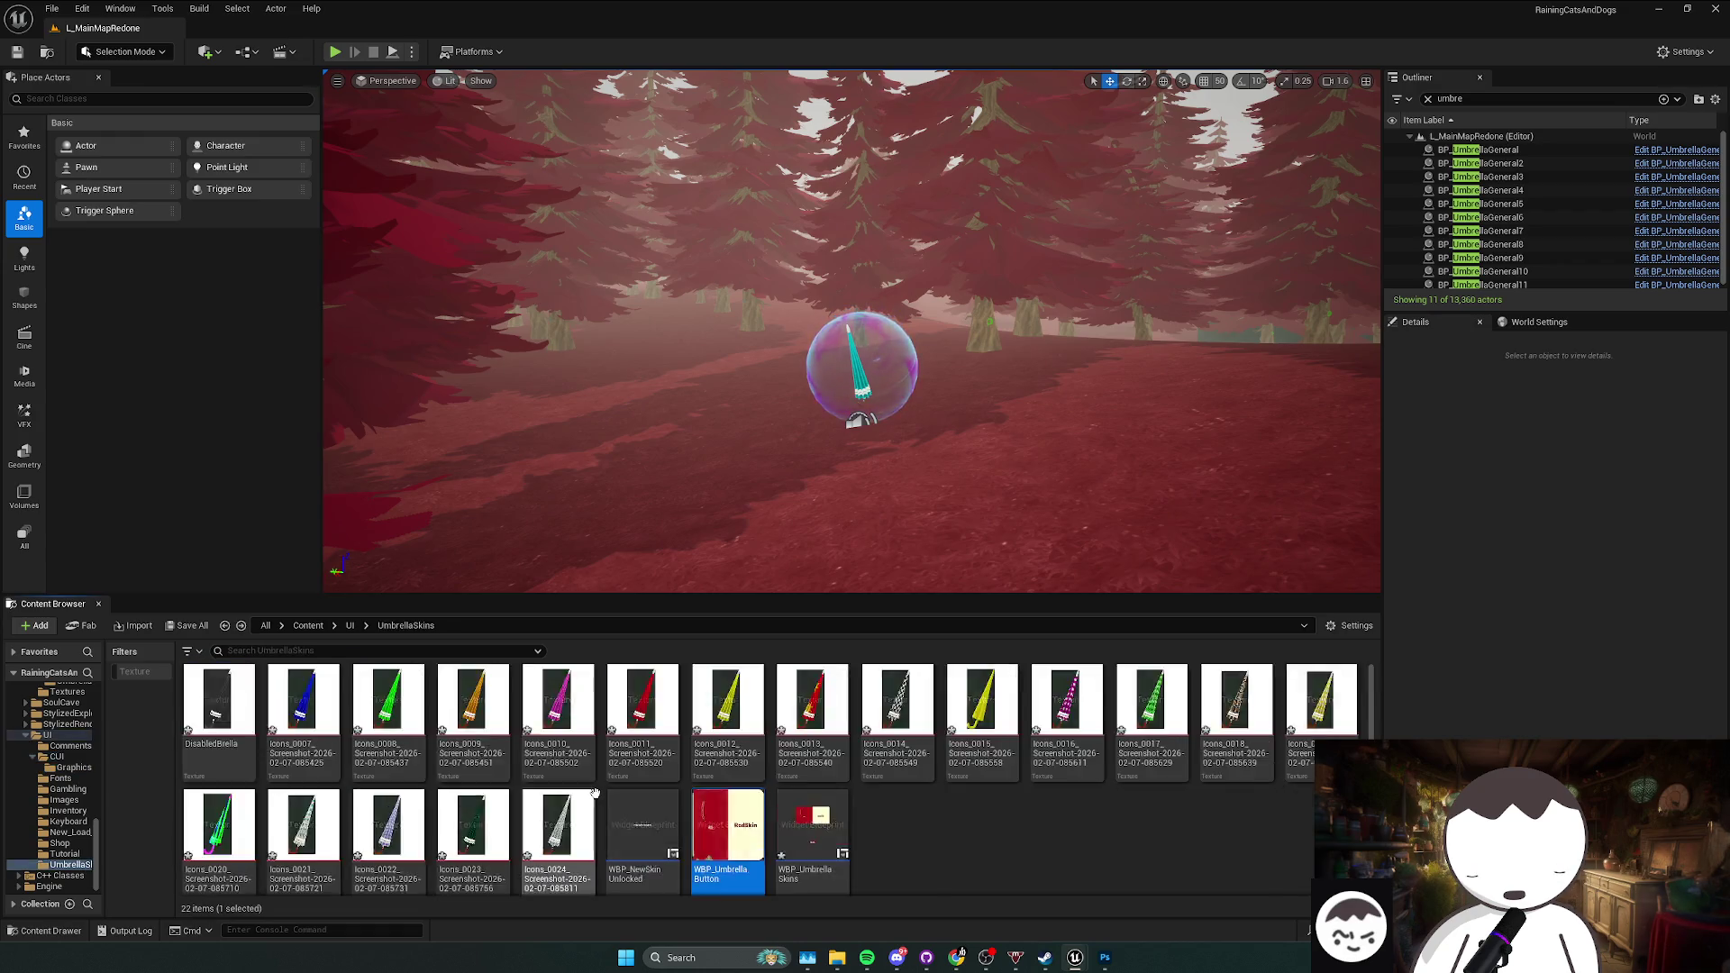
key(alt+Right)
key(alt+Right)
key(alt+Right)
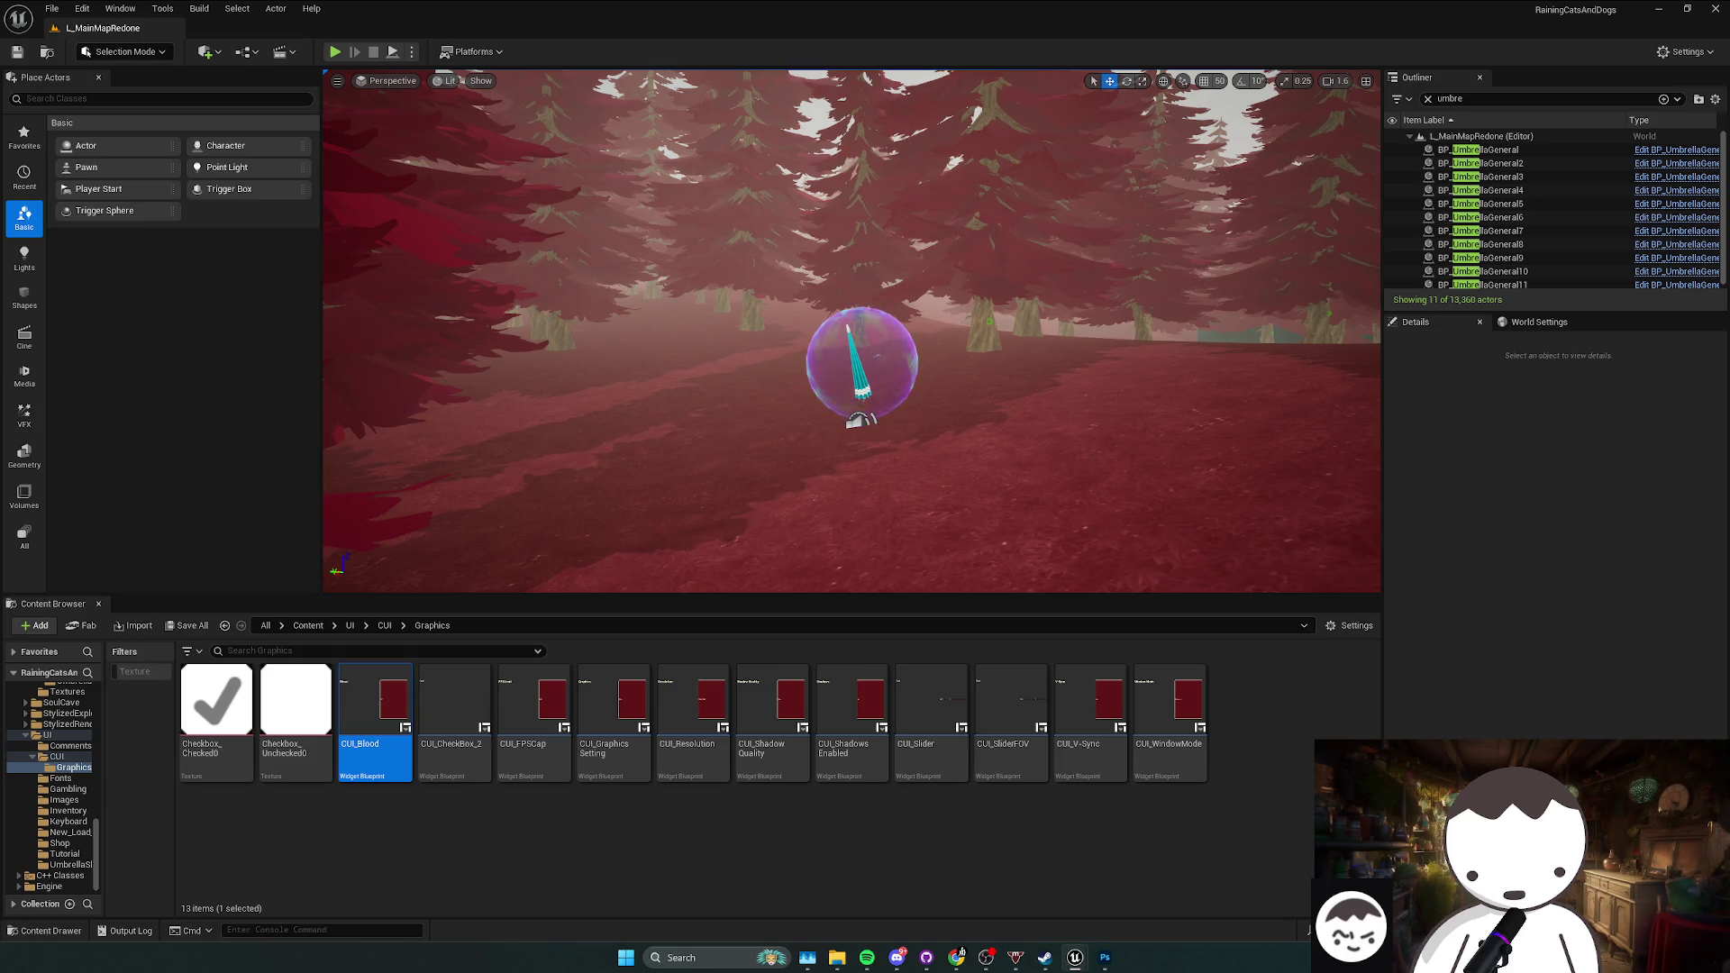
key(alt+Tab)
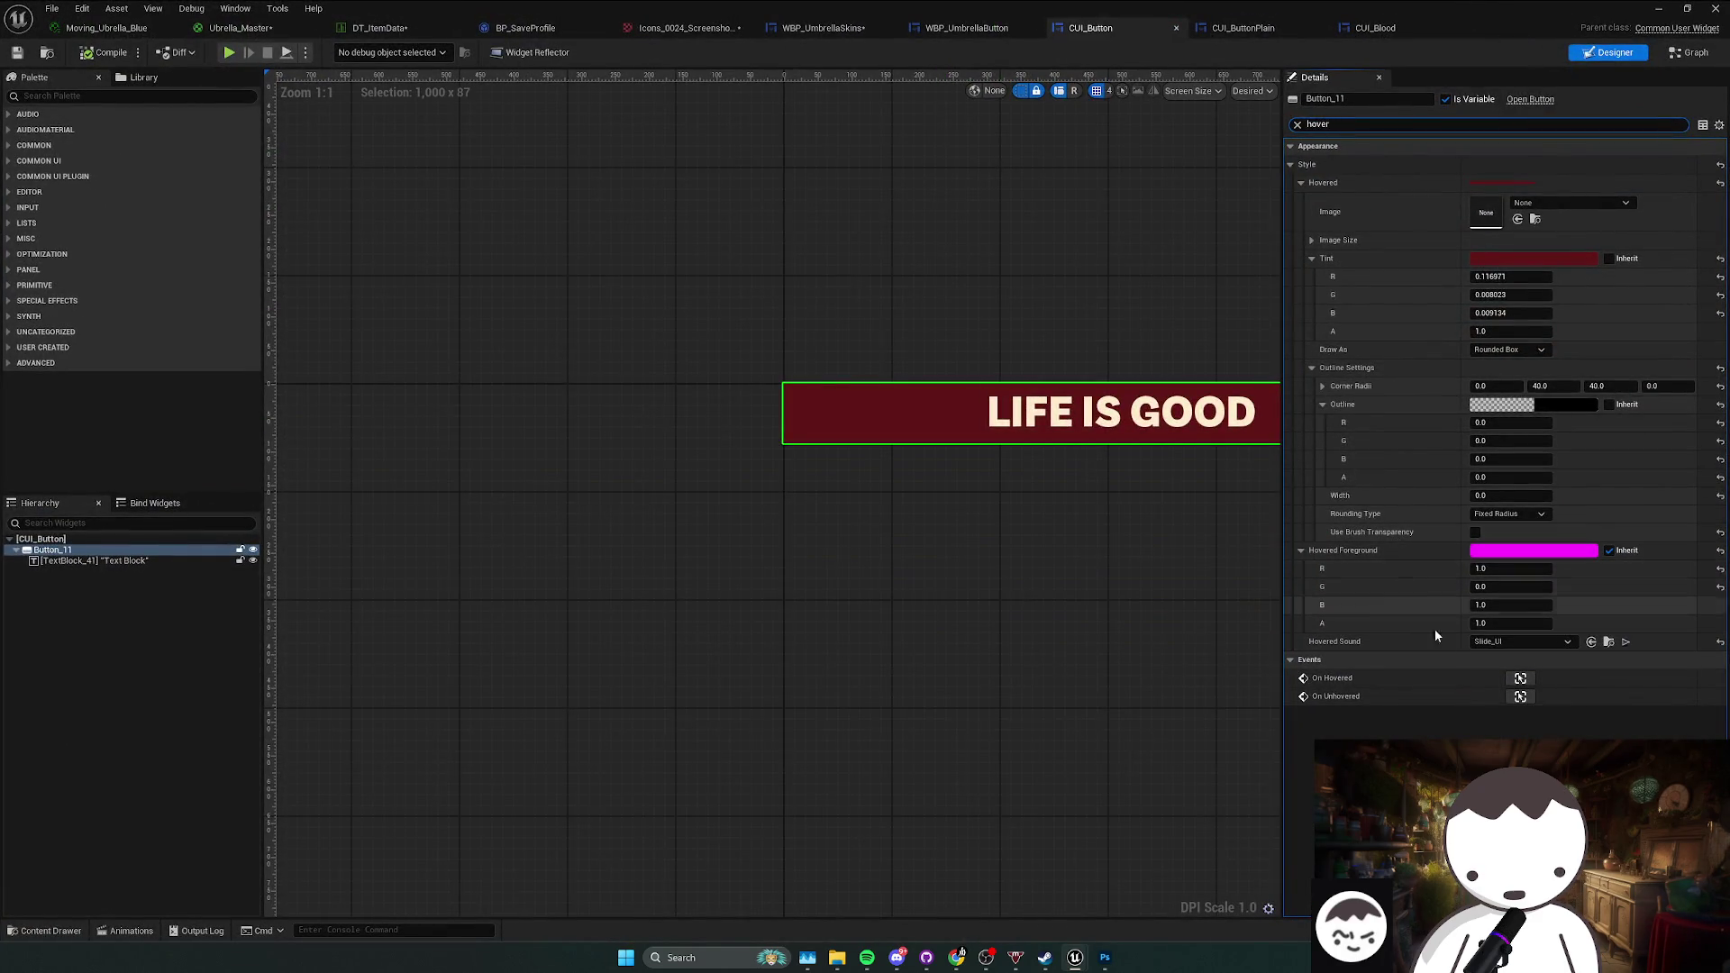
Step: Set WBP_UmbrellaButton's Pressed Sound to Clicked_Cue, matching CUI_Button's sound settings
click(1317, 123)
text(sound)
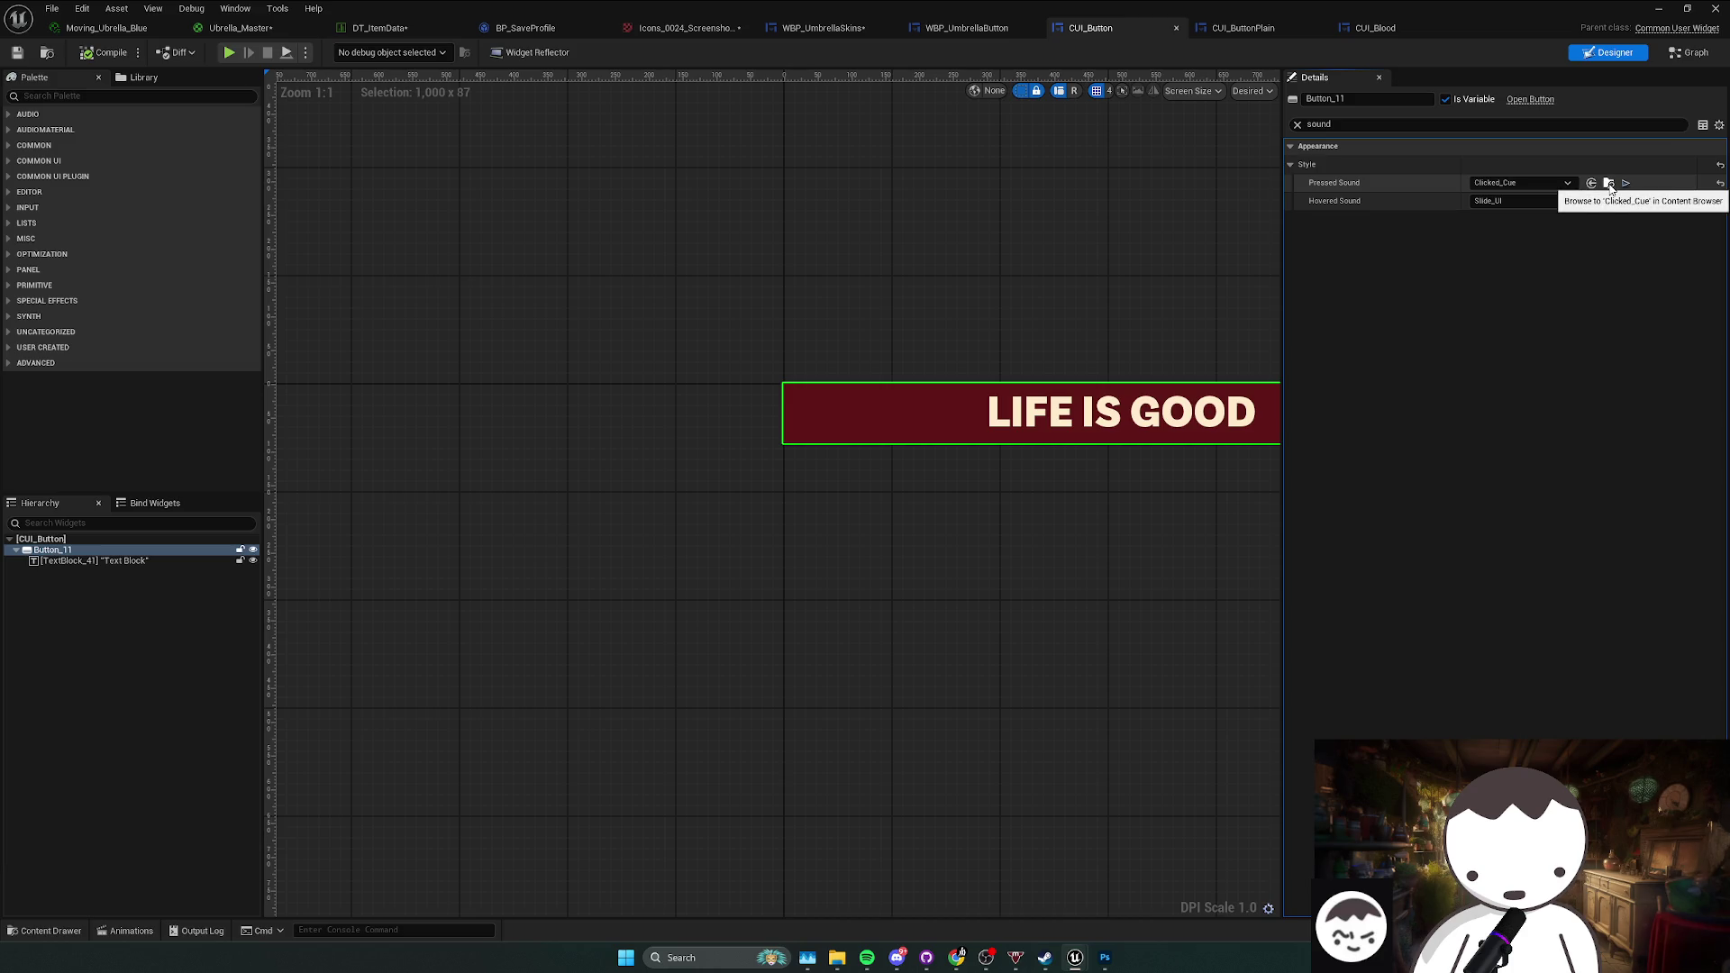
click(967, 28)
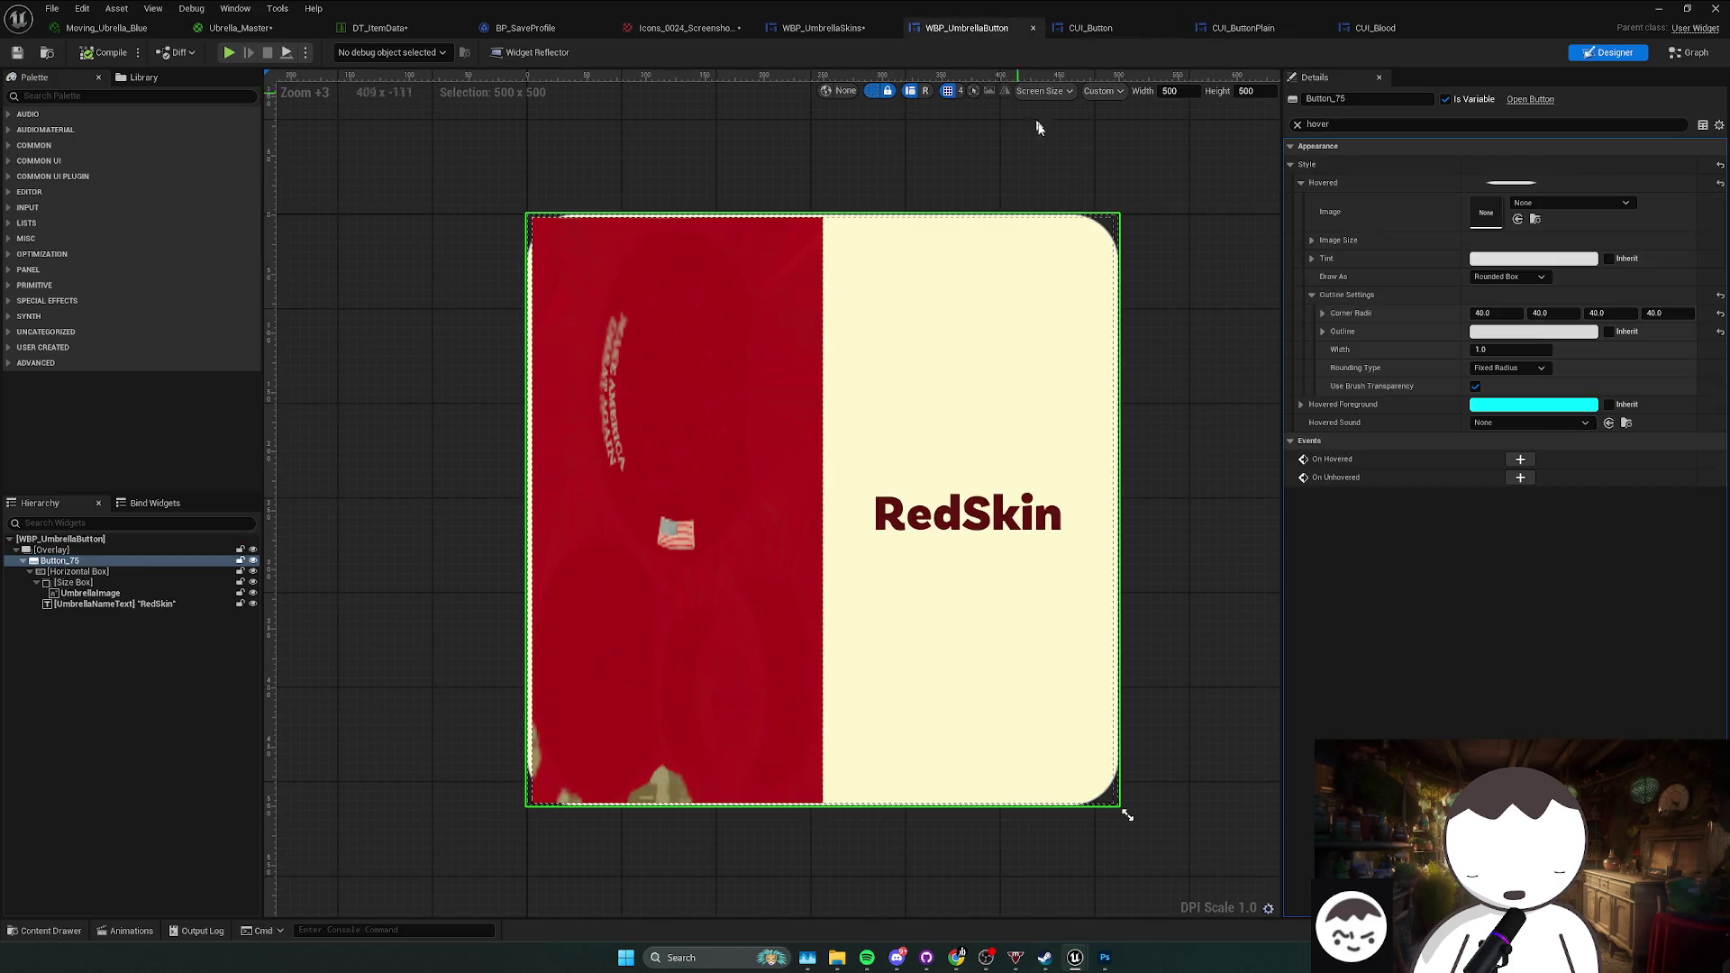
click(1527, 421)
click(1413, 425)
text(sound)
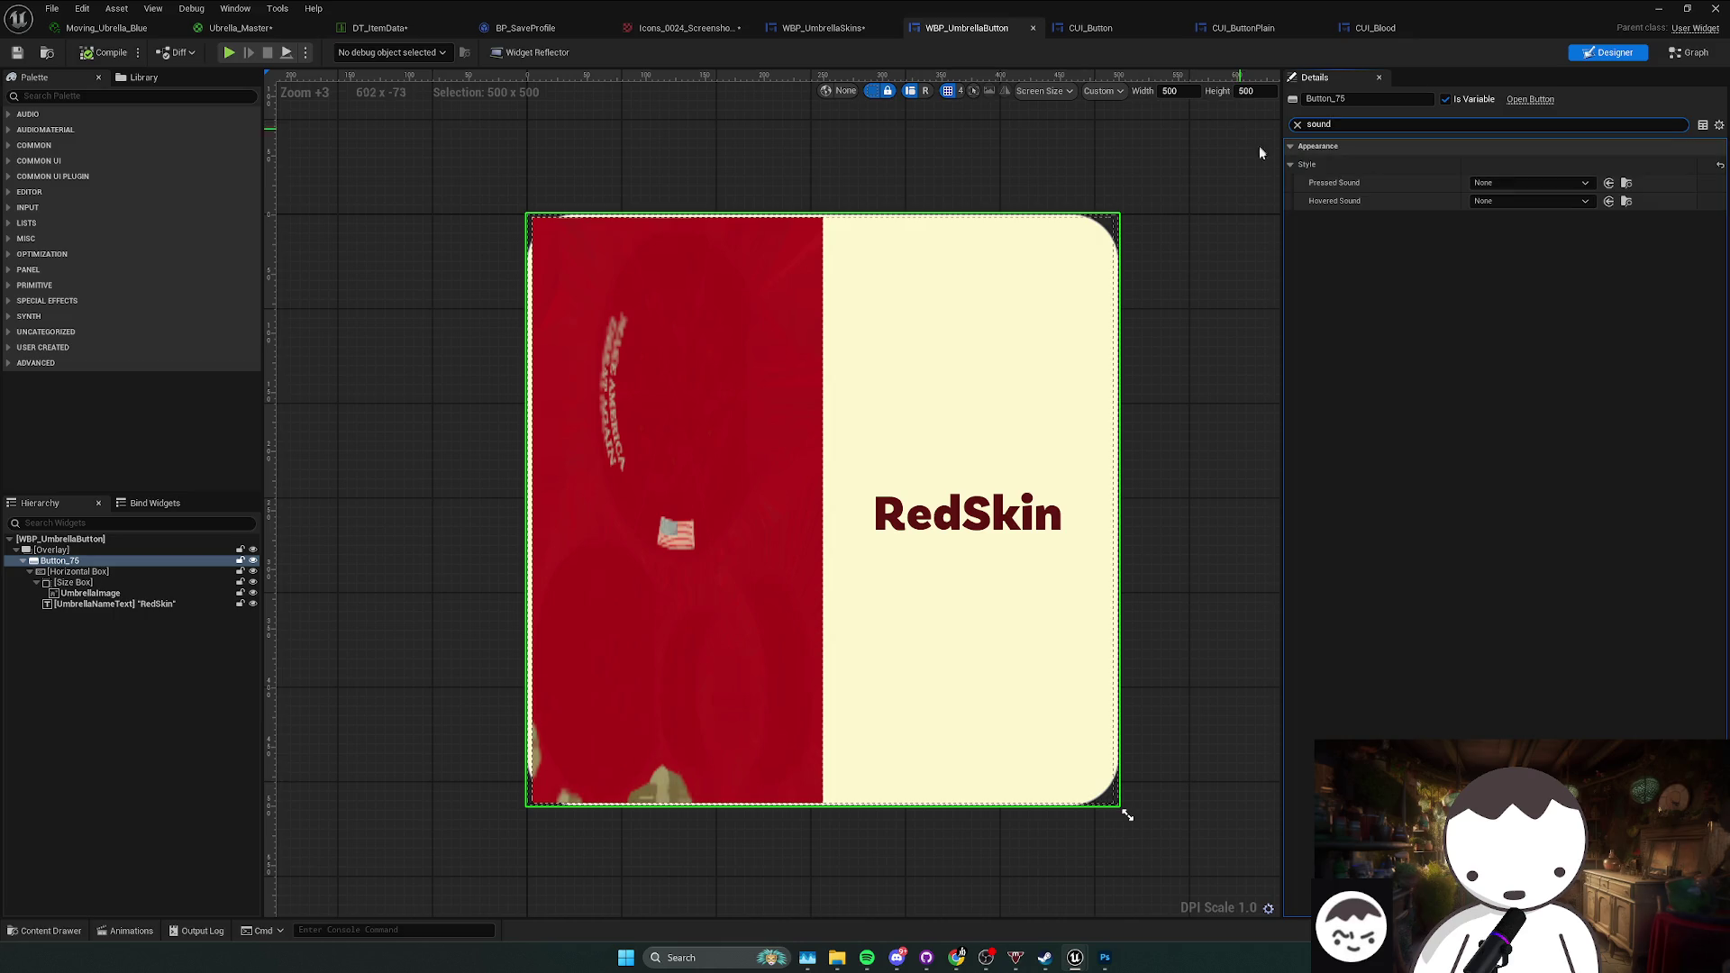
click(1609, 183)
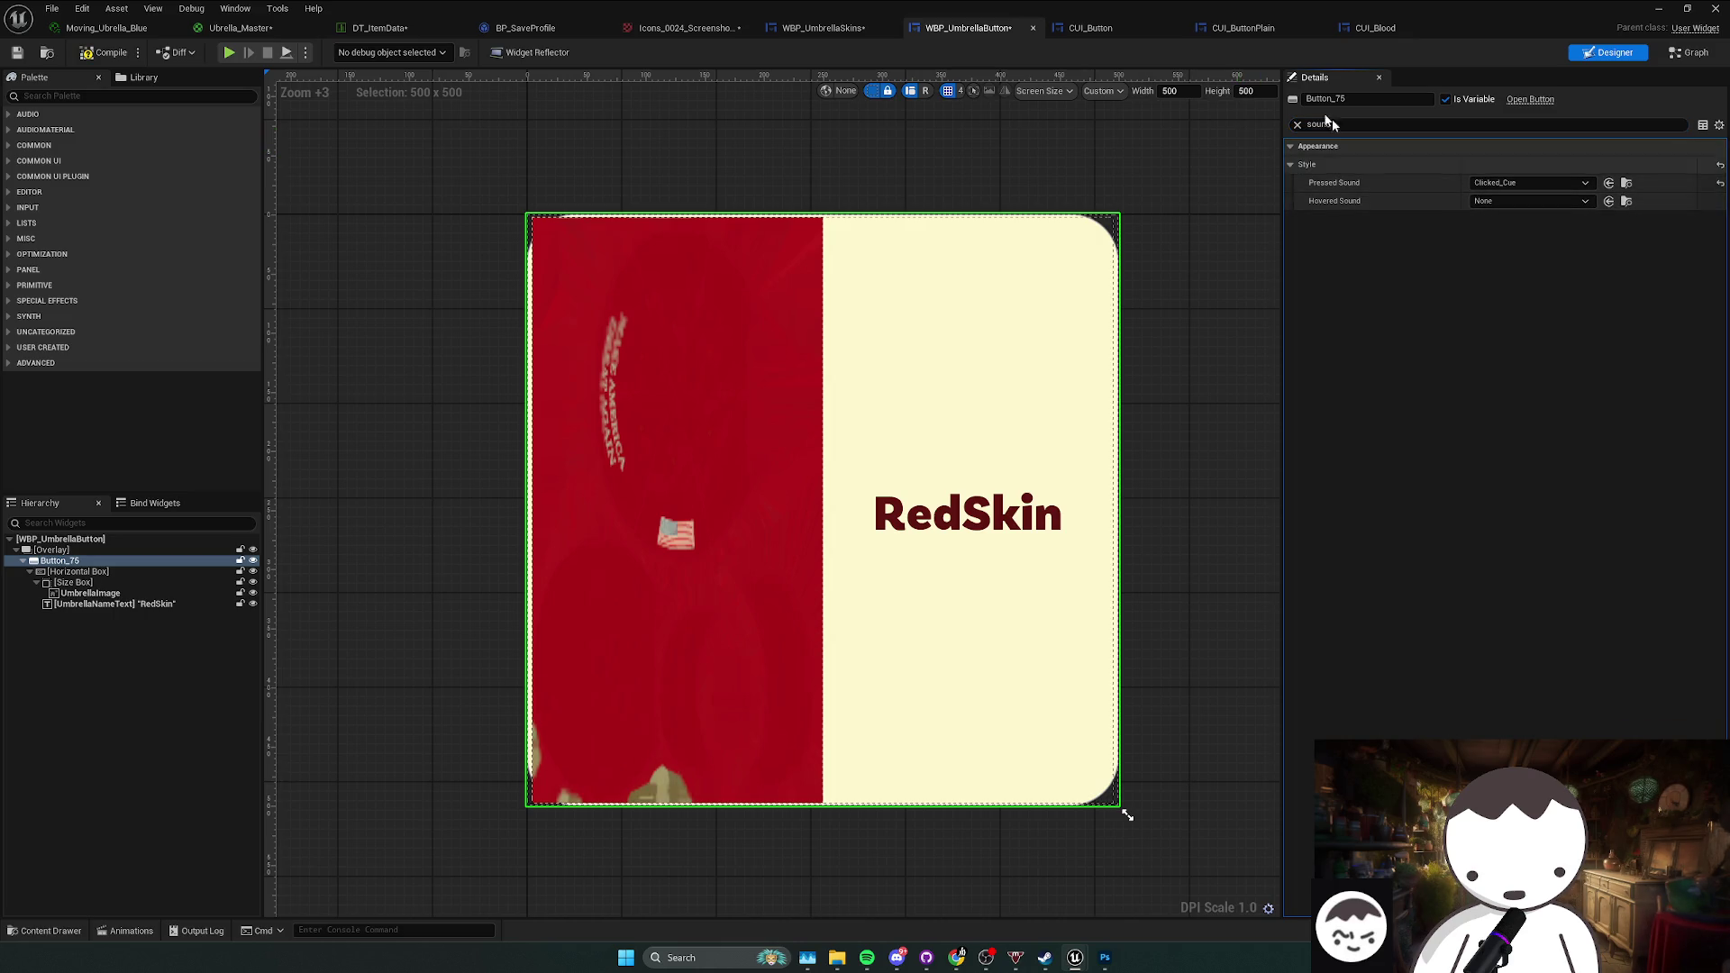
mouse_move(977, 34)
mouse_down()
mouse_move(1436, 35)
mouse_move(1382, 110)
mouse_up()
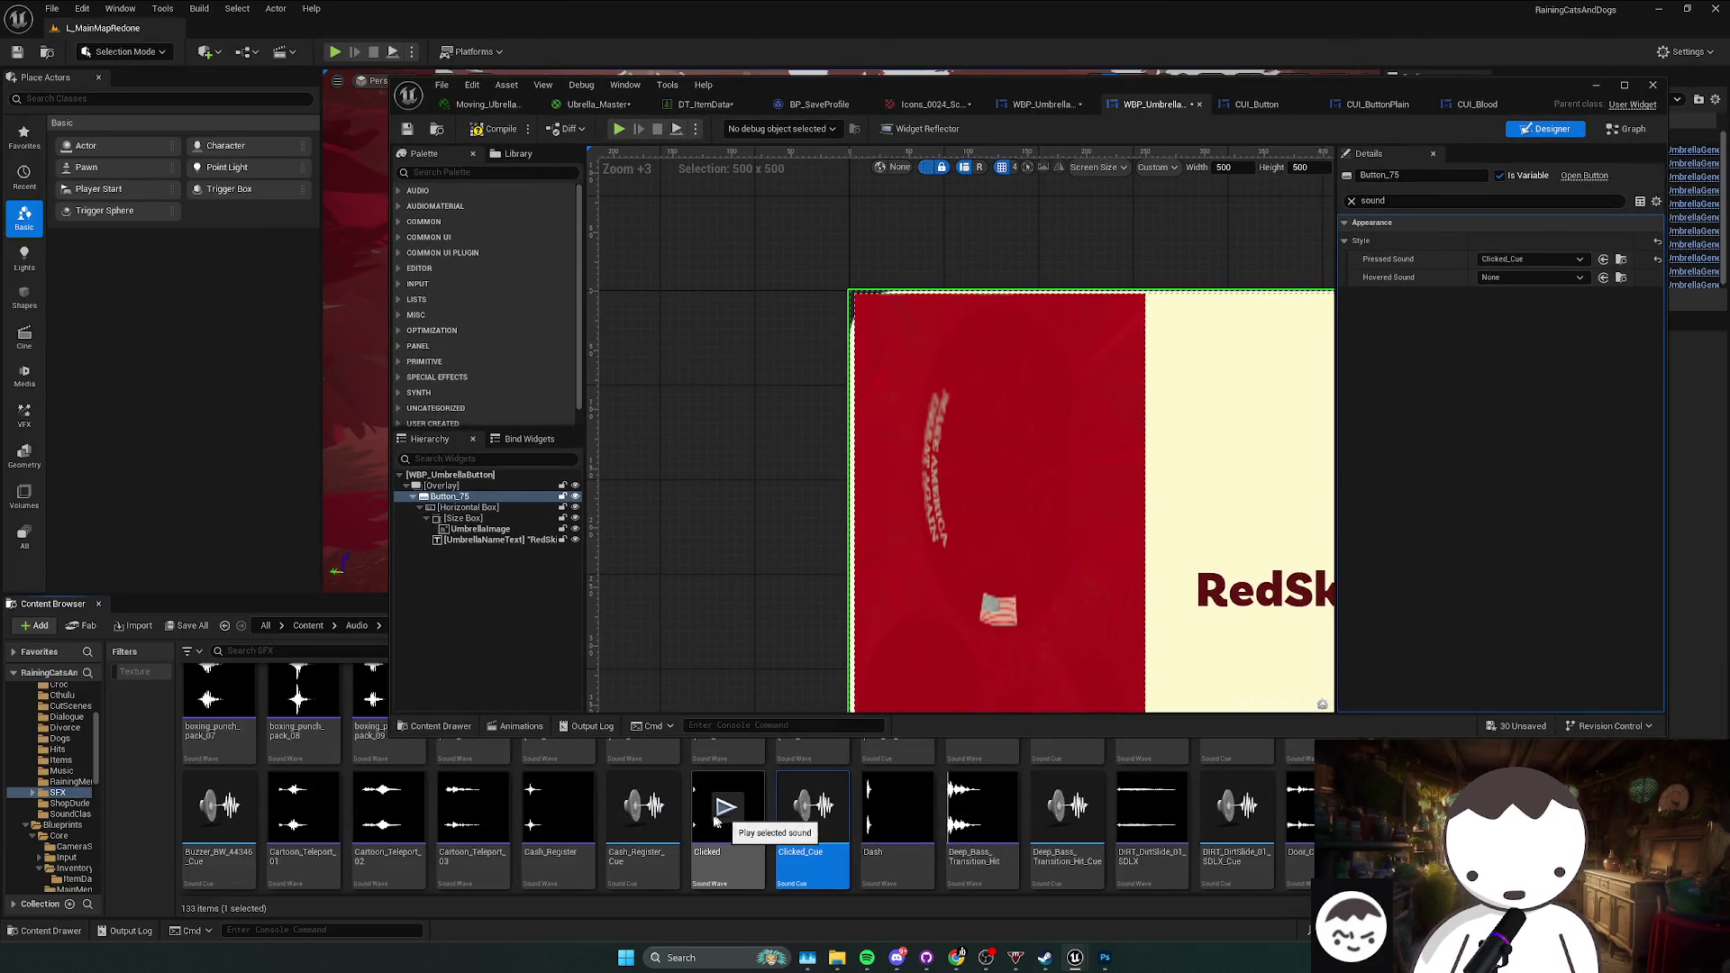
Step: Browse the sound assets in the Content/Audio/SFX folder
scroll(811, 811, up, 2)
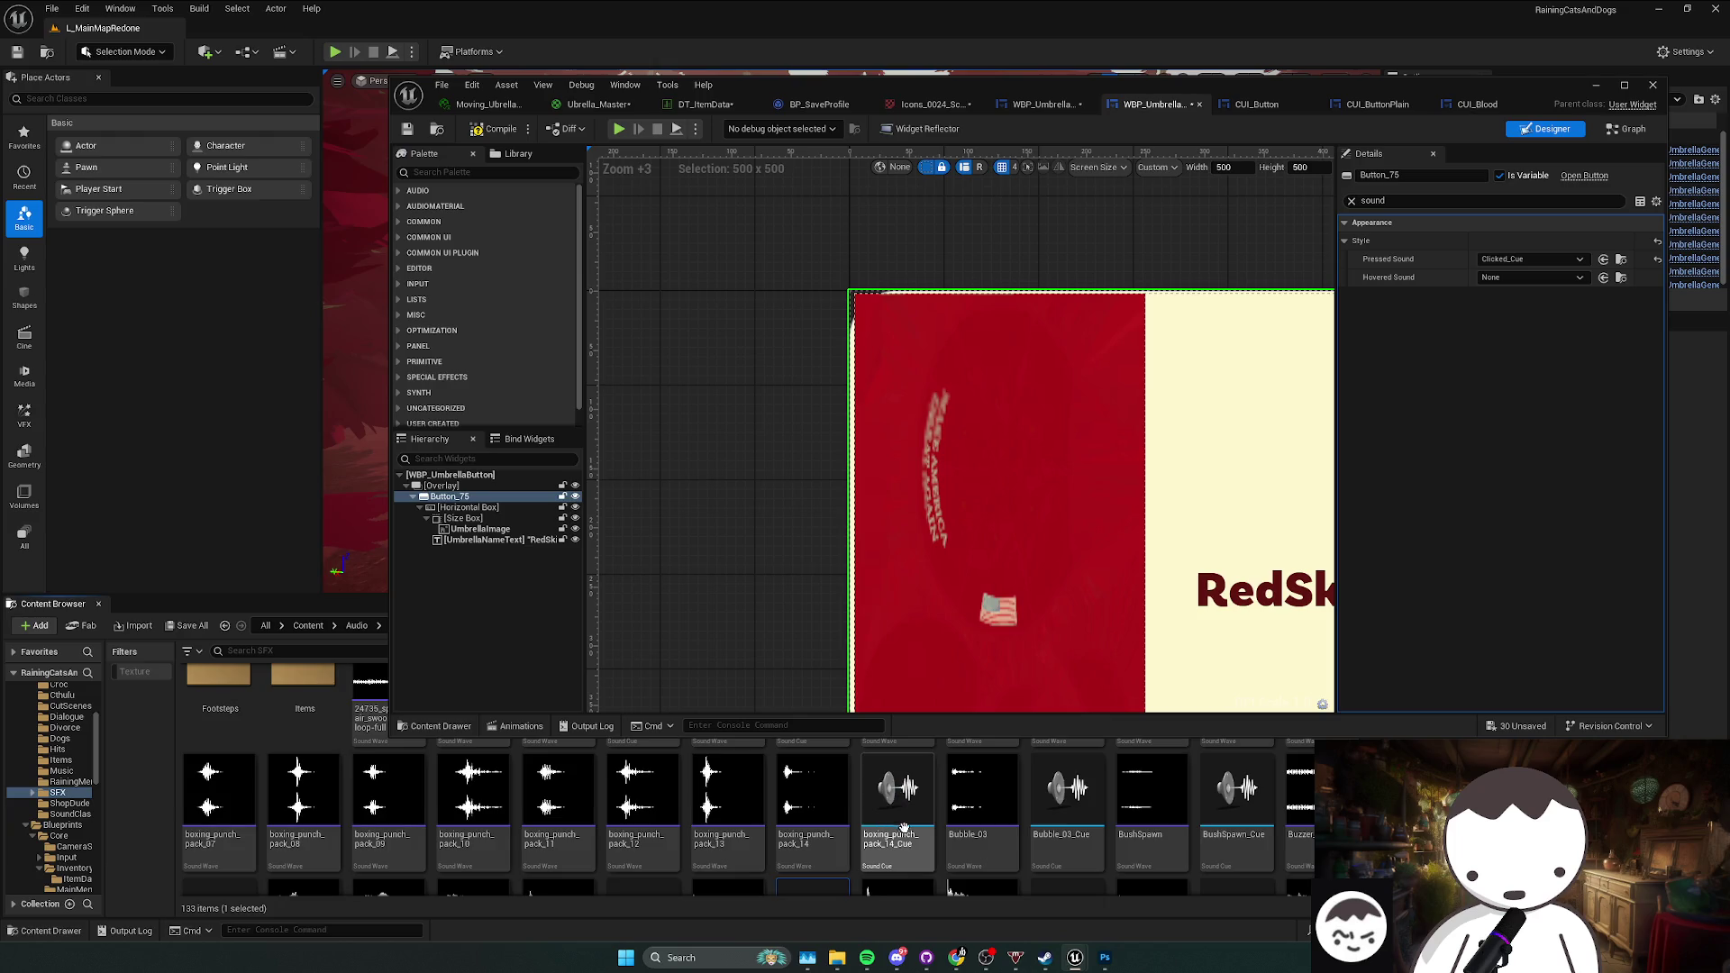
scroll(902, 827, down, 2)
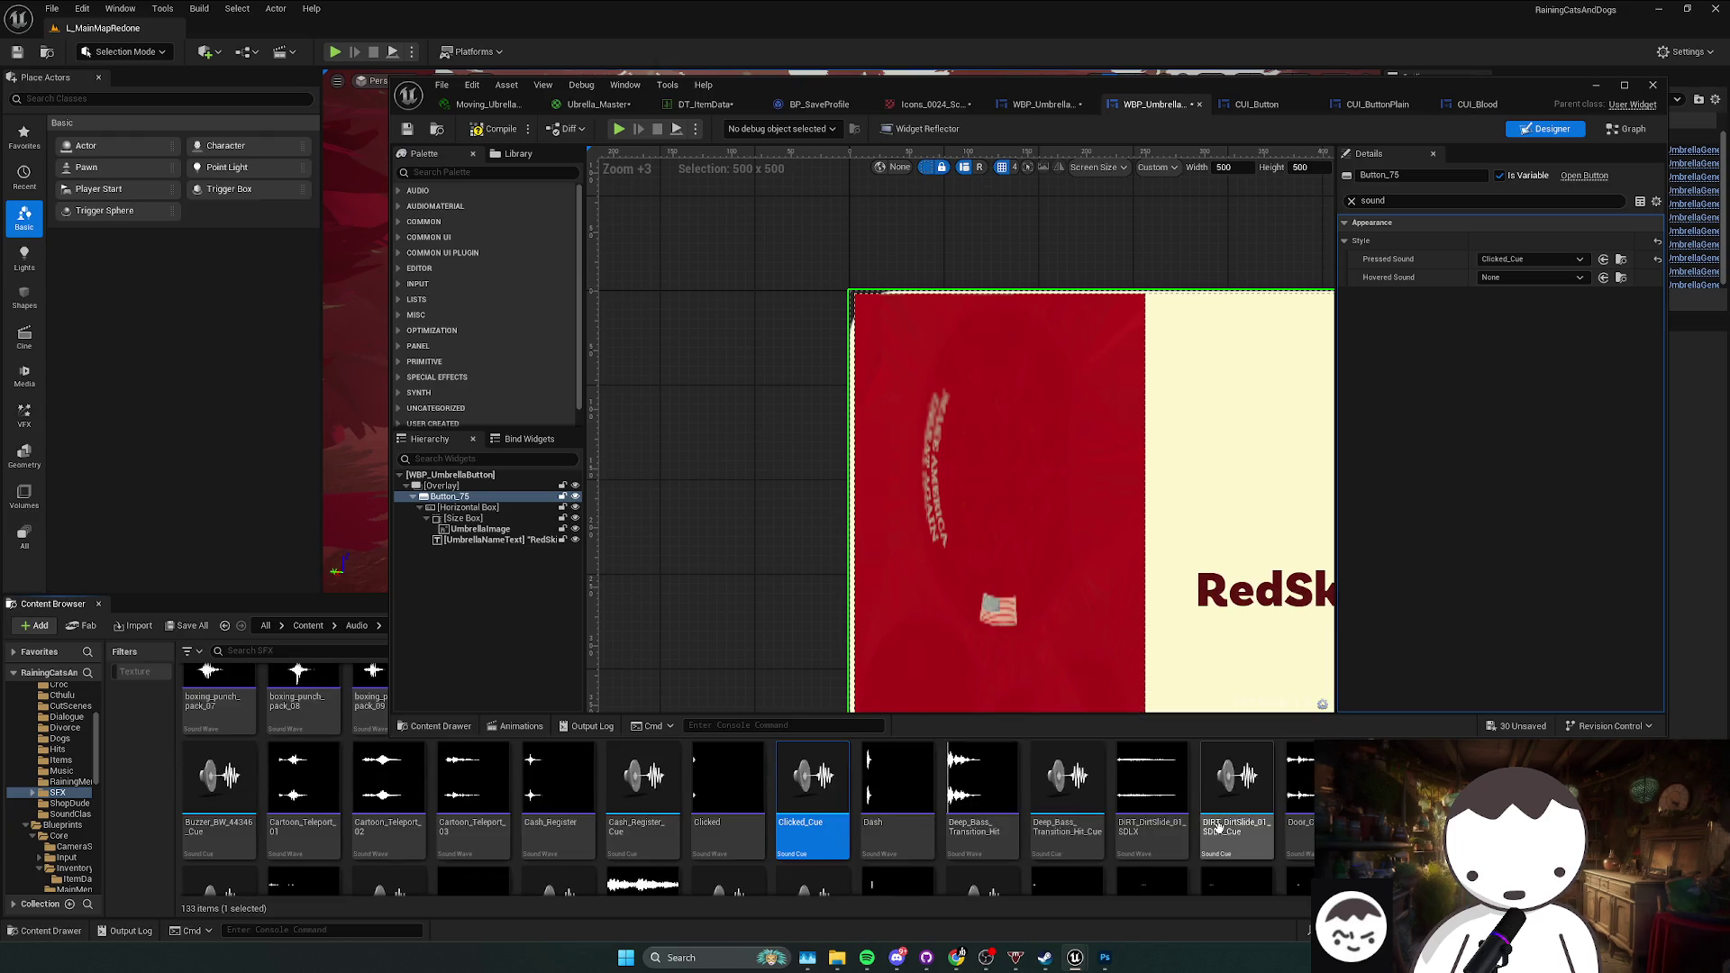
scroll(1042, 847, down, 3)
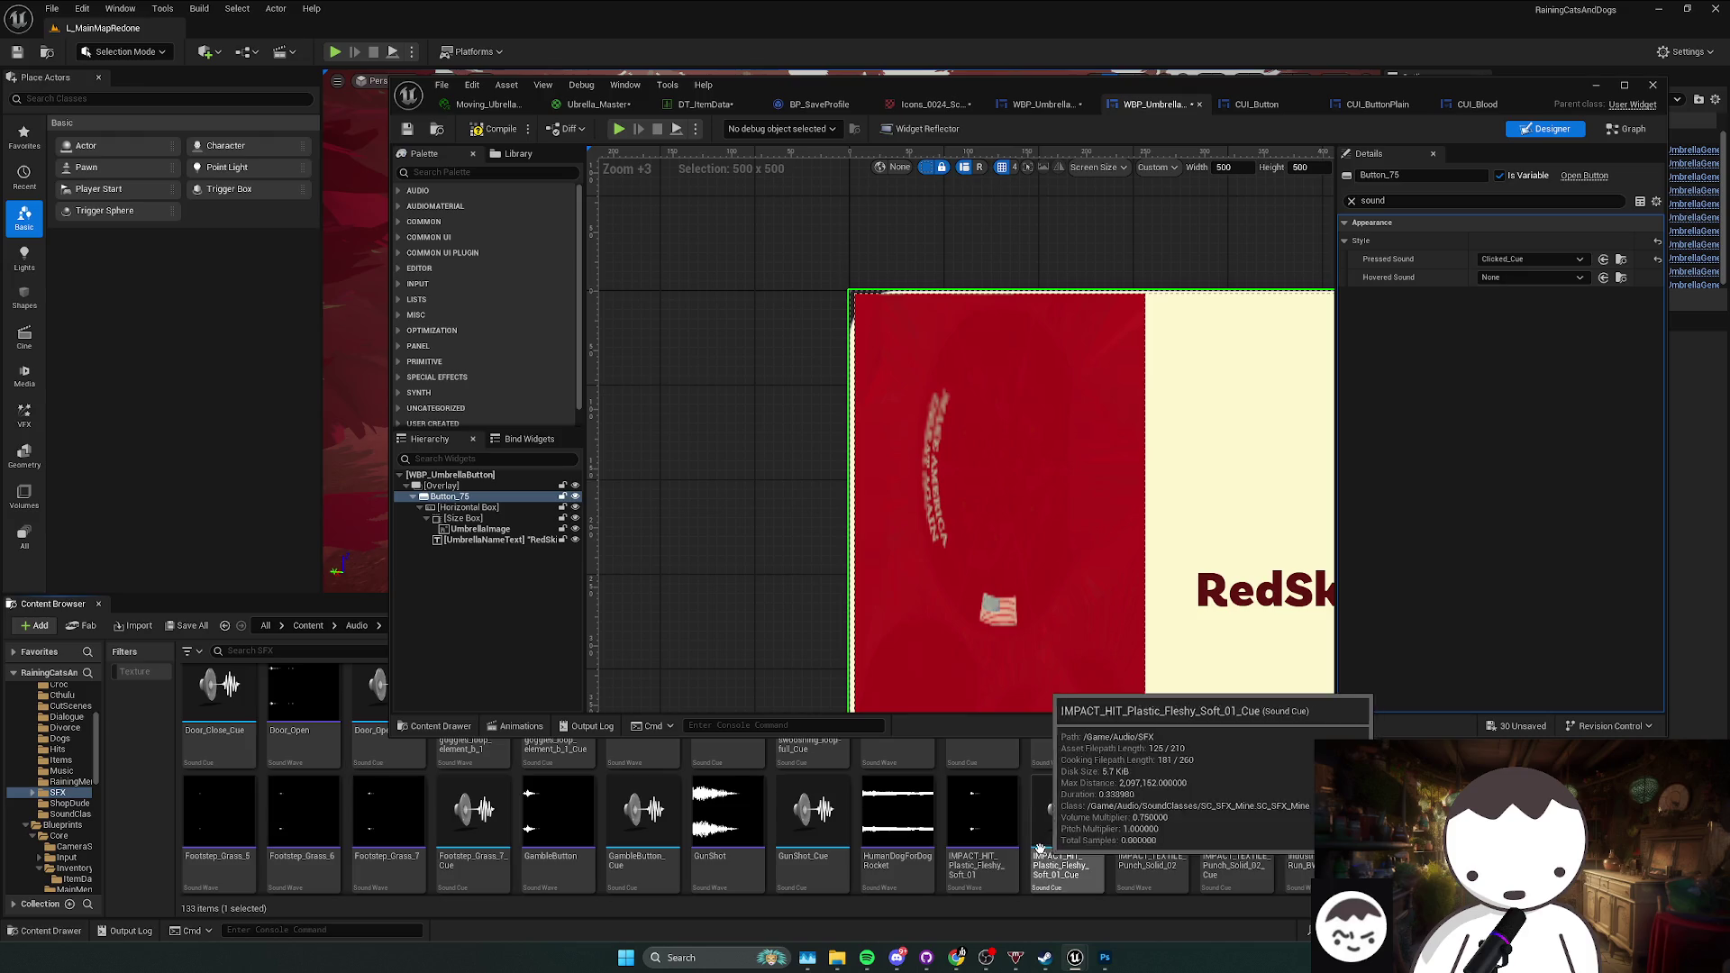
scroll(692, 855, down, 1)
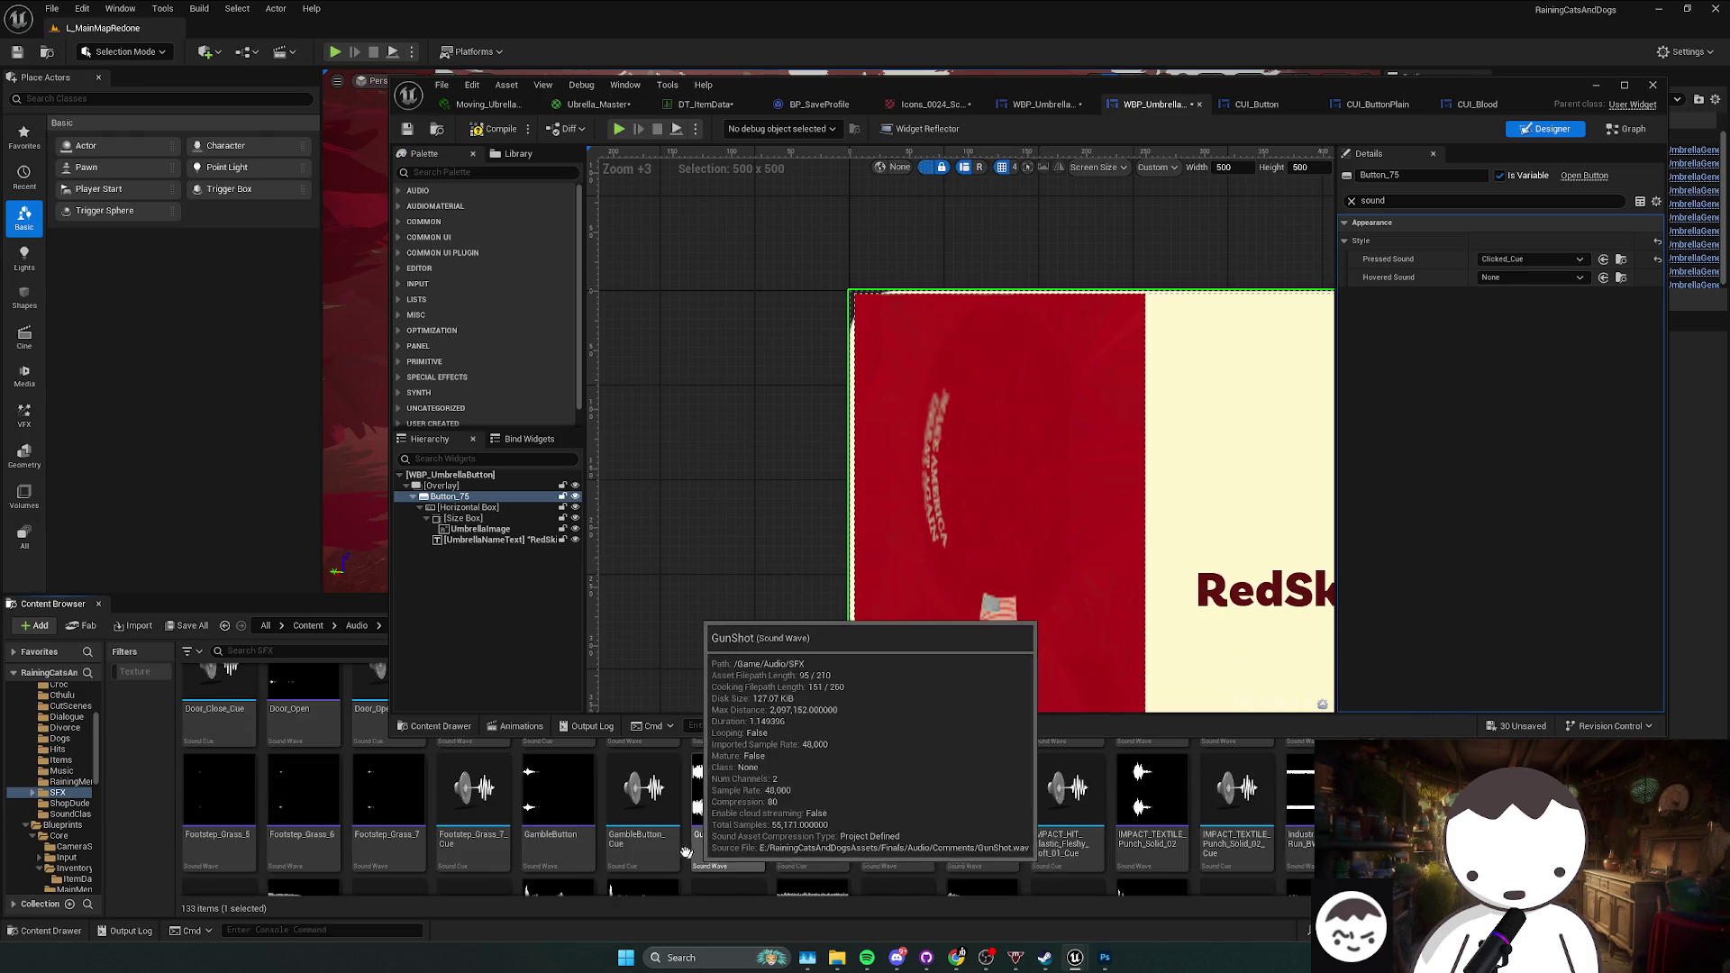
scroll(685, 851, down, 2)
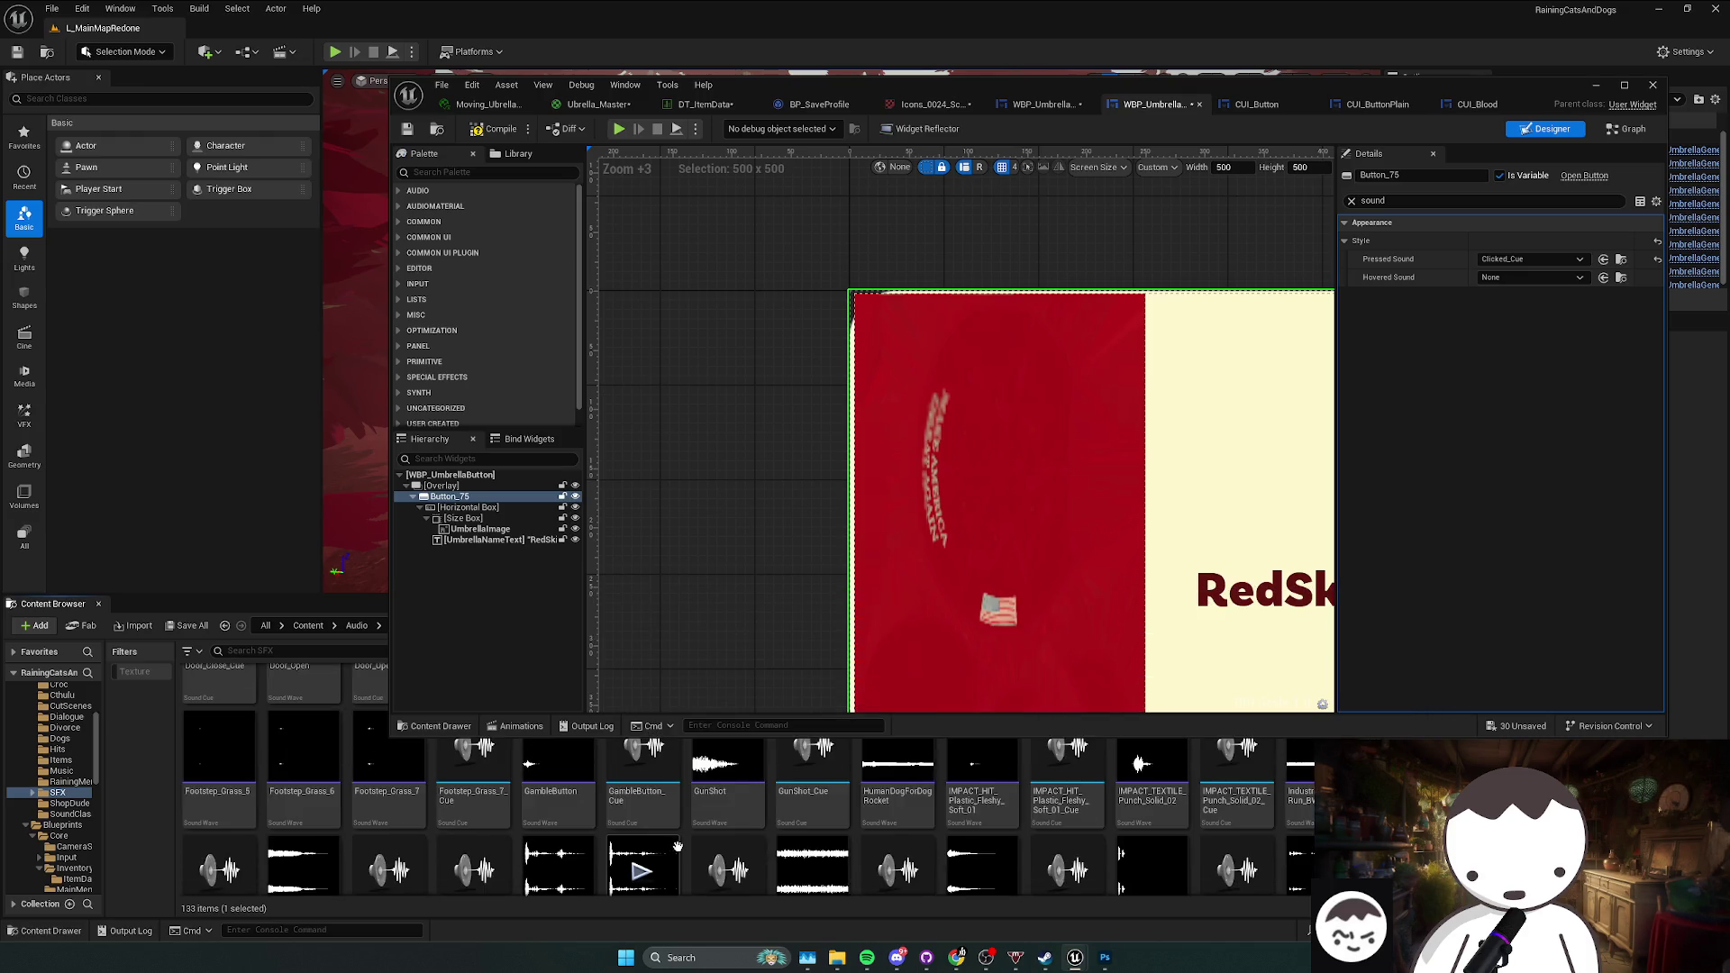
scroll(678, 847, down, 5)
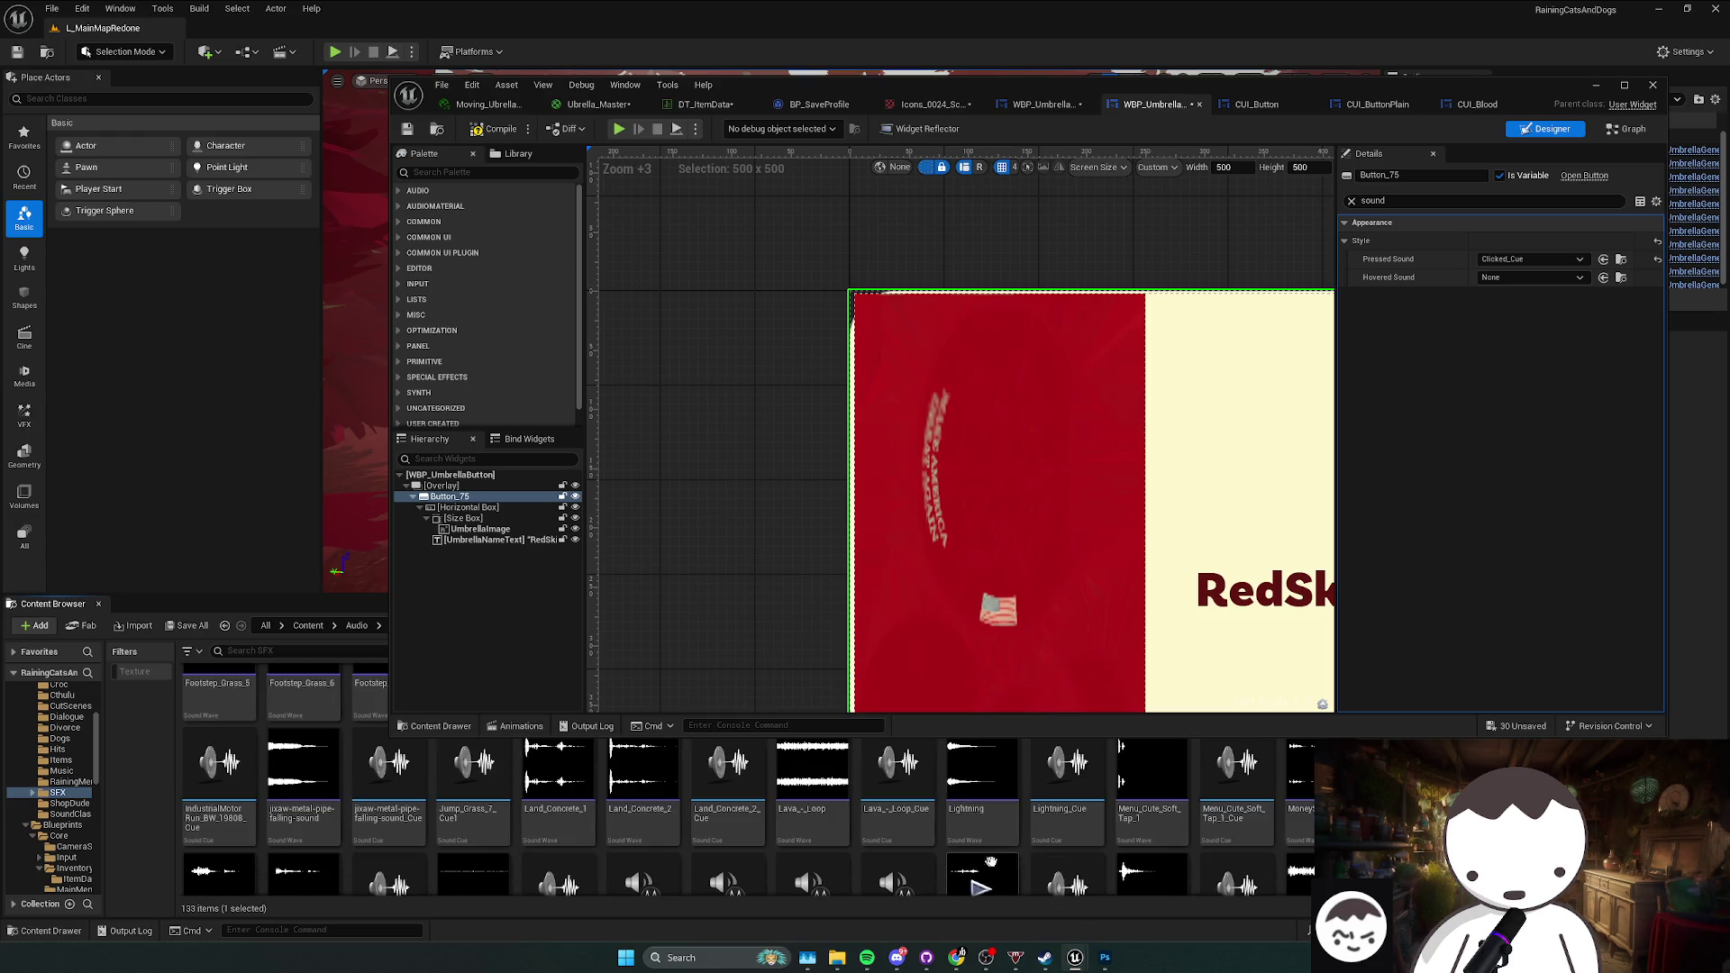
scroll(1224, 854, down, 5)
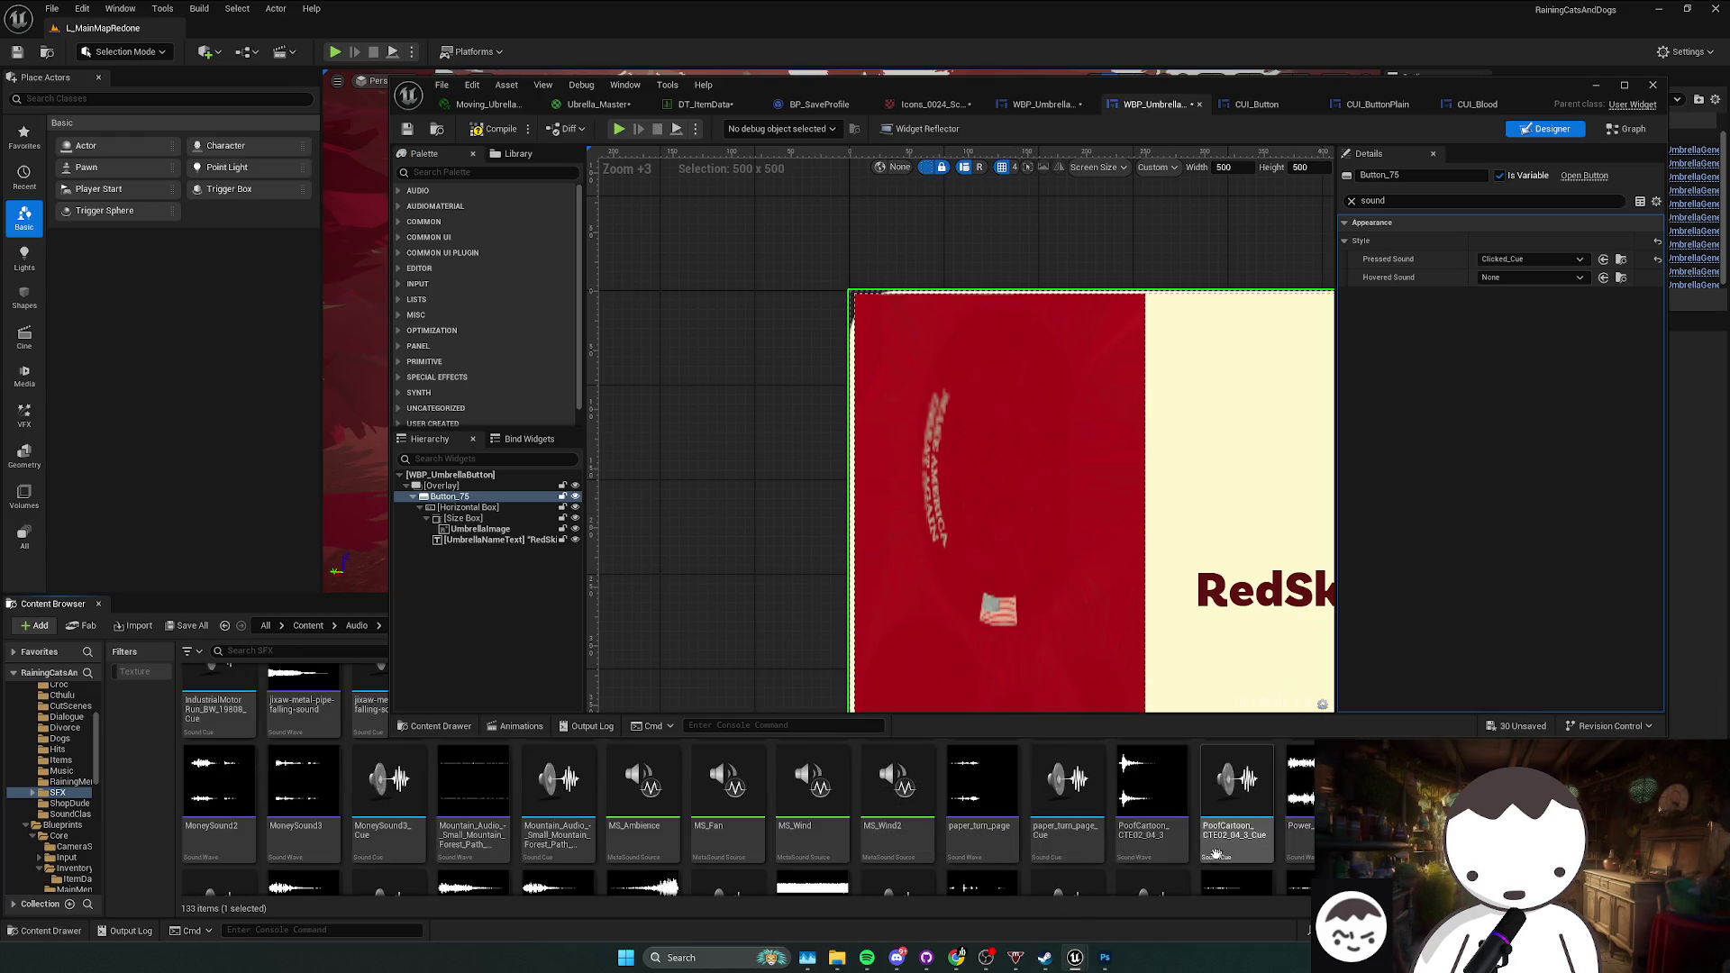
scroll(695, 854, down, 5)
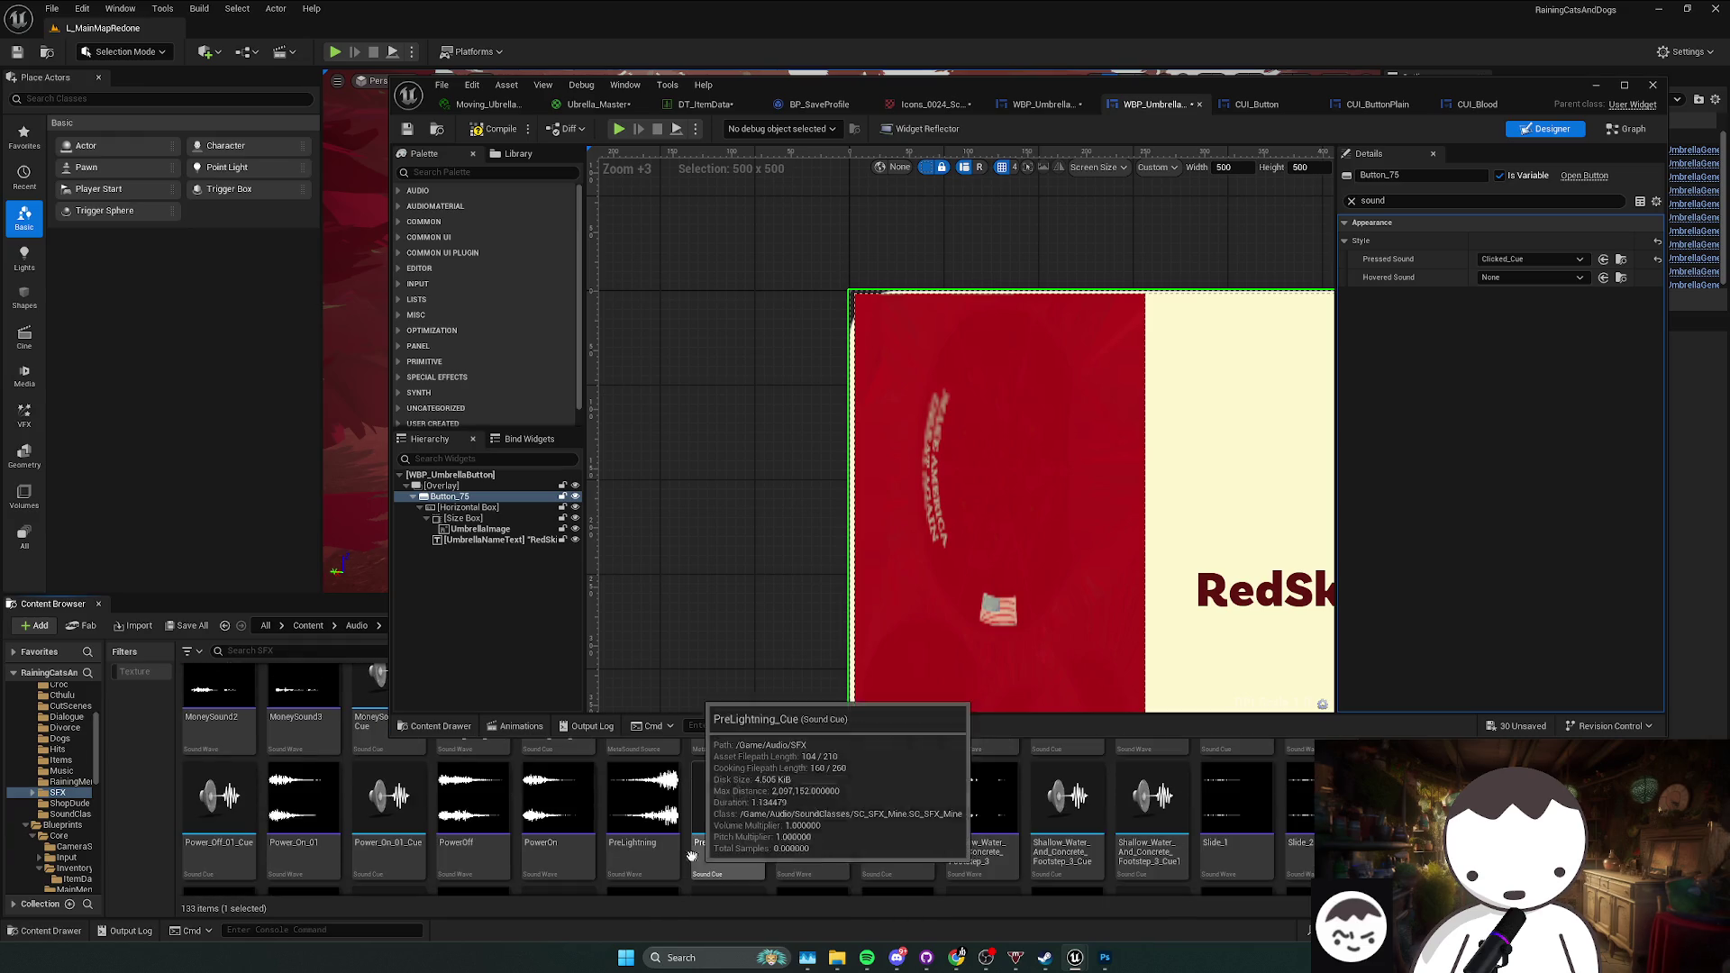
scroll(414, 822, down, 5)
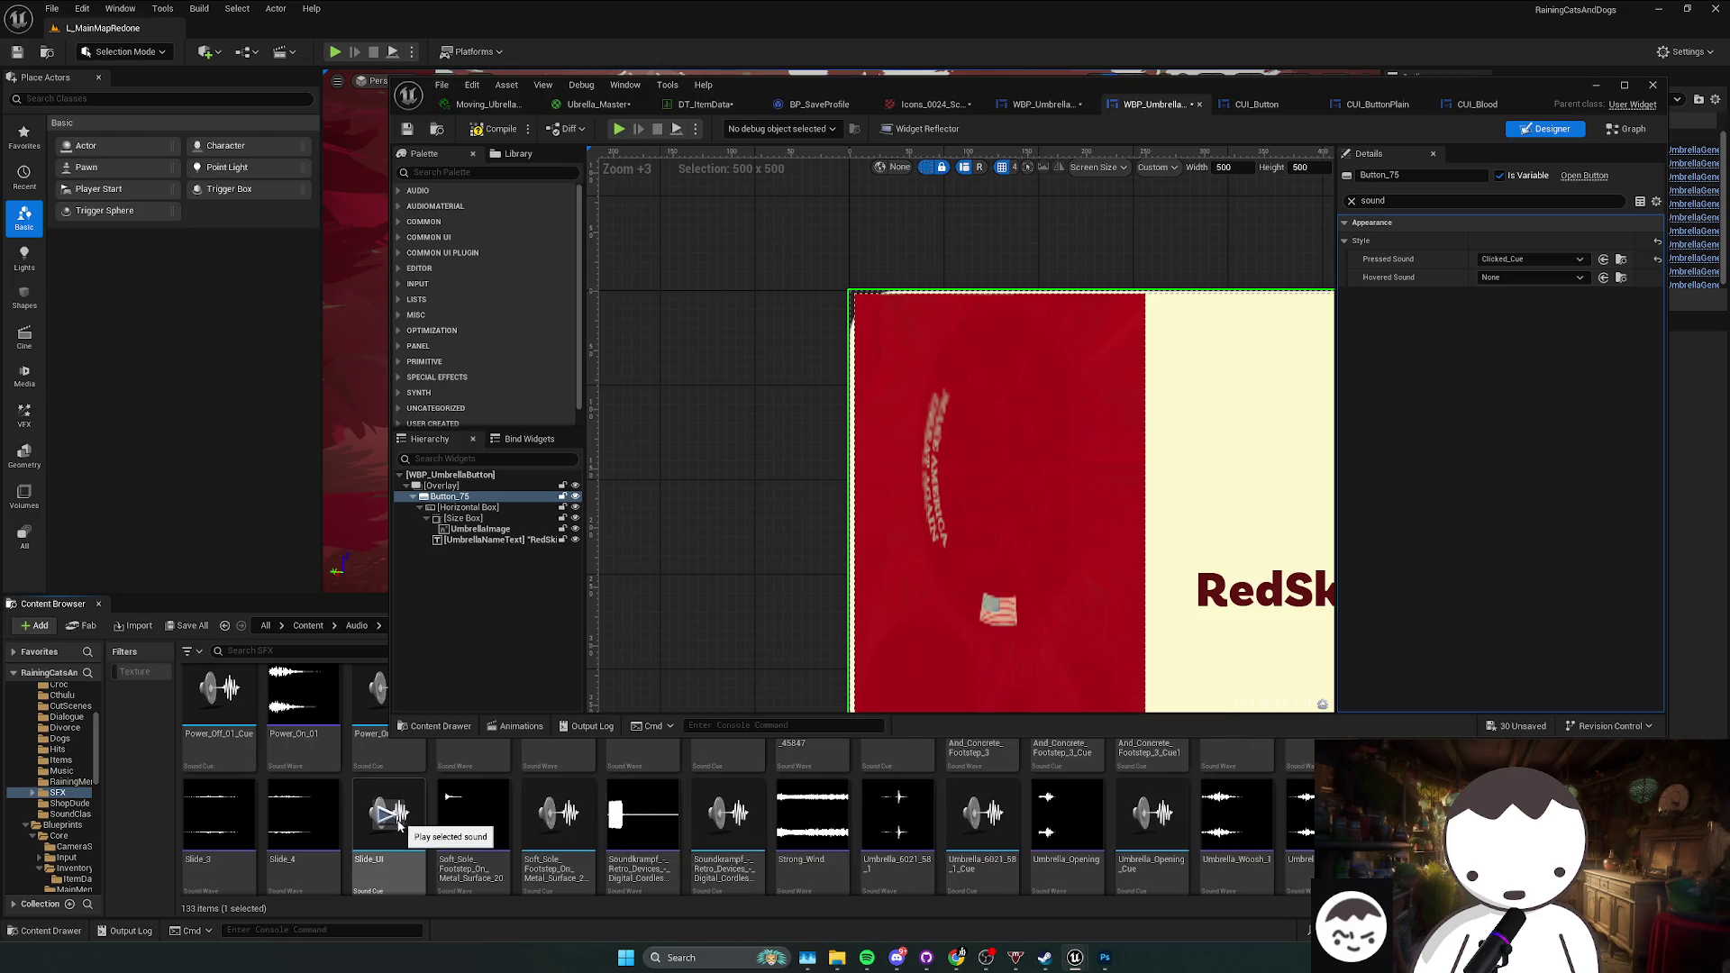
scroll(451, 819, down, 3)
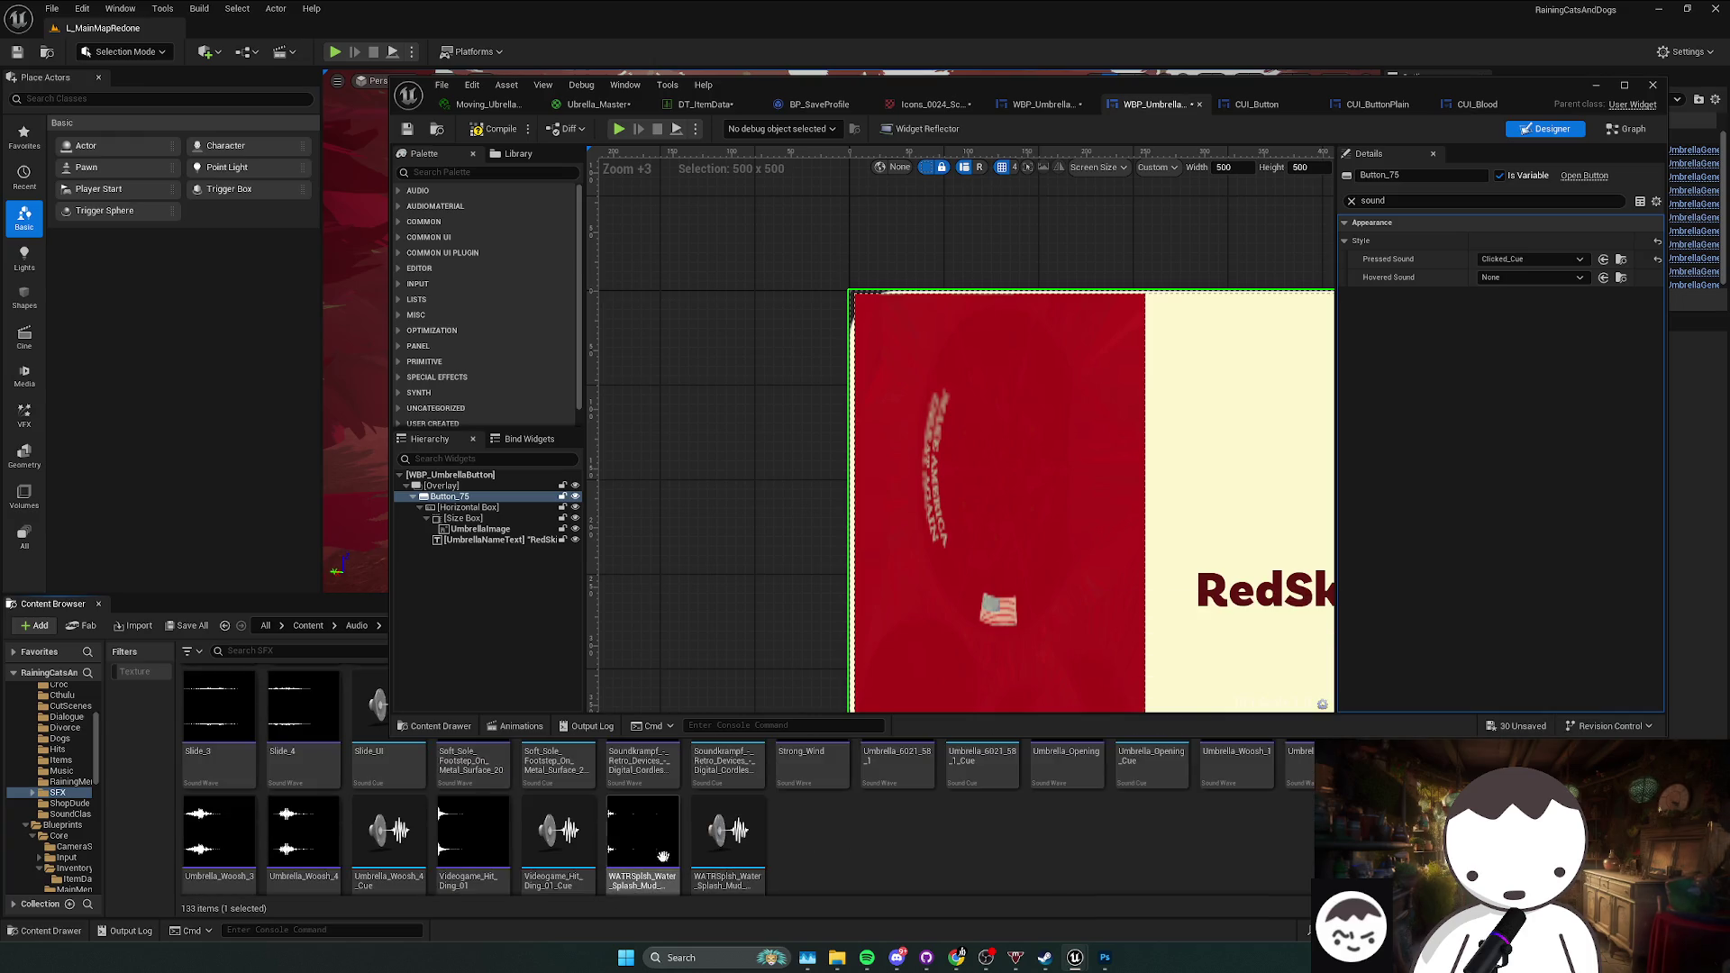
scroll(476, 861, up, 3)
scroll(477, 860, up, 5)
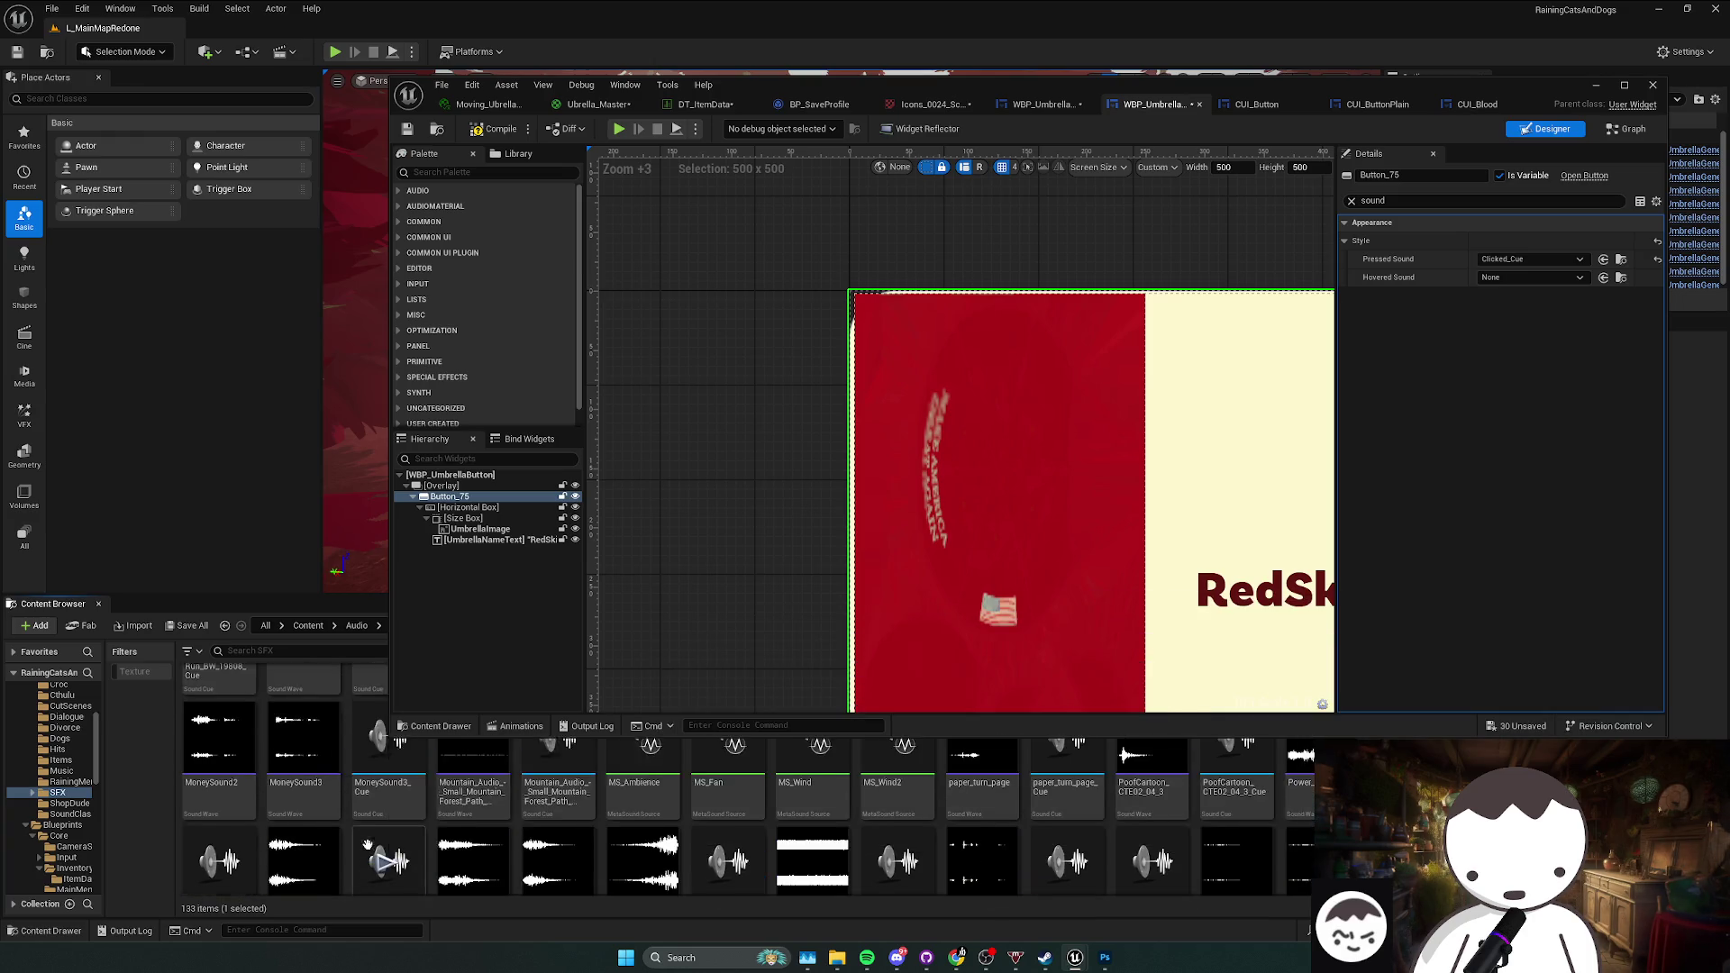
scroll(746, 861, down, 10)
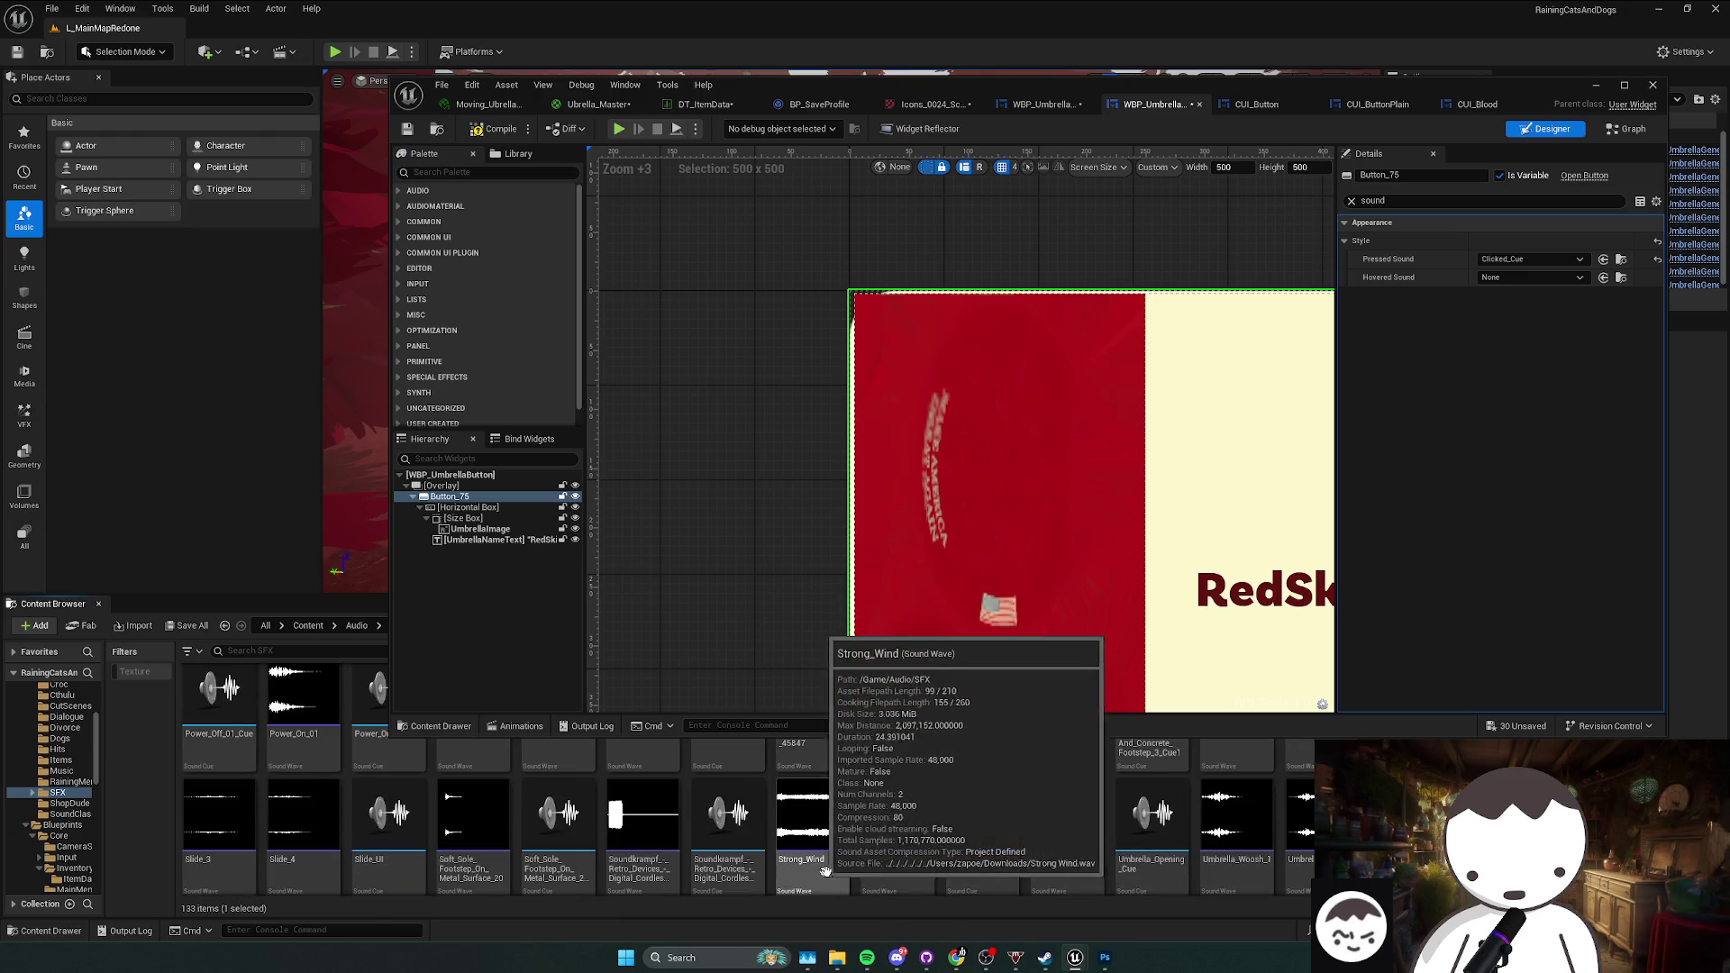
scroll(1041, 872, up, 2)
scroll(1040, 871, up, 3)
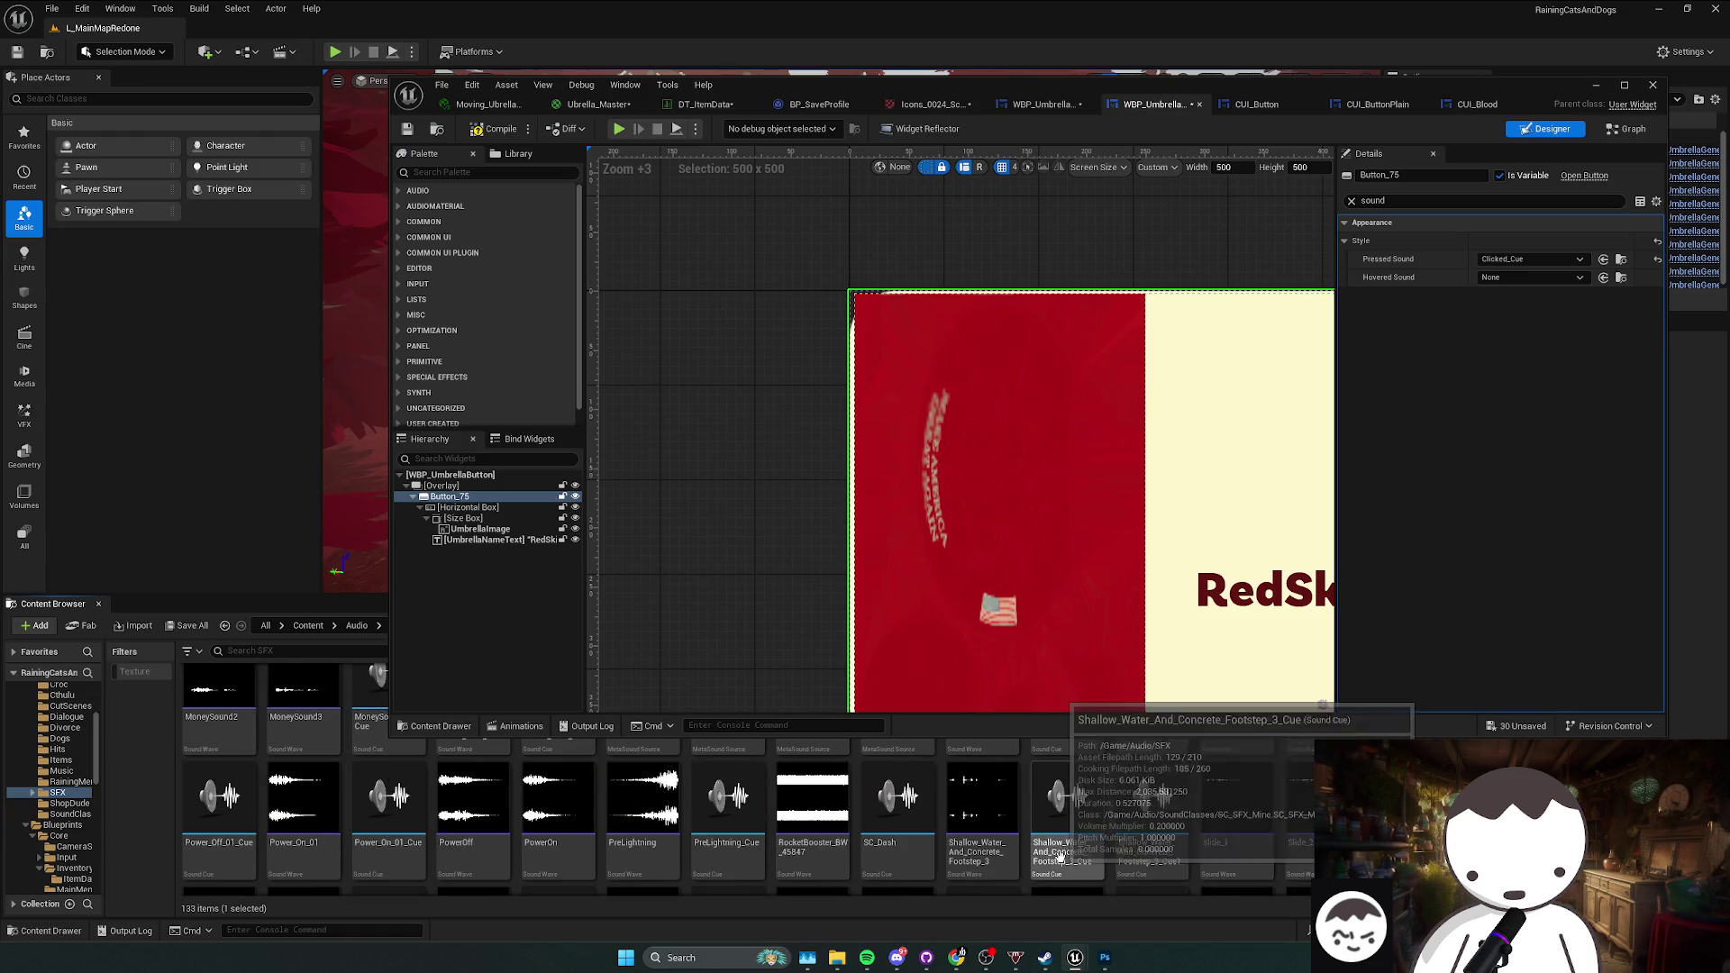
scroll(1063, 854, up, 3)
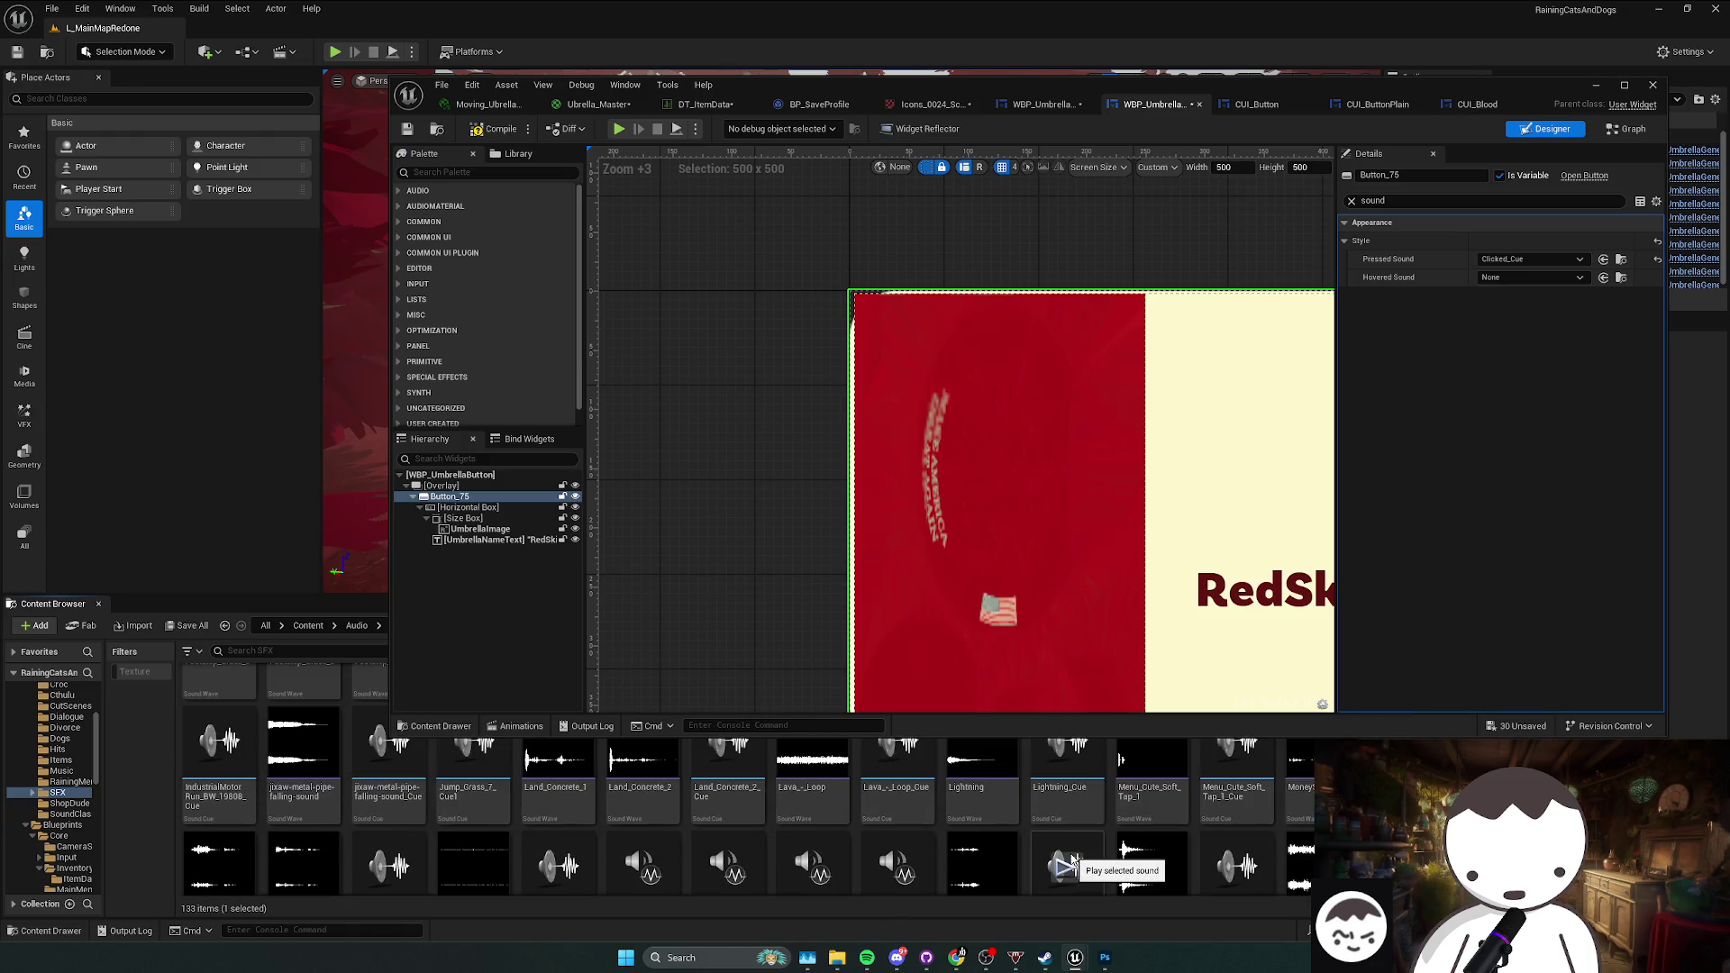
scroll(1015, 846, up, 1)
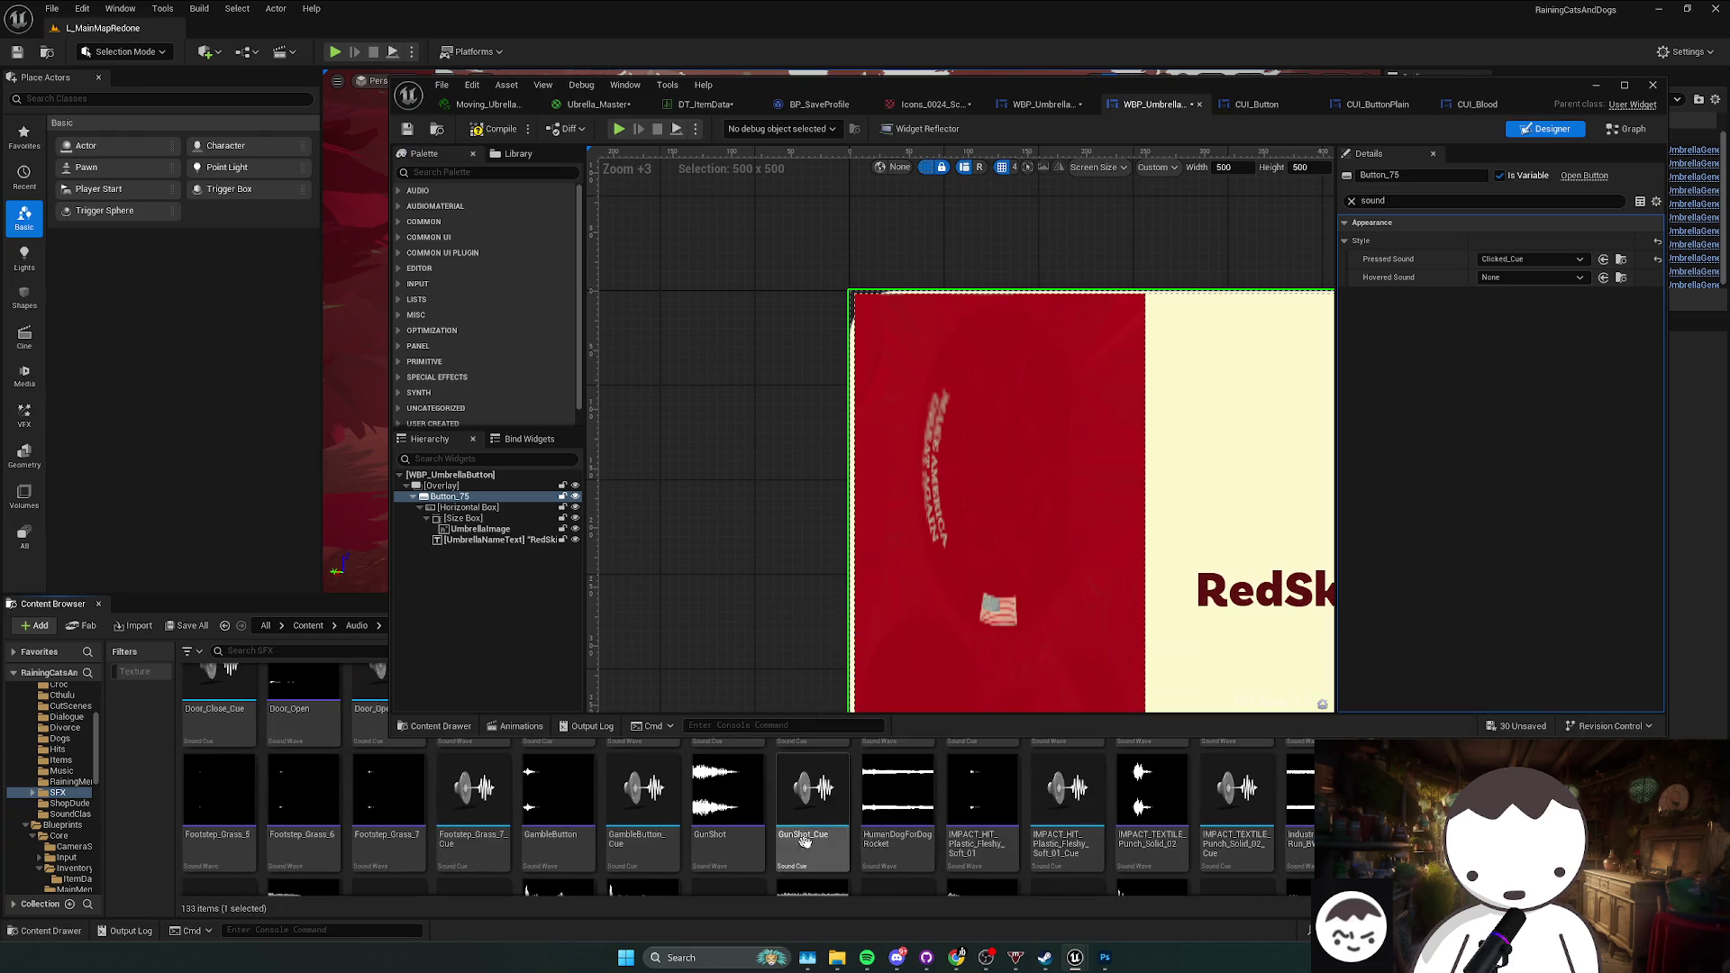
scroll(991, 838, up, 1)
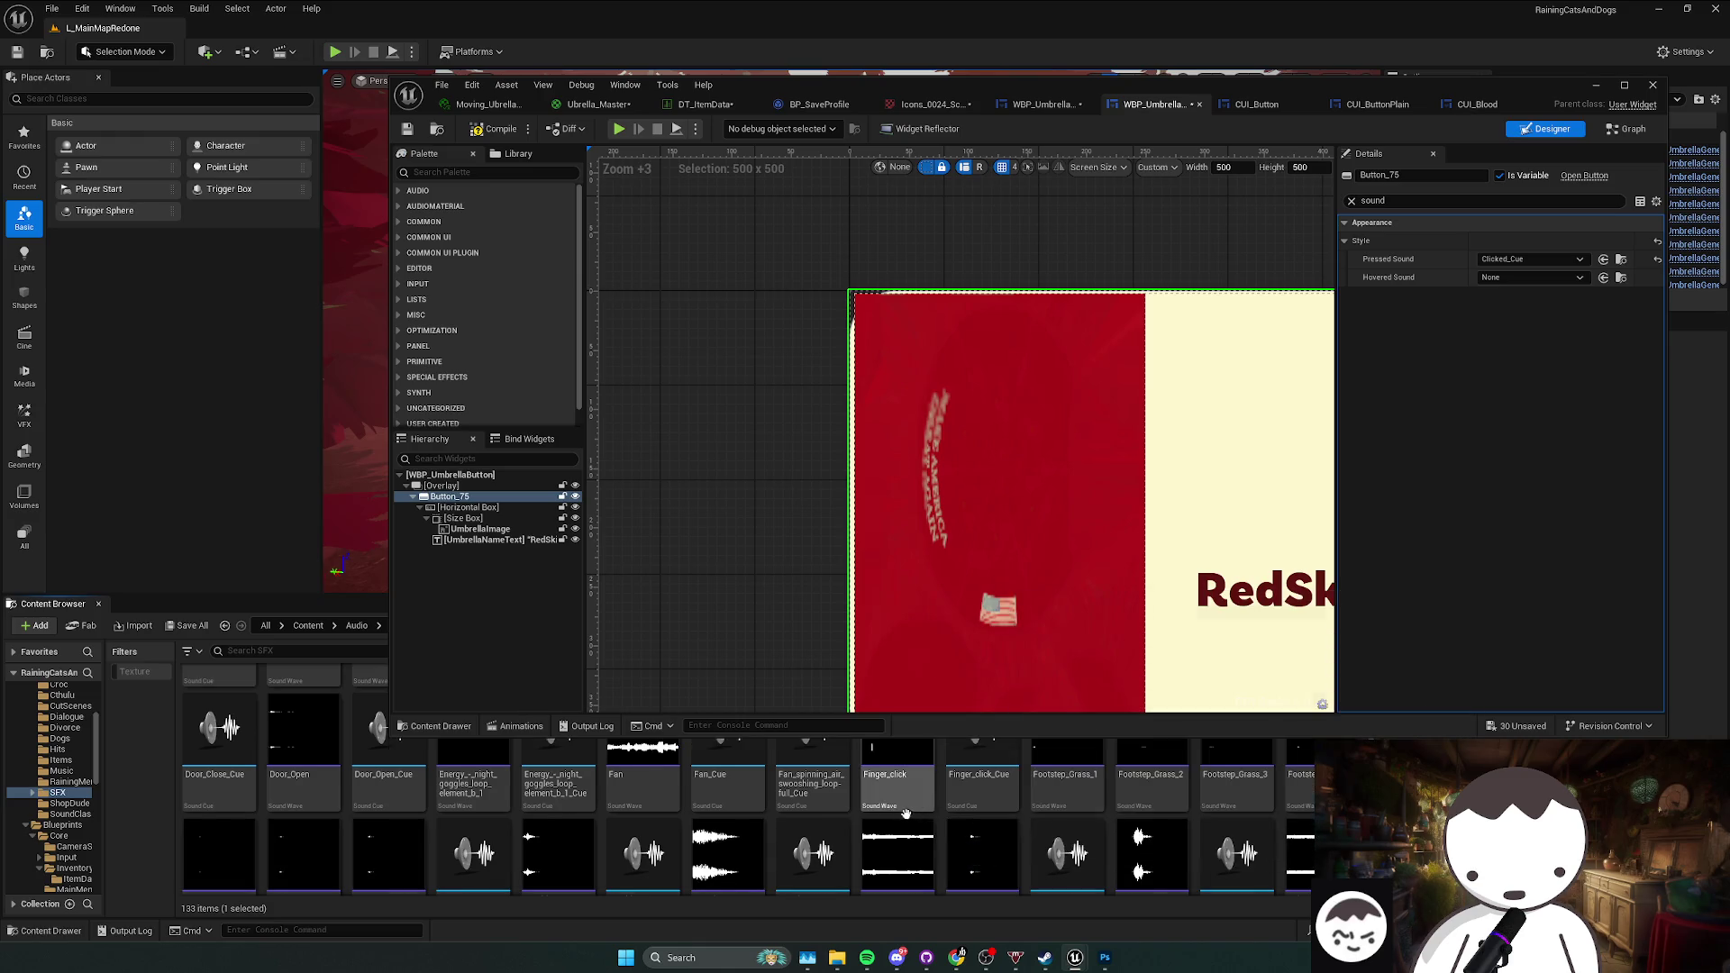
scroll(1007, 838, up, 3)
Step: View the CUI_ButtonPlain tab, then minimize the widget editor to reveal the level
drag(1130, 74, 1076, 63)
click(1307, 97)
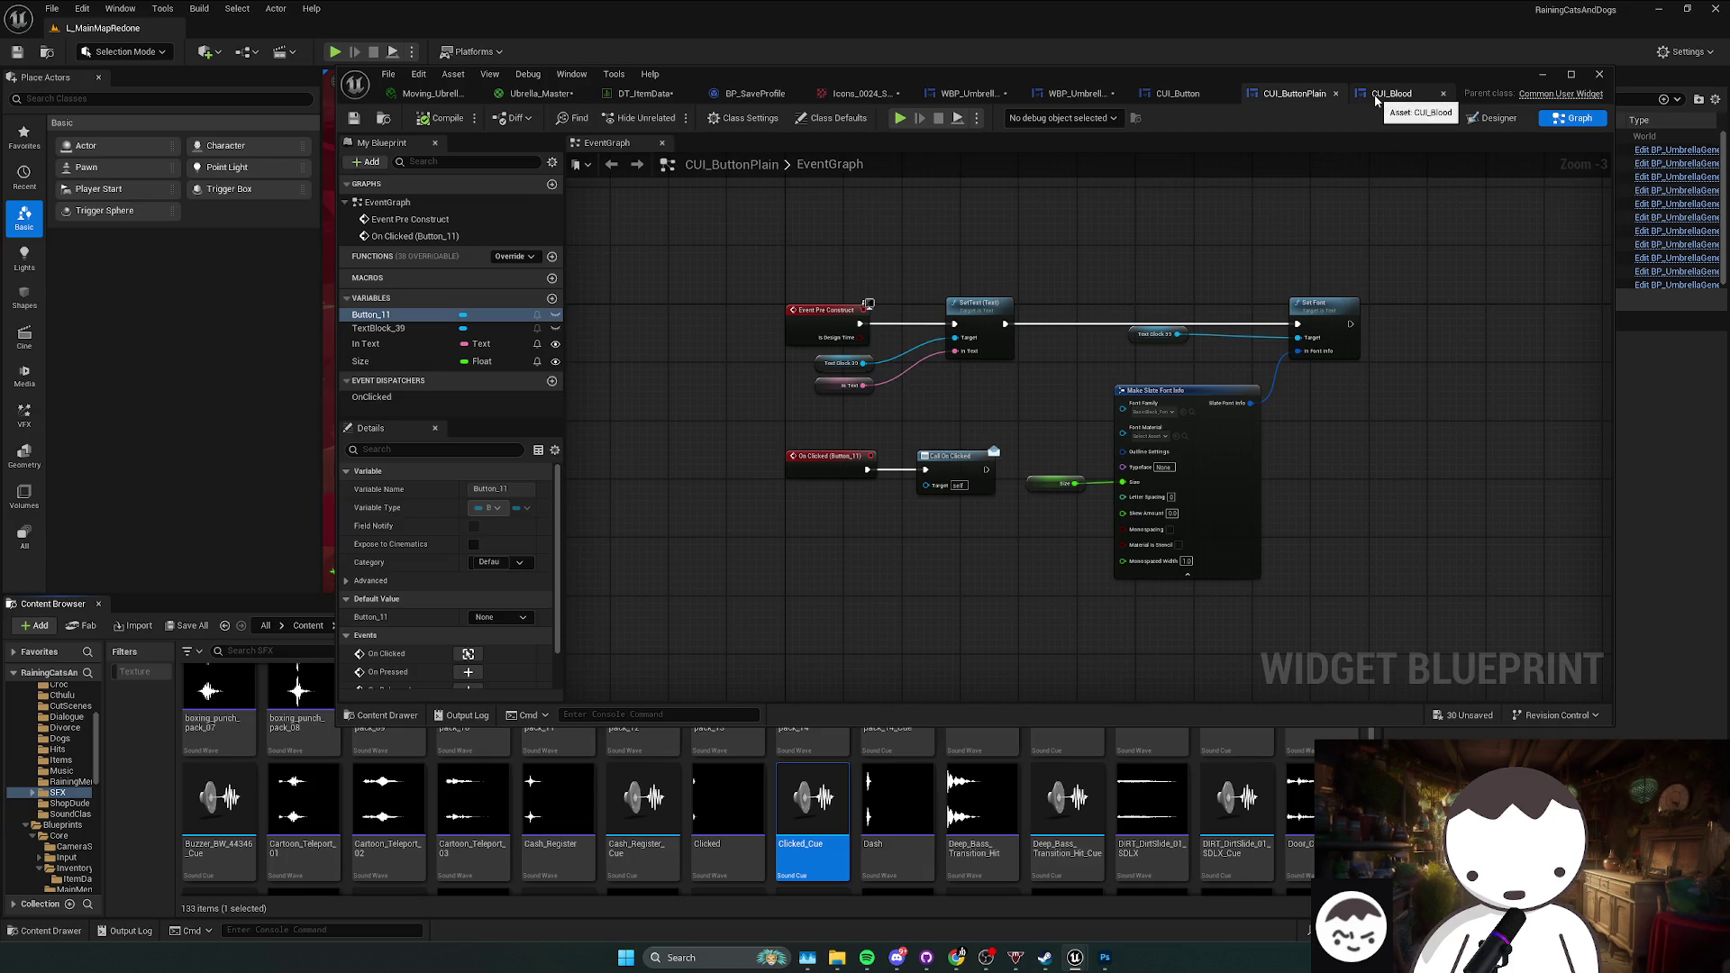
click(1540, 73)
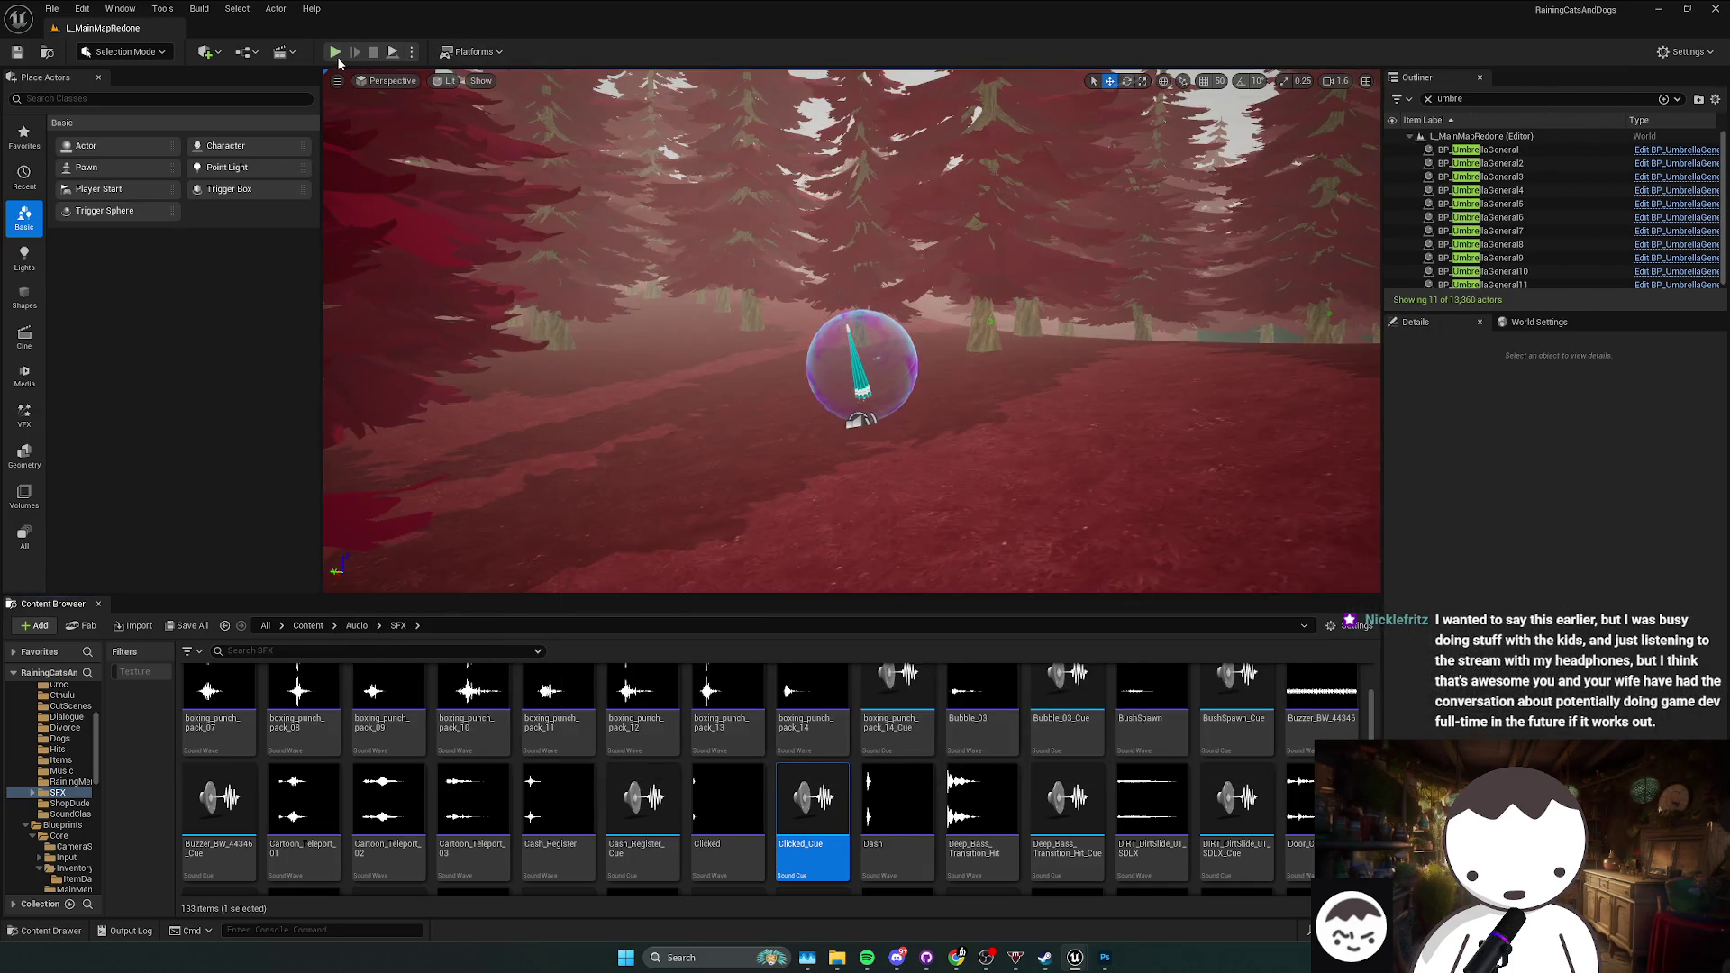
Step: Play-test the settings screen and main menu, then stop and close the log
key(alt+p)
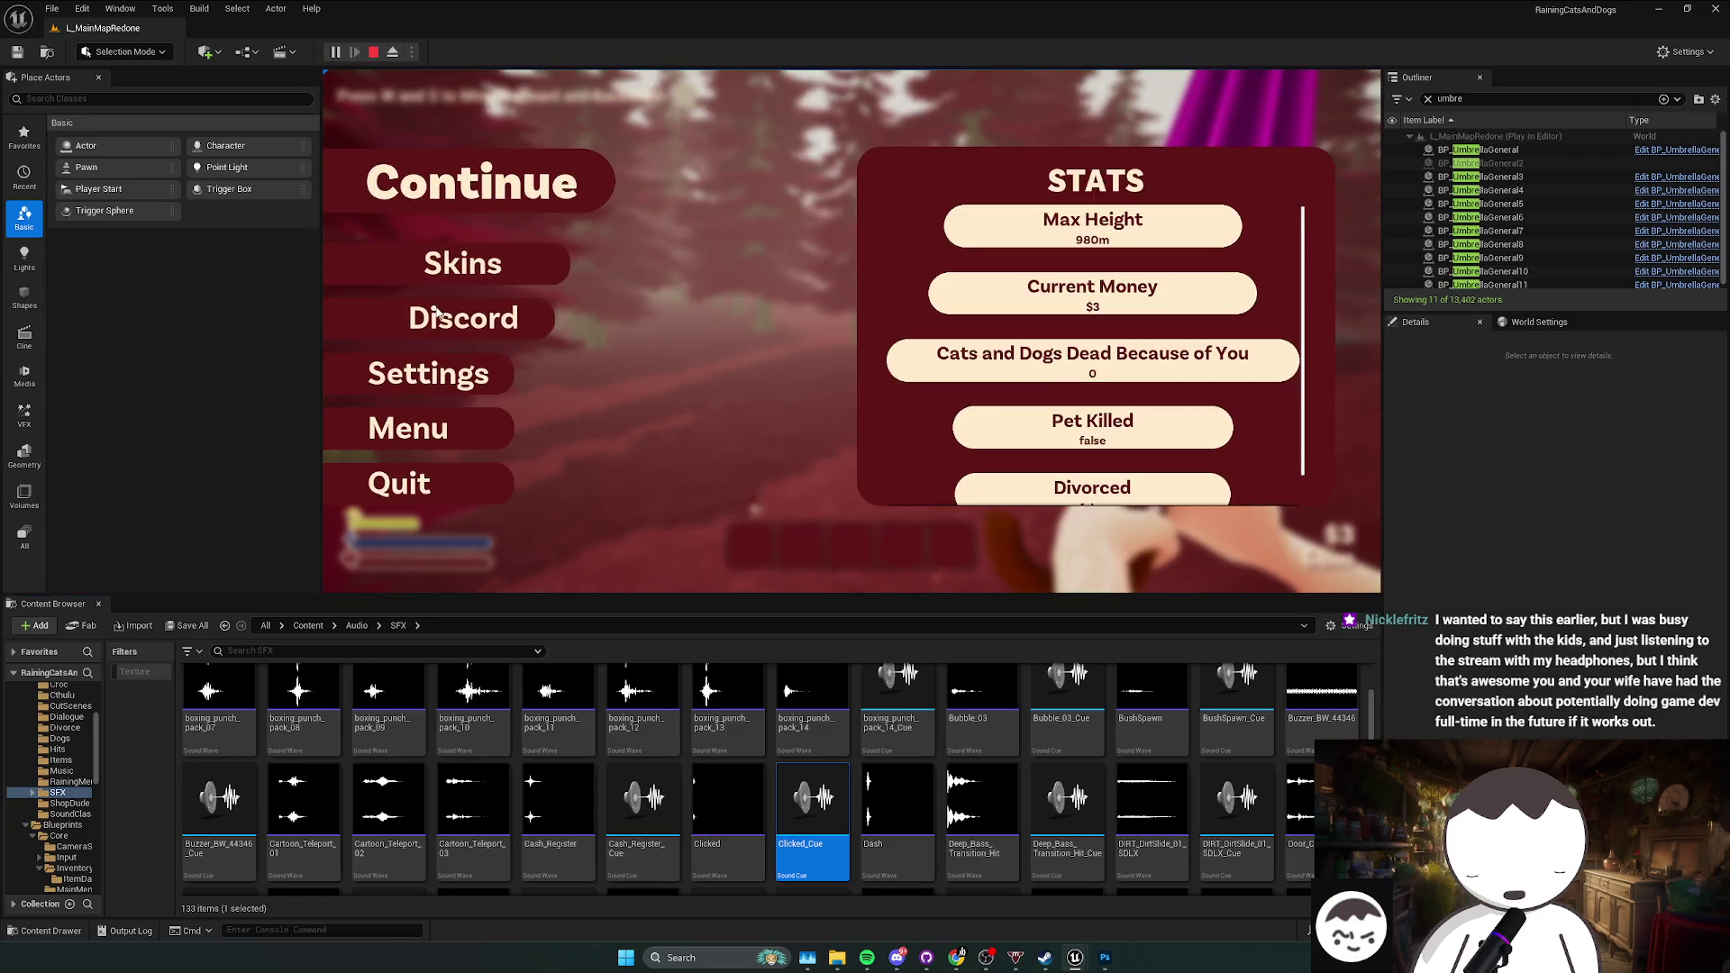
click(455, 373)
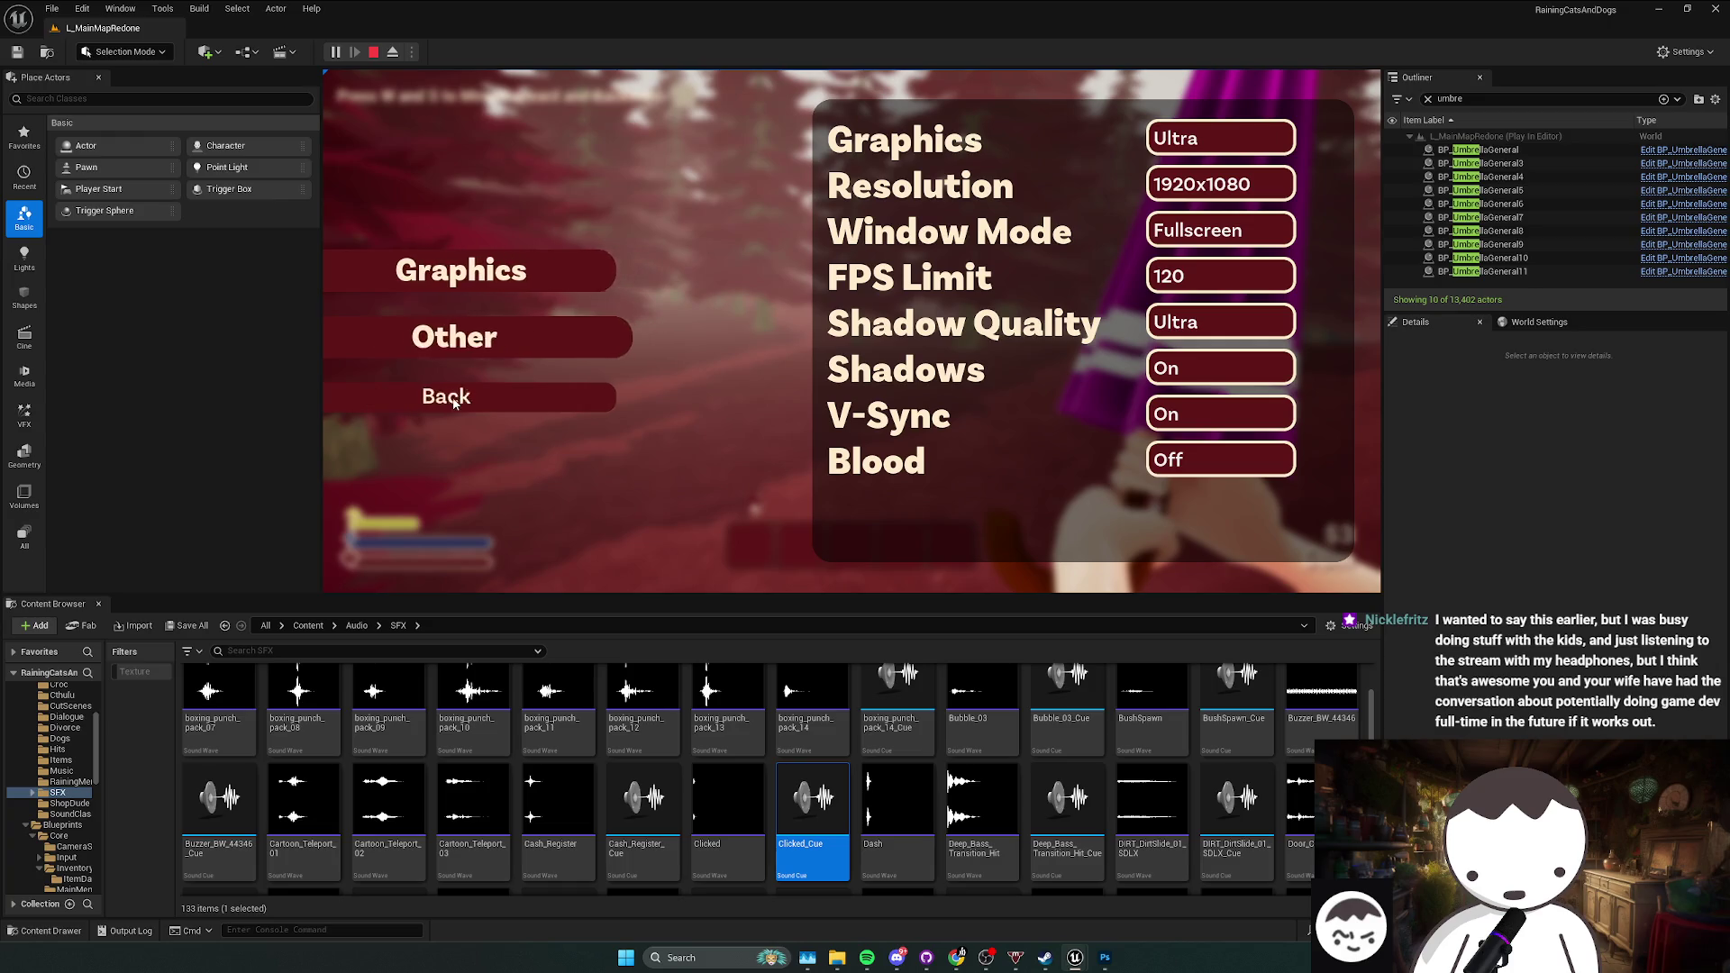
click(552, 398)
click(450, 437)
key(Escape)
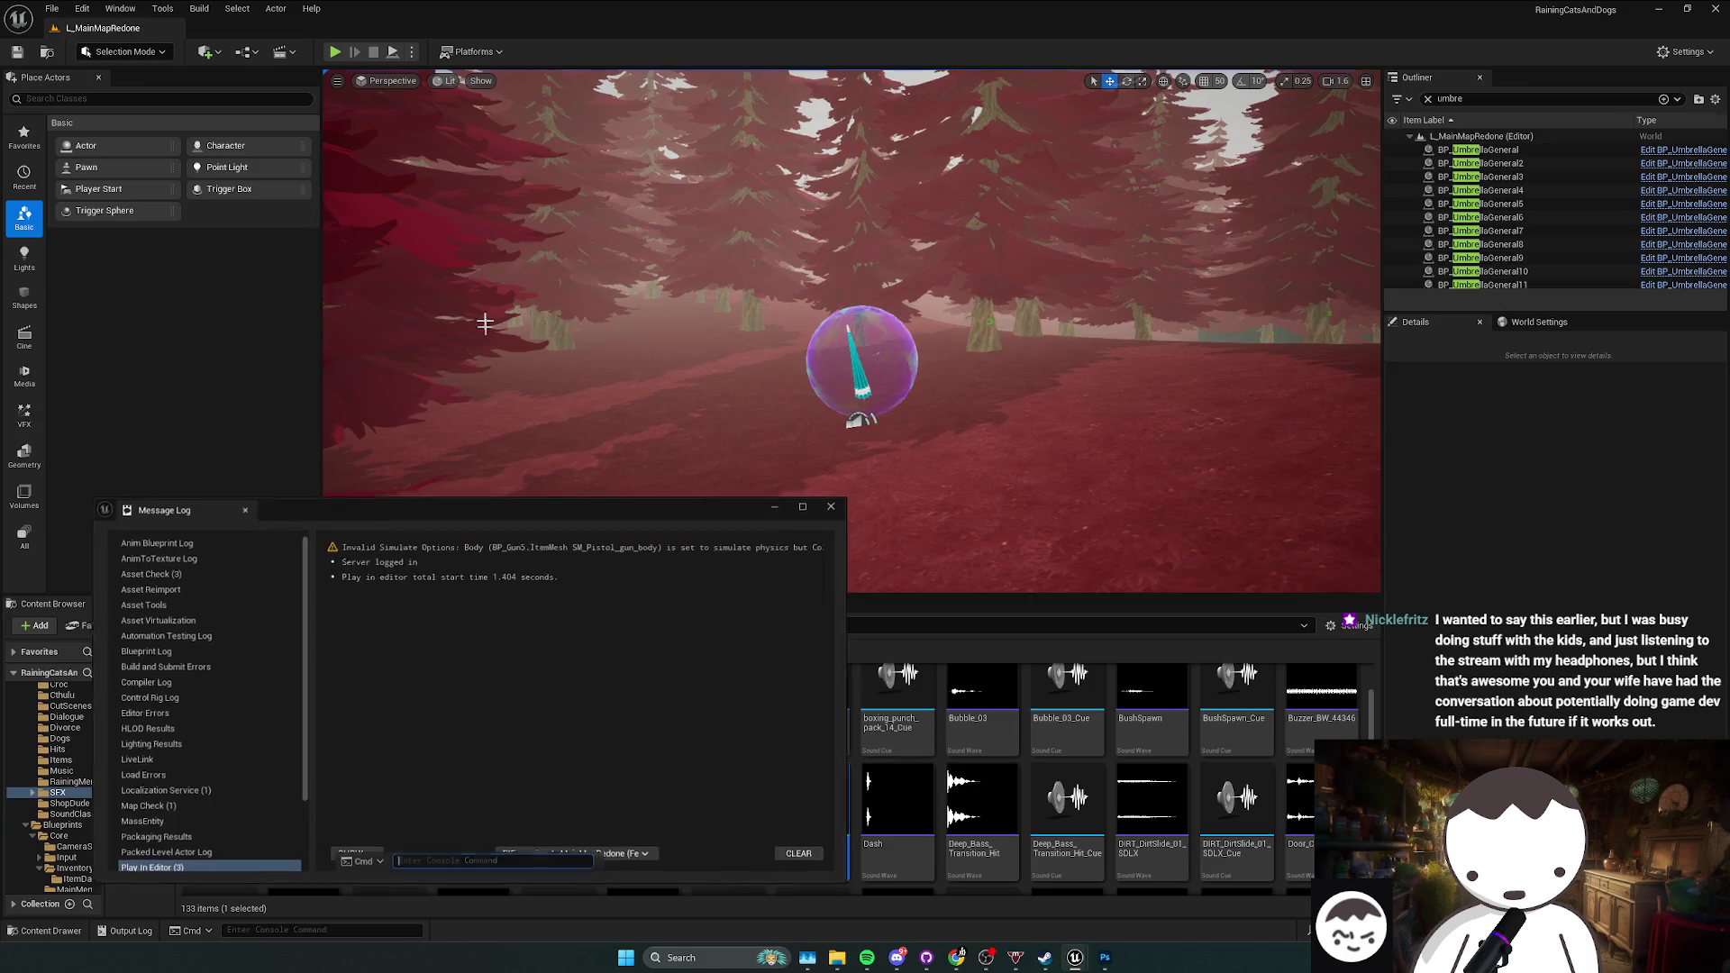
click(837, 532)
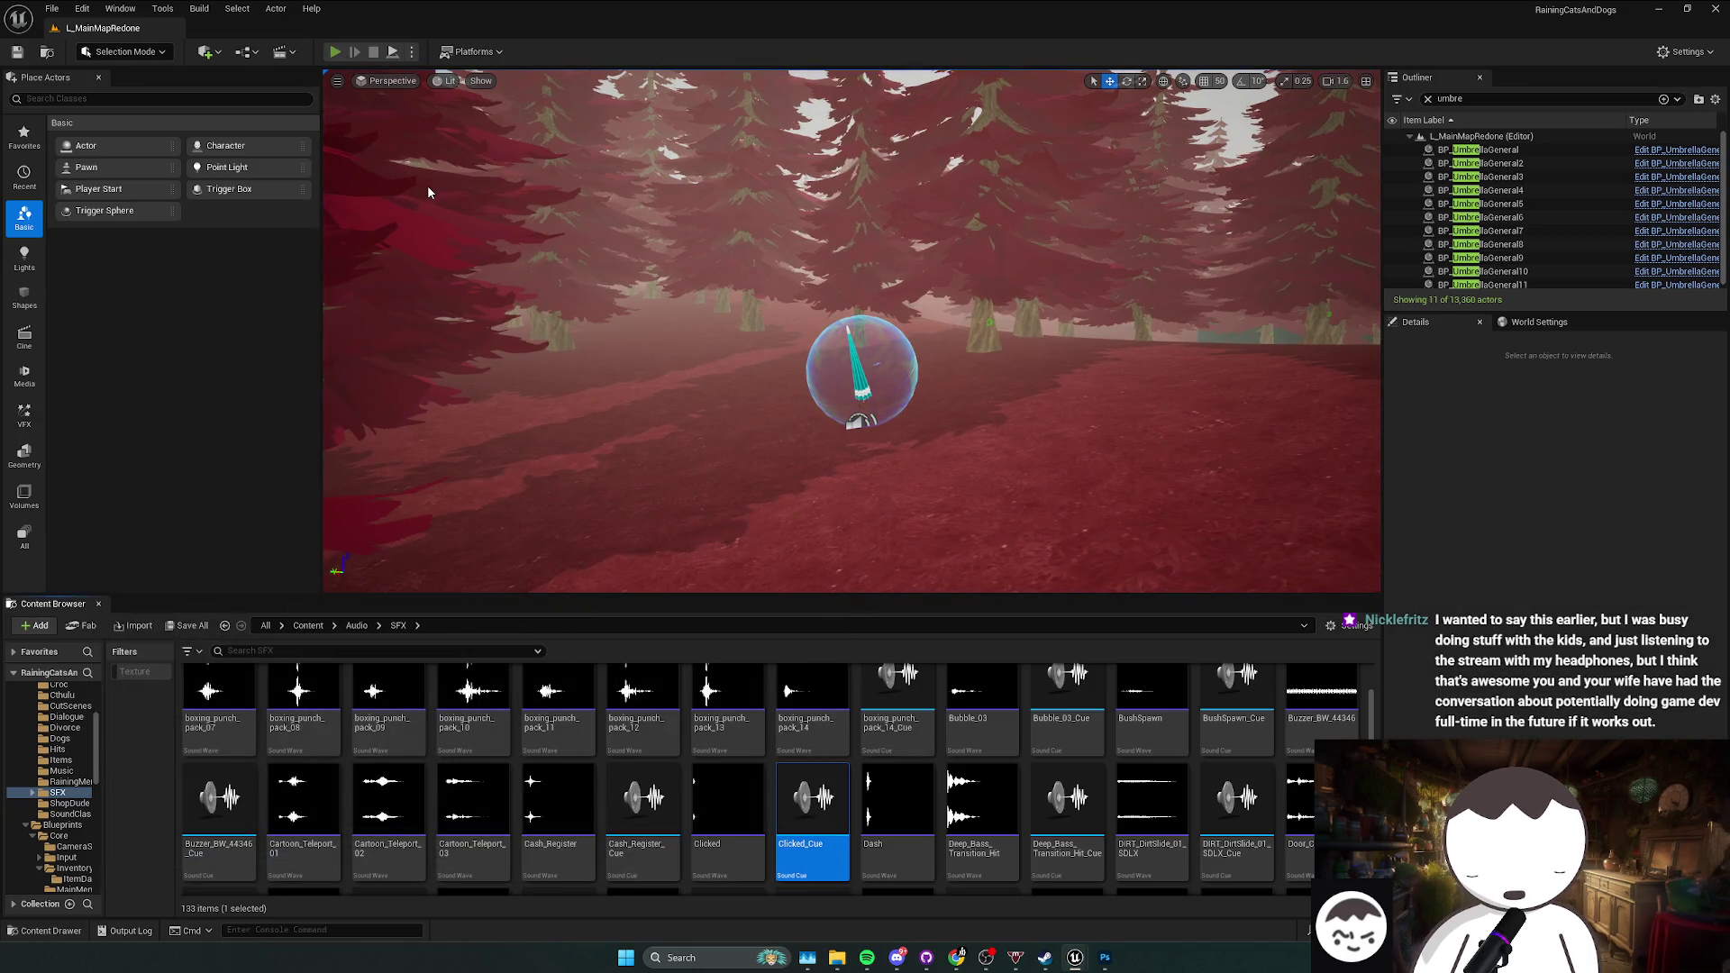
Step: Play-test again, scrolling the Skins list to confirm locked umbrellas read 'Not Unlocked'
key(alt+p)
click(477, 256)
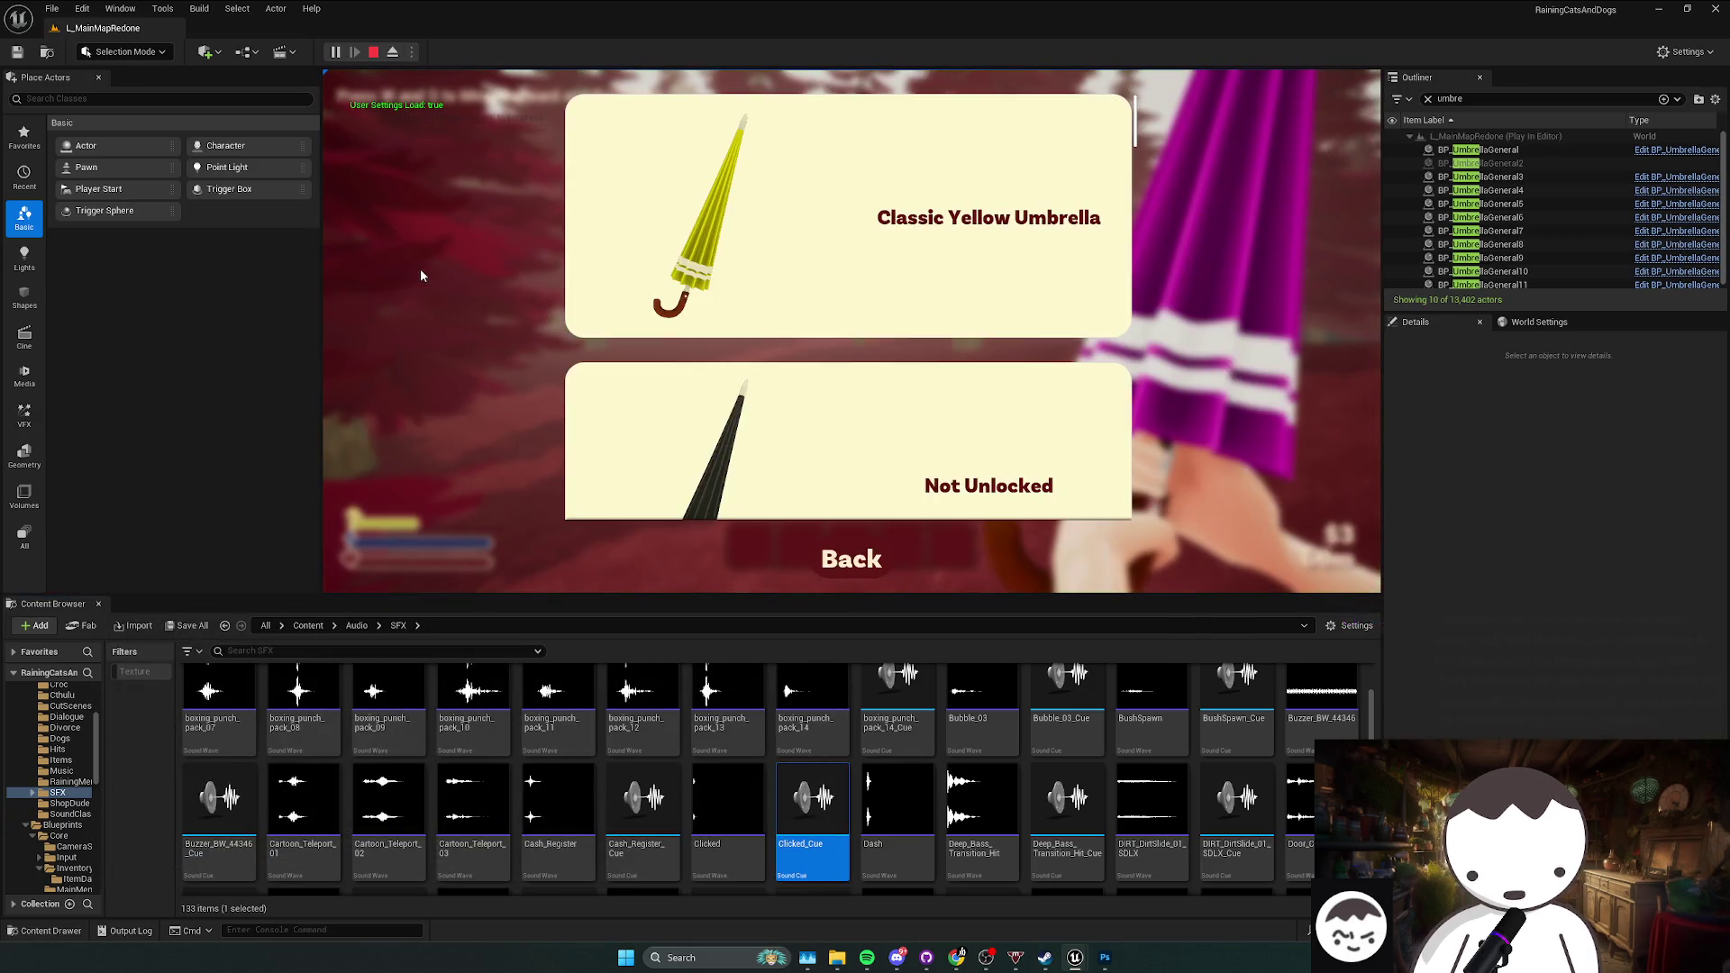
click(851, 560)
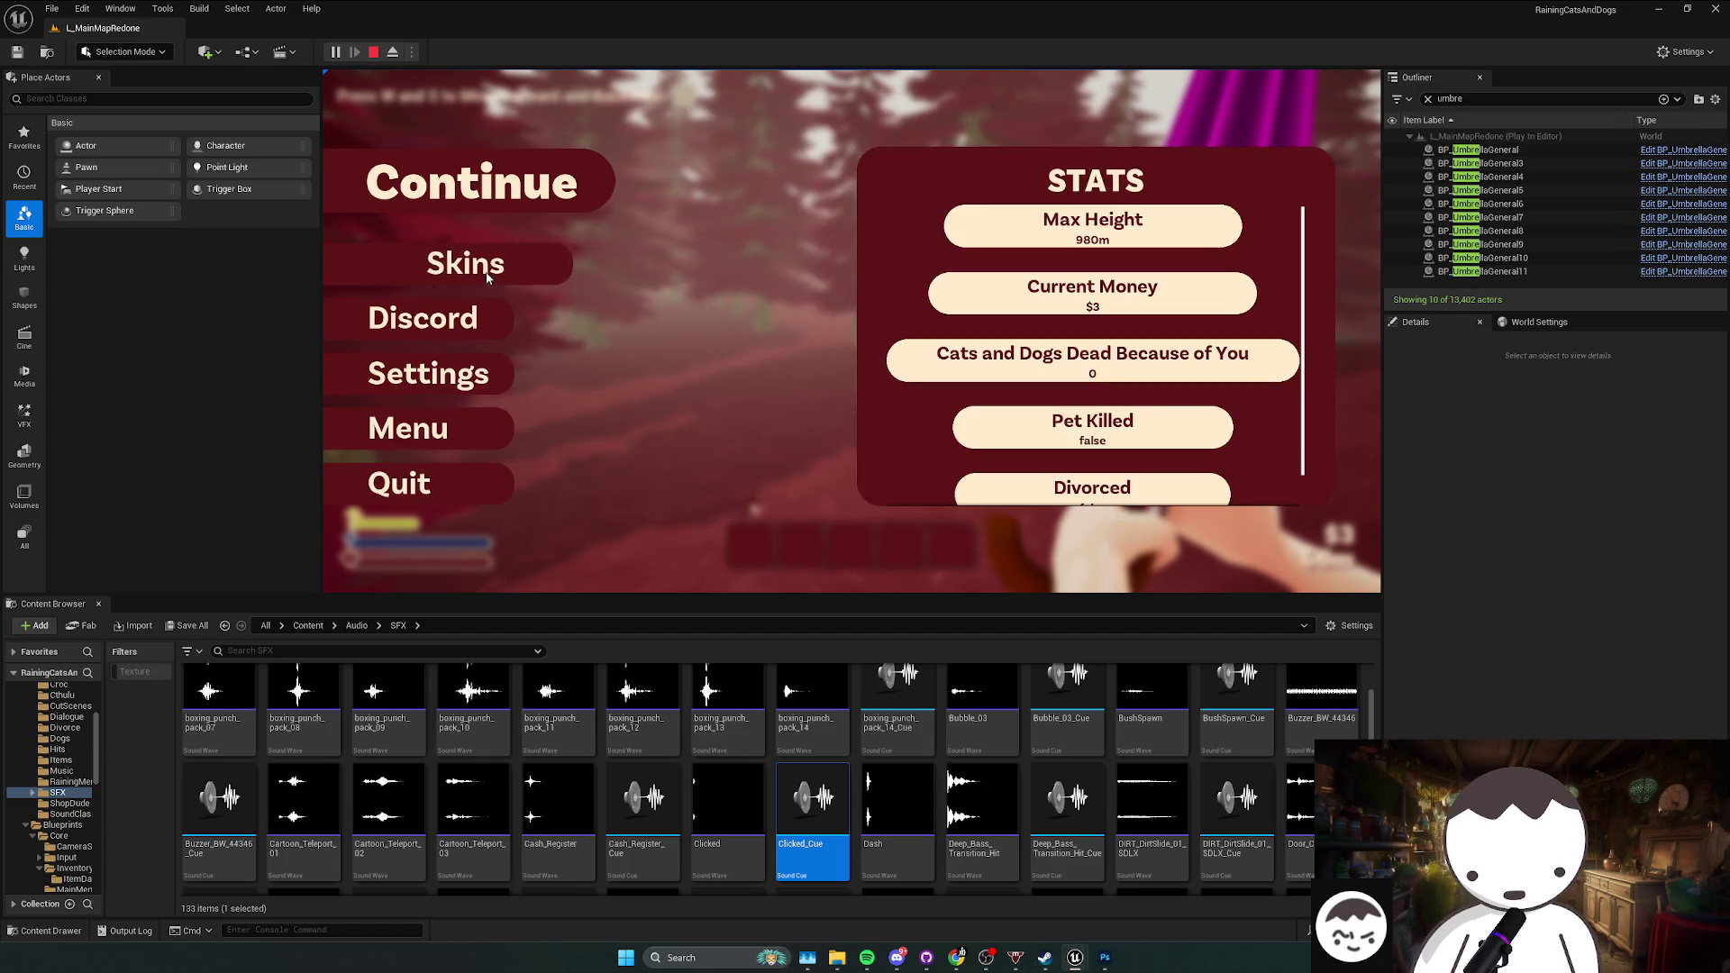
click(469, 261)
scroll(840, 438, down, 8)
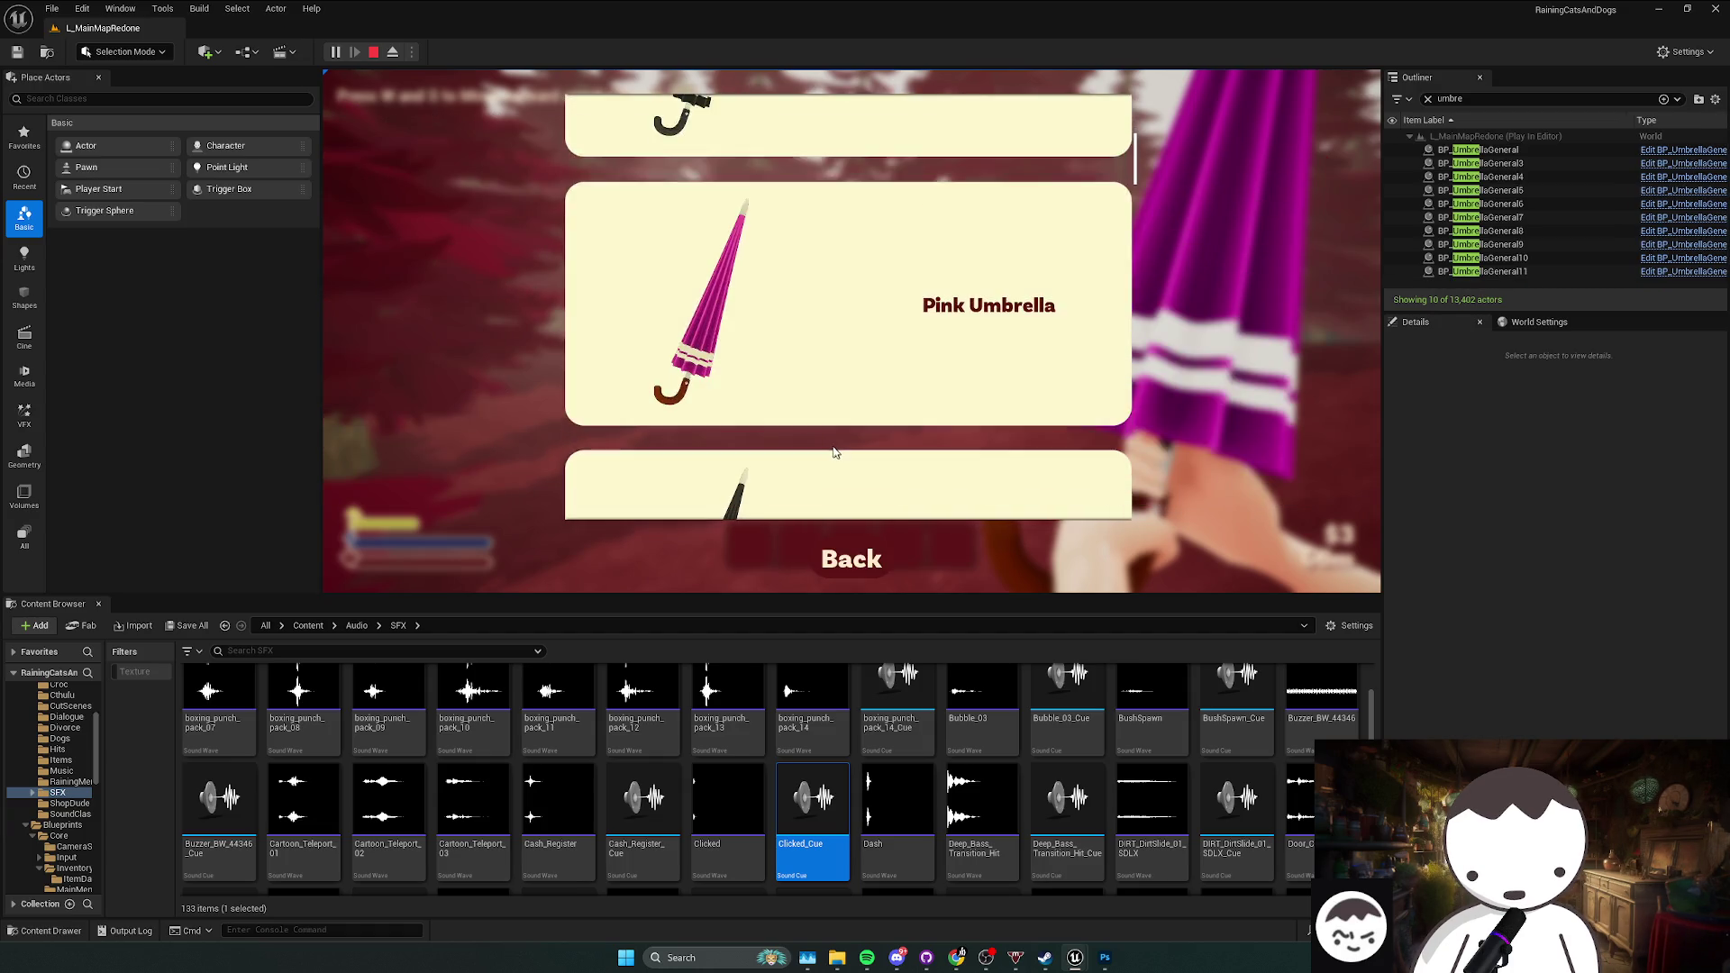
scroll(845, 446, up, 1)
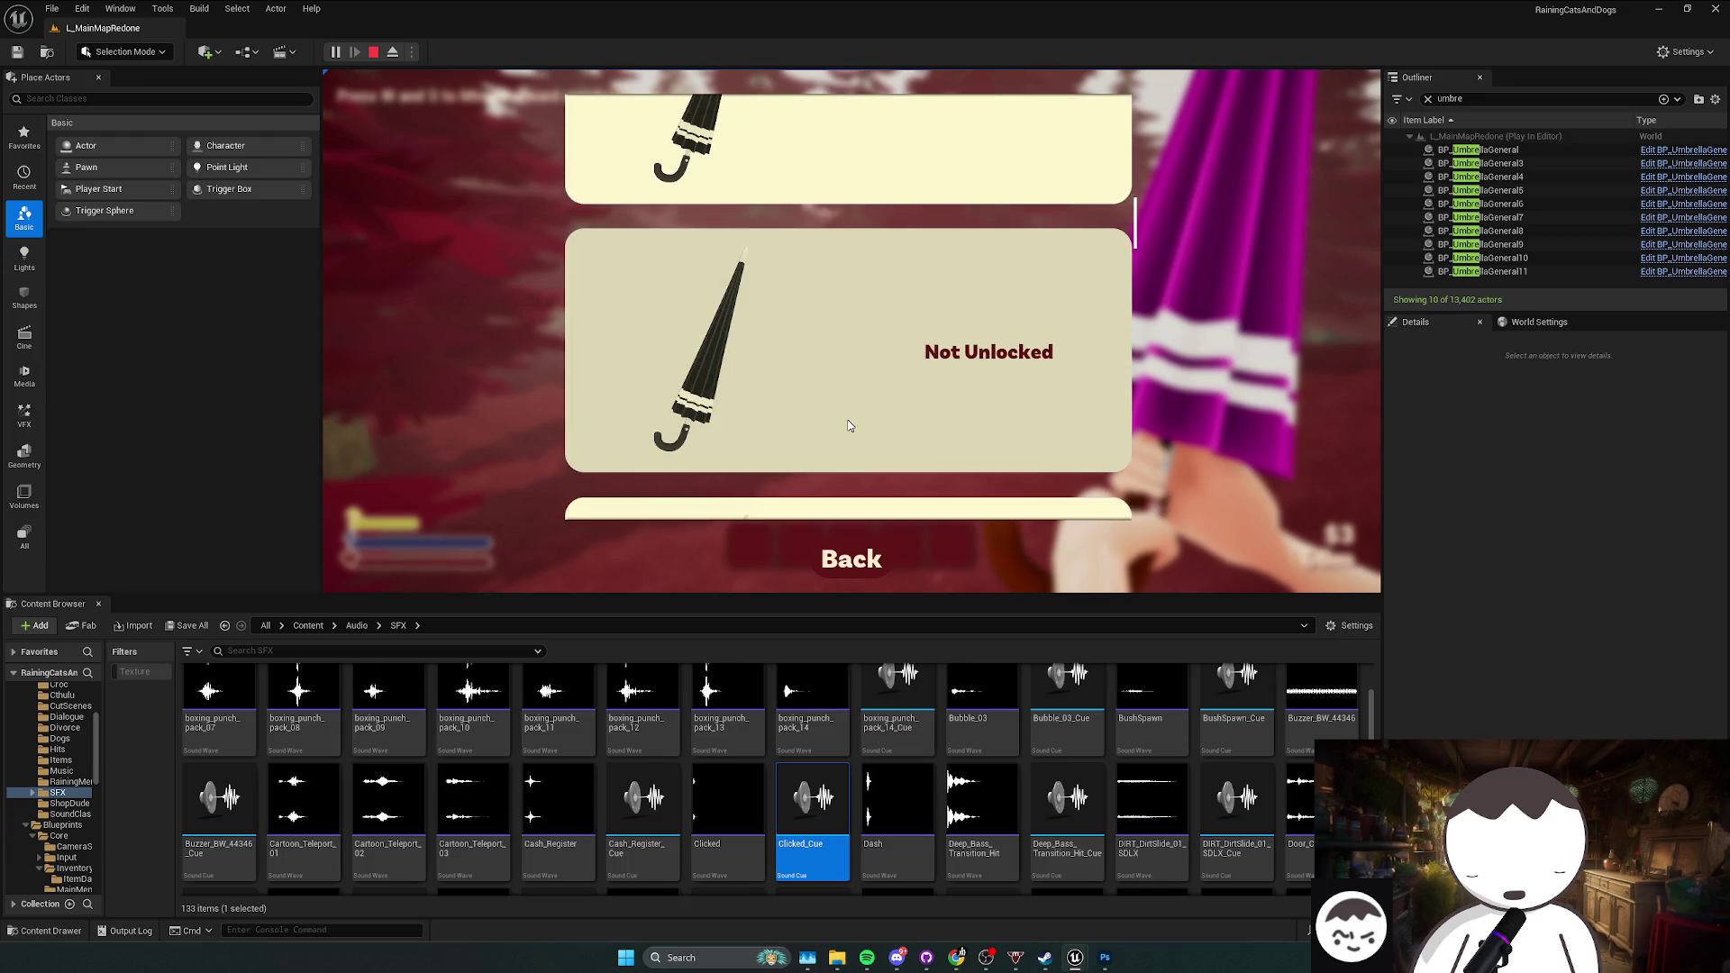
scroll(852, 441, up, 3)
scroll(858, 419, up, 2)
click(852, 558)
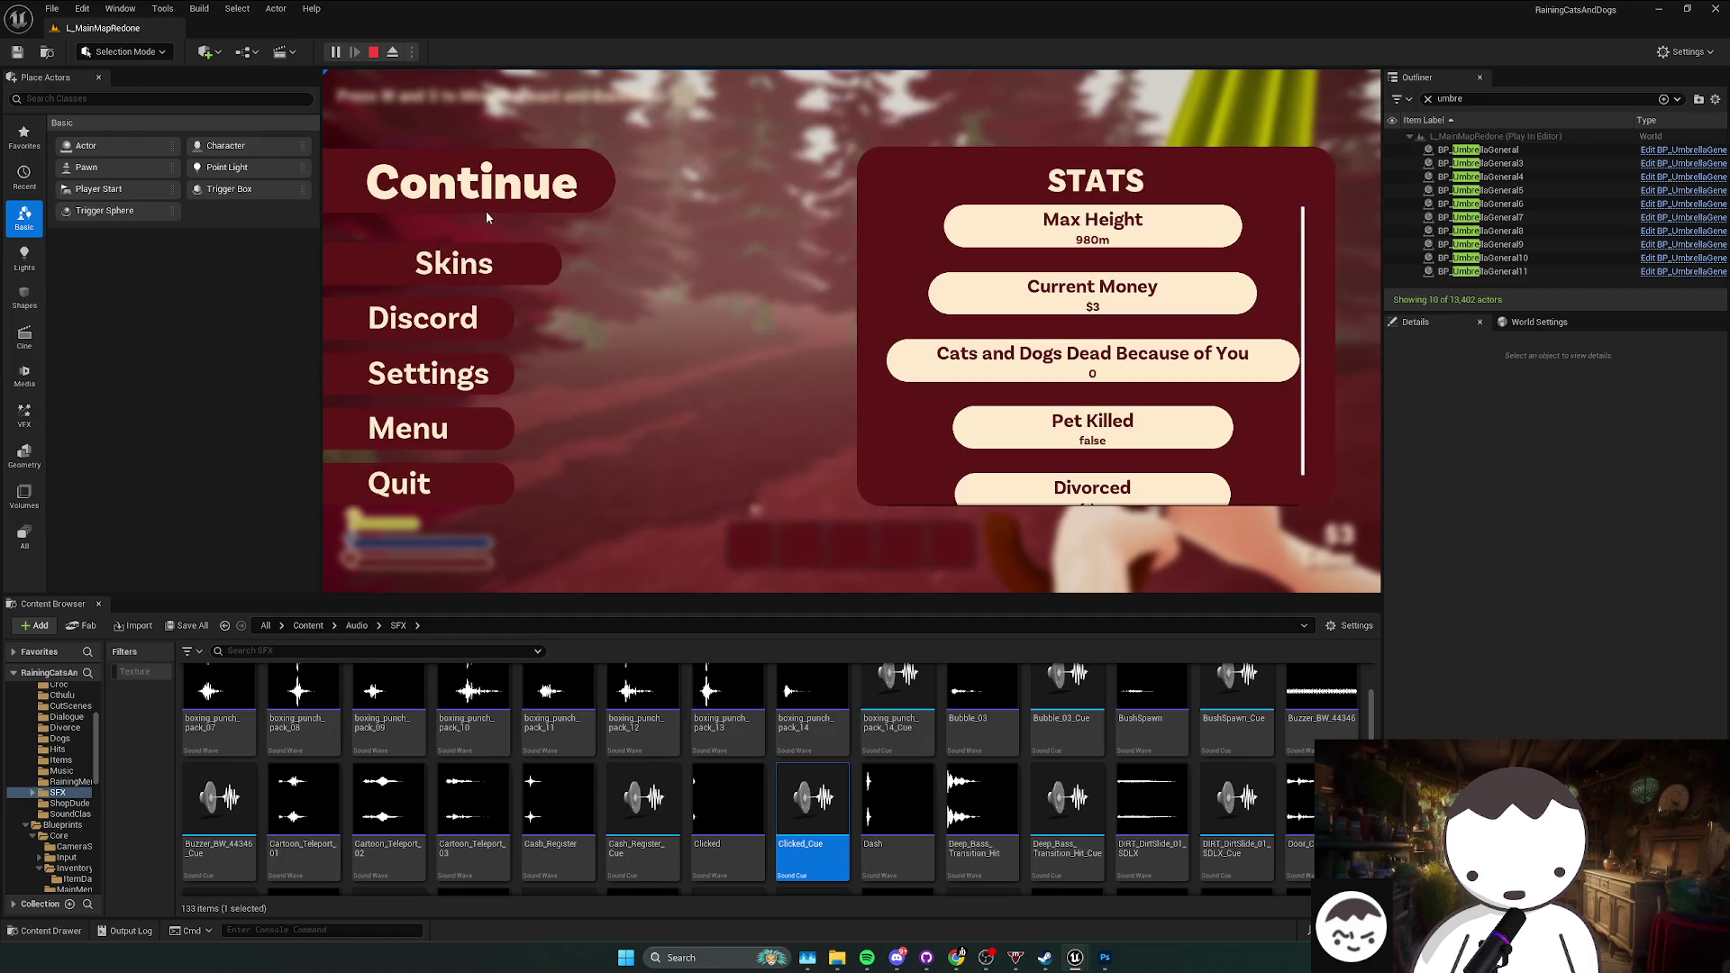
click(486, 219)
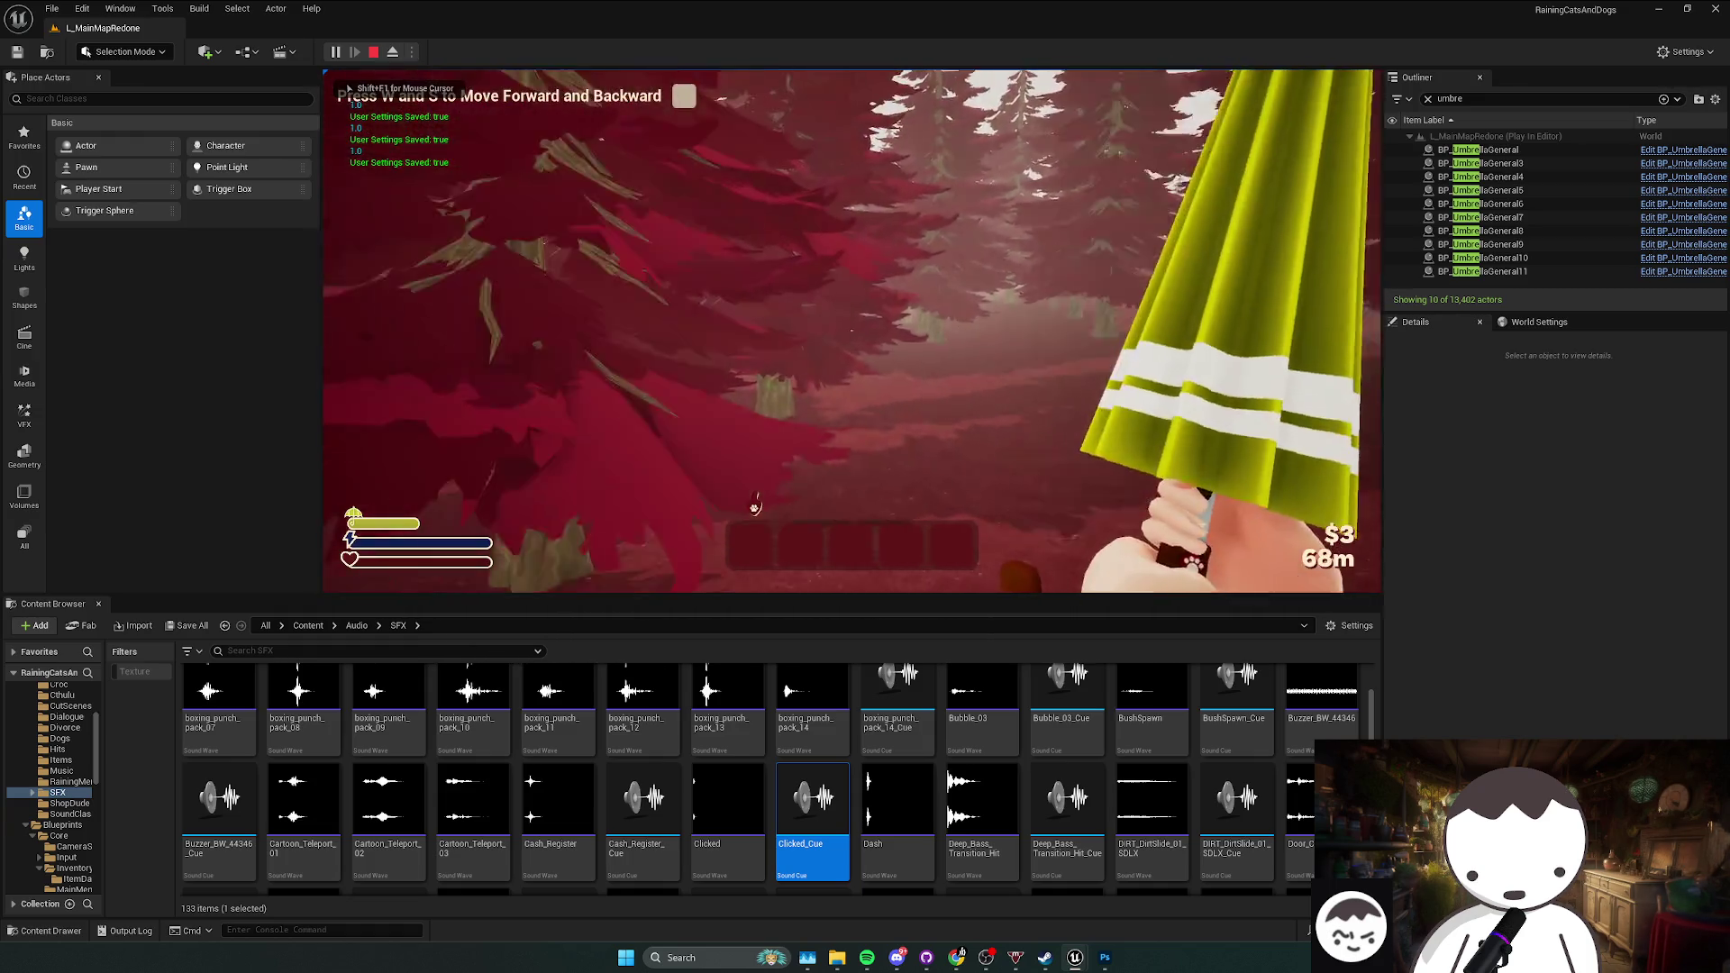
Step: End the play-test, close the Message Log and bring up the Raining Cats and Dogs doc
key(Escape)
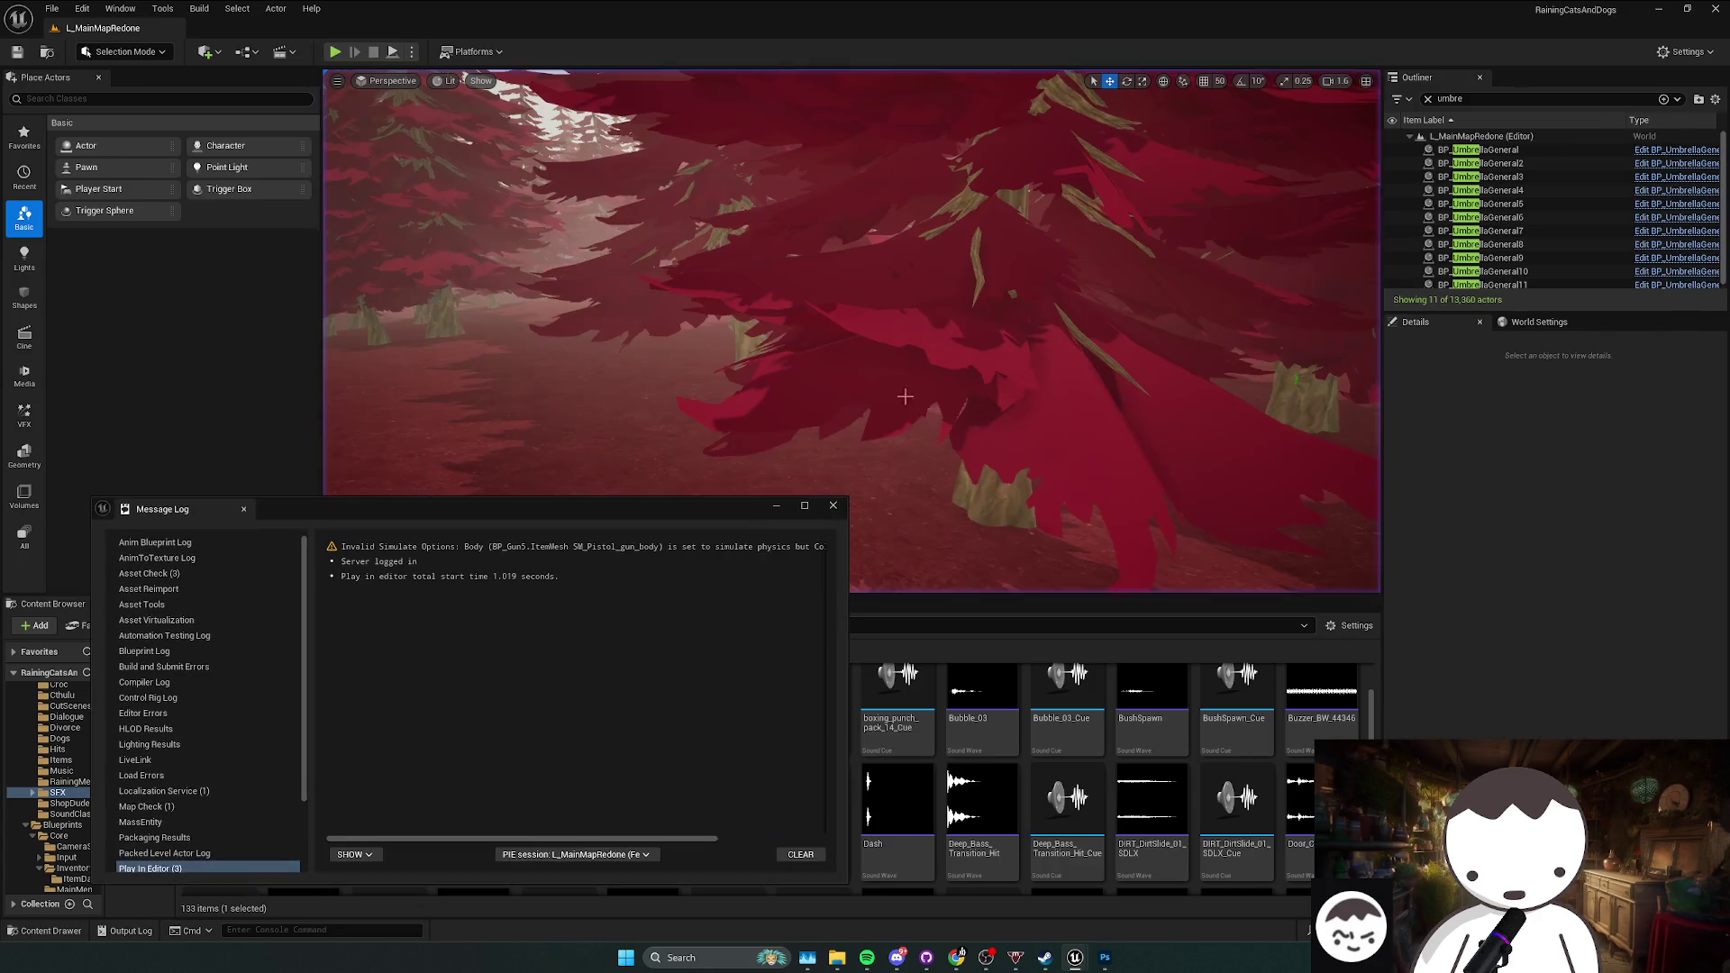
click(833, 506)
mouse_move(956, 958)
click(1030, 890)
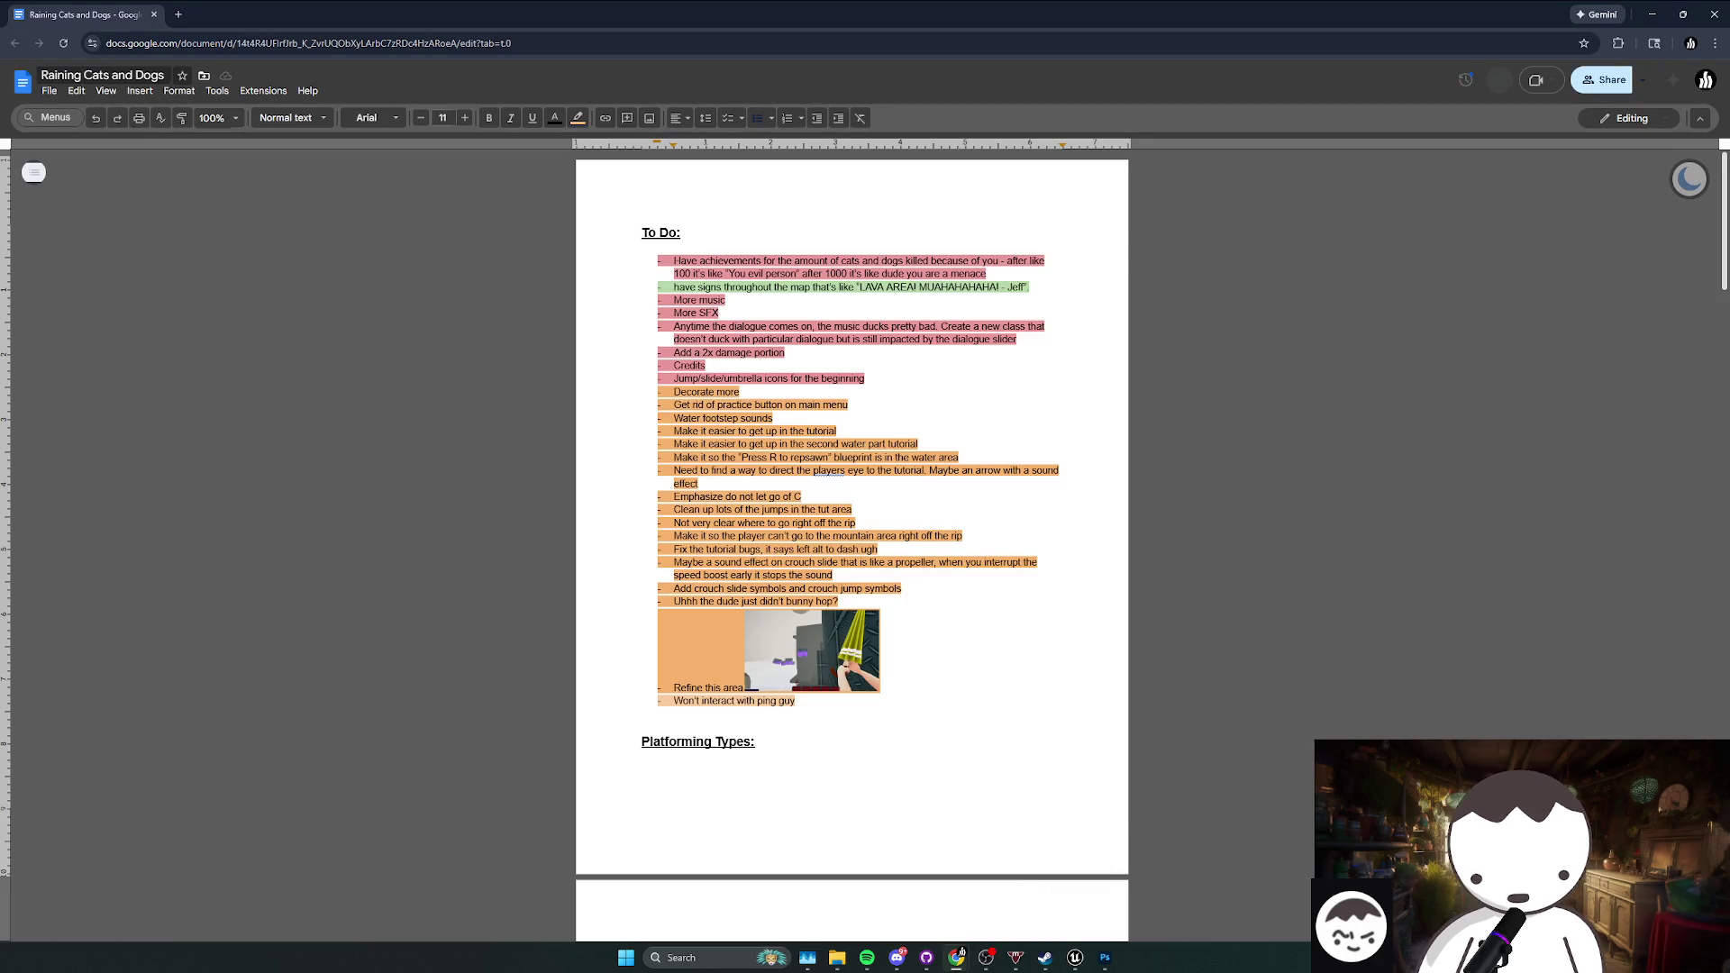
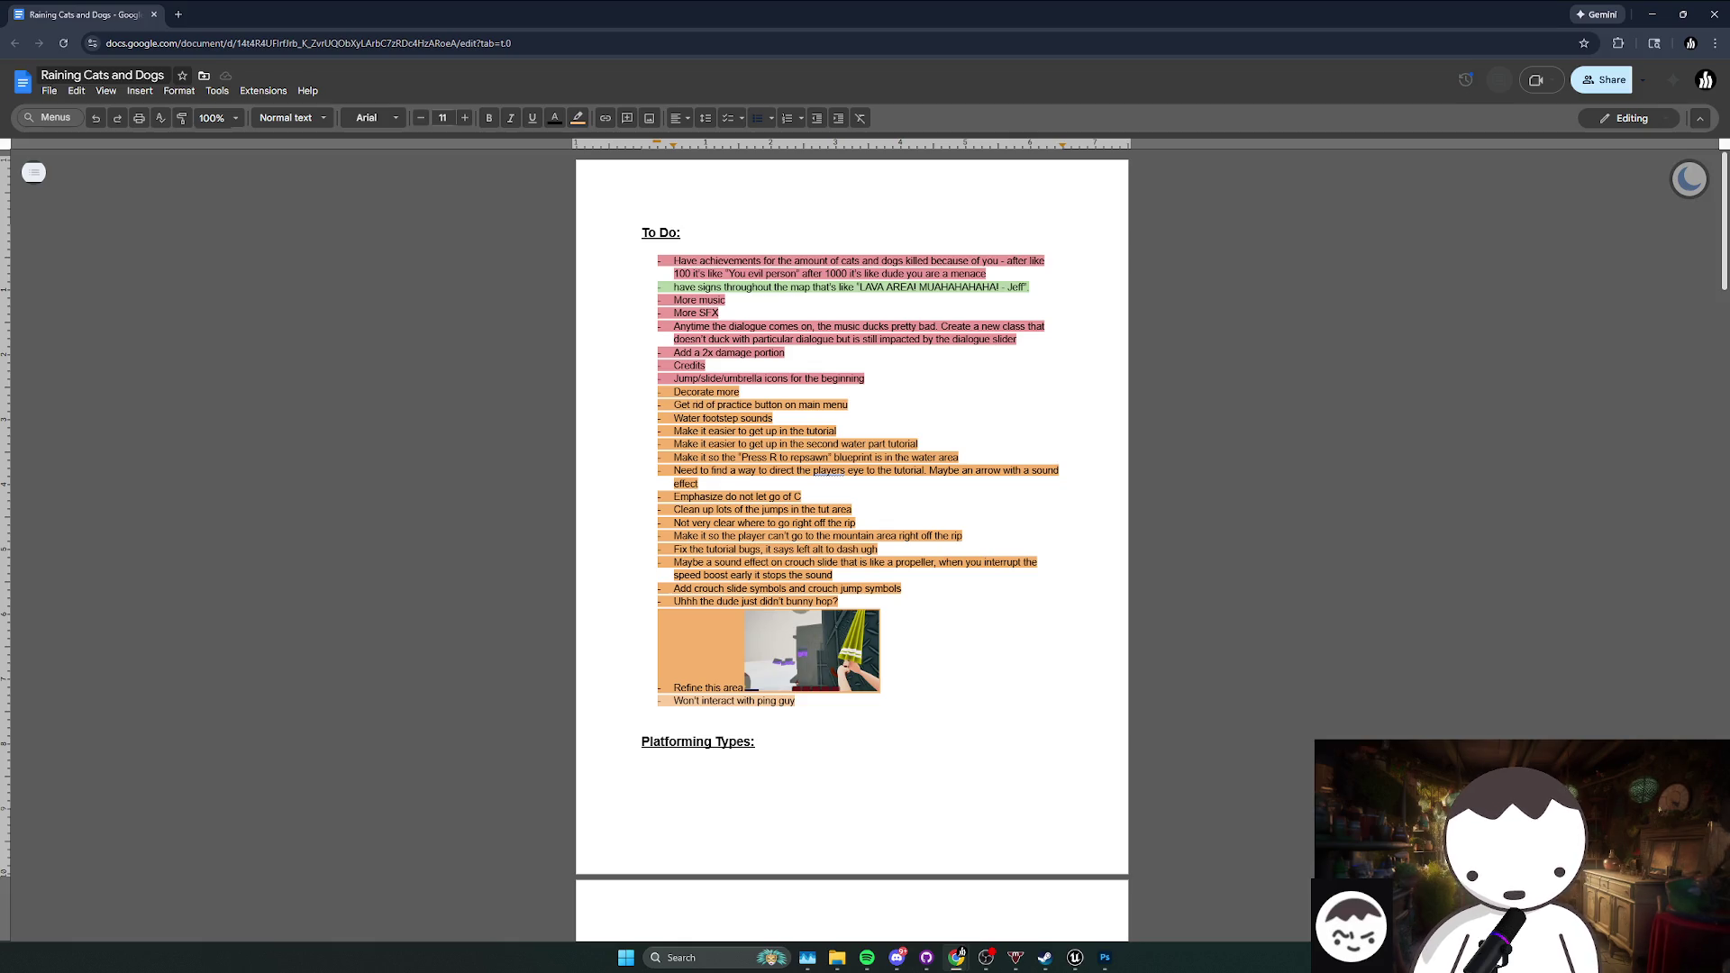
Step: Read the music and dialogue ducking to-do items, then minimize the browser
double_click(685, 300)
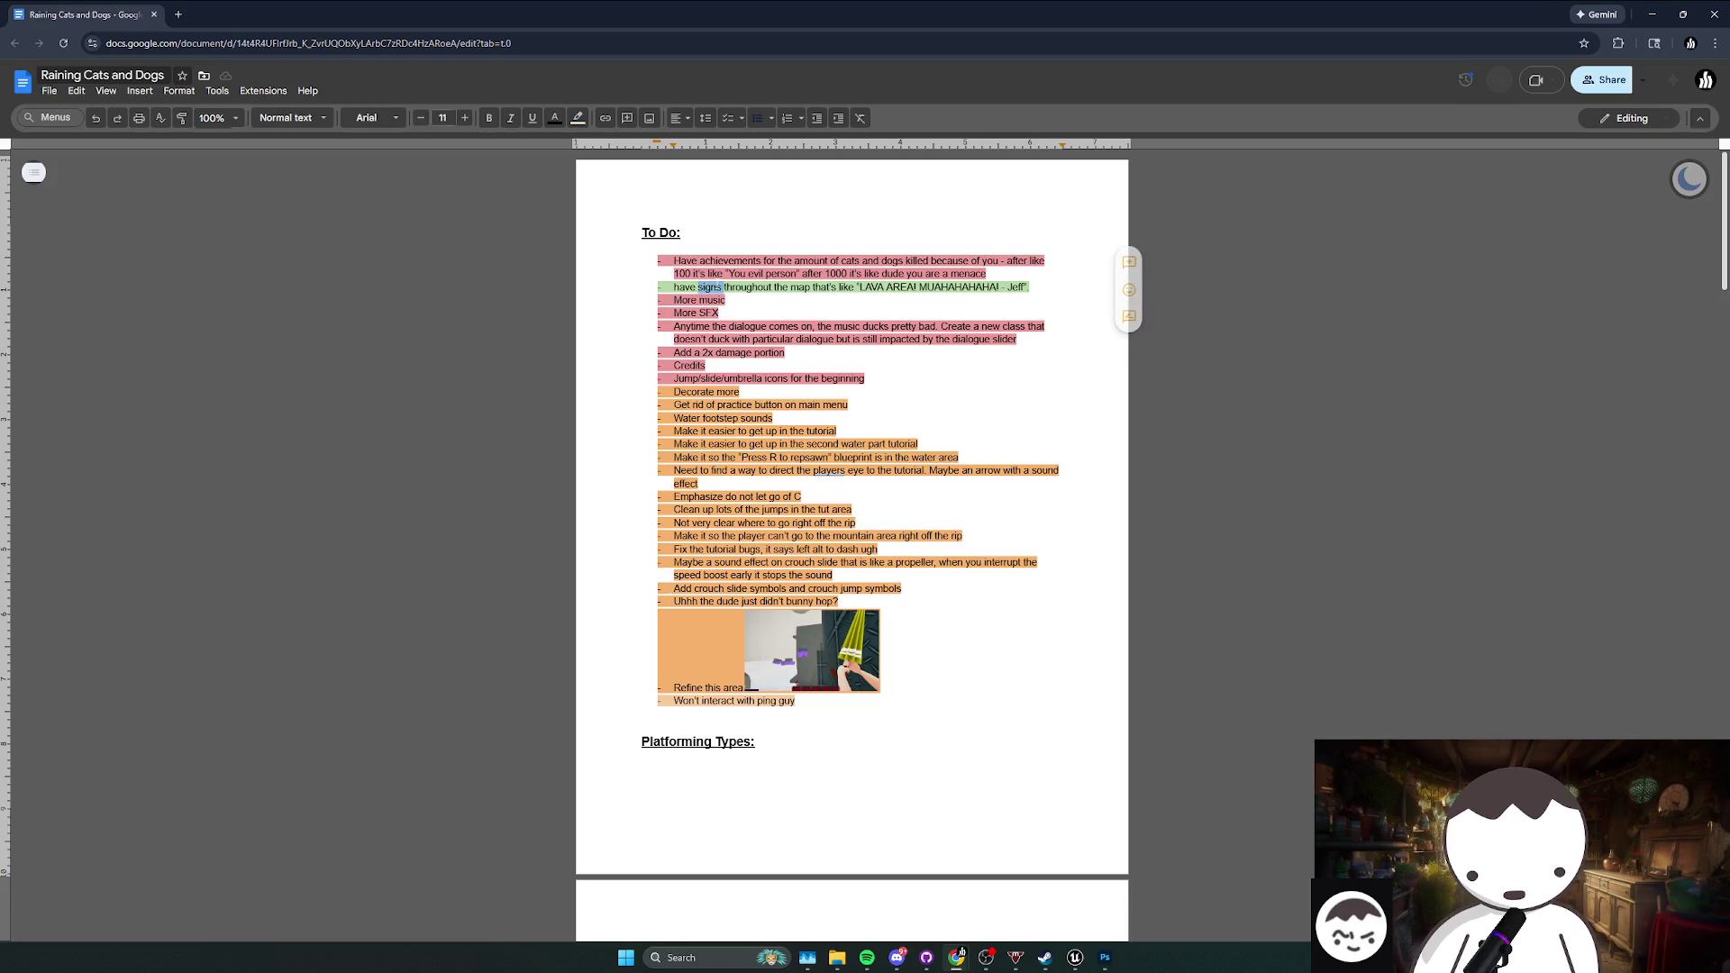
triple_click(661, 334)
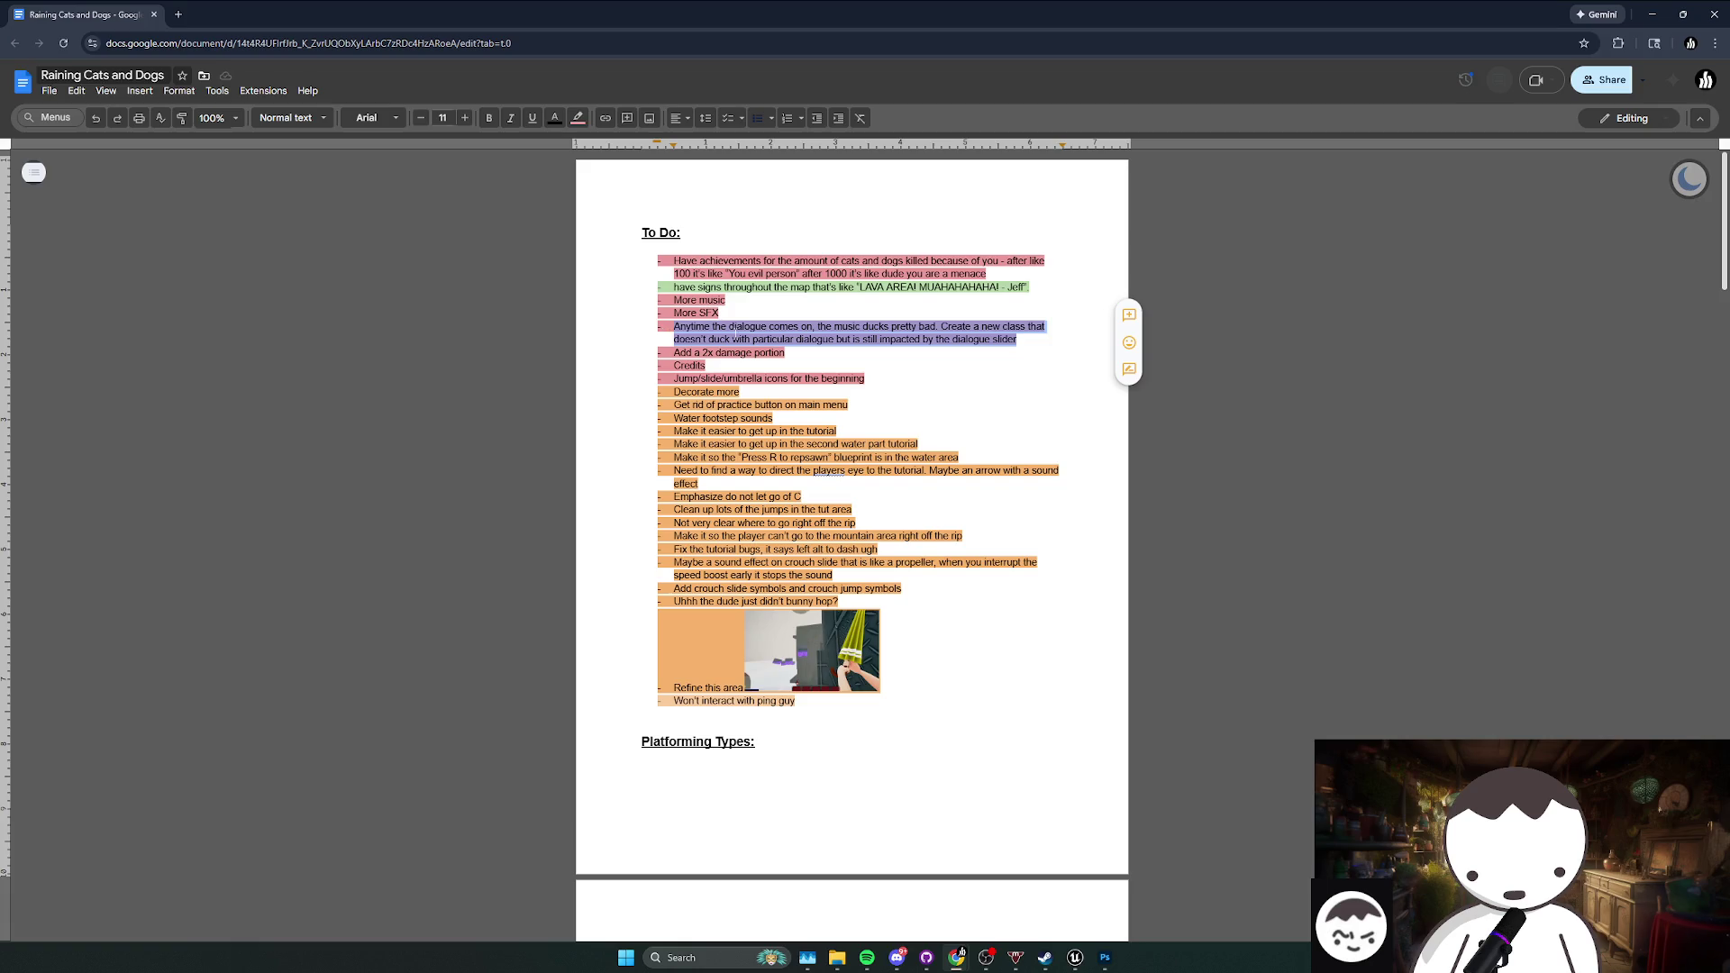
click(757, 339)
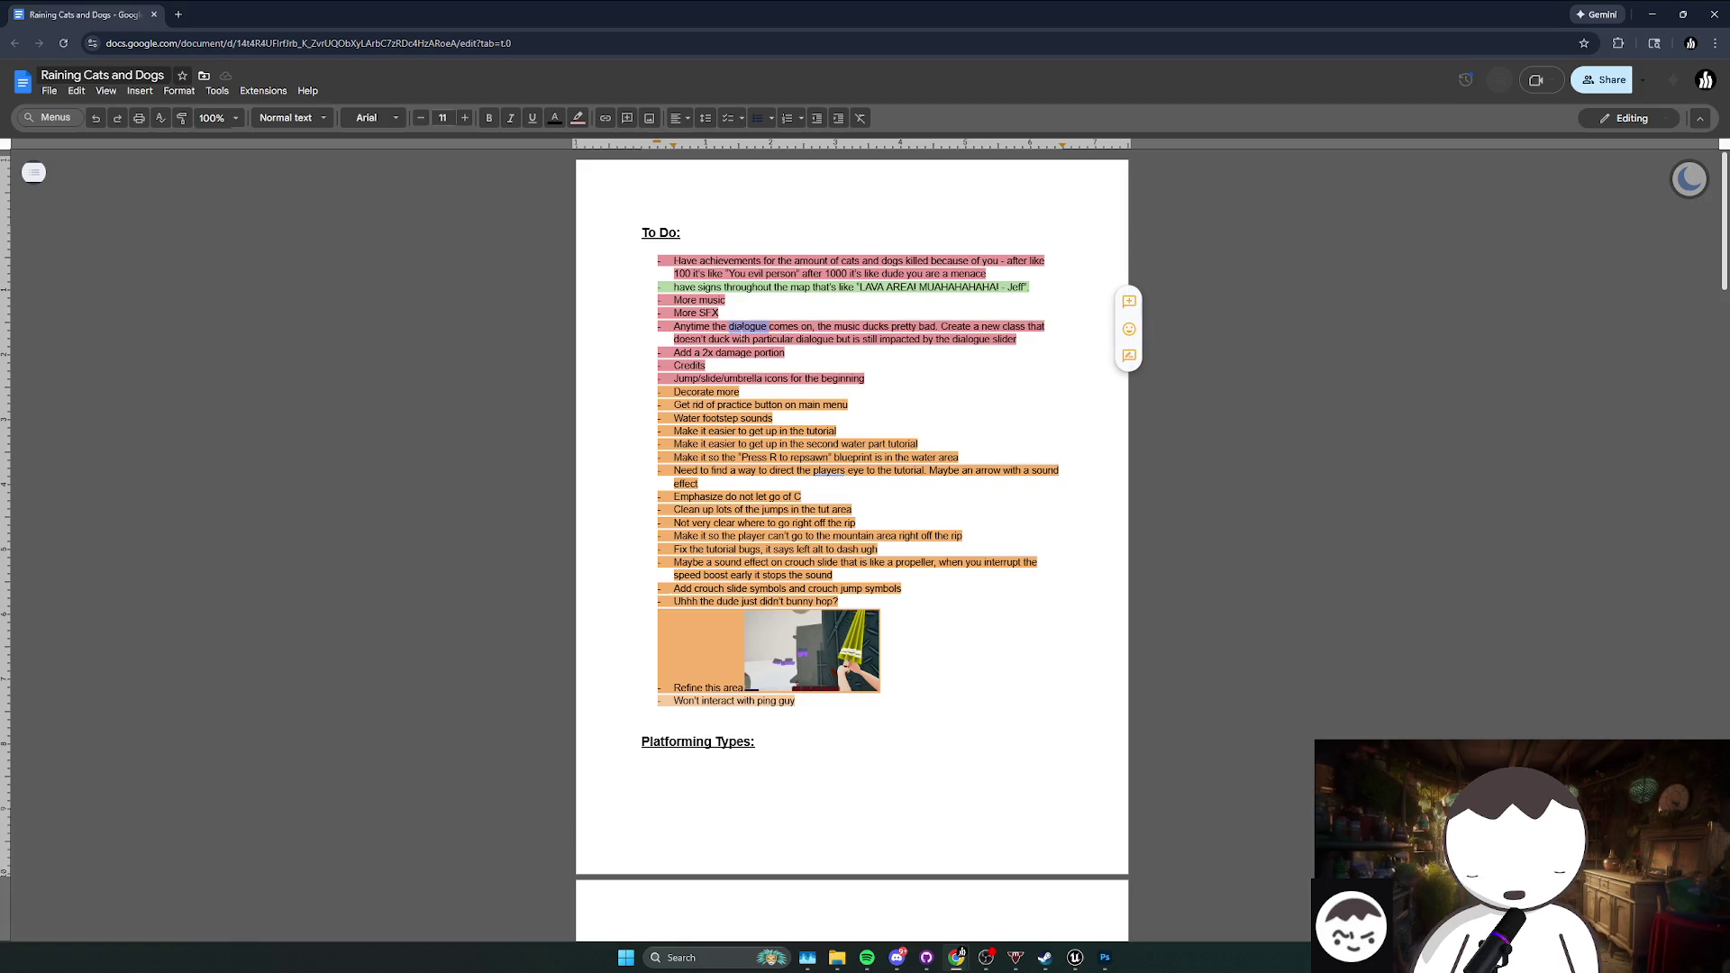
click(1651, 13)
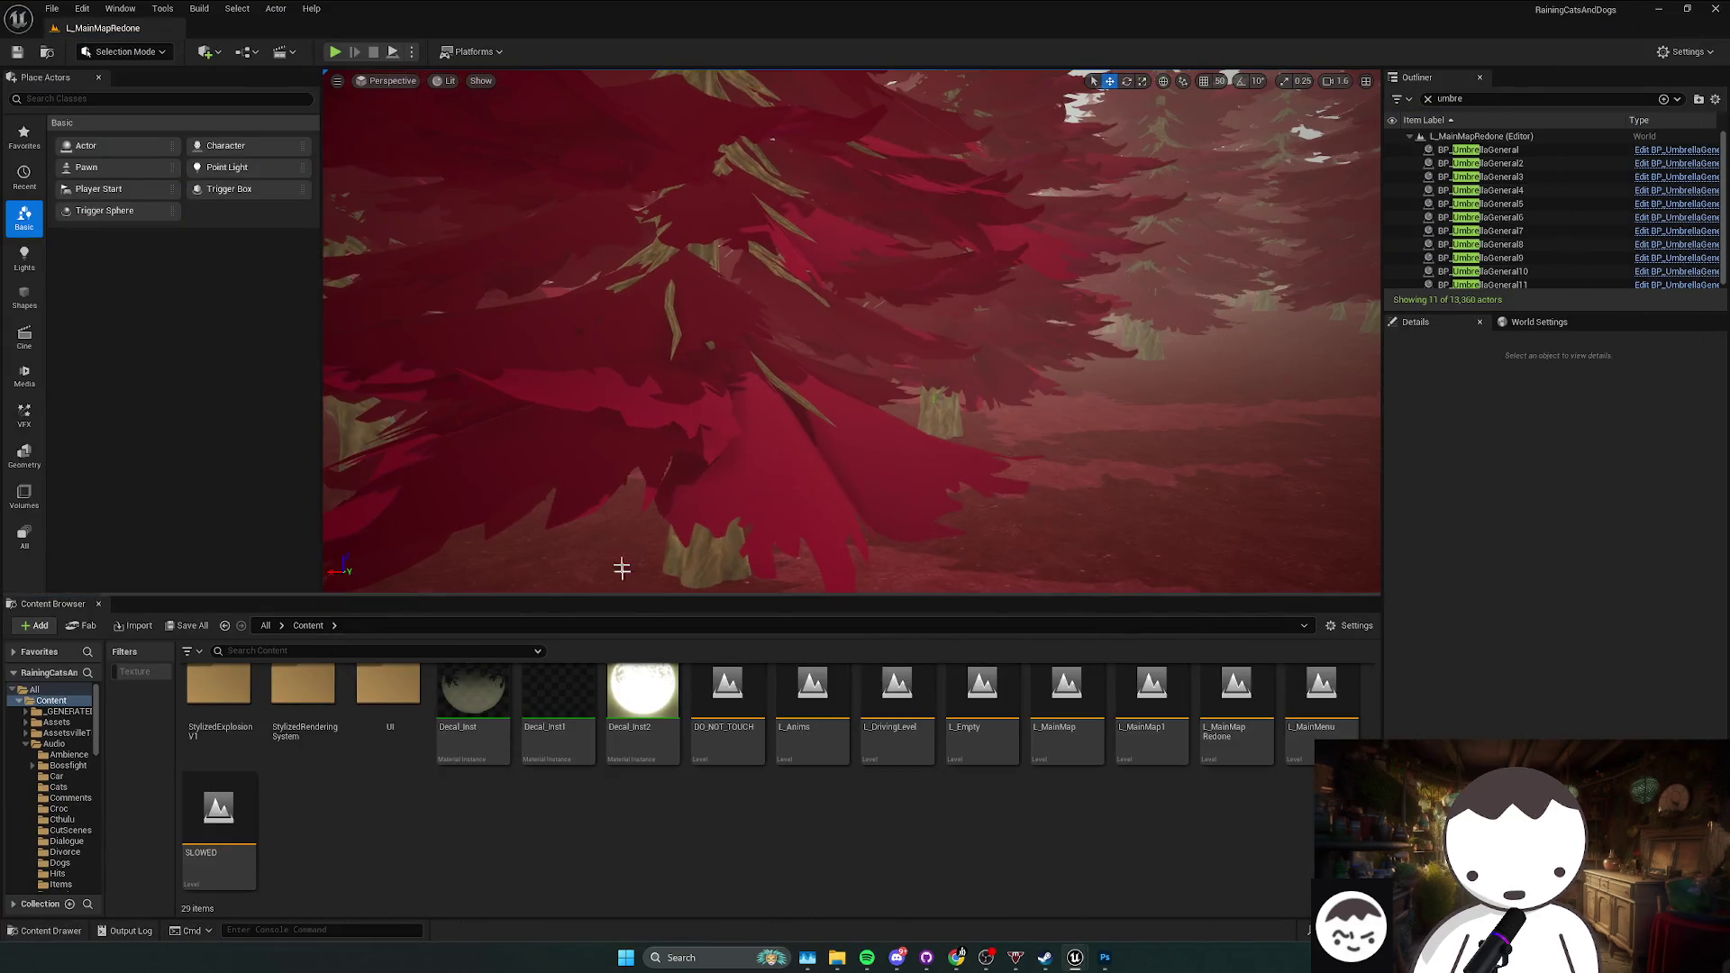
Step: Save L_MainMapRedone and open BP_MyFirstPersonCharacter from Blueprints > Core
drag(604, 423, 610, 346)
key(ctrl+s)
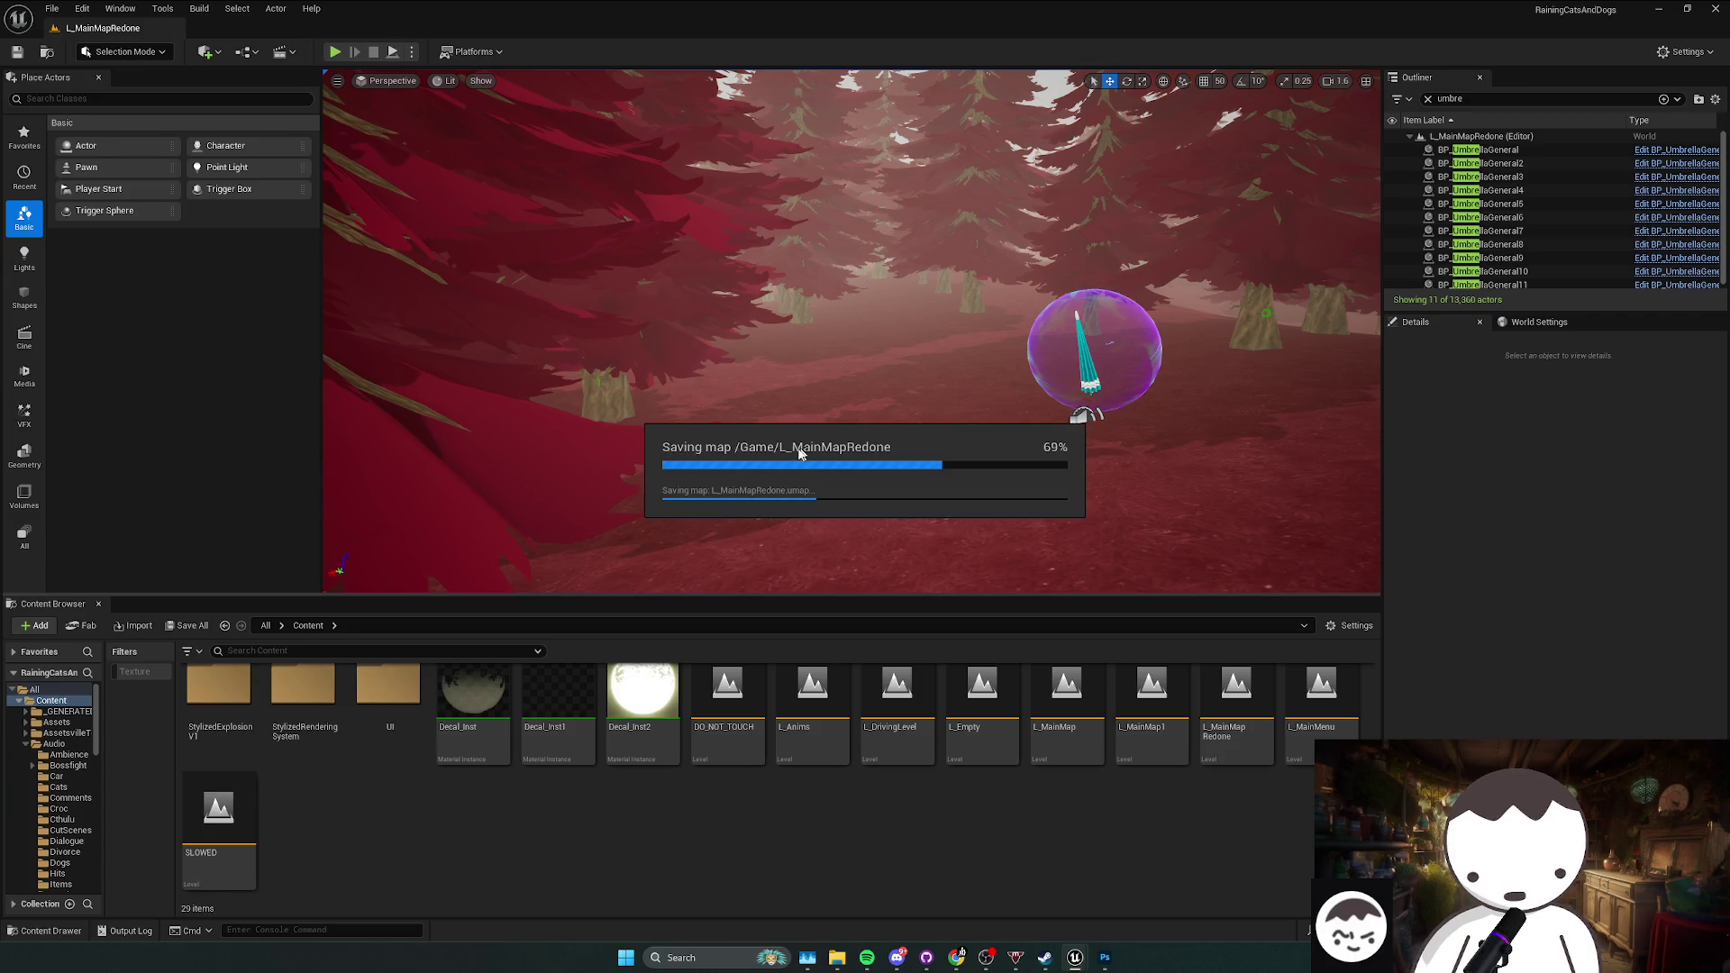
scroll(766, 773, up, 5)
double_click(530, 759)
double_click(217, 701)
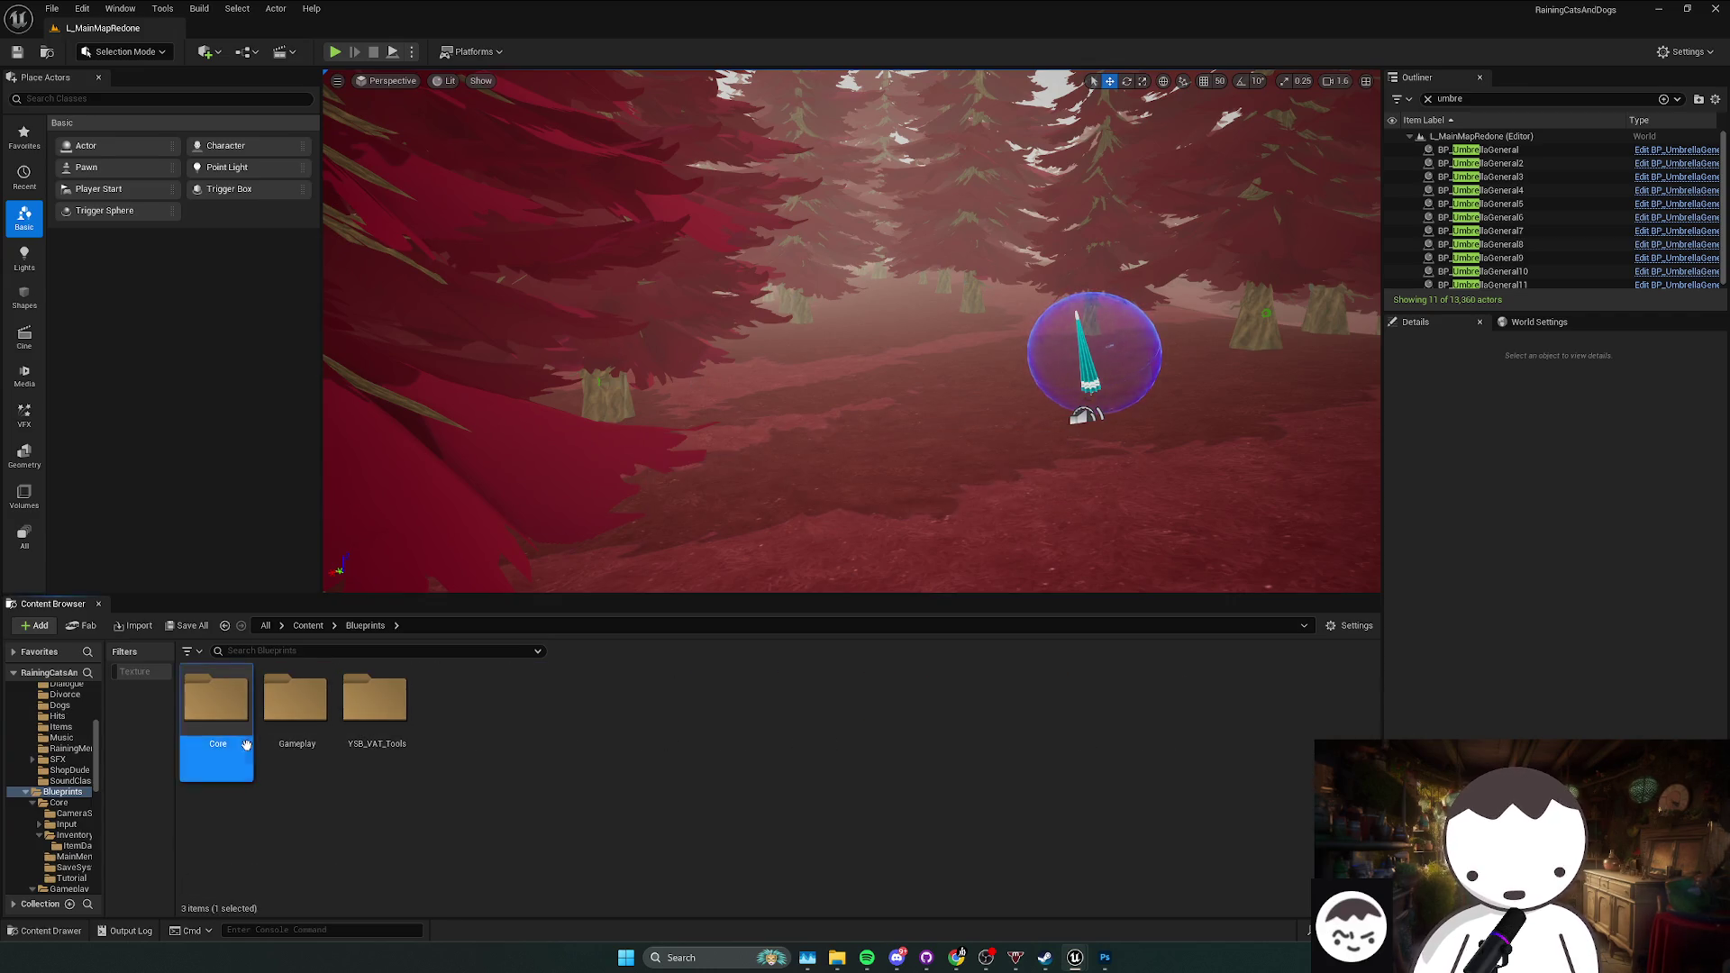
double_click(986, 761)
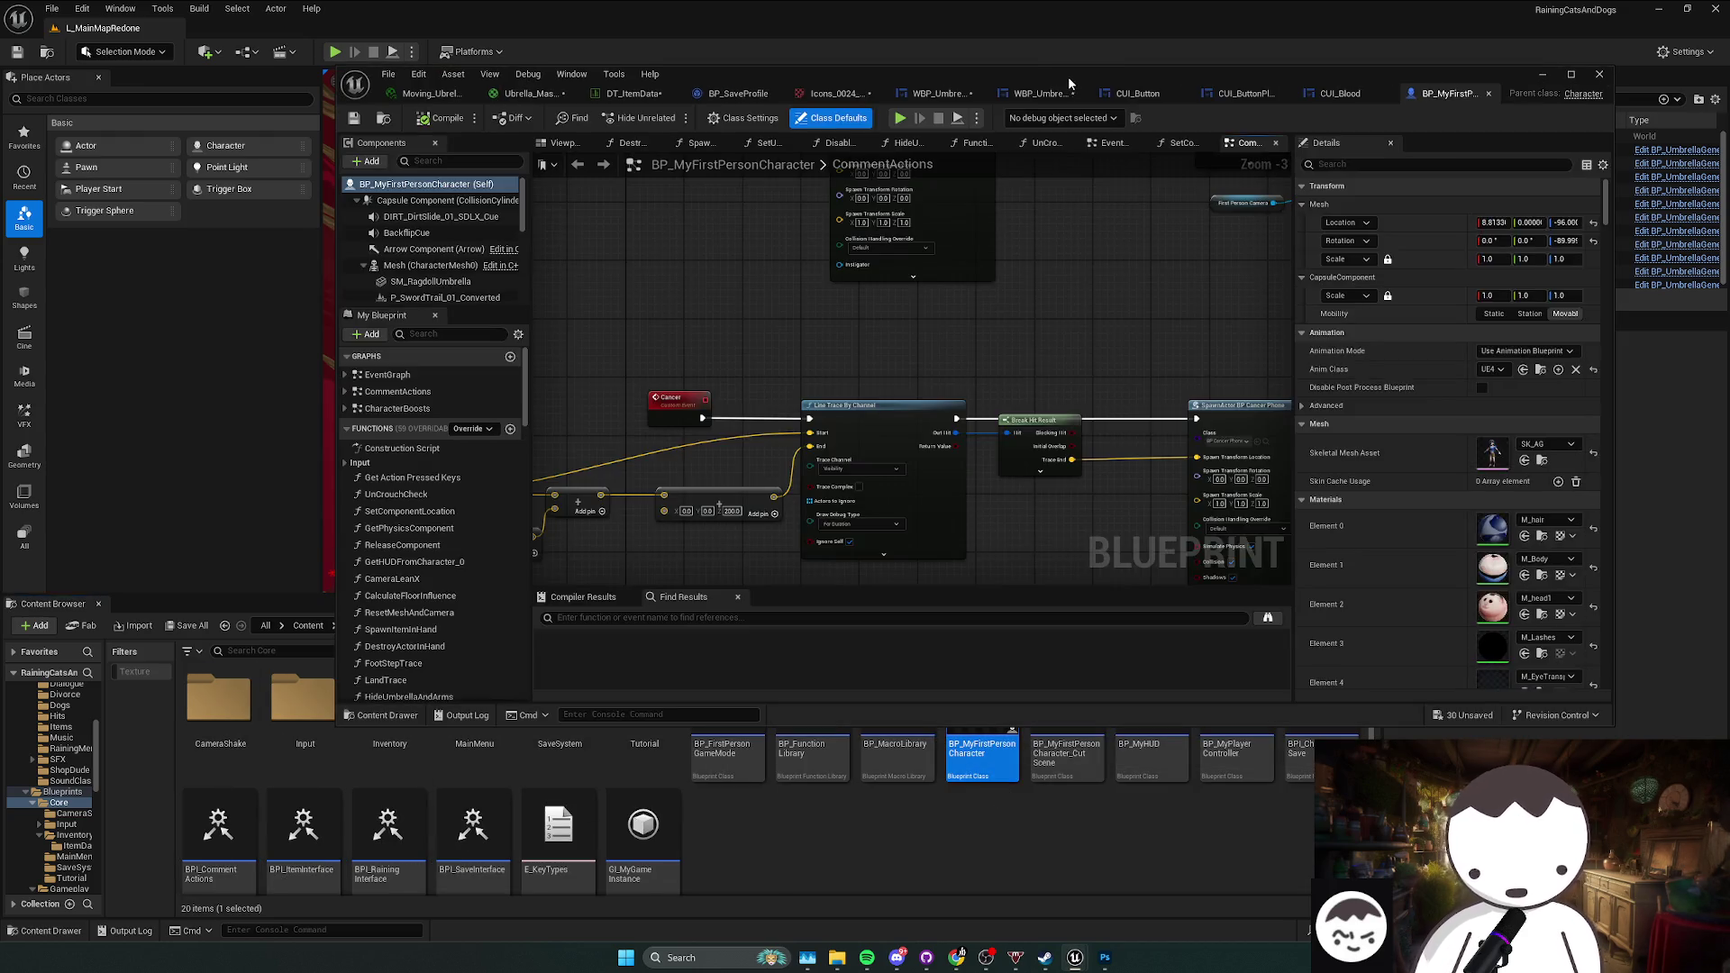
Step: Maximize the Blueprint editor and locate the CONNECT BEFORE PACKAGE comment in EventGraph
double_click(1067, 76)
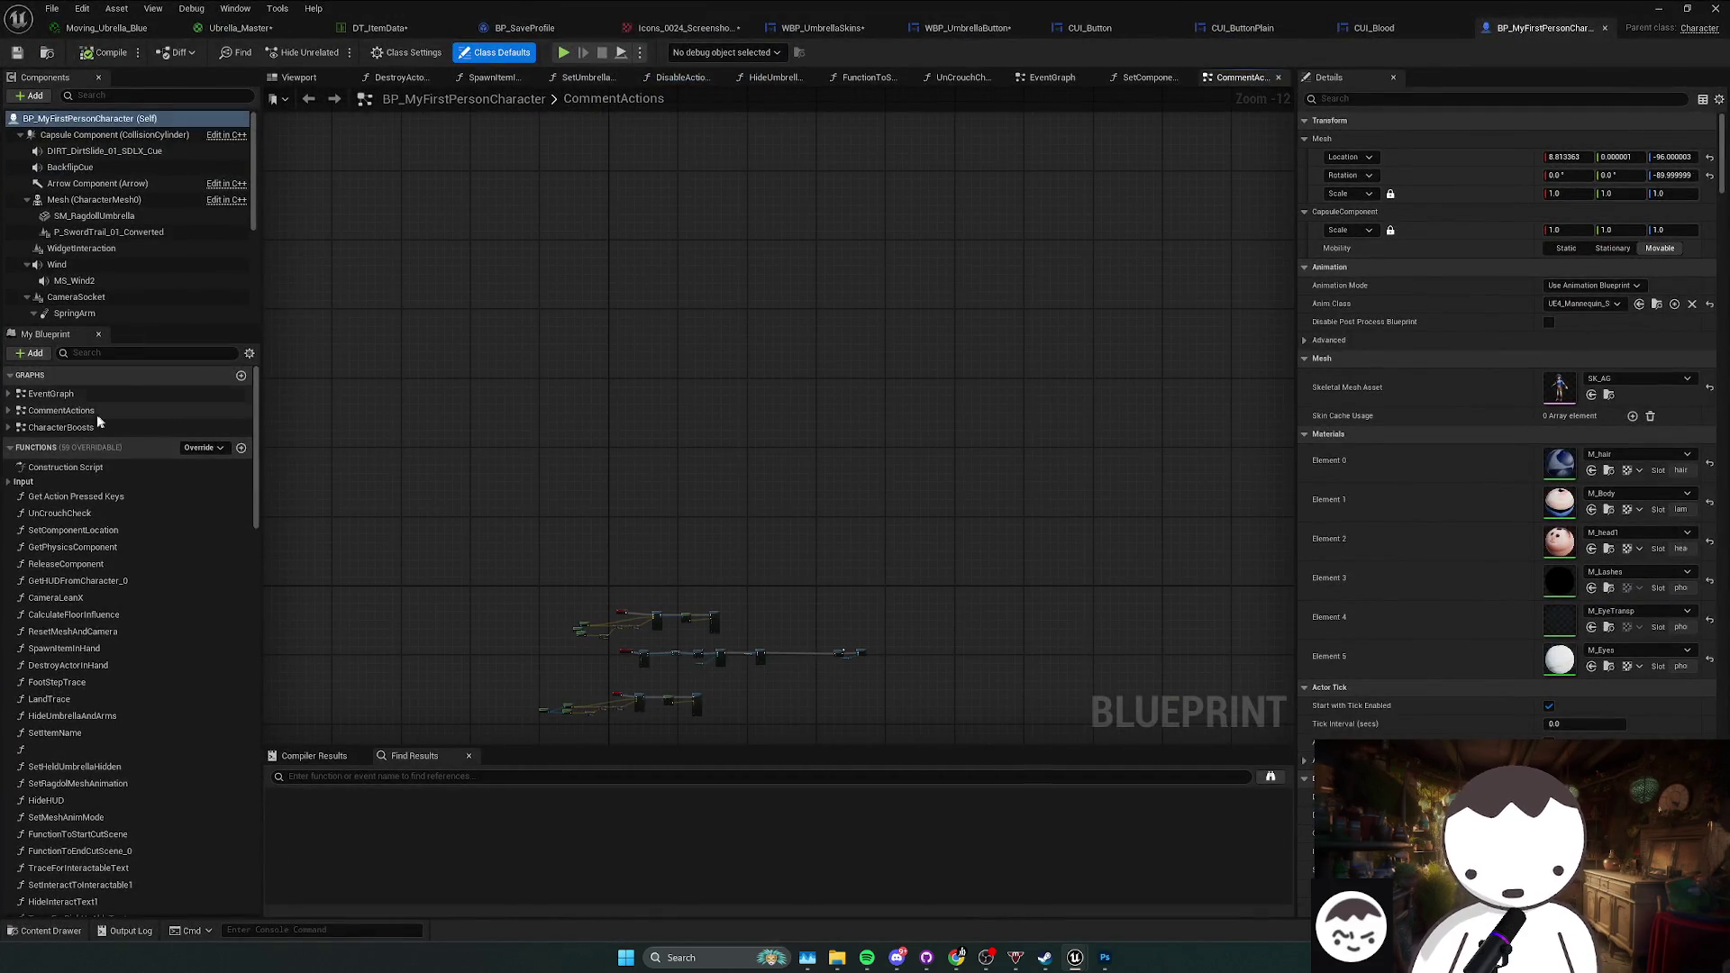
click(69, 396)
double_click(76, 400)
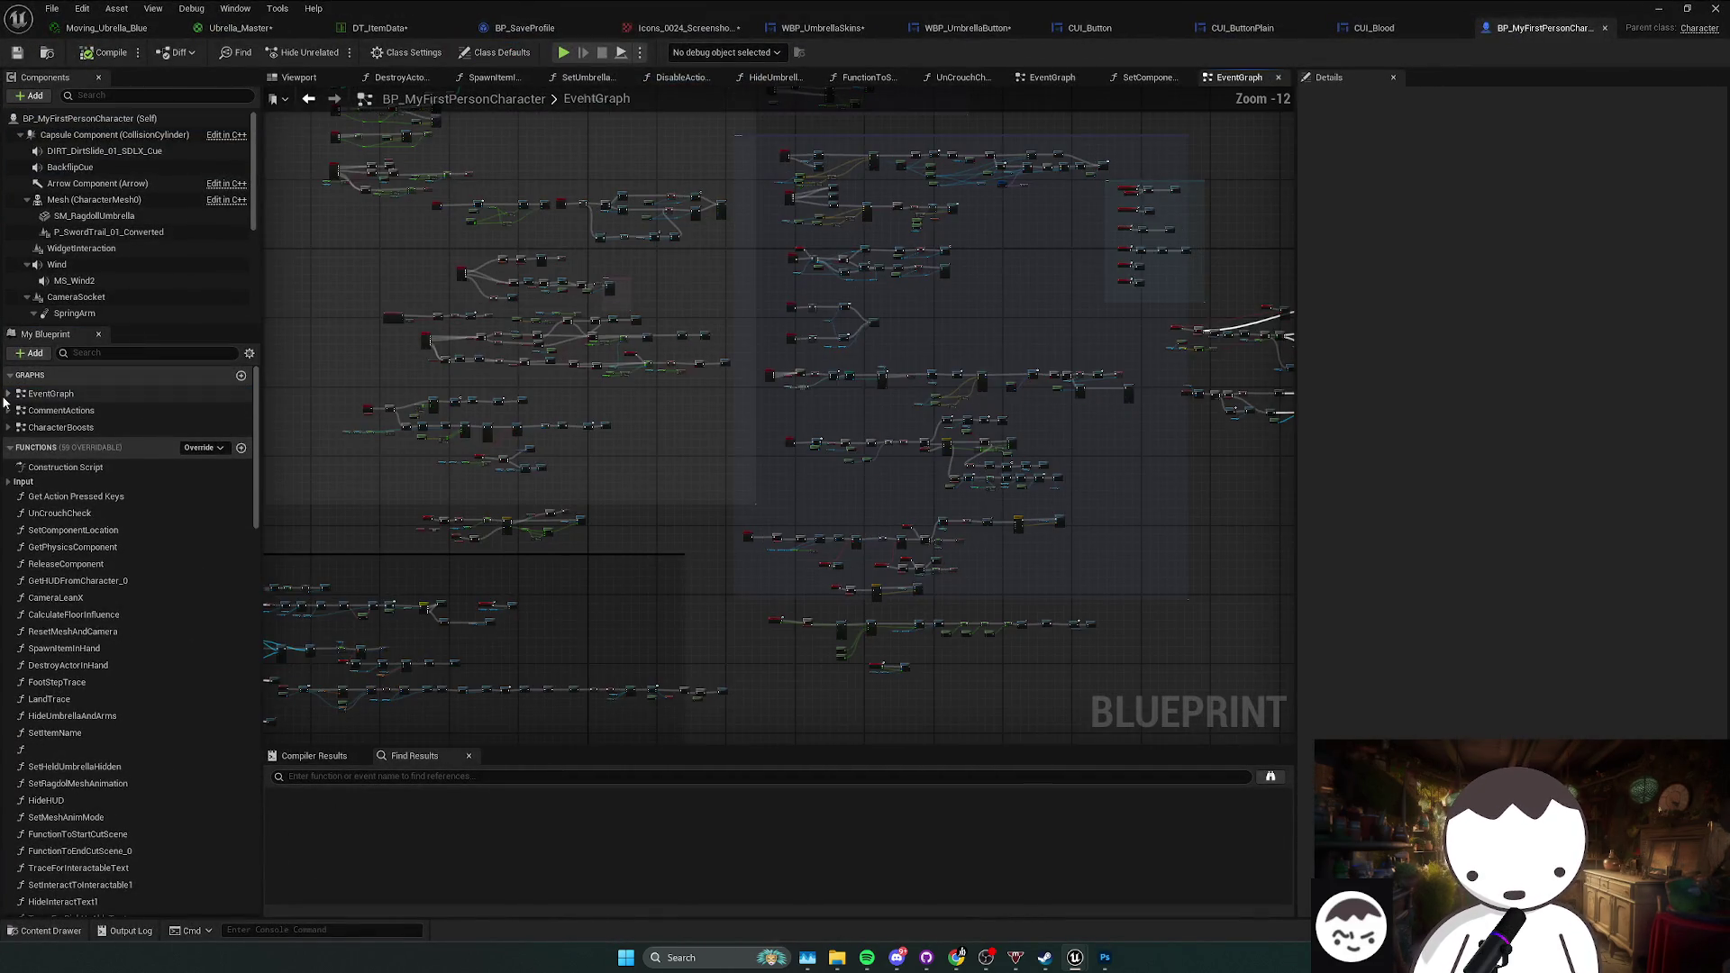
scroll(748, 385, up, 5)
scroll(748, 451, down, 6)
scroll(745, 424, up, 5)
scroll(823, 486, down, 1)
mouse_move(822, 487)
mouse_down()
mouse_move(679, 216)
mouse_move(847, 316)
mouse_move(781, 470)
mouse_up()
scroll(781, 470, up, 1)
mouse_move(690, 435)
mouse_down()
mouse_move(683, 450)
mouse_move(770, 440)
mouse_move(818, 463)
mouse_up()
scroll(819, 464, down, 5)
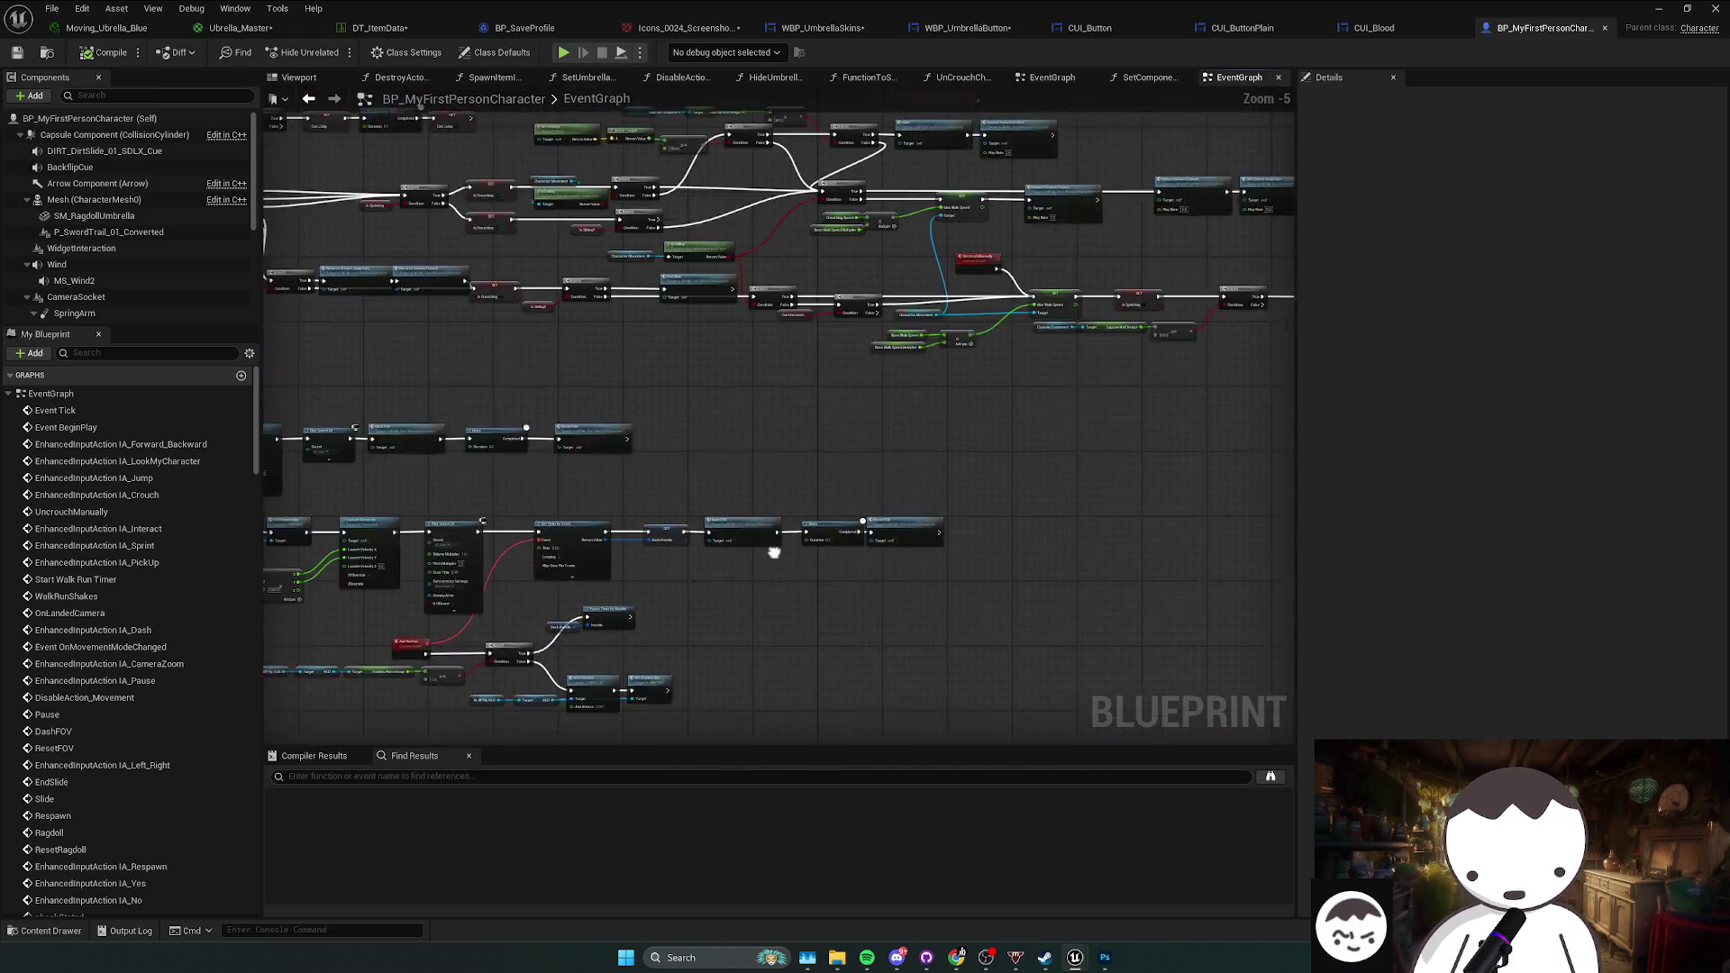
drag(779, 628, 757, 711)
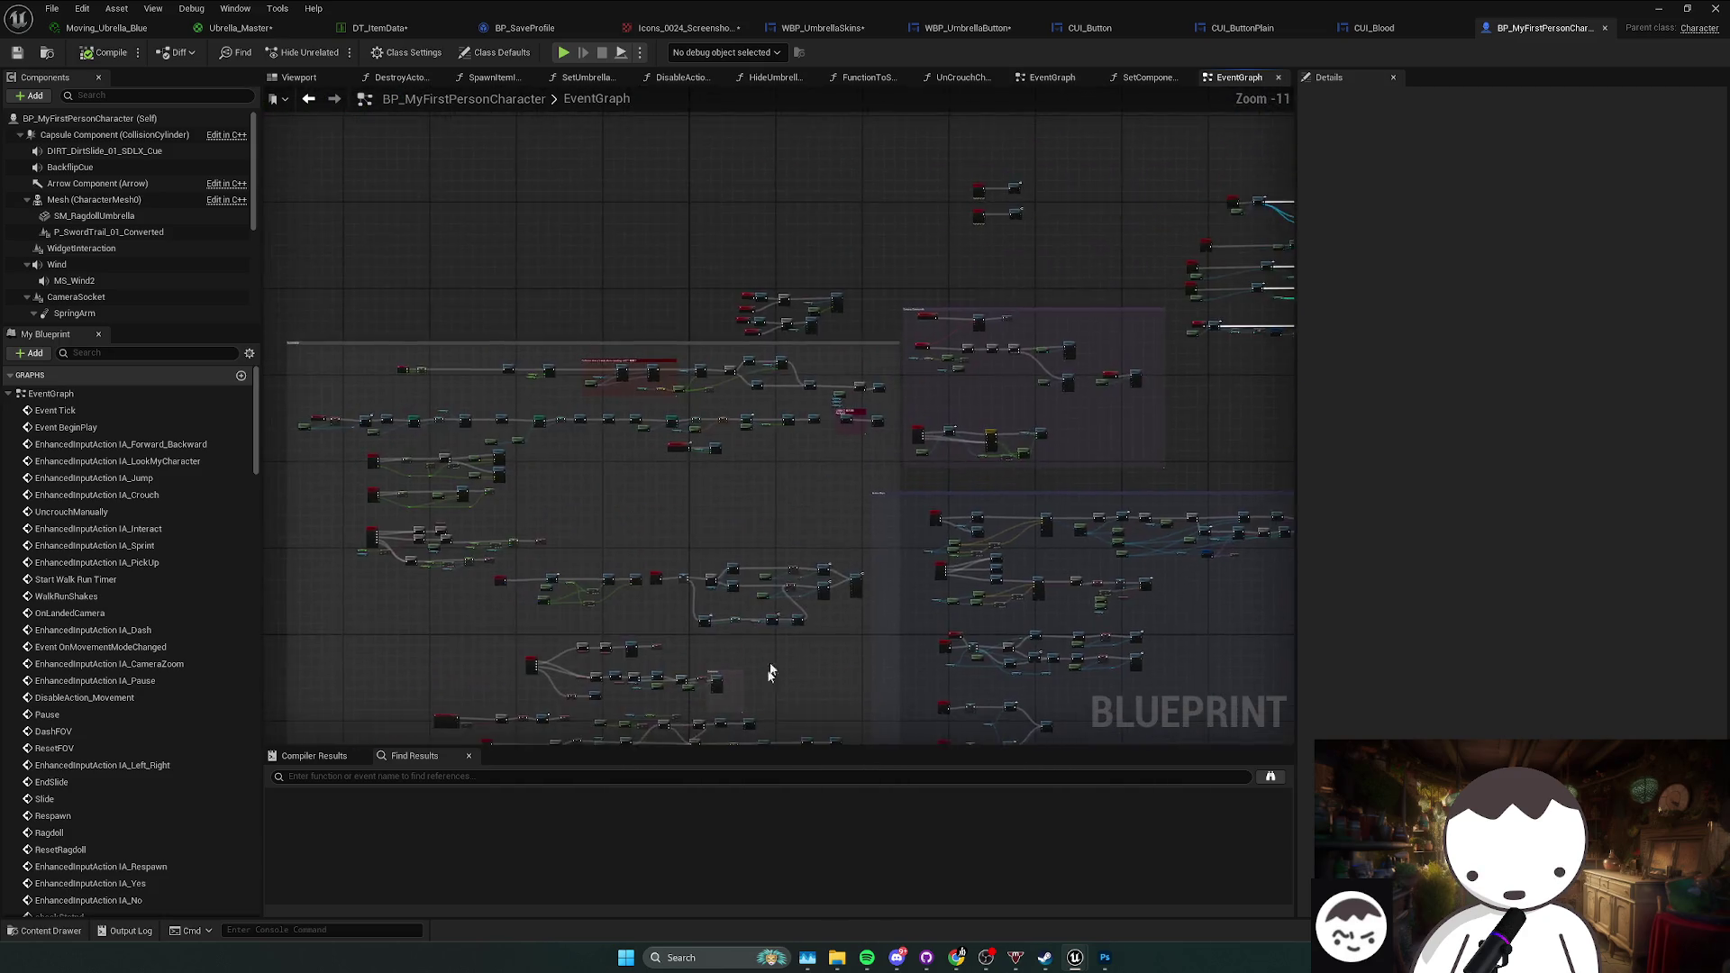
scroll(757, 711, up, 8)
Step: Wire Set in Hand's exec output to Respawn, compile, save, and accept the Ubrella_Master changes
drag(830, 544, 817, 536)
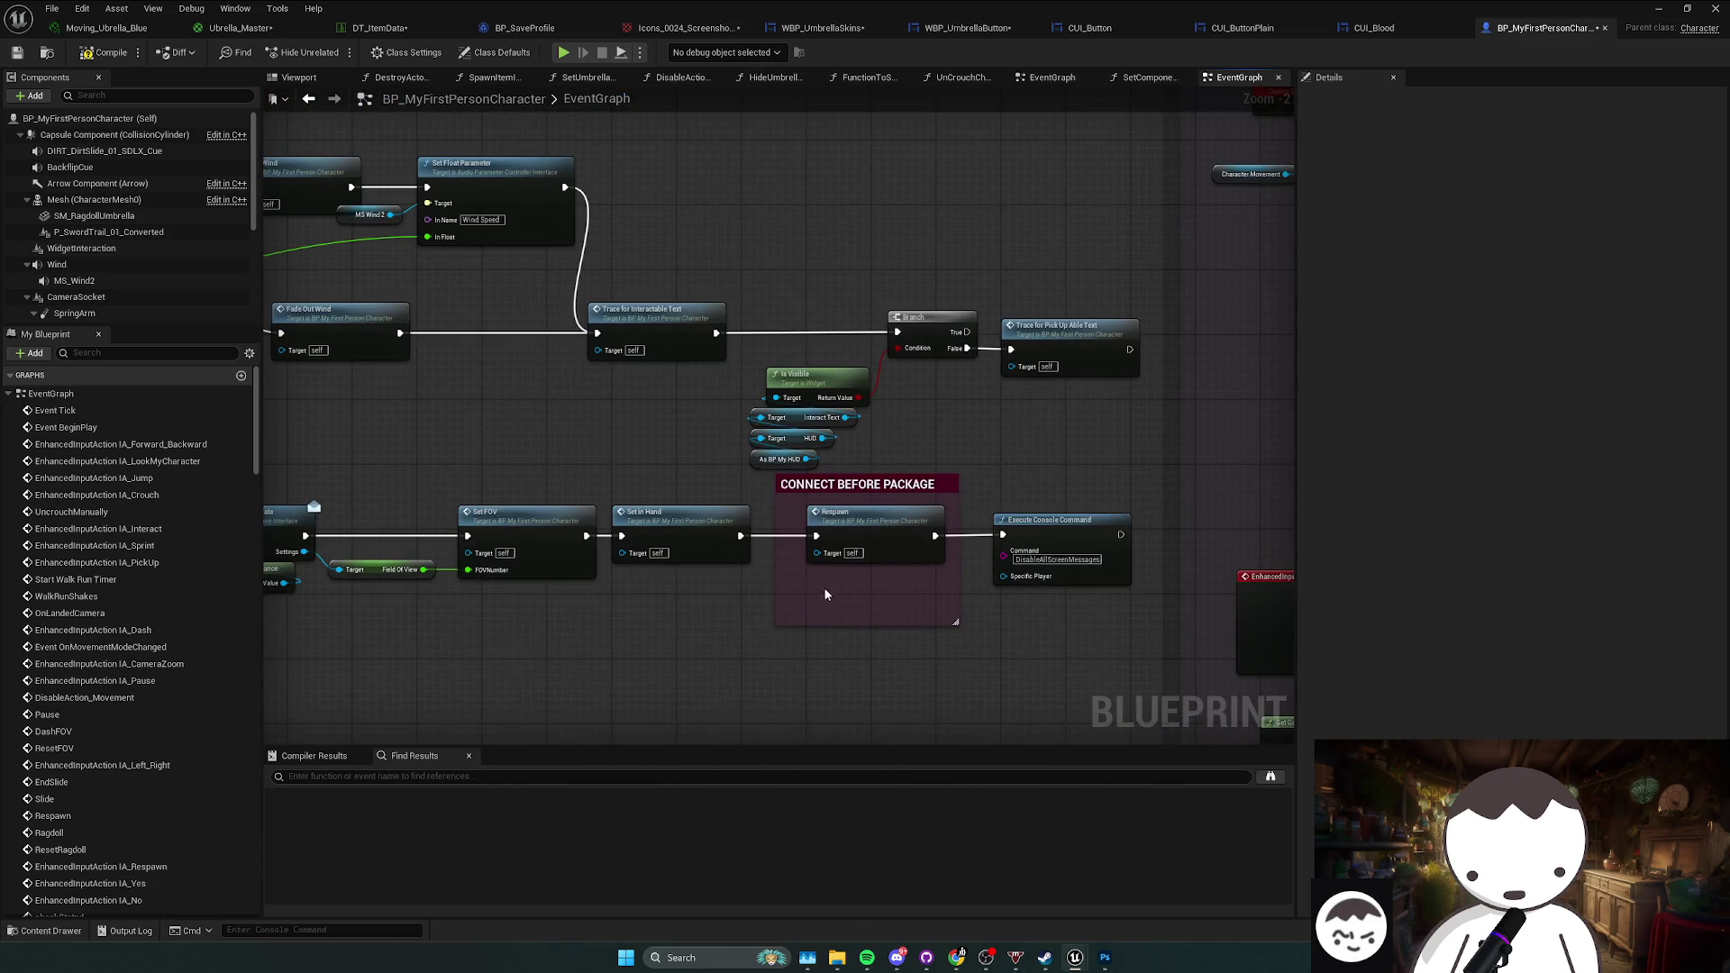
click(103, 52)
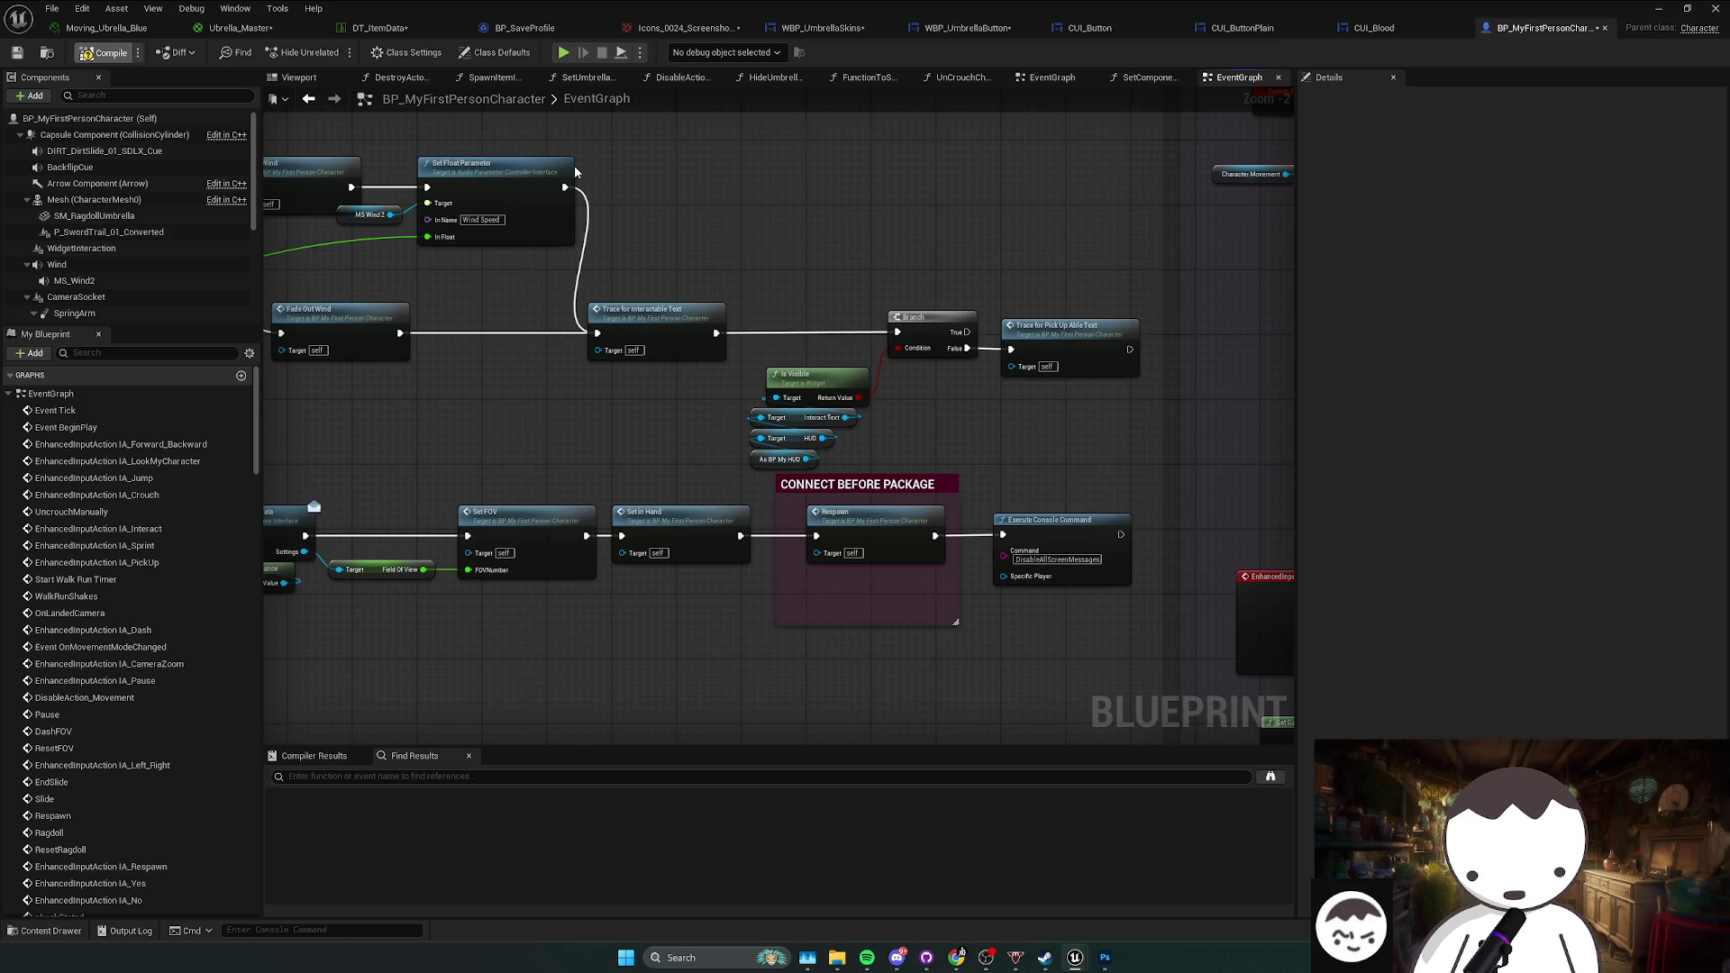
key(ctrl+shift+s)
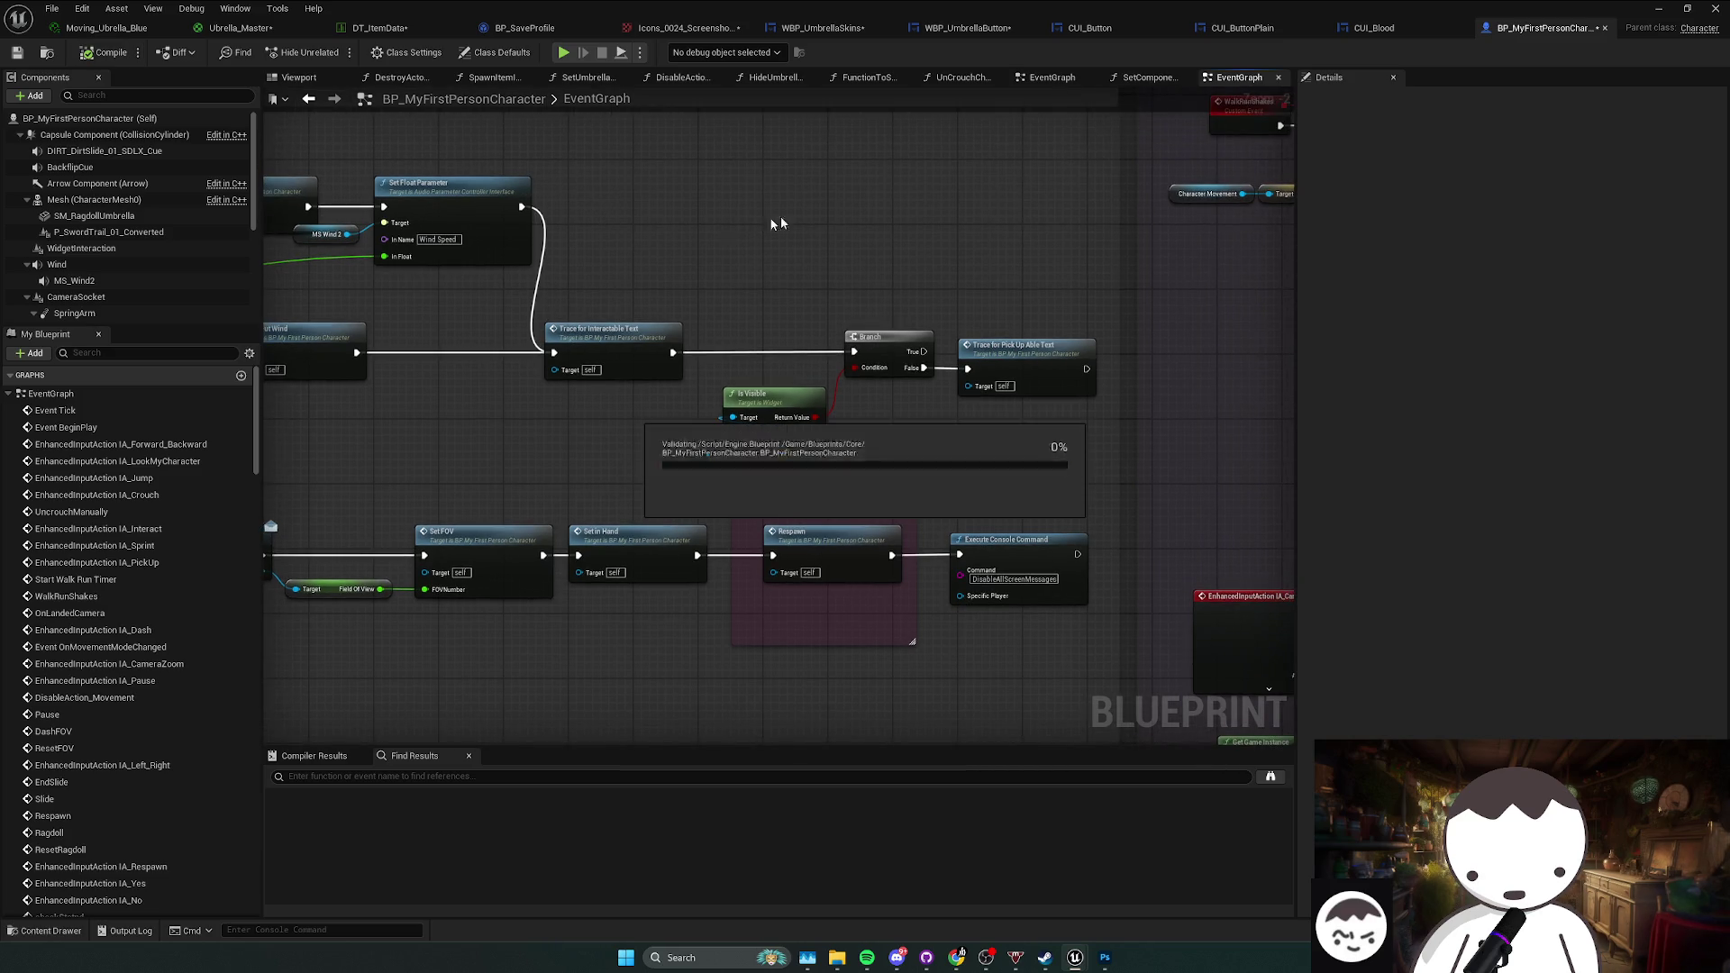
click(906, 508)
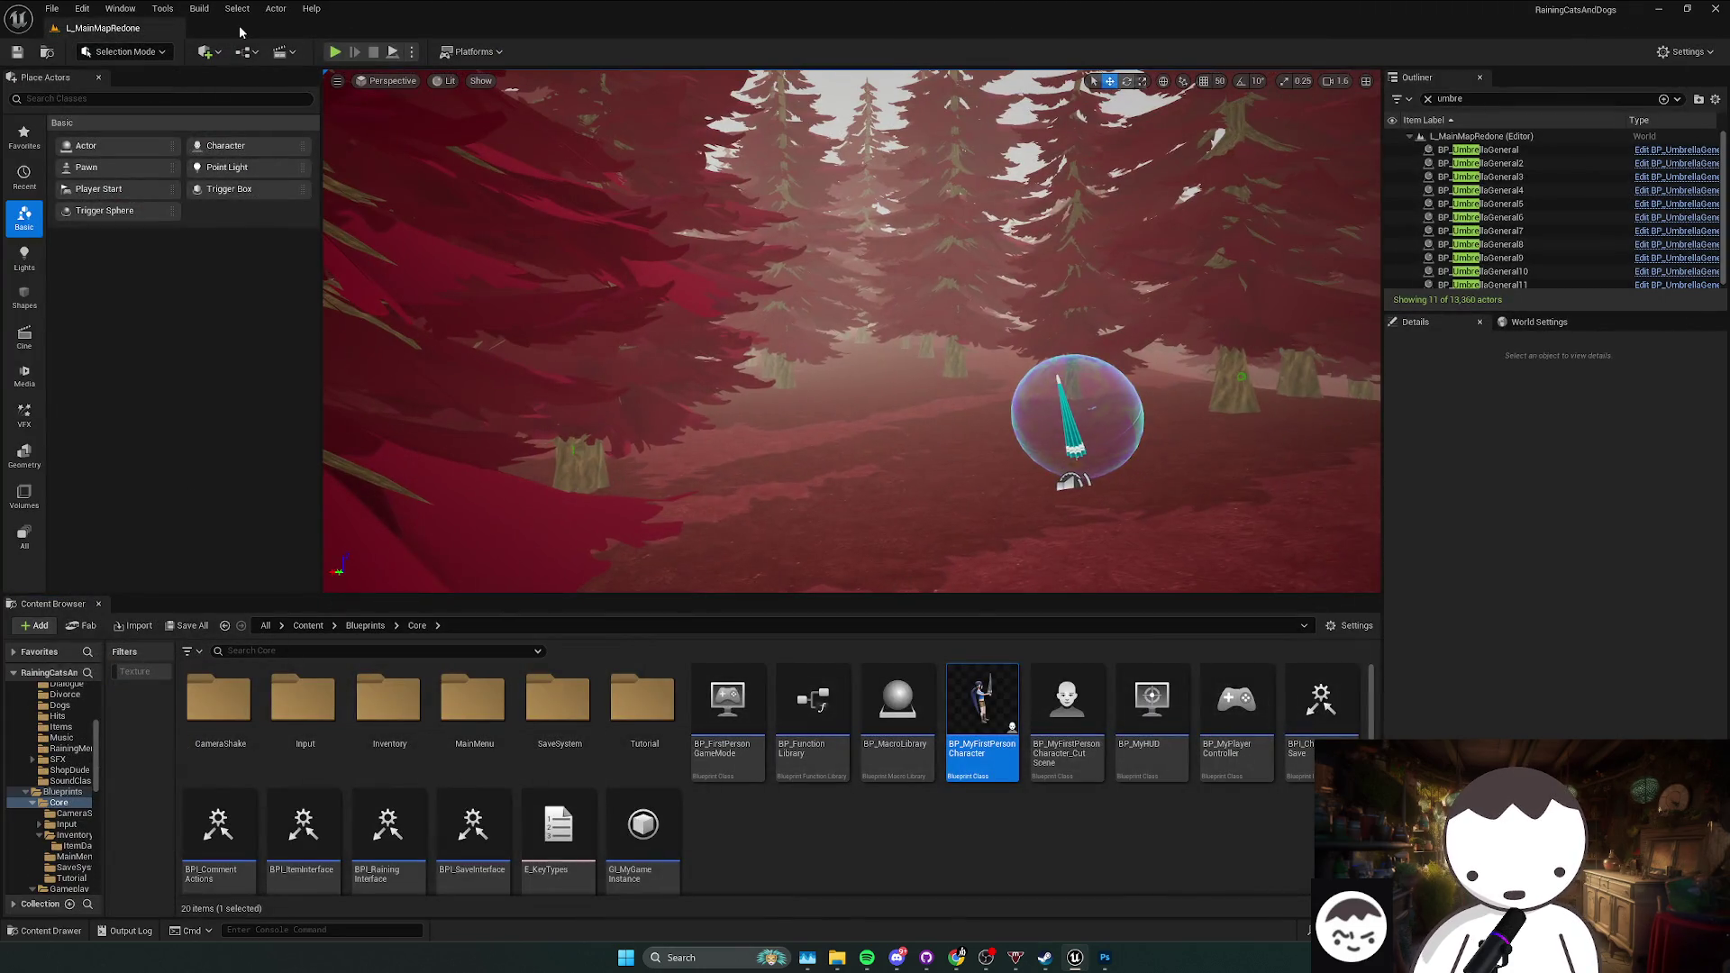
Step: Start packaging the project for Windows from the Platforms menu
click(120, 8)
click(473, 51)
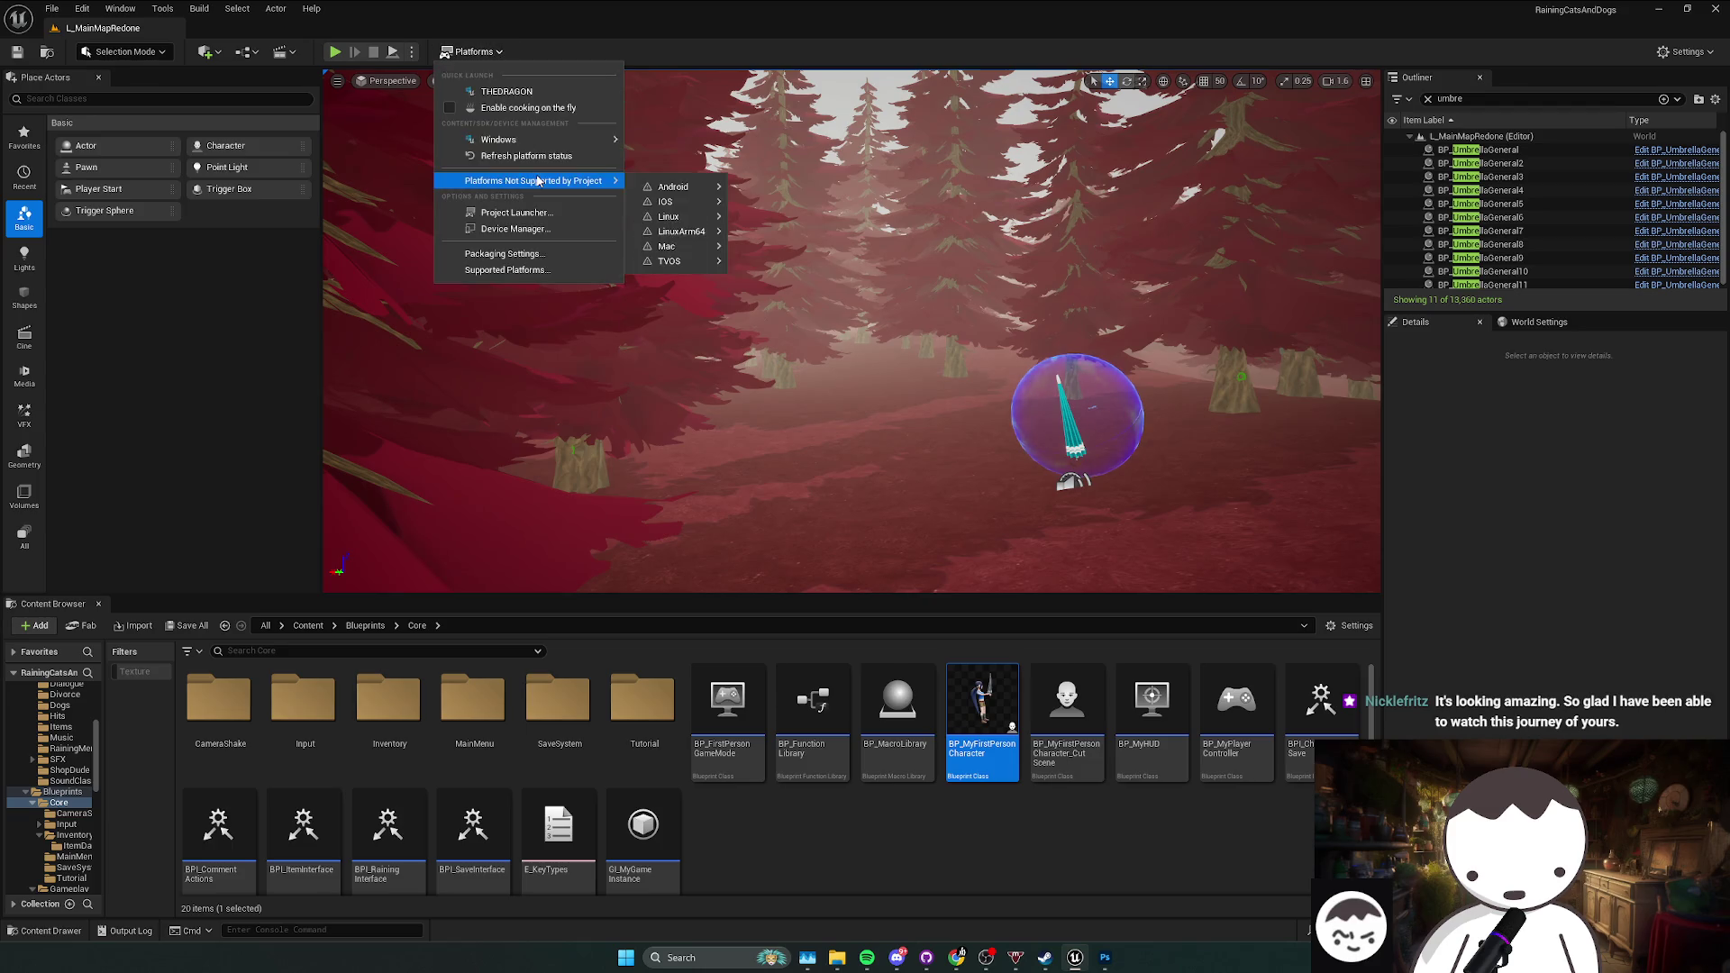
mouse_move(541, 140)
click(712, 161)
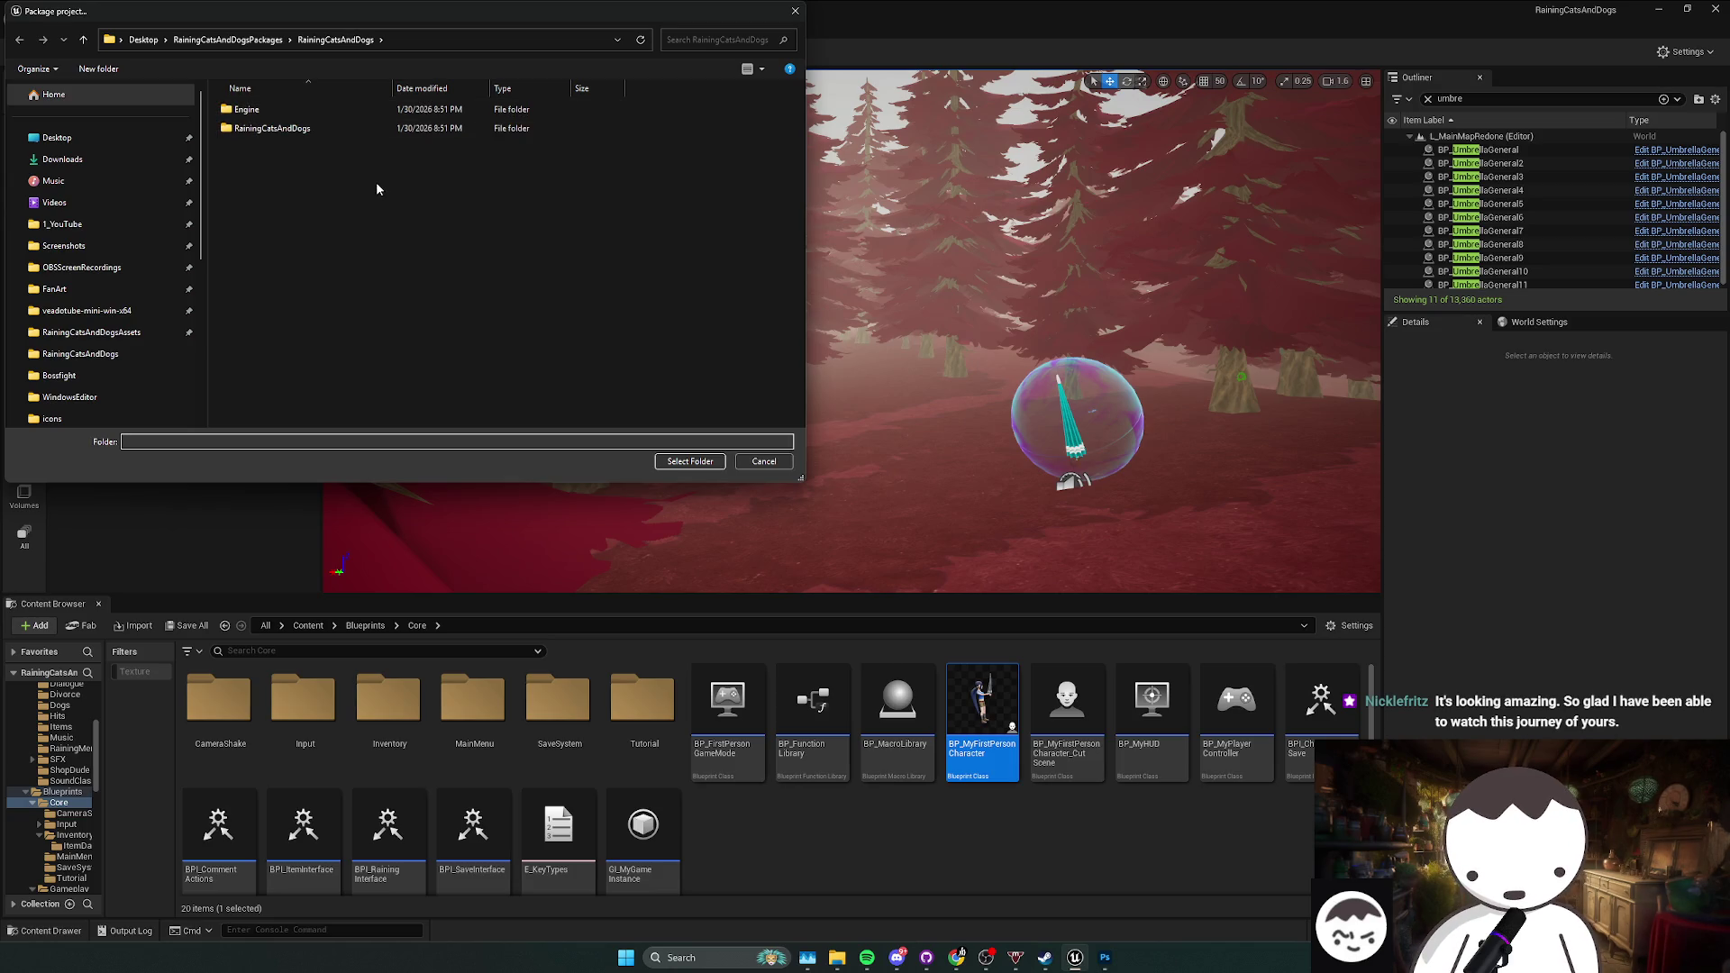
Step: Delete the old RainingCatsAndDogs and Engine folders, then confirm the output folder
click(336, 40)
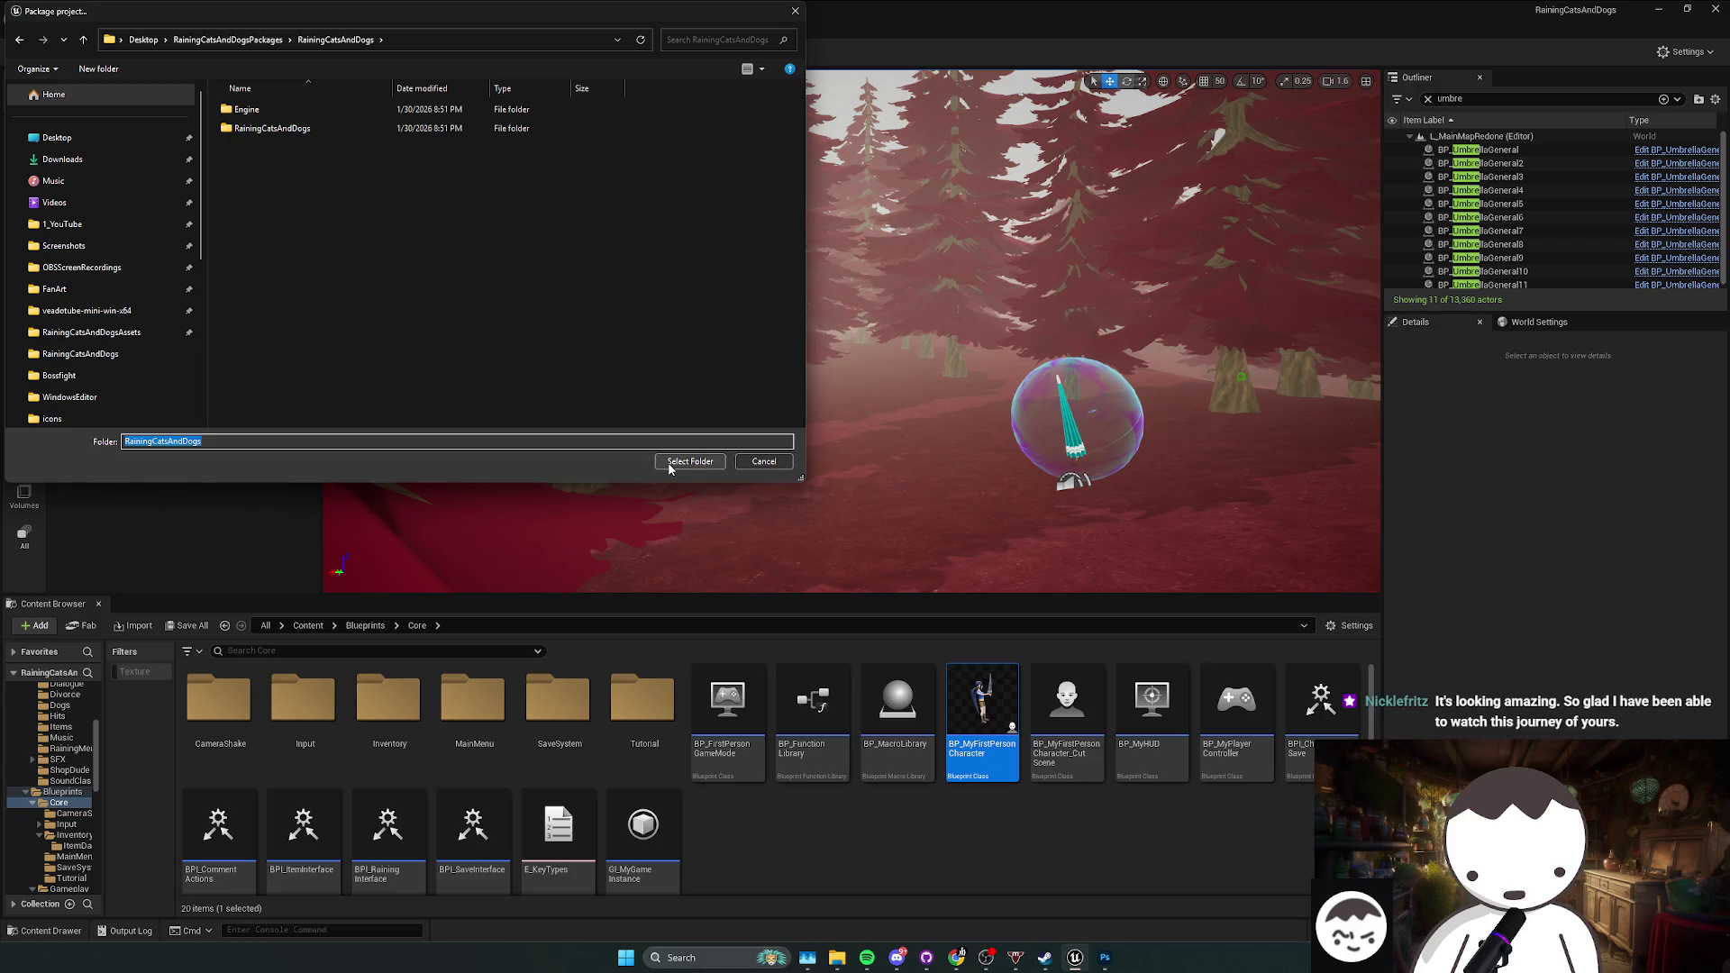
right_click(317, 128)
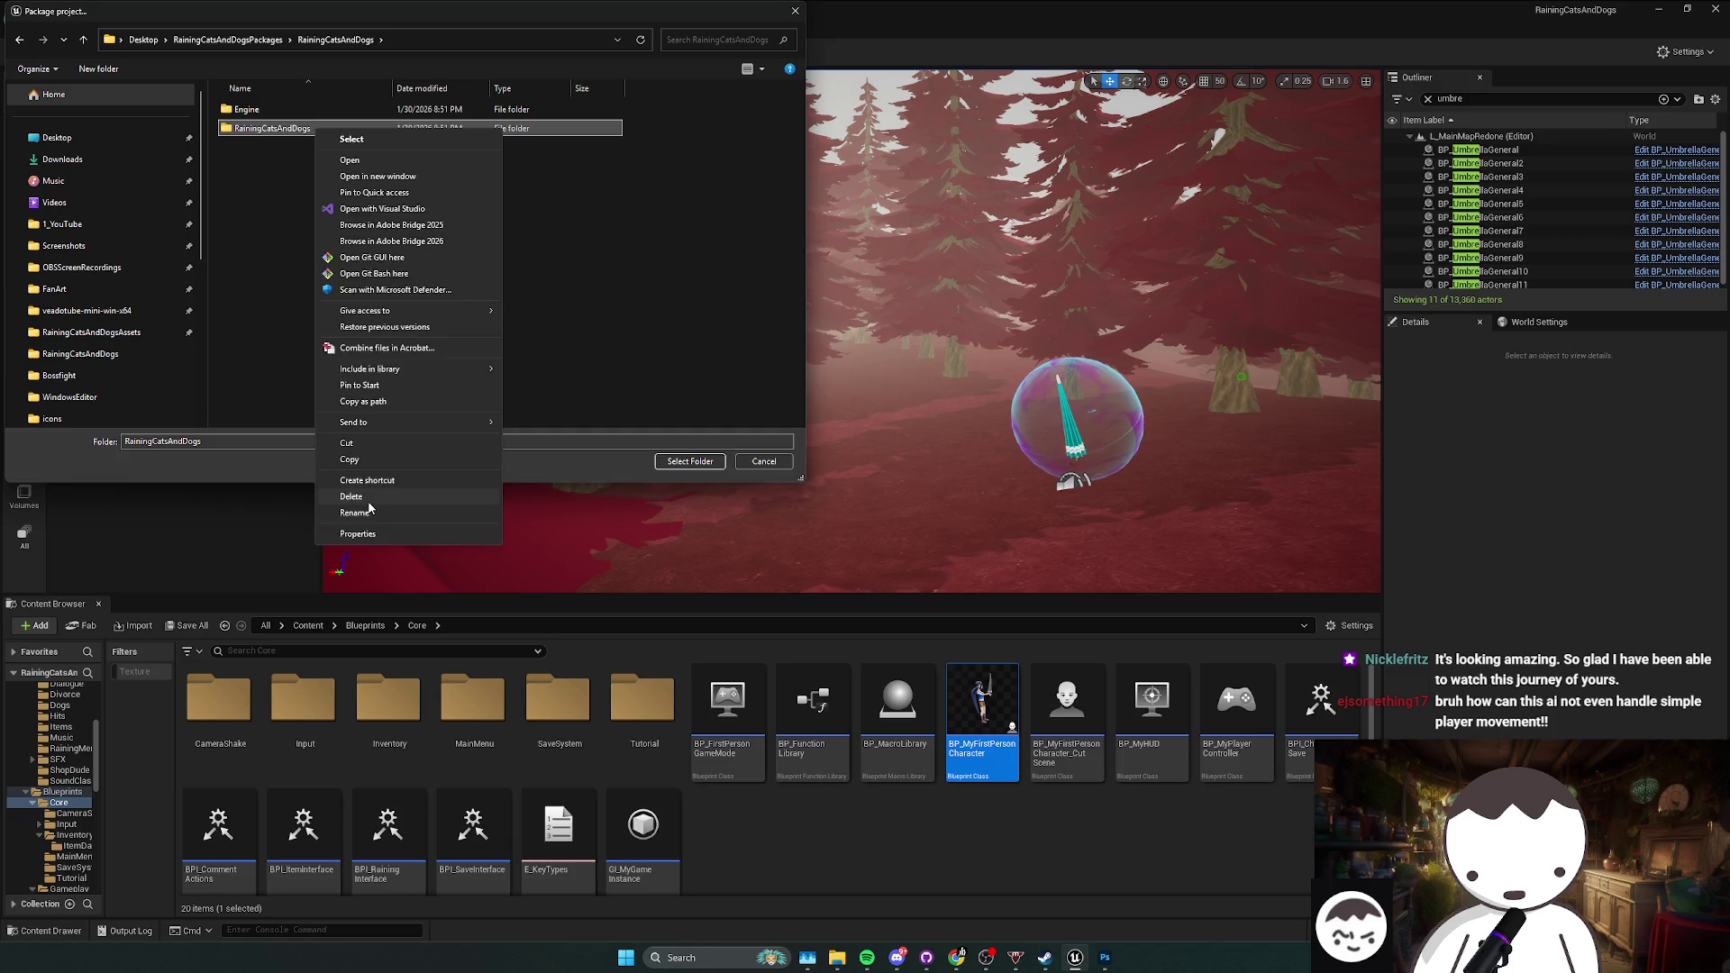
key(Escape)
click(282, 111)
right_click(283, 110)
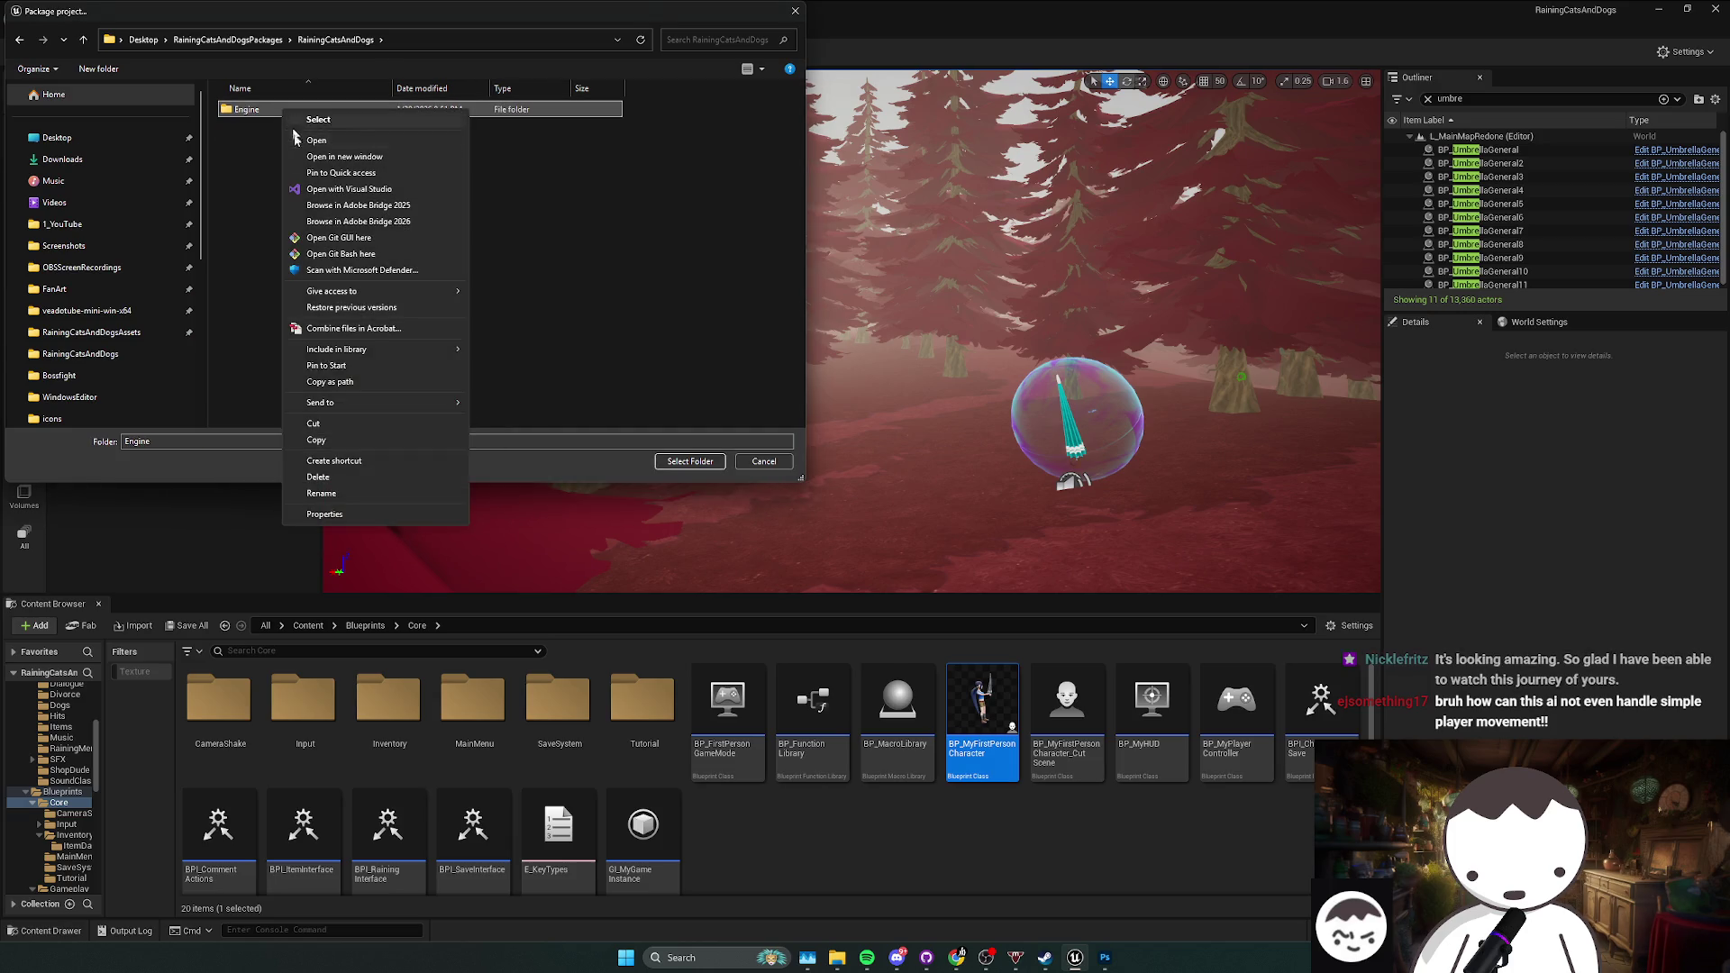
click(317, 477)
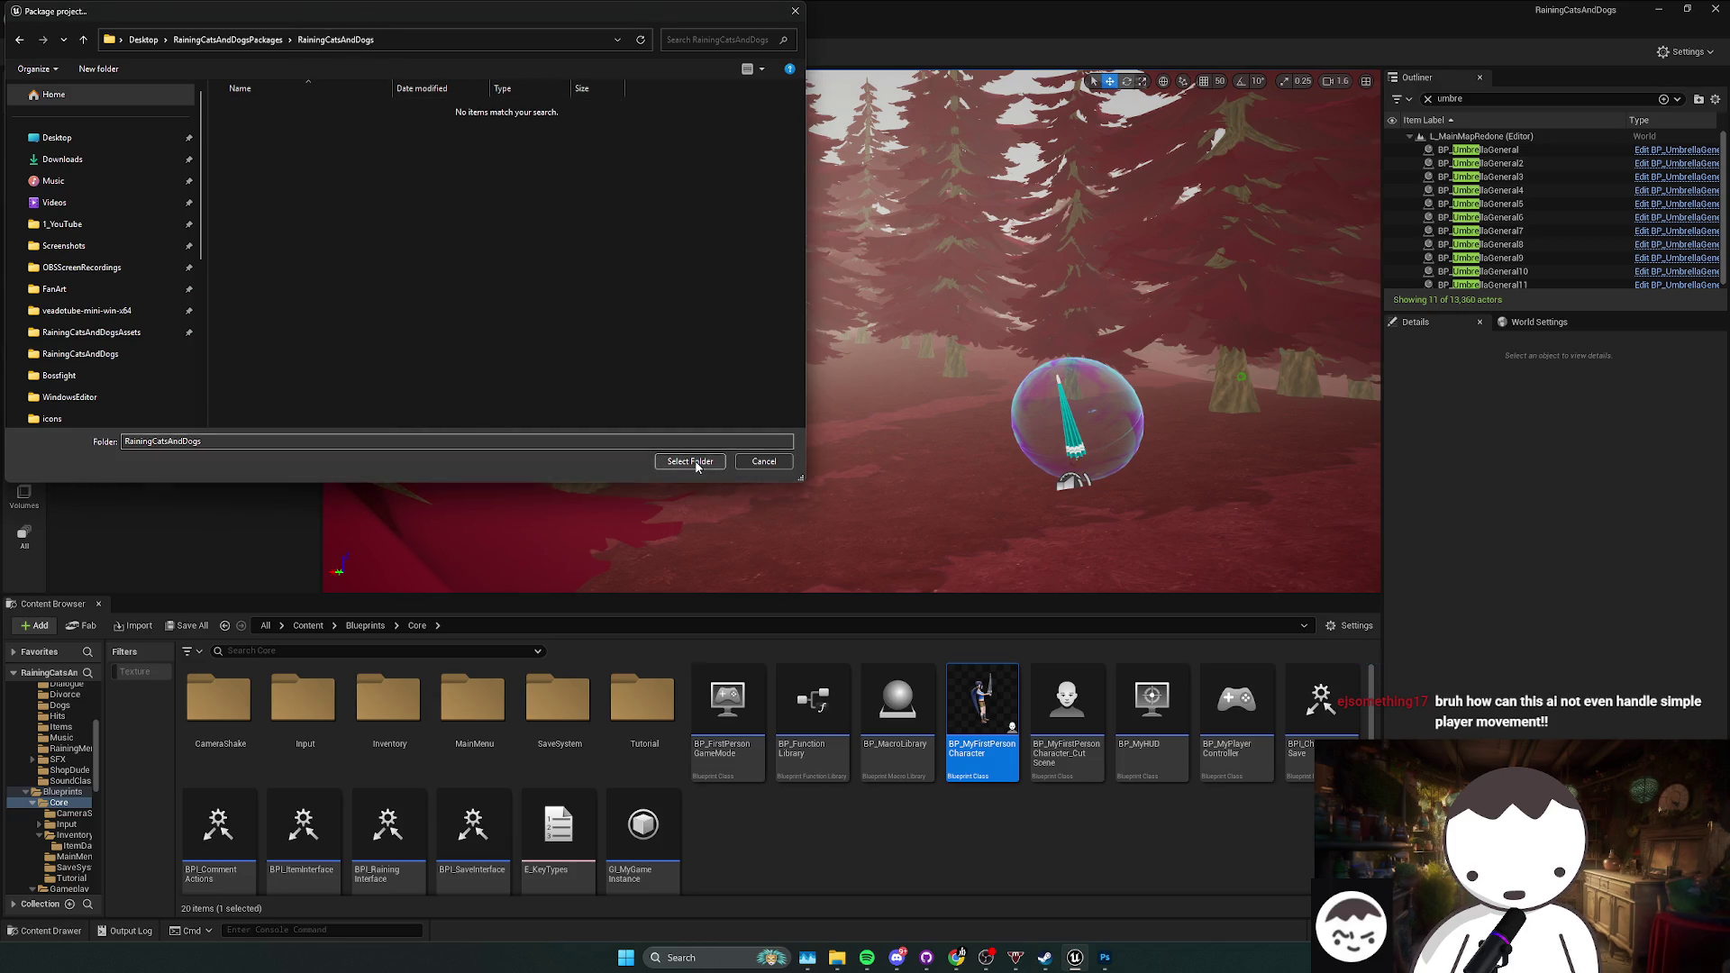
click(690, 461)
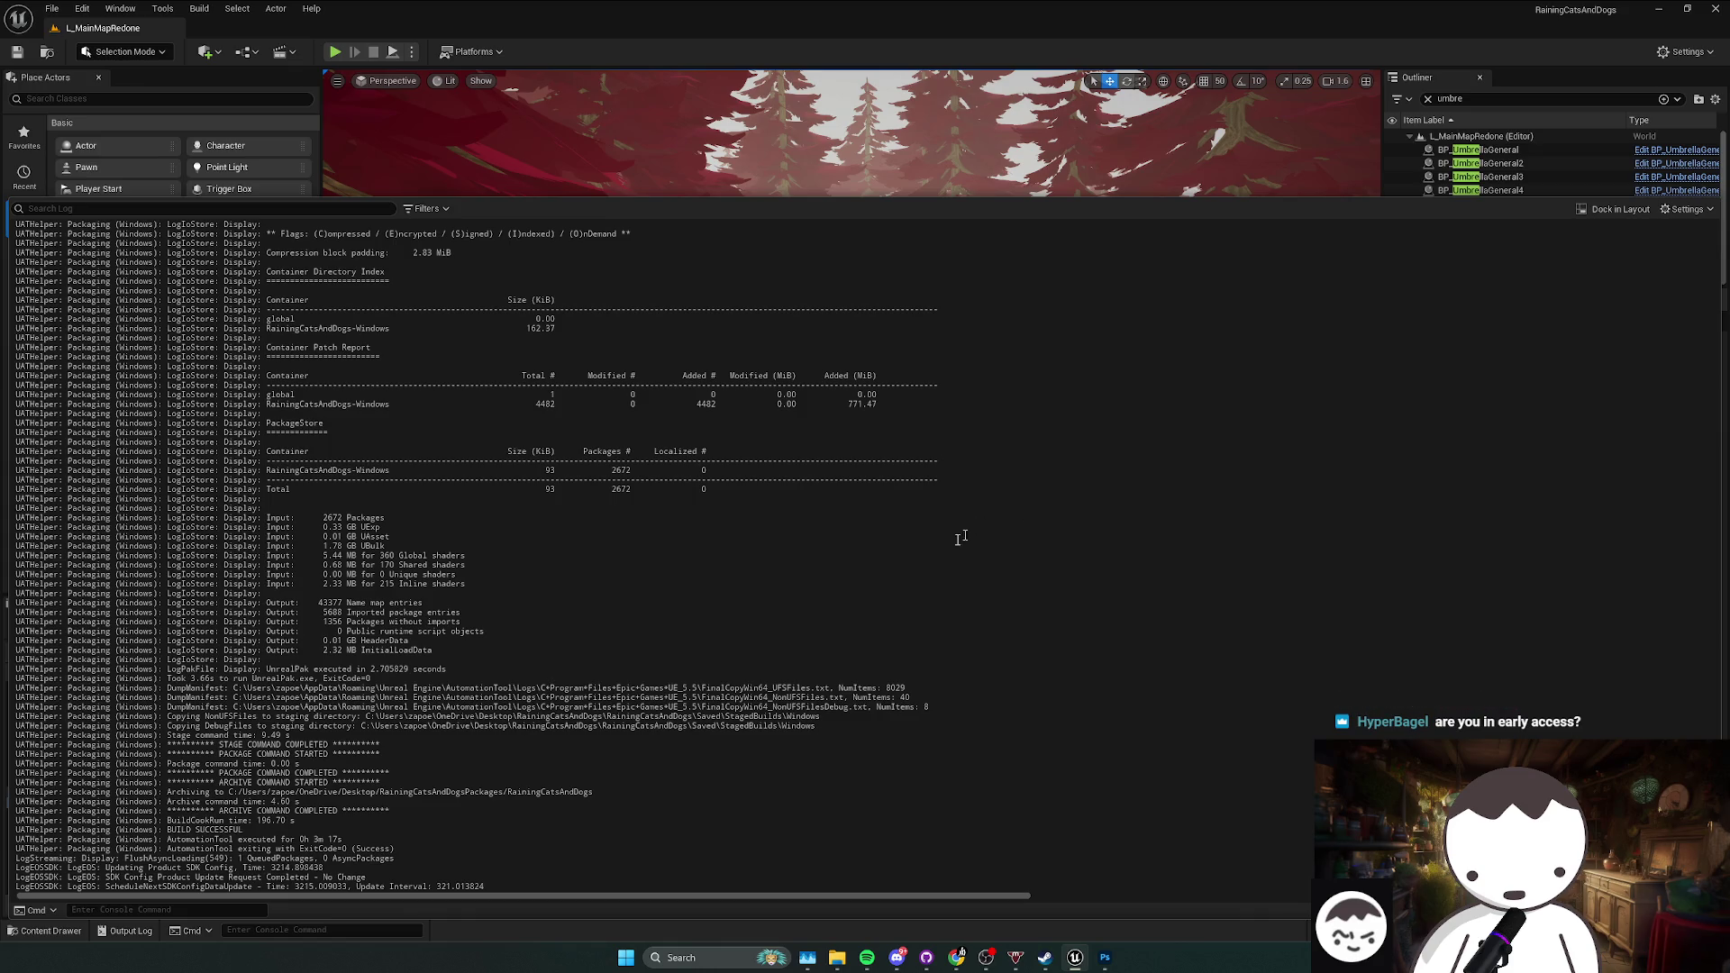
Step: Bring up the SaveGames Explorer window and step back to the Saved folder
mouse_move(845, 966)
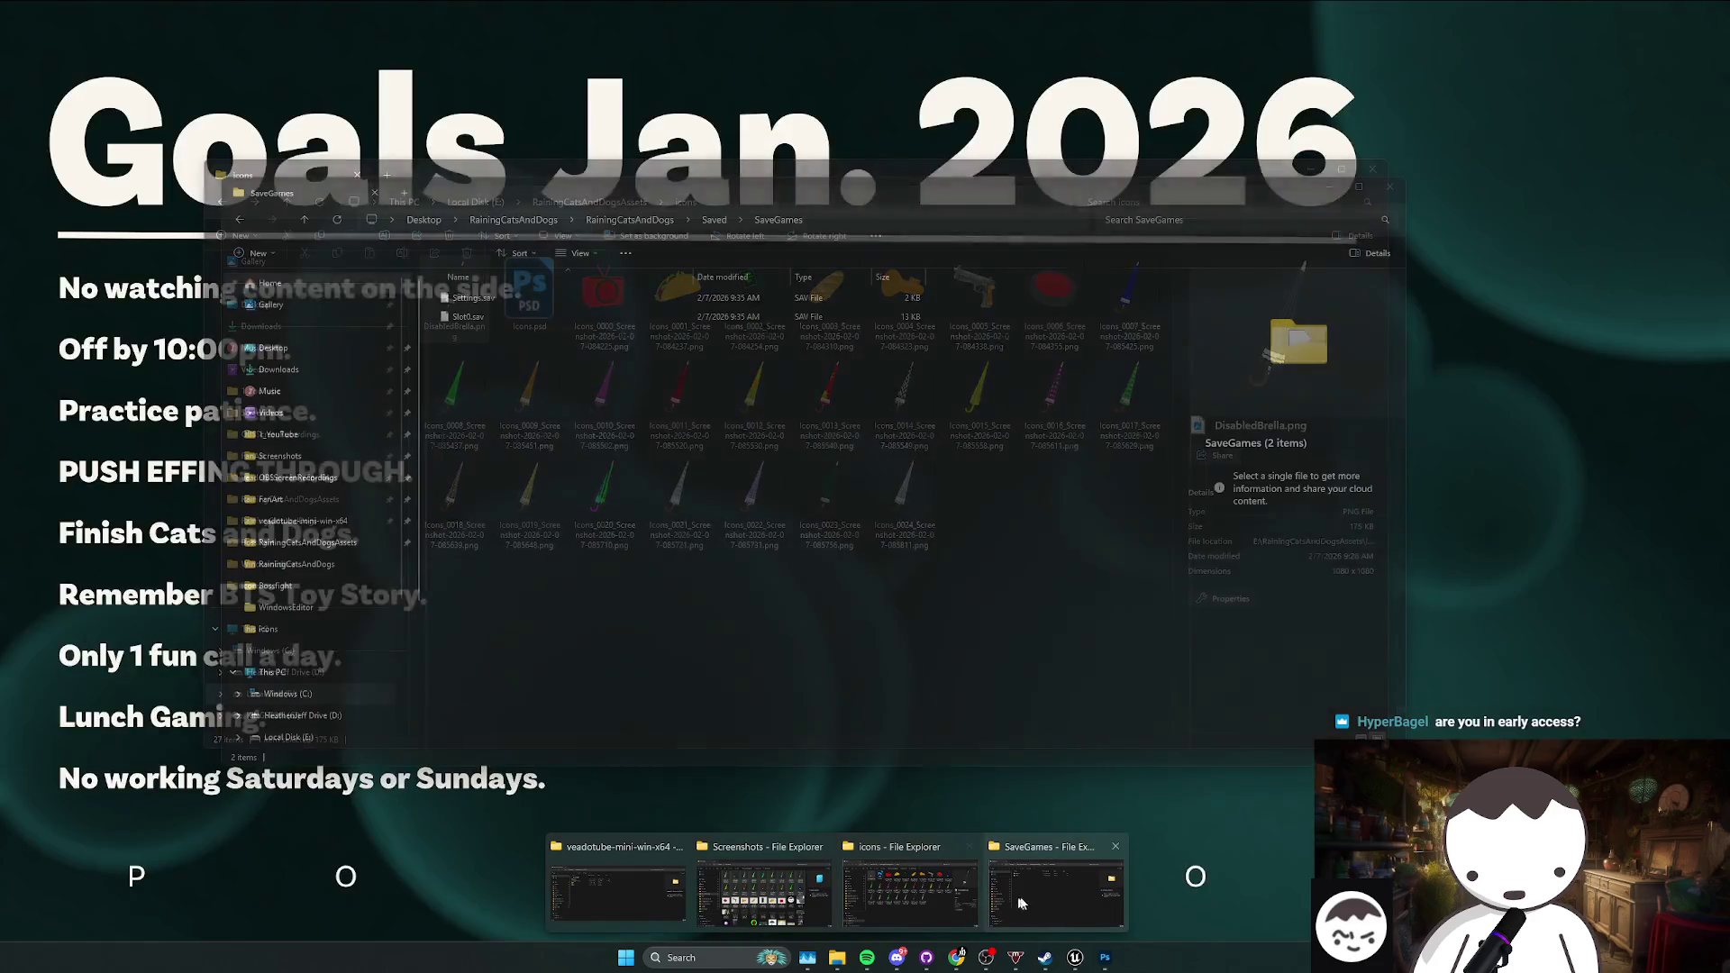
click(1036, 894)
key(alt+Left)
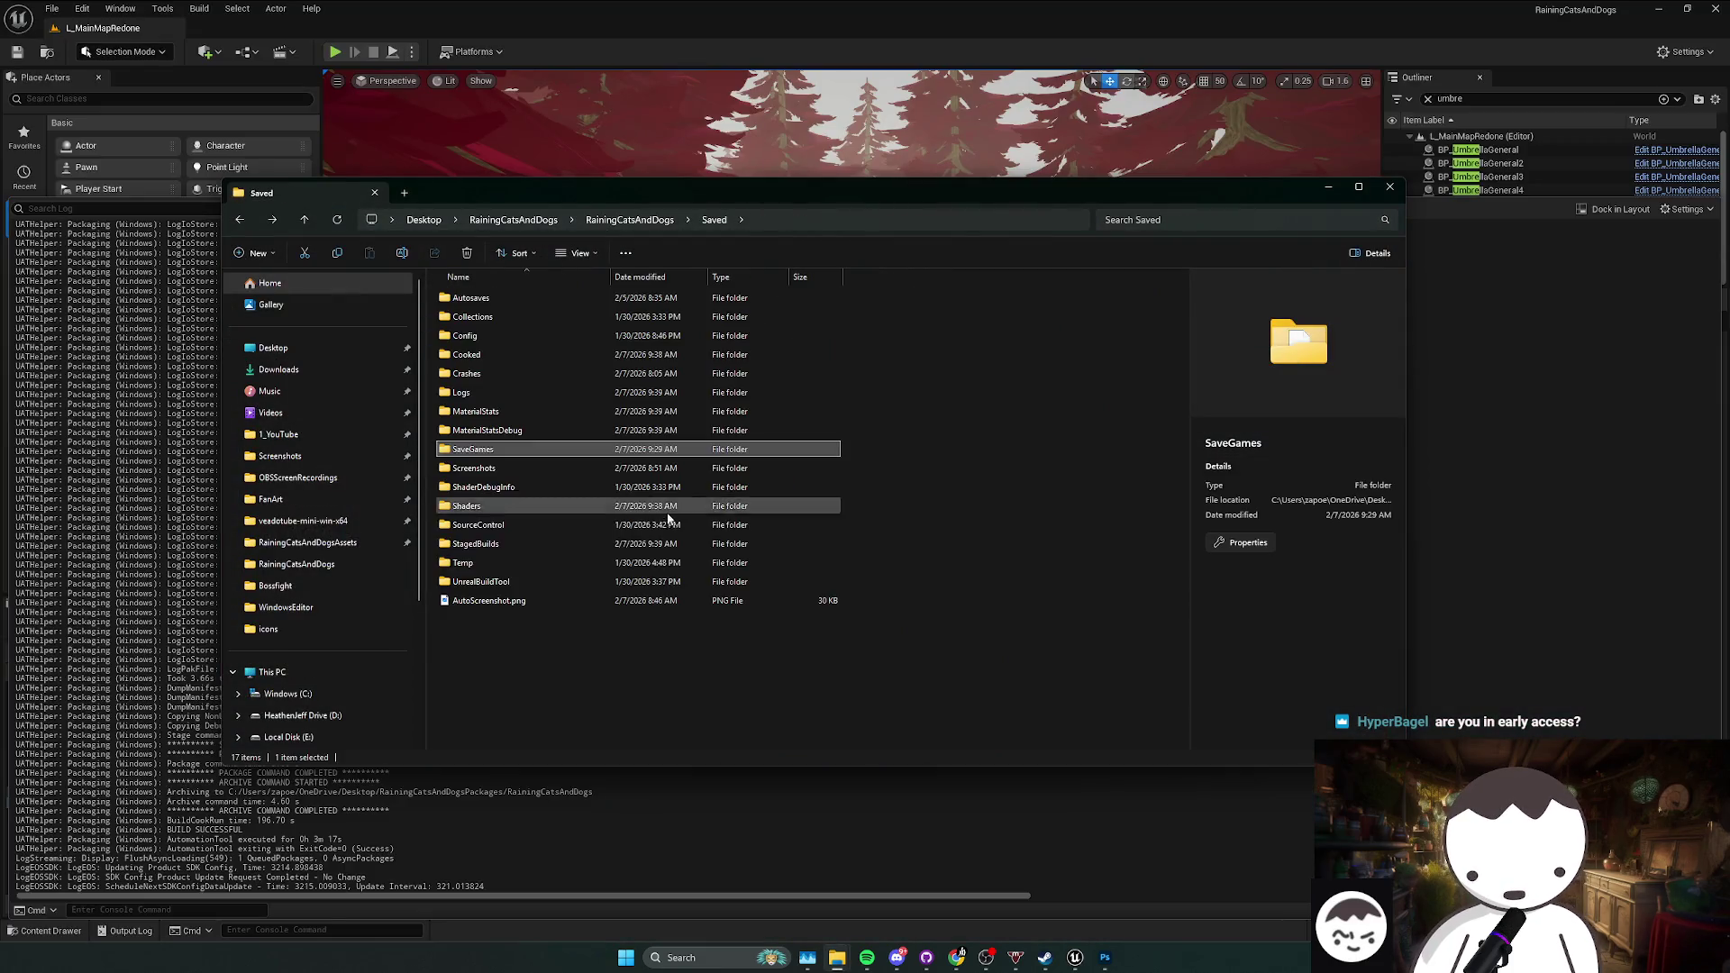
drag(745, 665, 523, 597)
mouse_move(662, 644)
mouse_down()
mouse_move(531, 608)
mouse_move(578, 628)
mouse_up()
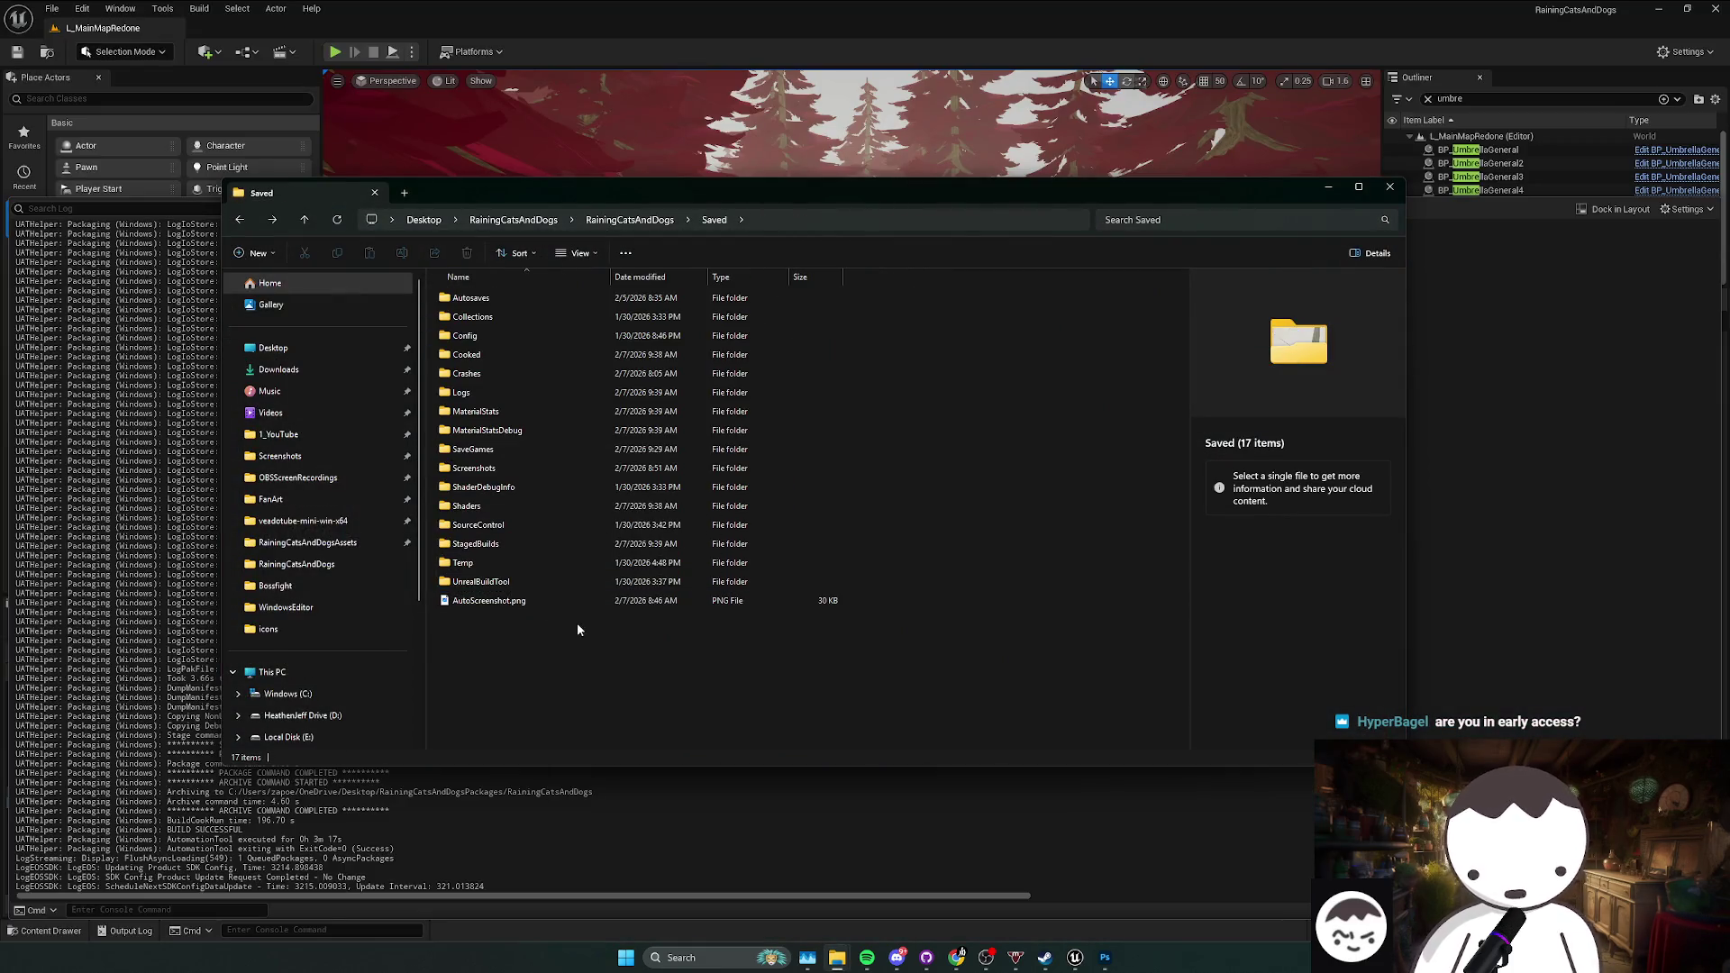
Step: Switch to the icons folder window and navigate it to the Desktop folder
click(876, 865)
mouse_move(837, 957)
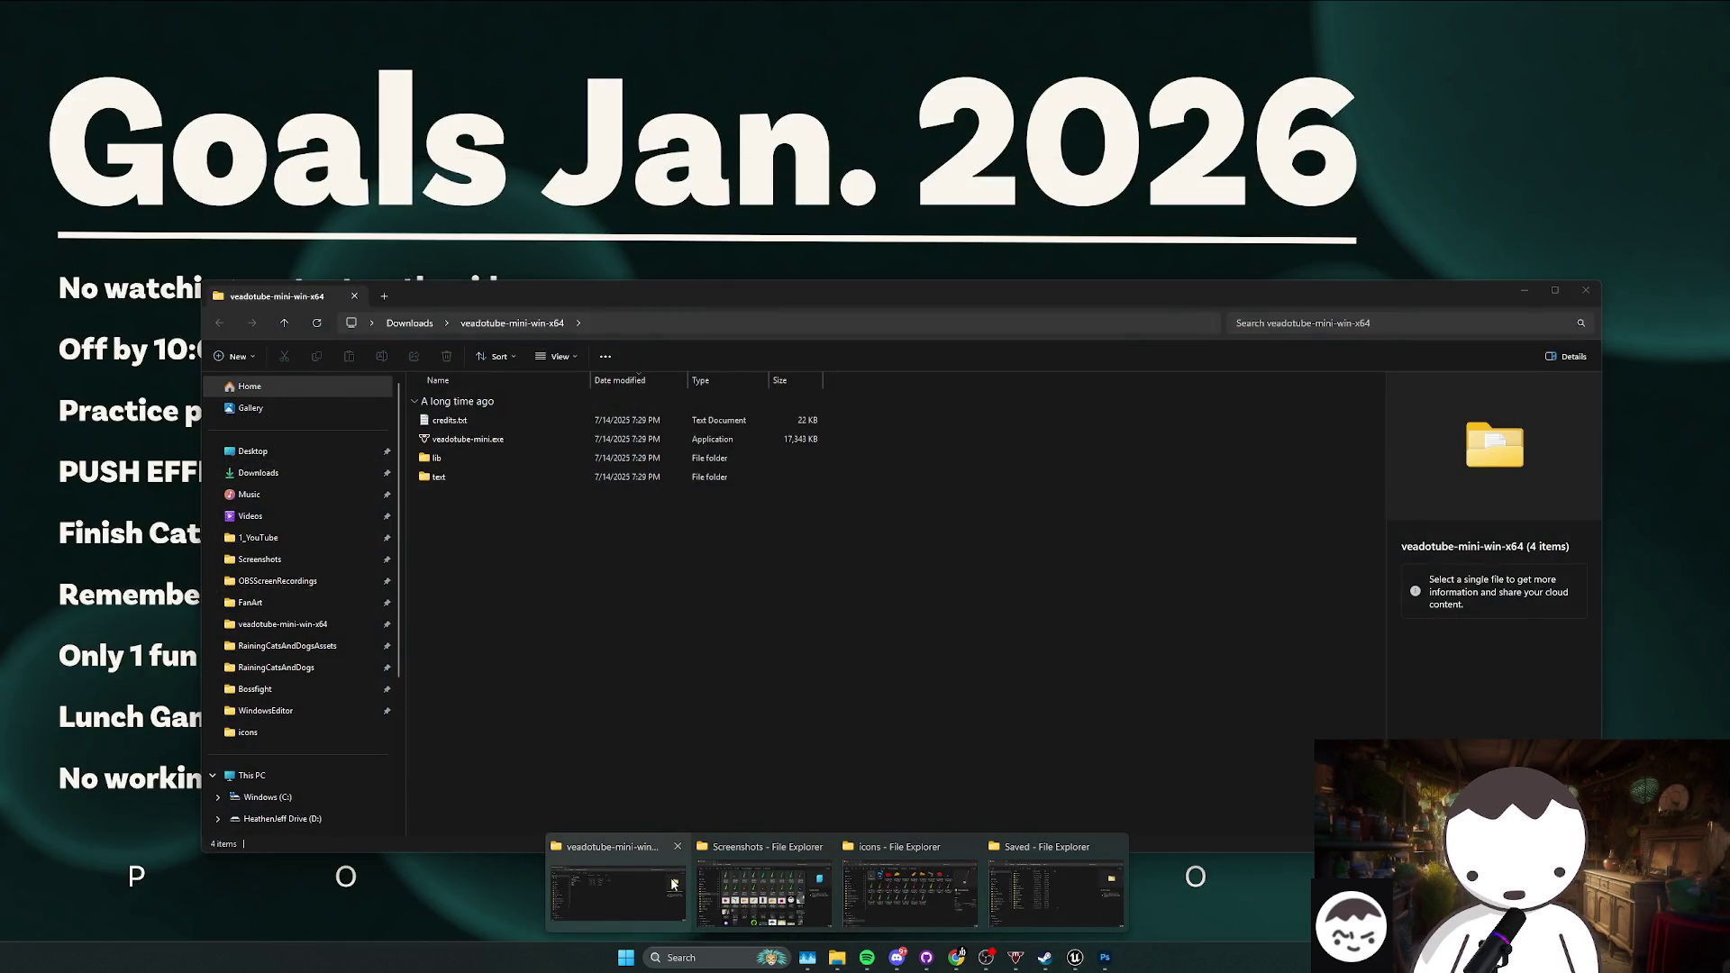
click(916, 889)
click(510, 619)
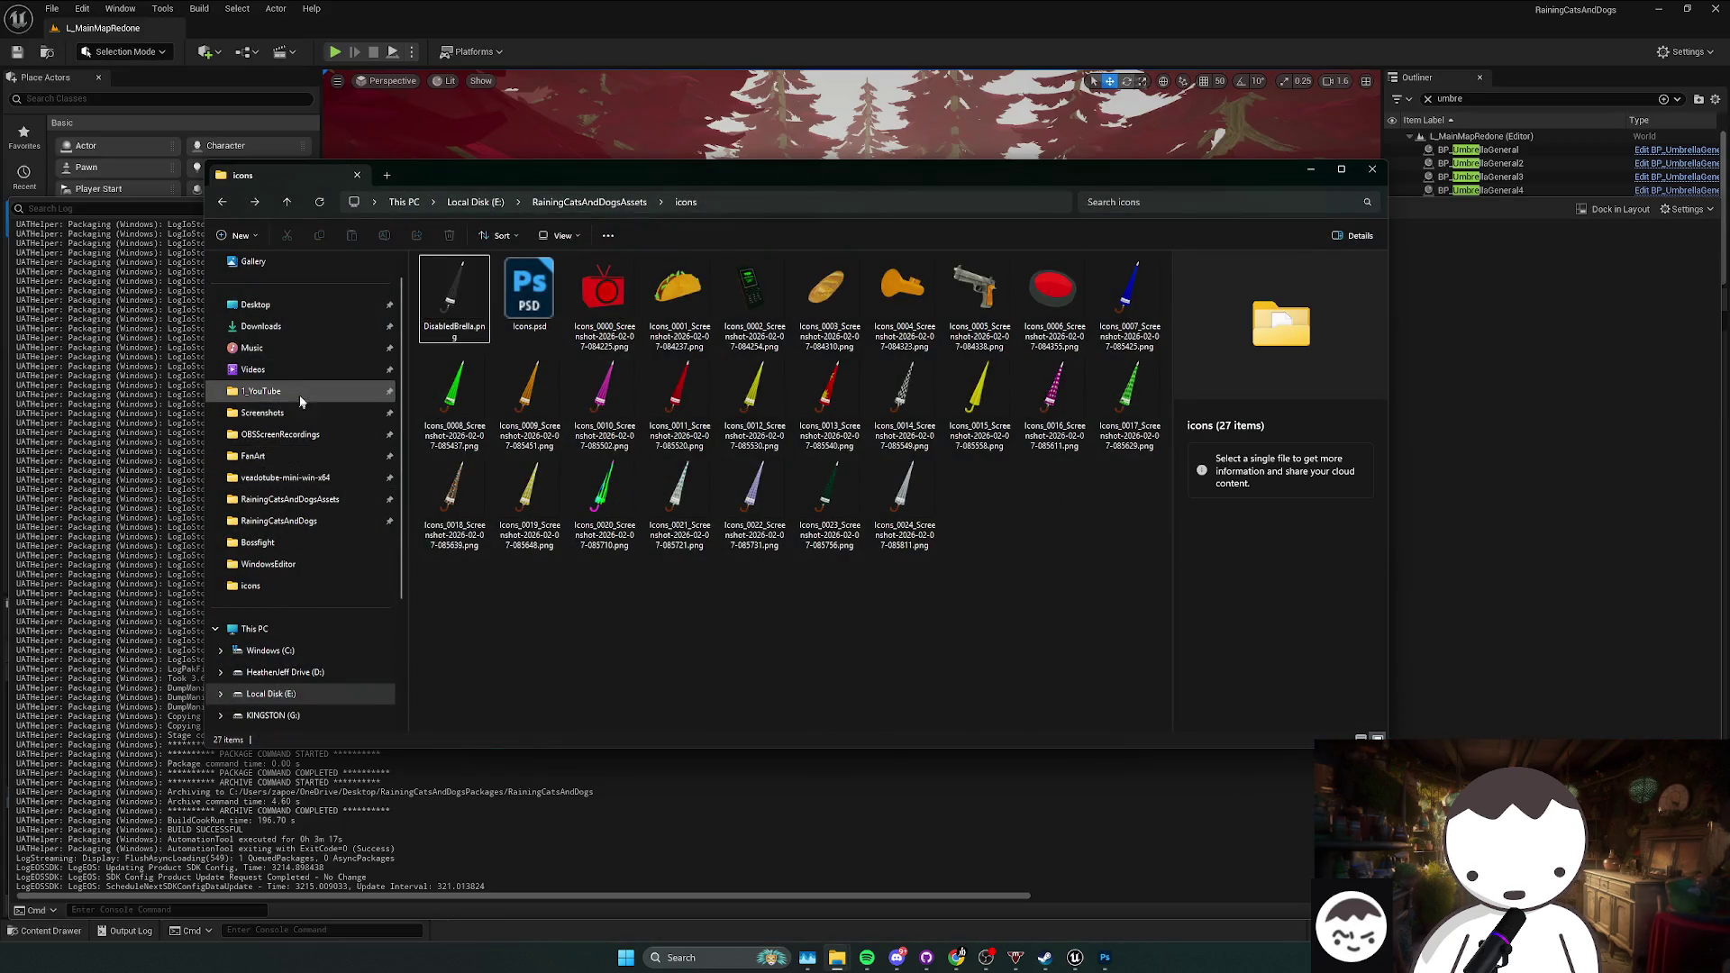
click(271, 305)
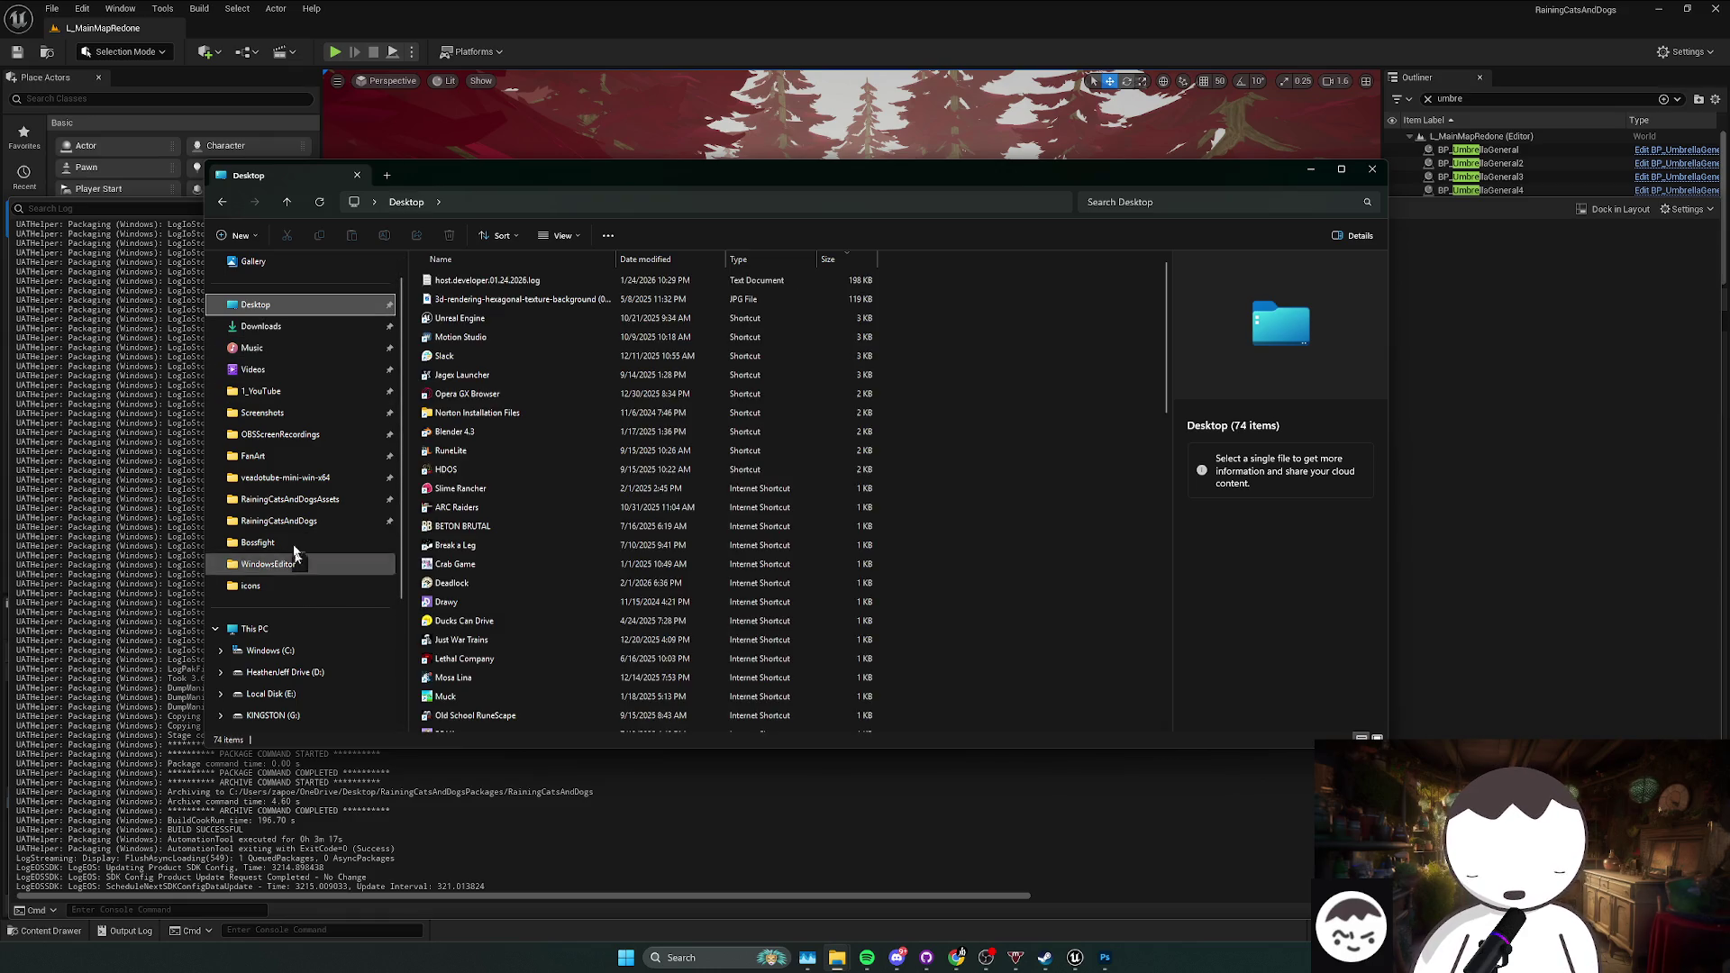
key(alt+Left)
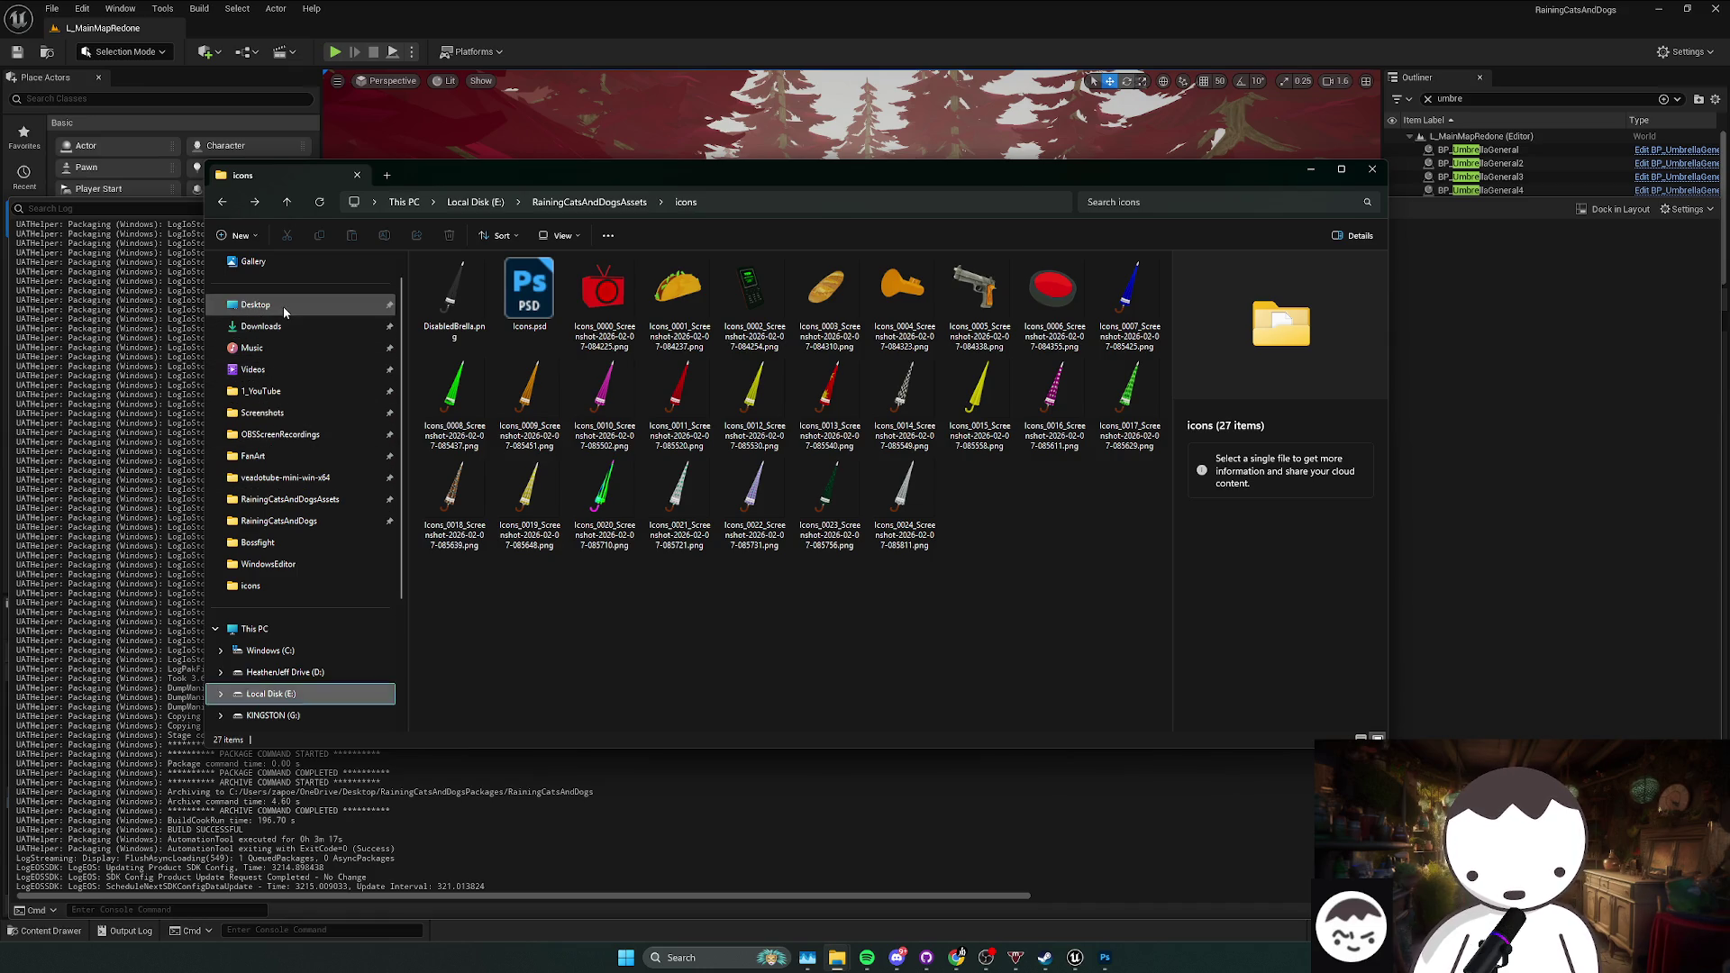
click(259, 305)
scroll(581, 482, down, 15)
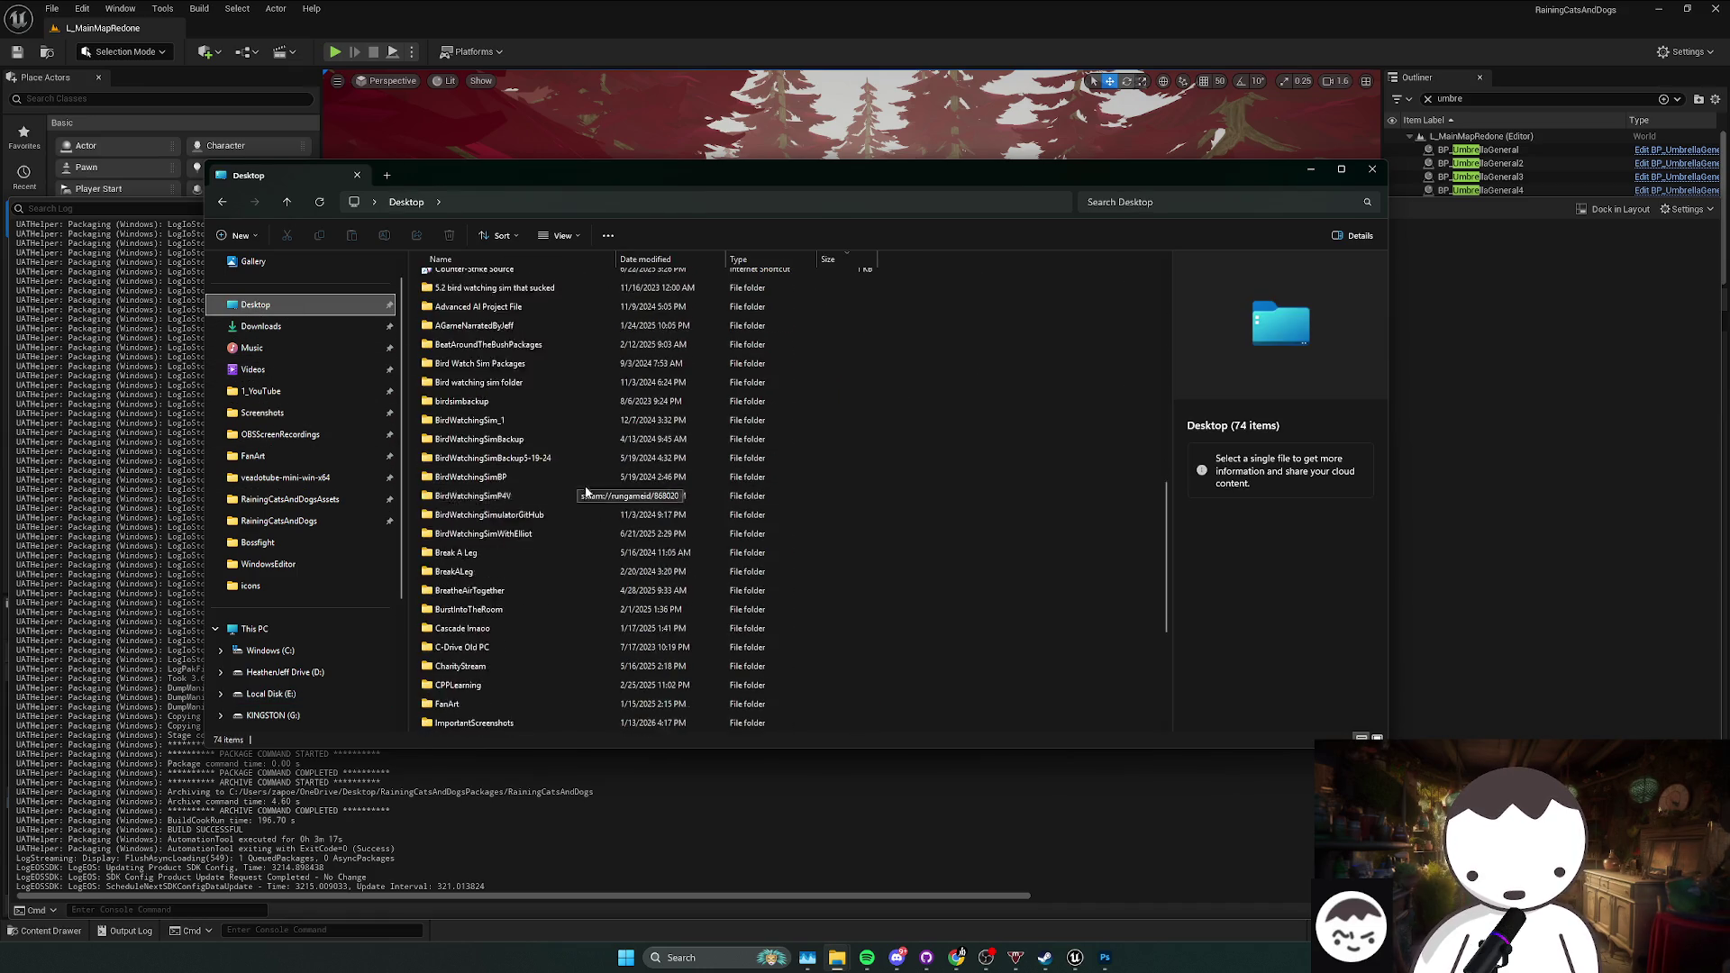
Step: Open RainingCatsAndDogsPackages and delete the old RainingCatsAndDogs.zip
click(577, 648)
double_click(587, 650)
right_click(548, 305)
click(528, 300)
right_click(528, 300)
click(726, 325)
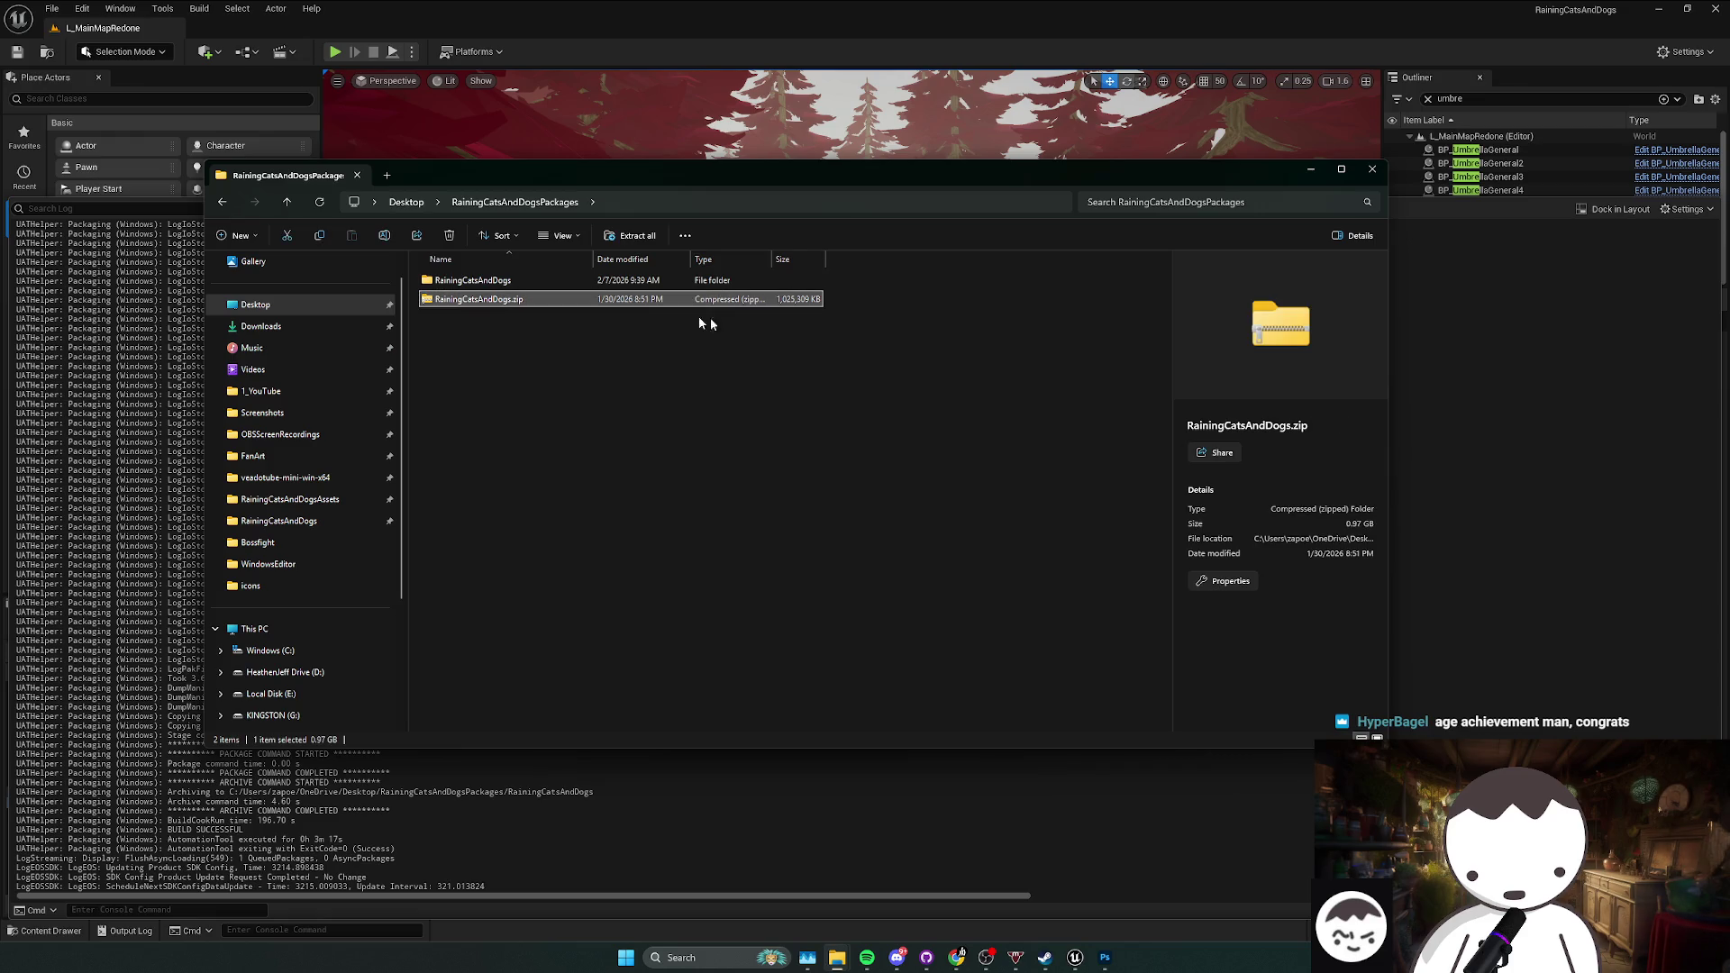
Step: Compress the RainingCatsAndDogs build folder into a new ZIP file
right_click(493, 286)
mouse_move(631, 445)
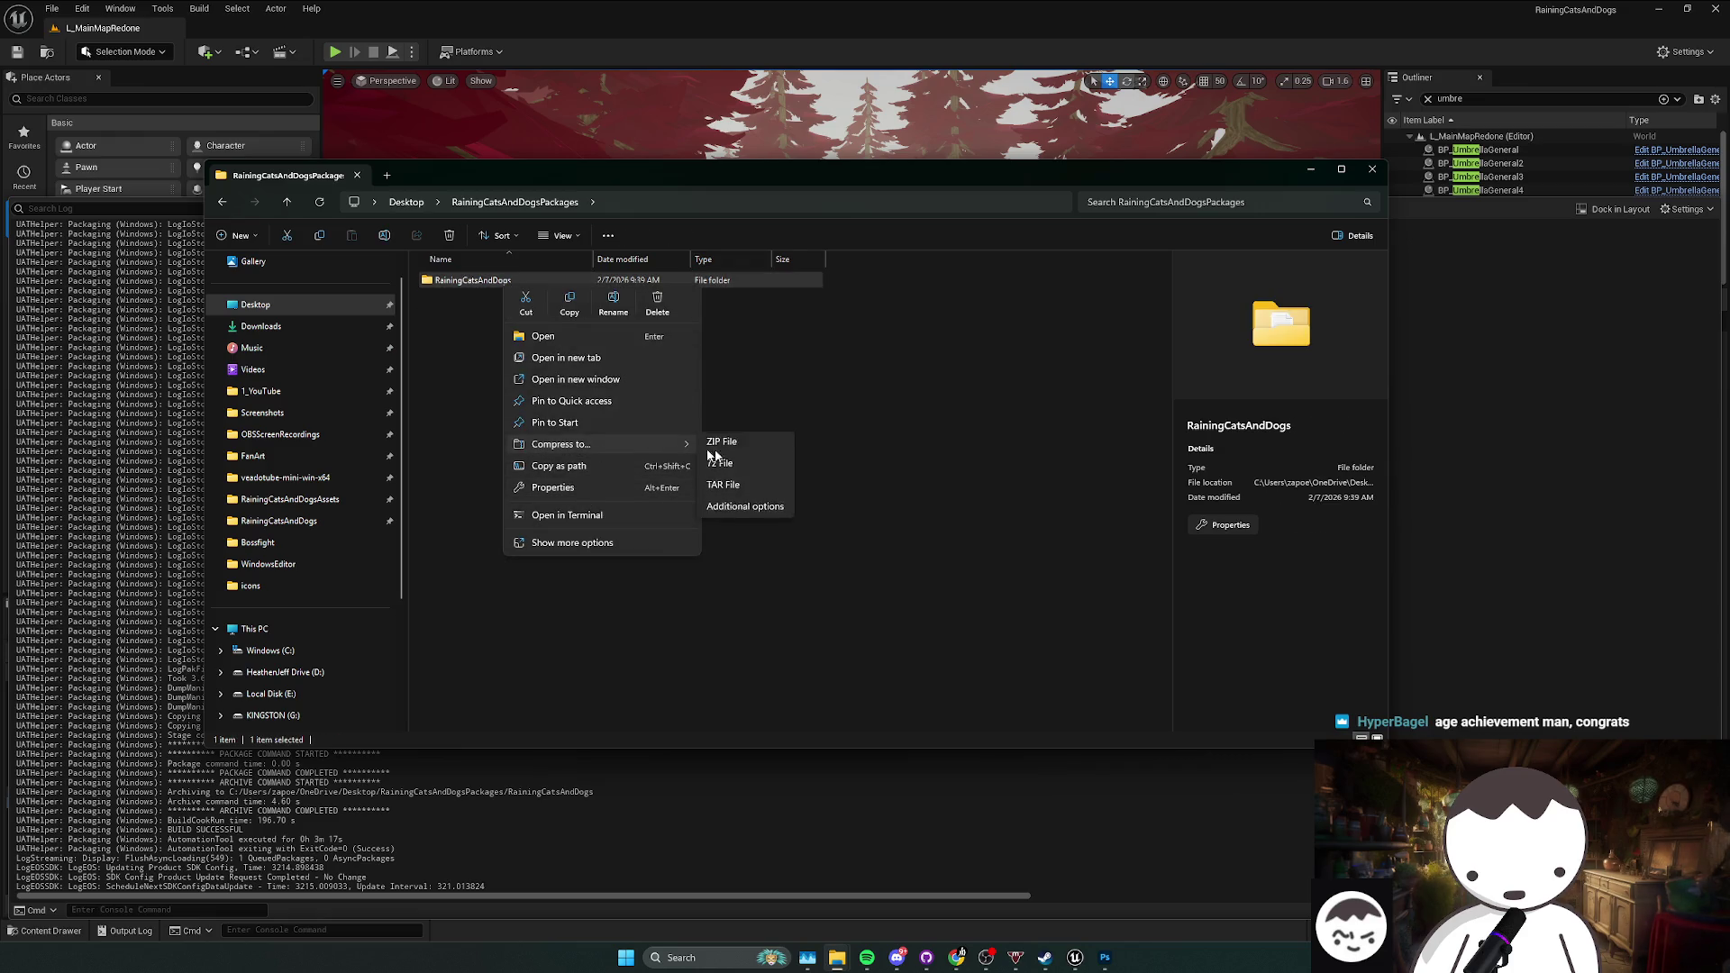
click(748, 451)
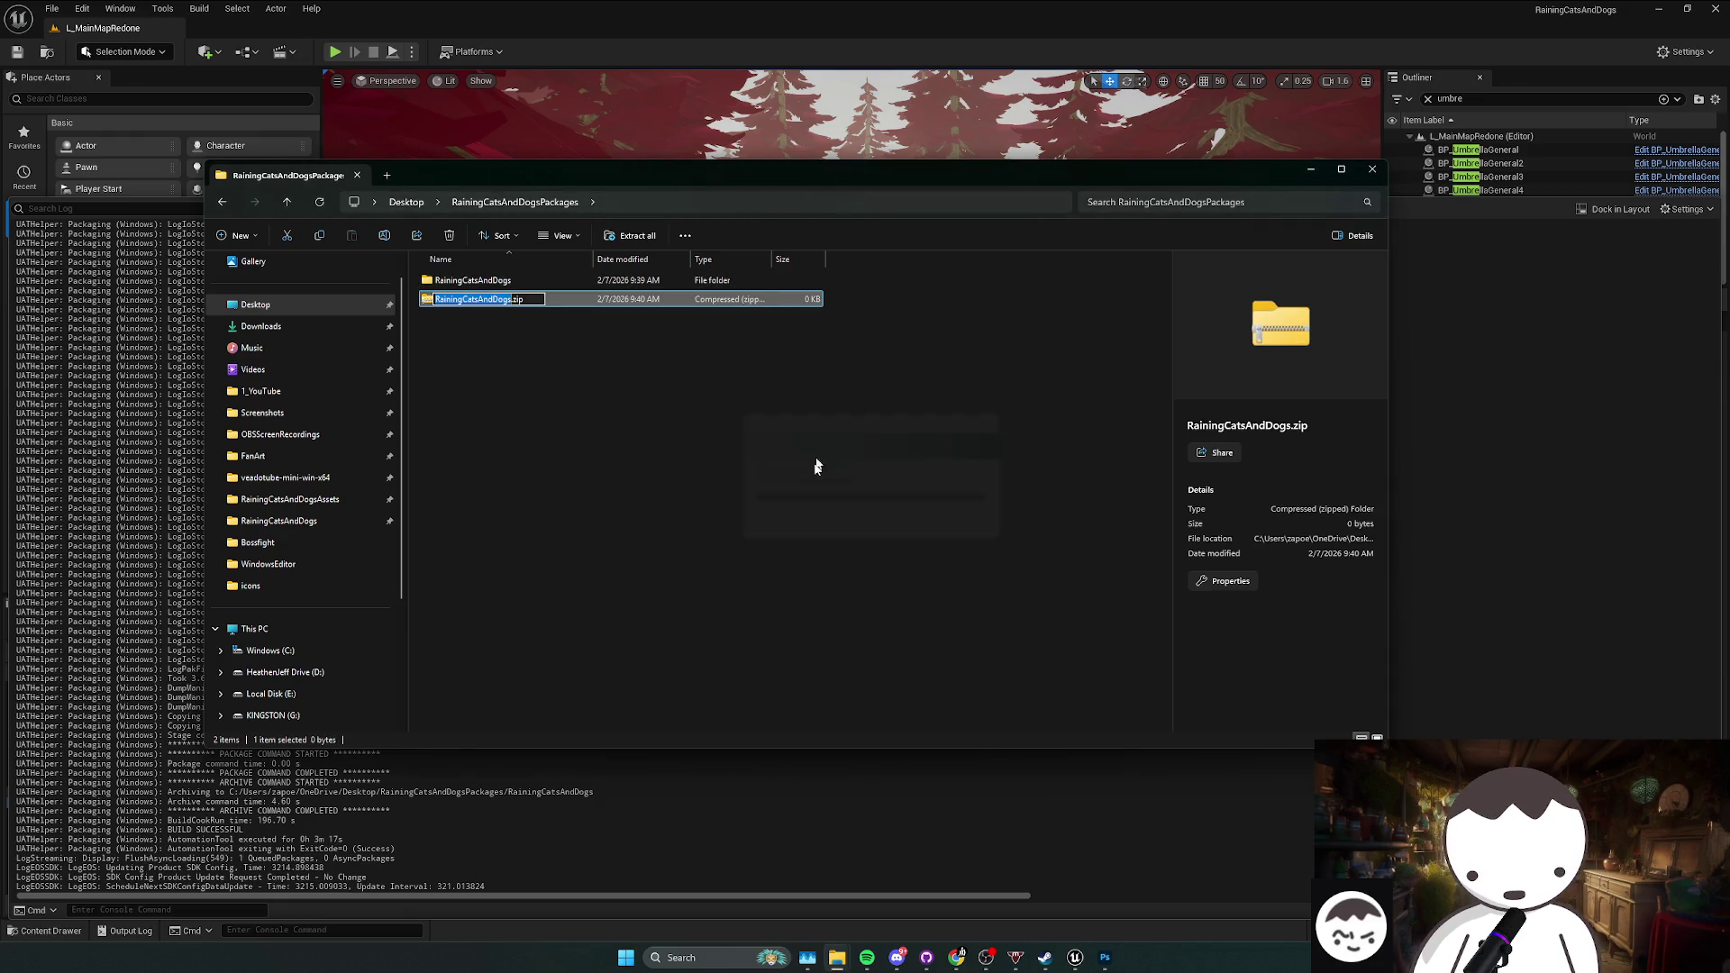
mouse_move(956, 958)
click(1027, 915)
click(956, 957)
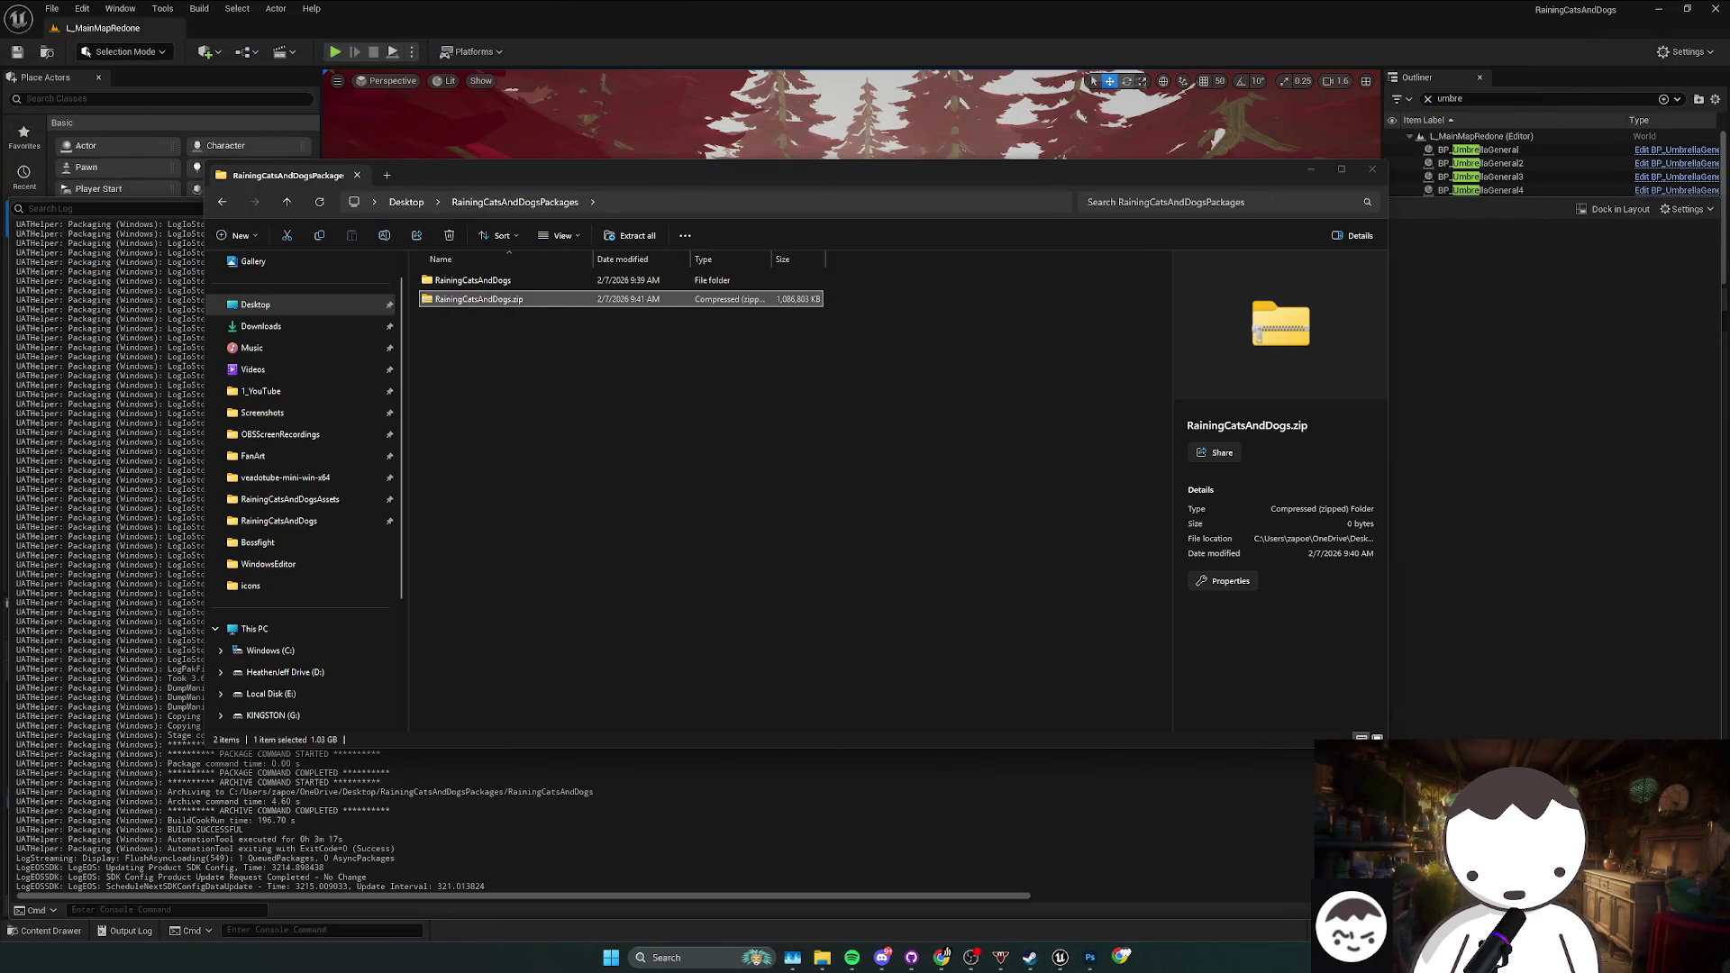
click(552, 382)
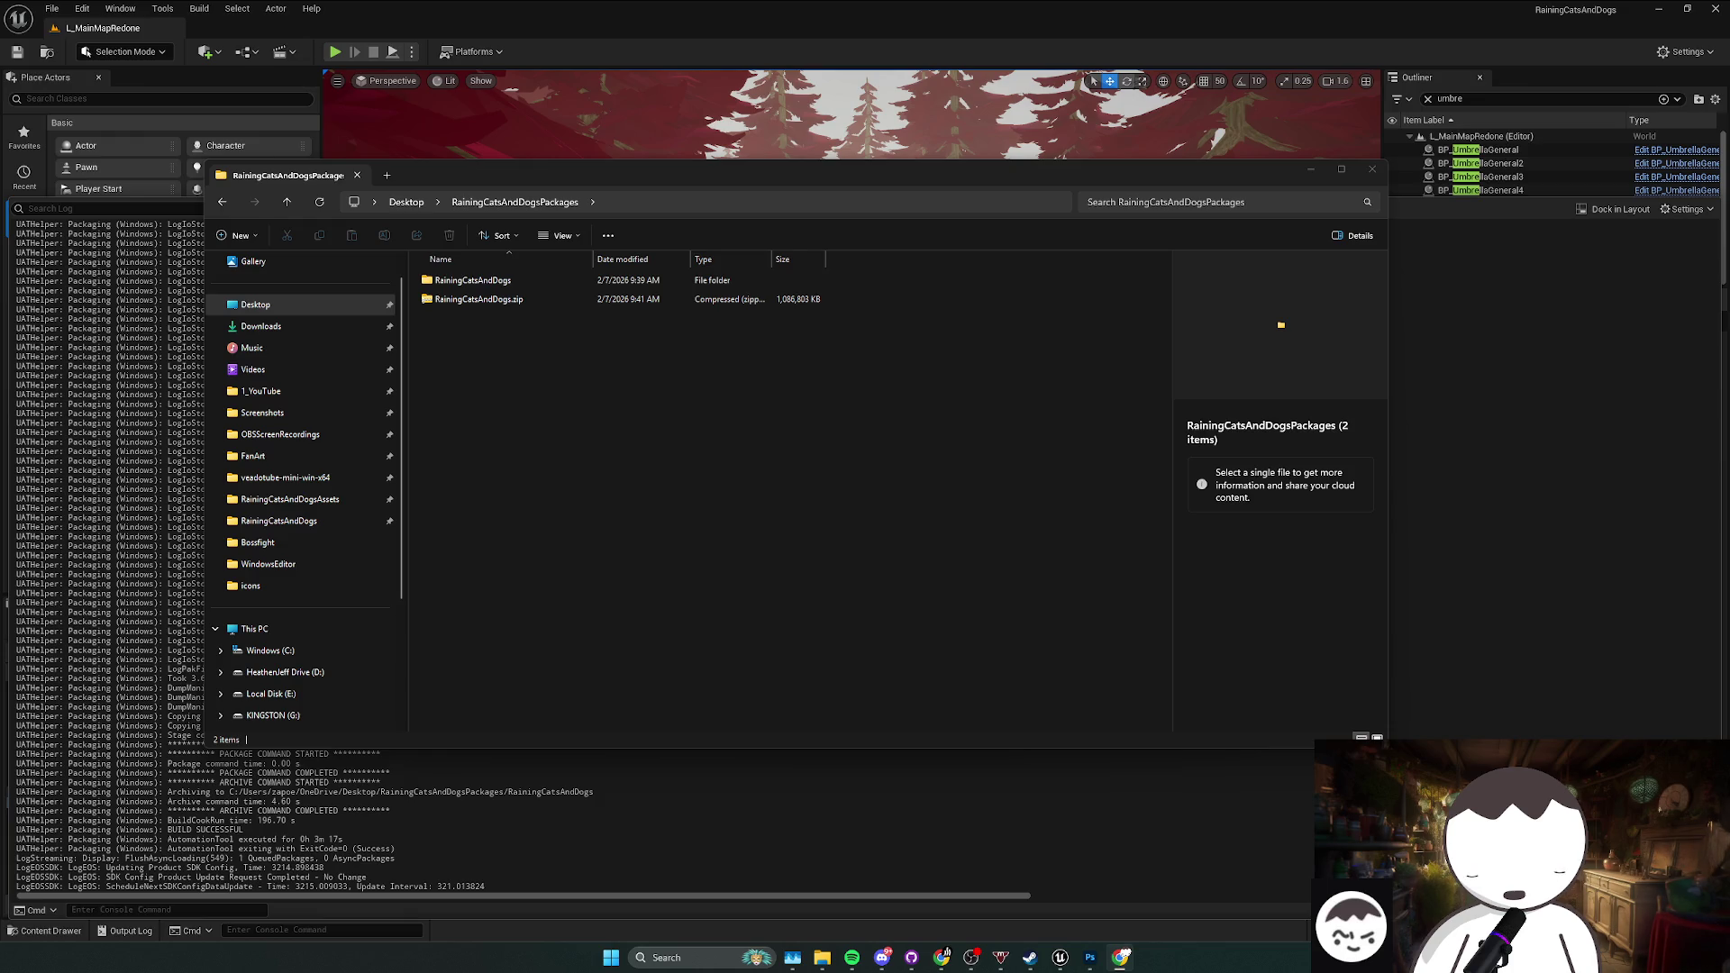
Step: Launch RainingCatsAndDogs.exe twice and dismiss the couldn't-start error each time
double_click(534, 280)
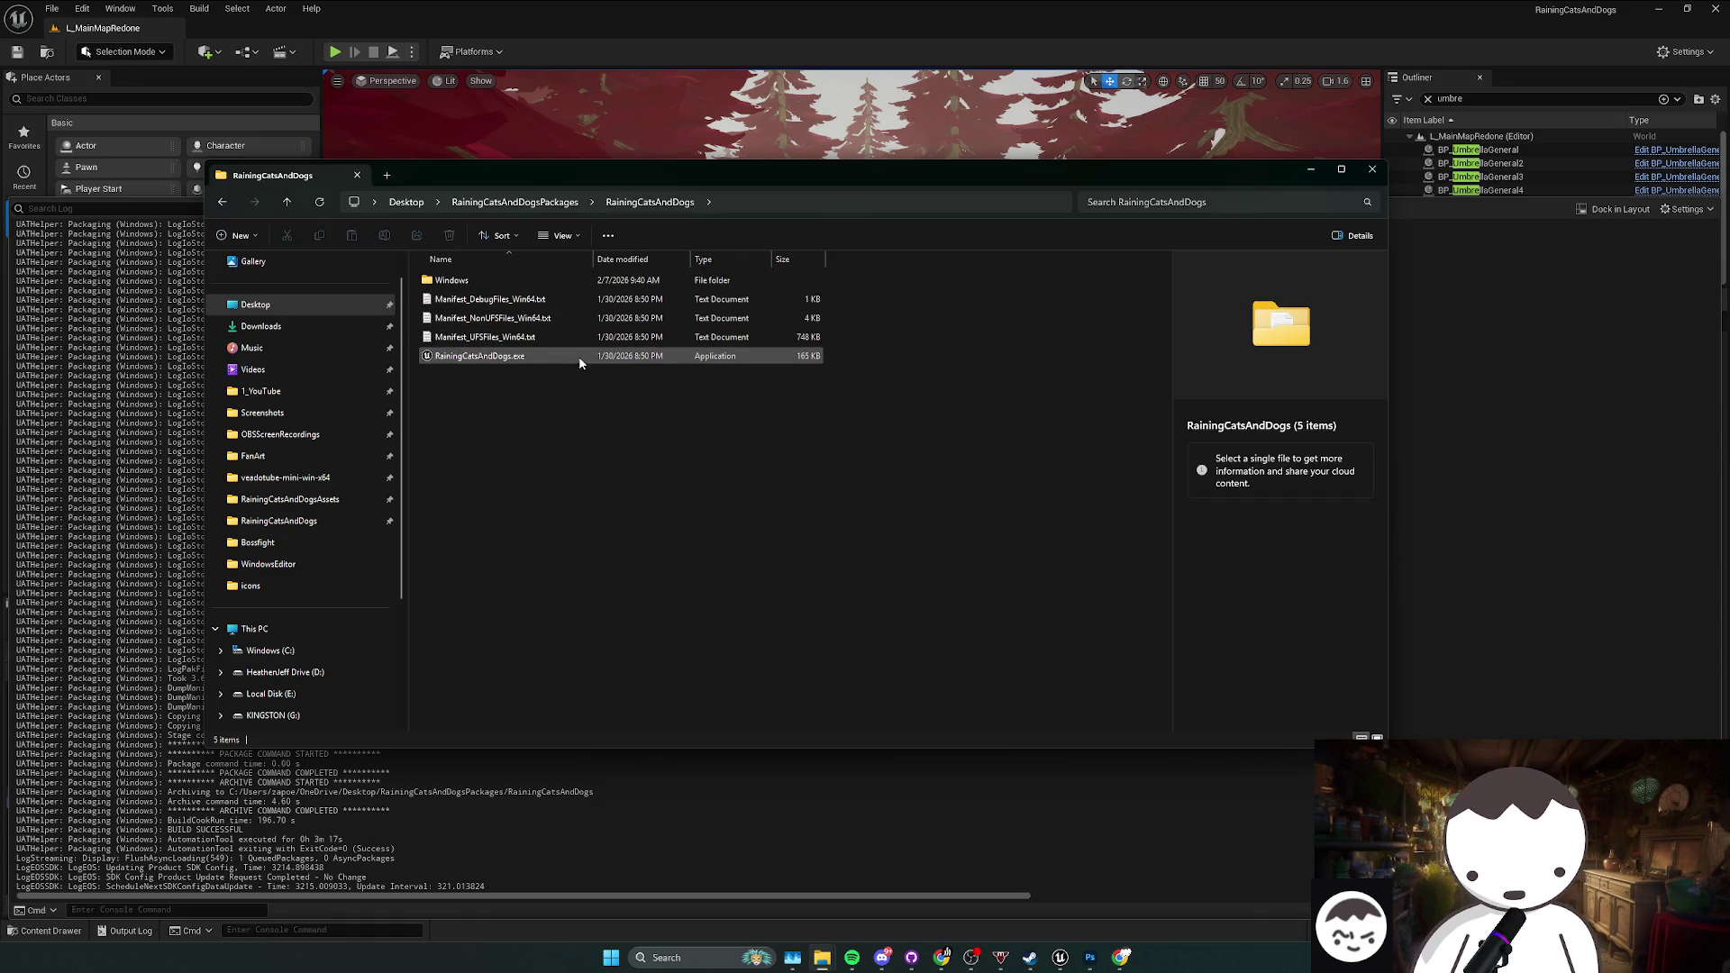
double_click(578, 358)
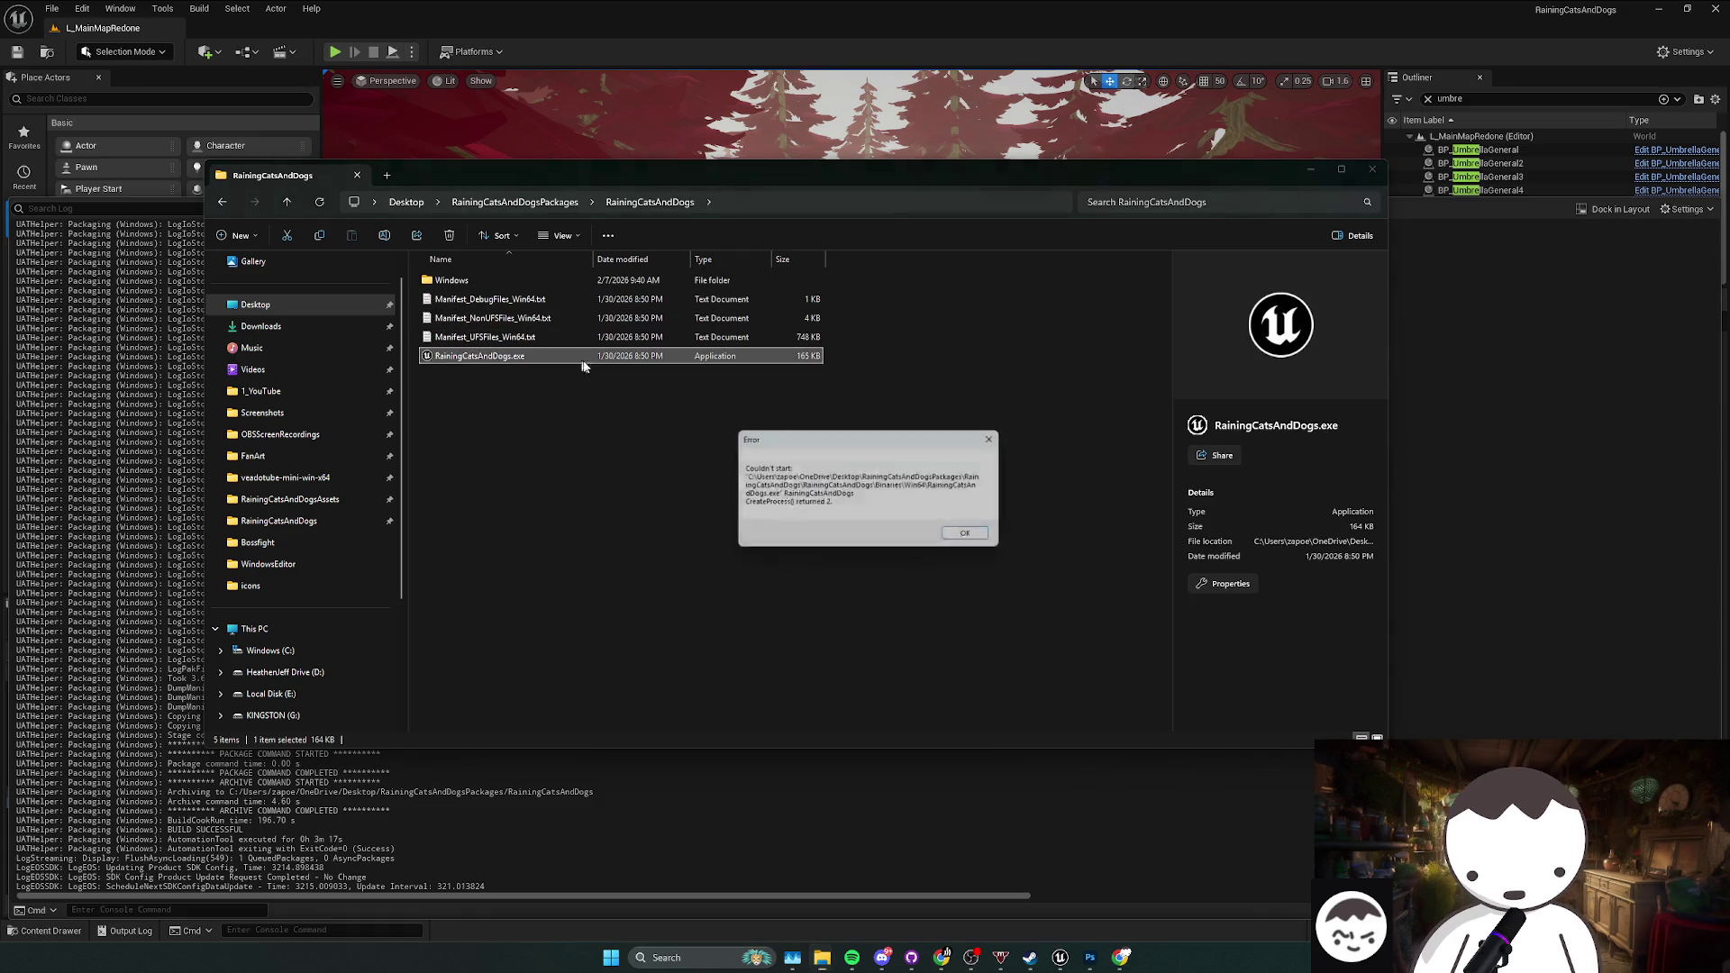
click(974, 538)
drag(808, 497, 598, 459)
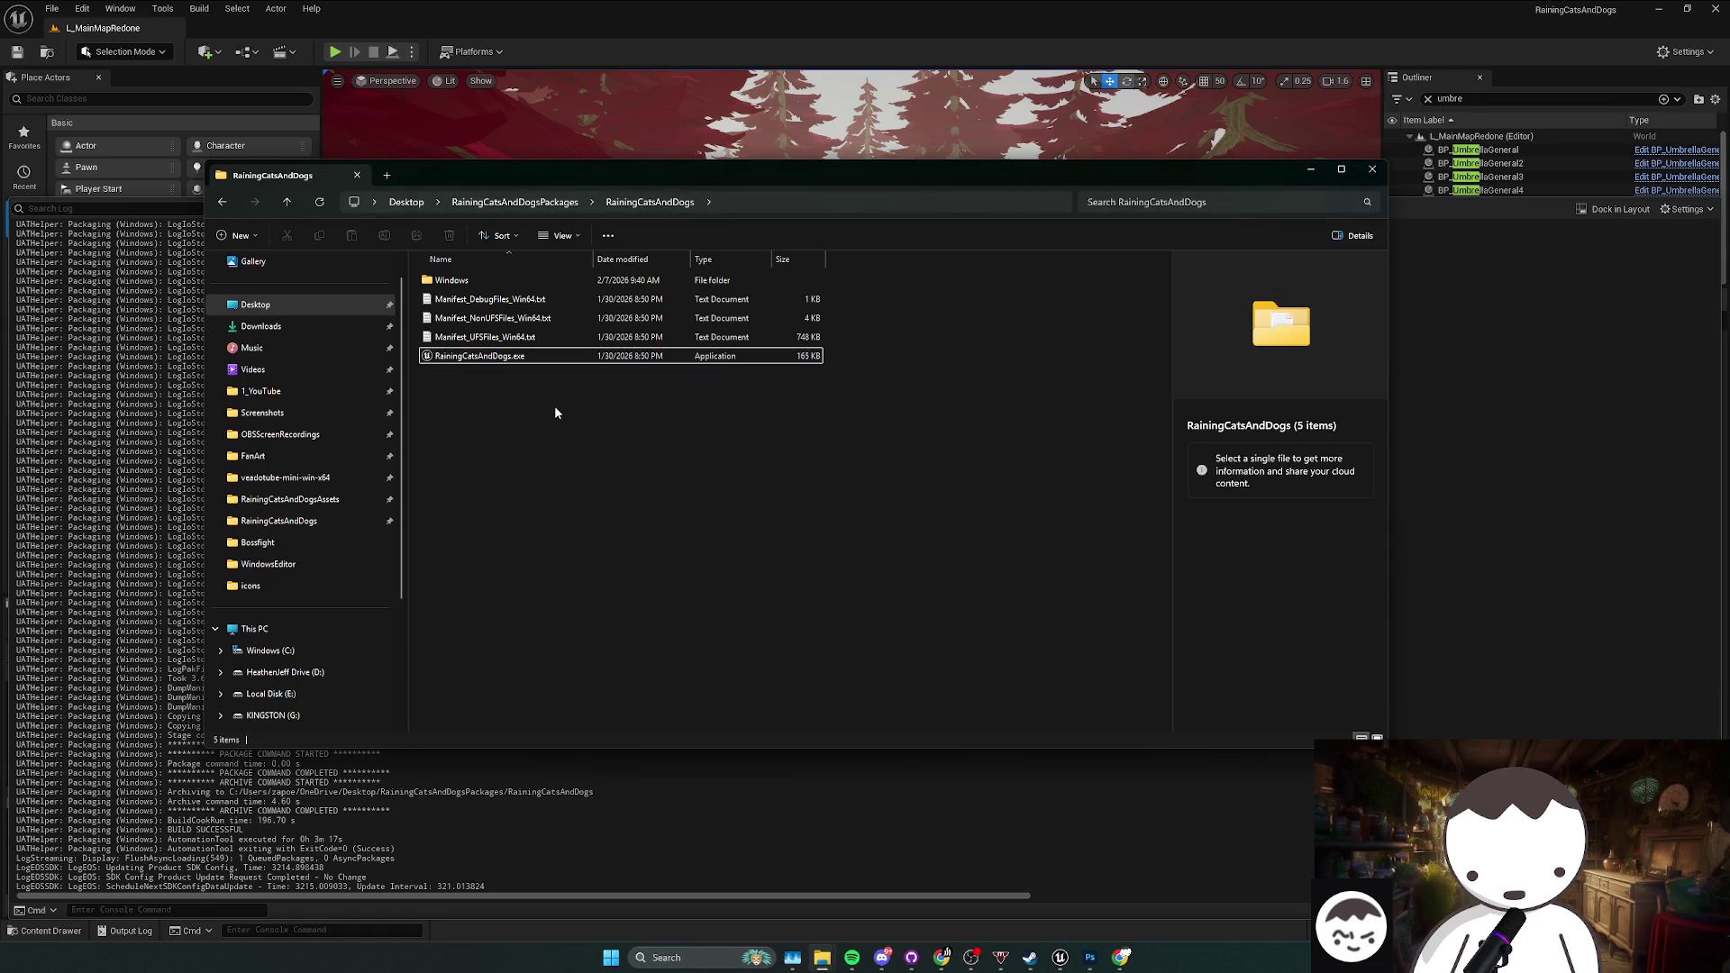
double_click(573, 359)
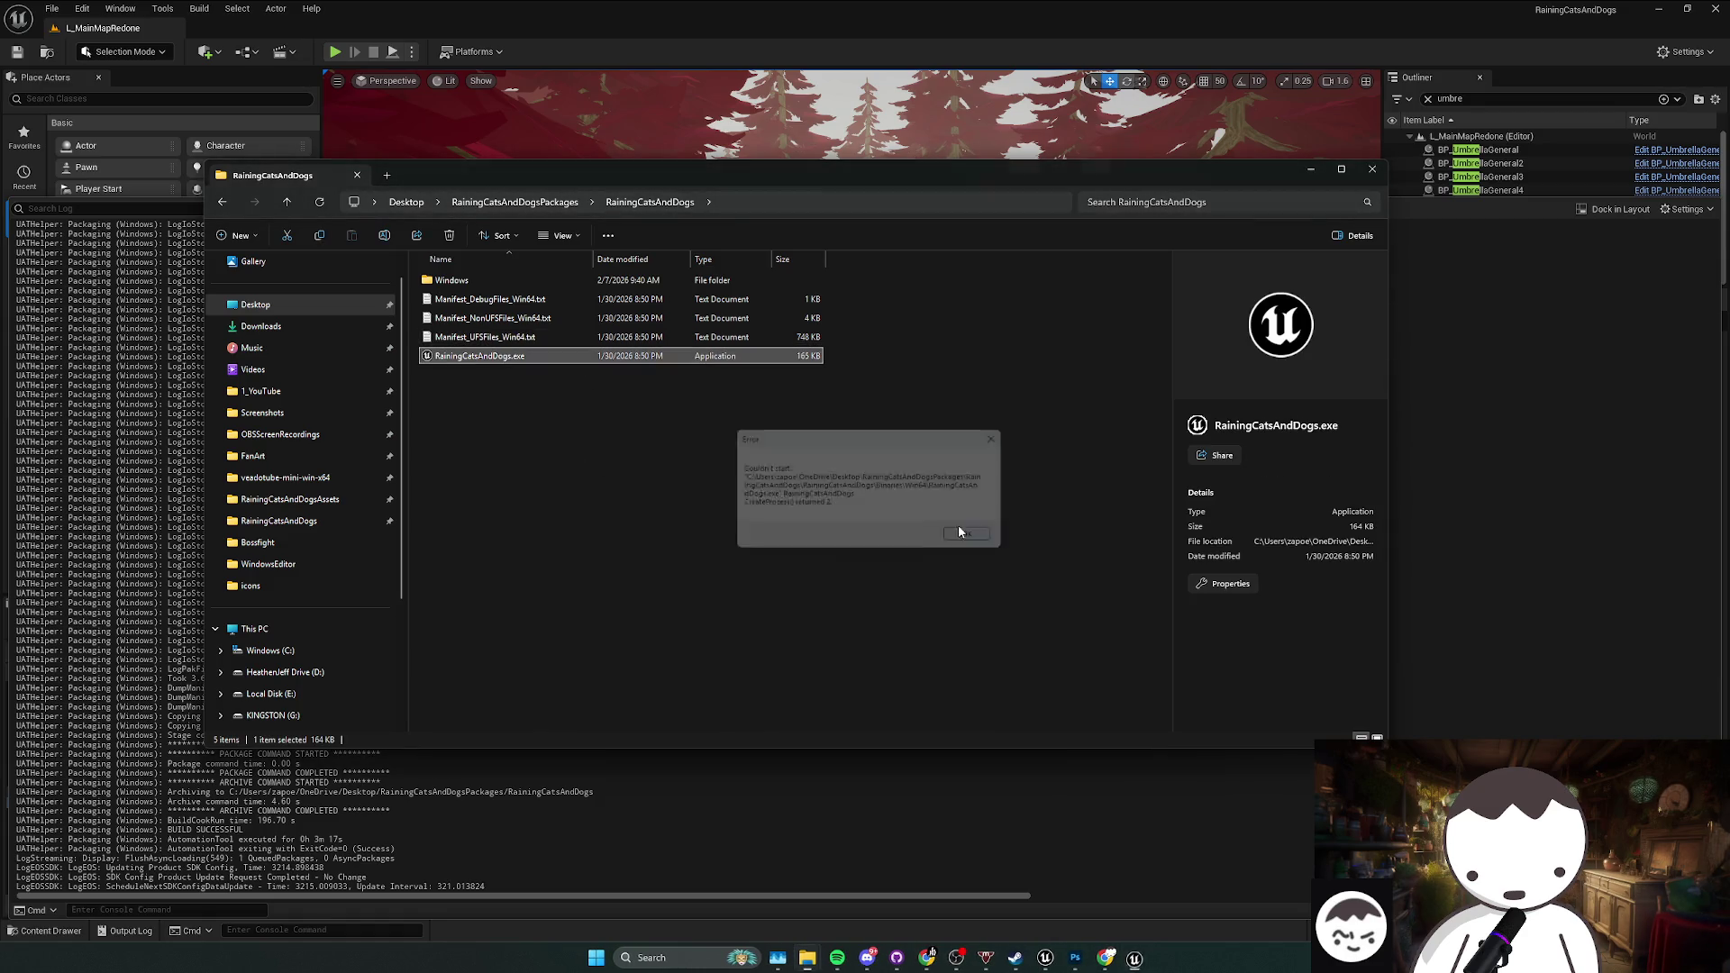
click(975, 538)
Step: Reopen the build folder, retry the exe, dismiss the error, and close the Unreal editor
key(alt+Left)
click(541, 299)
double_click(548, 282)
drag(633, 441, 508, 364)
double_click(512, 358)
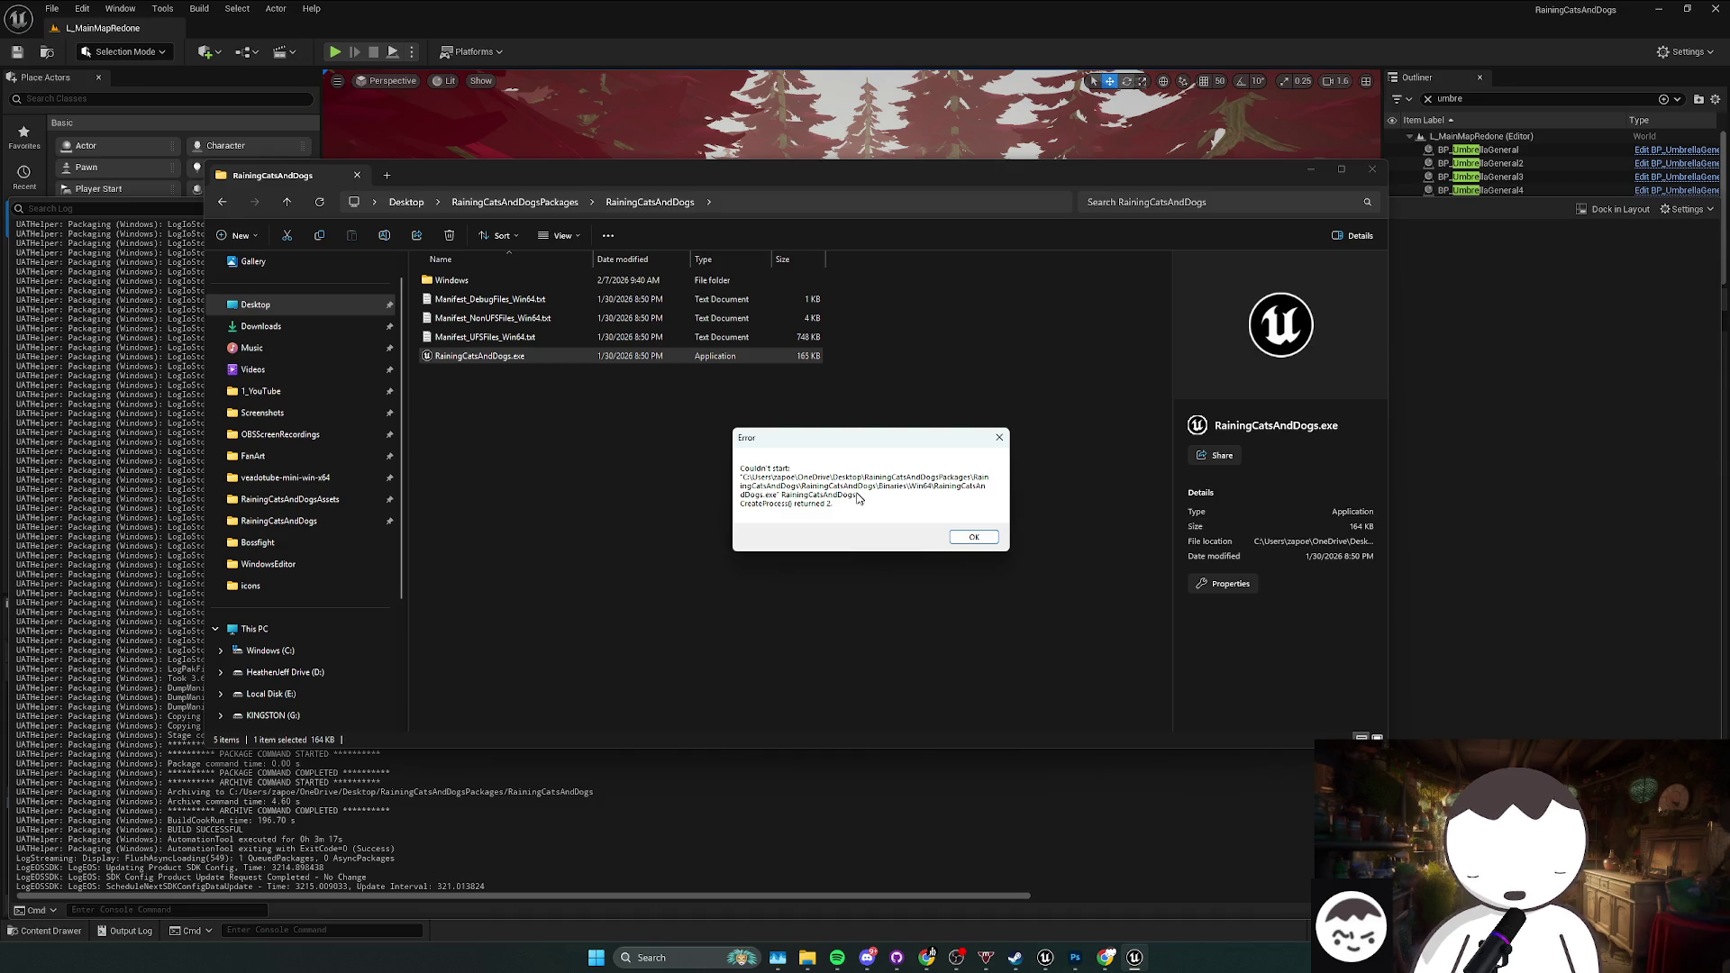
click(970, 538)
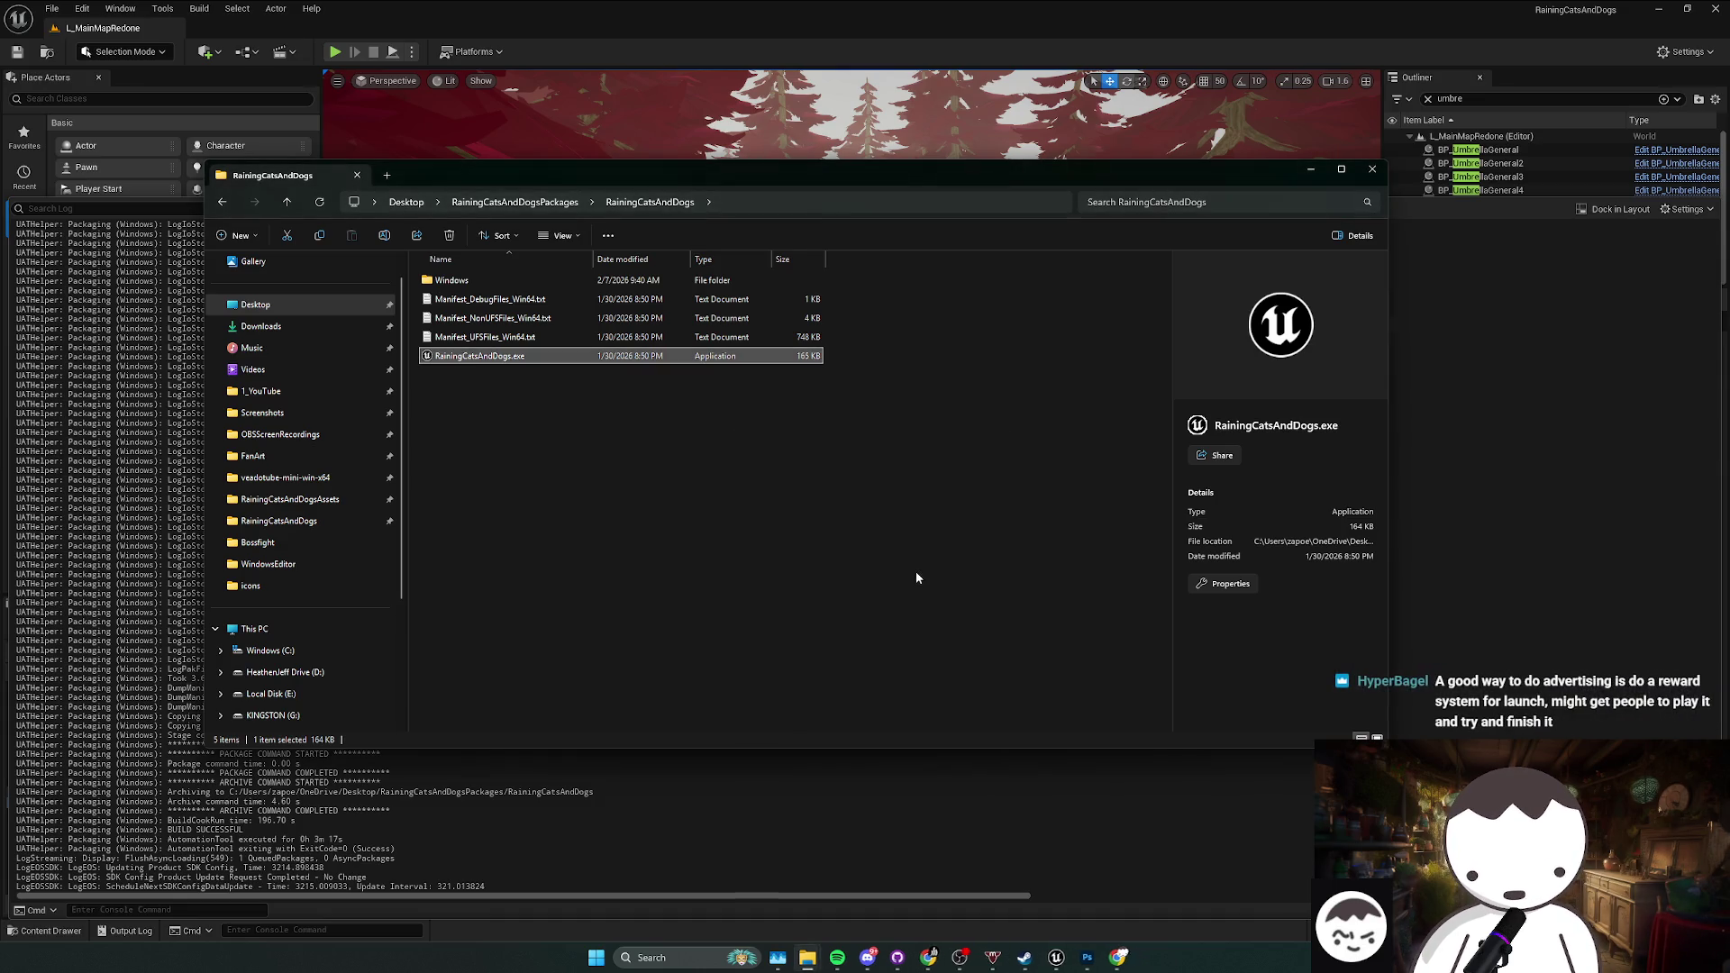
click(915, 570)
click(1543, 104)
click(1715, 8)
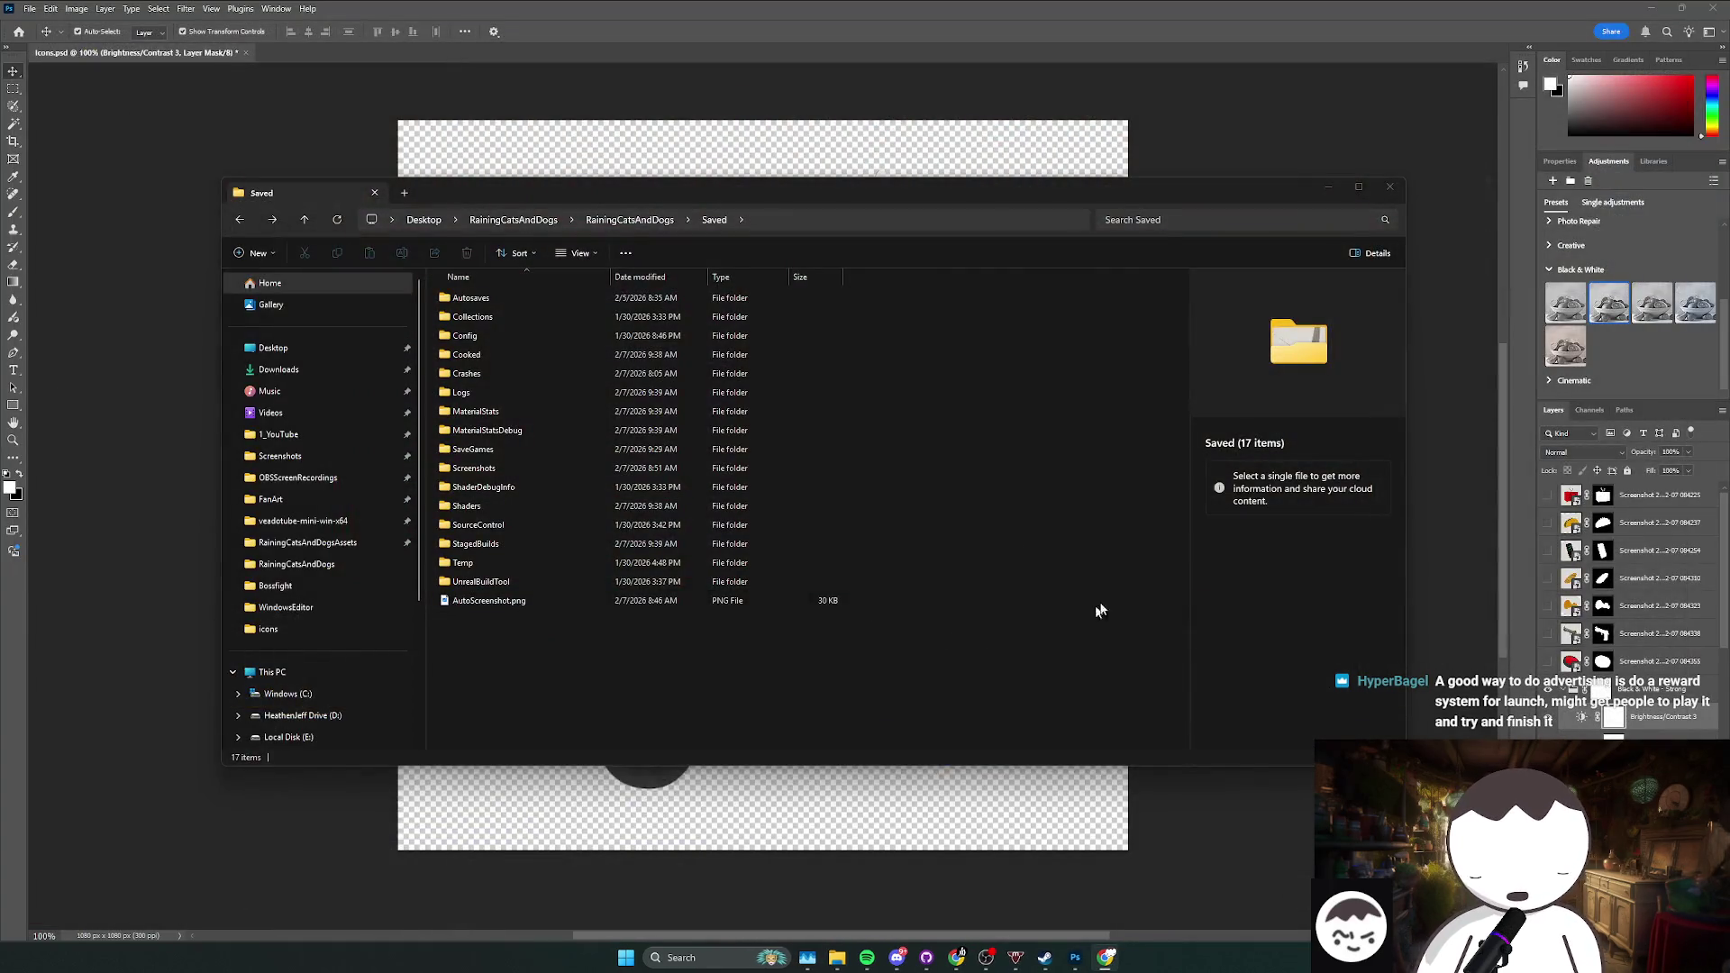
Step: Quit Photoshop saving its changes, and return Explorer to the Desktop folder
key(alt+F4)
key(alt+F4)
click(823, 349)
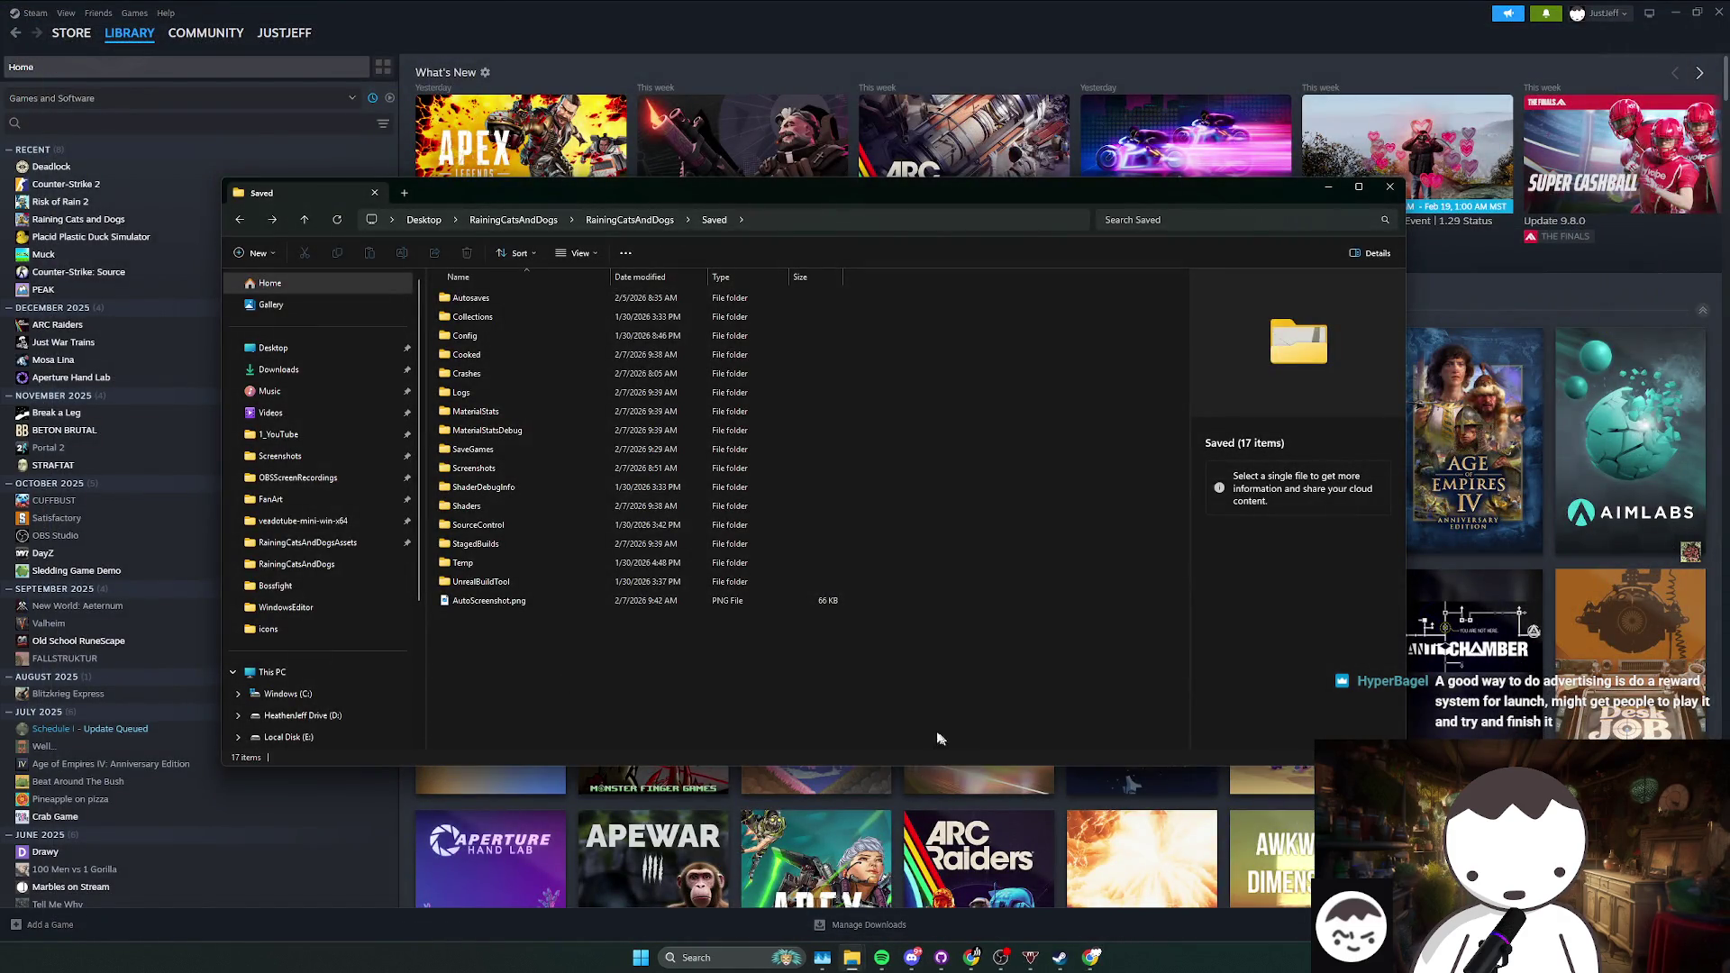
key(alt+Left)
key(alt+Left)
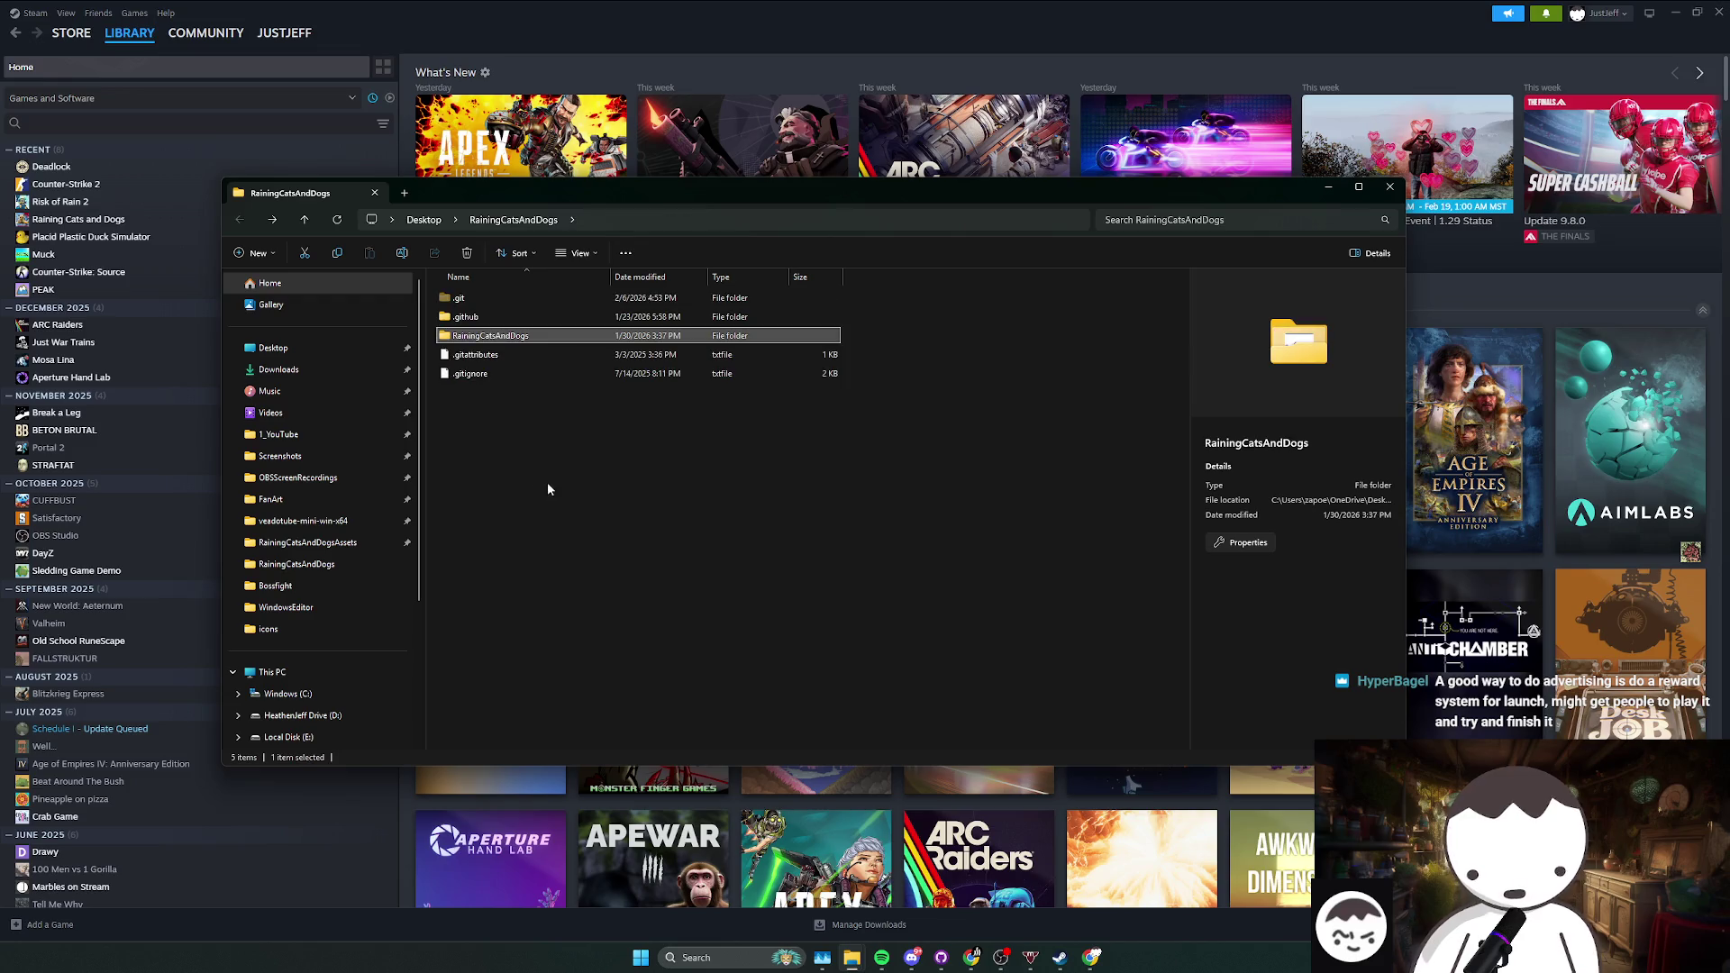
click(315, 349)
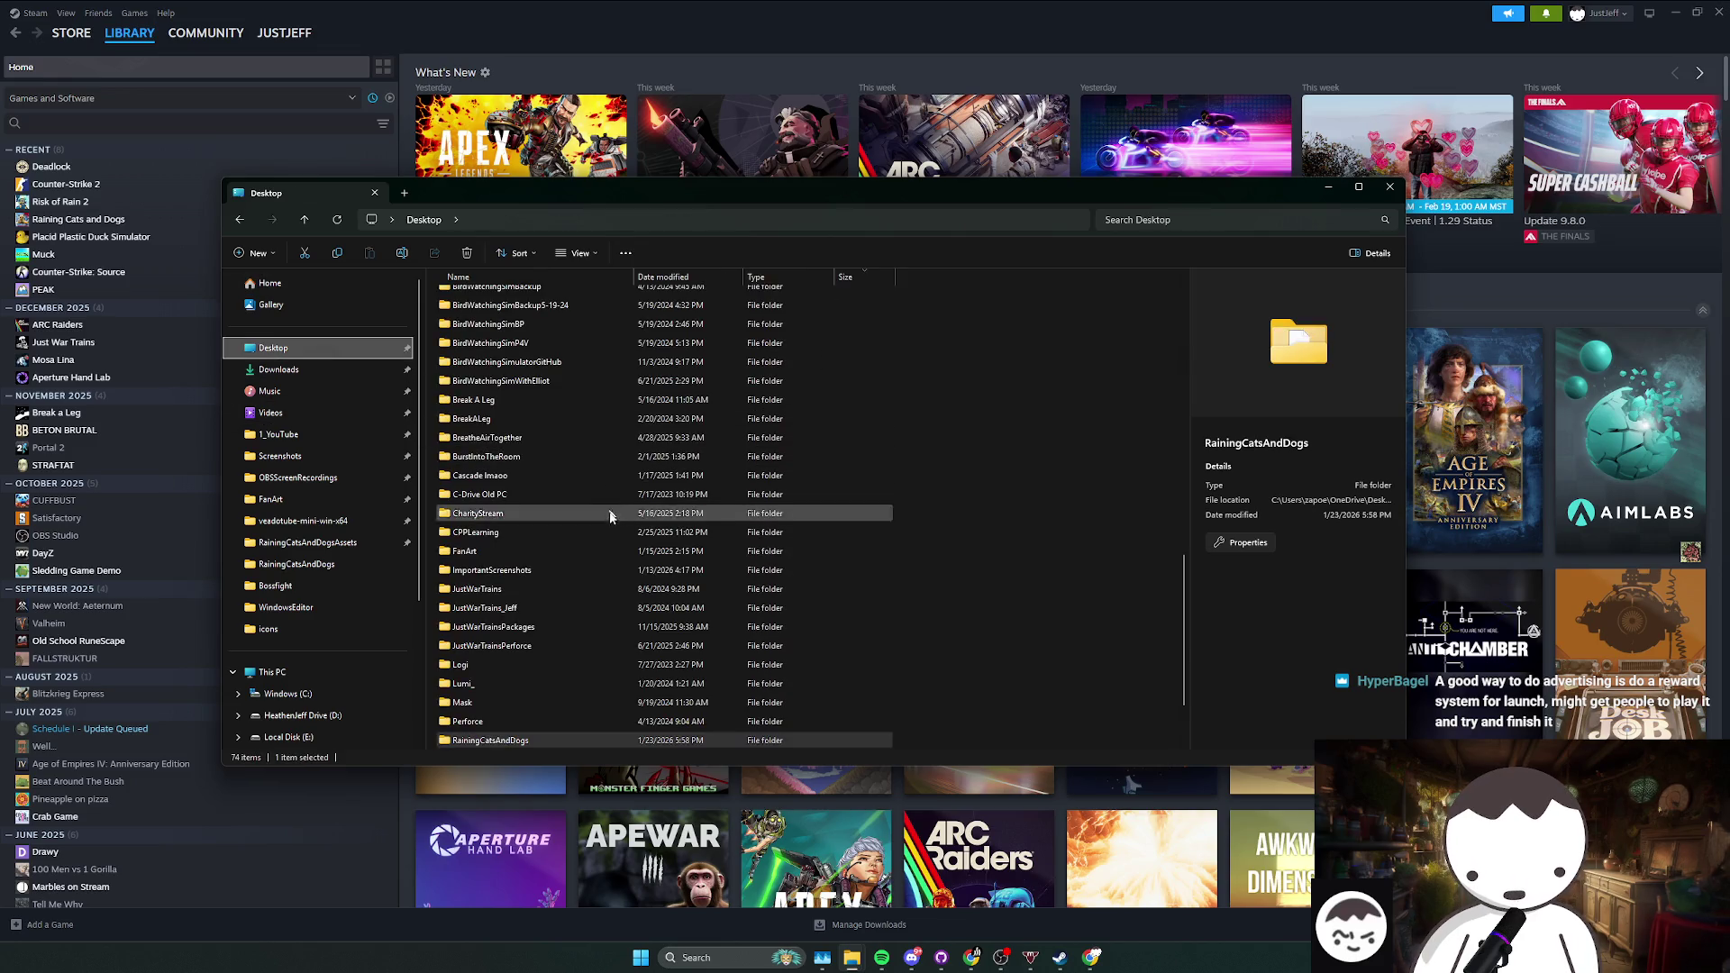
Step: Close Steam's game-type filter list, then bring the Desktop Explorer window forward
click(1090, 957)
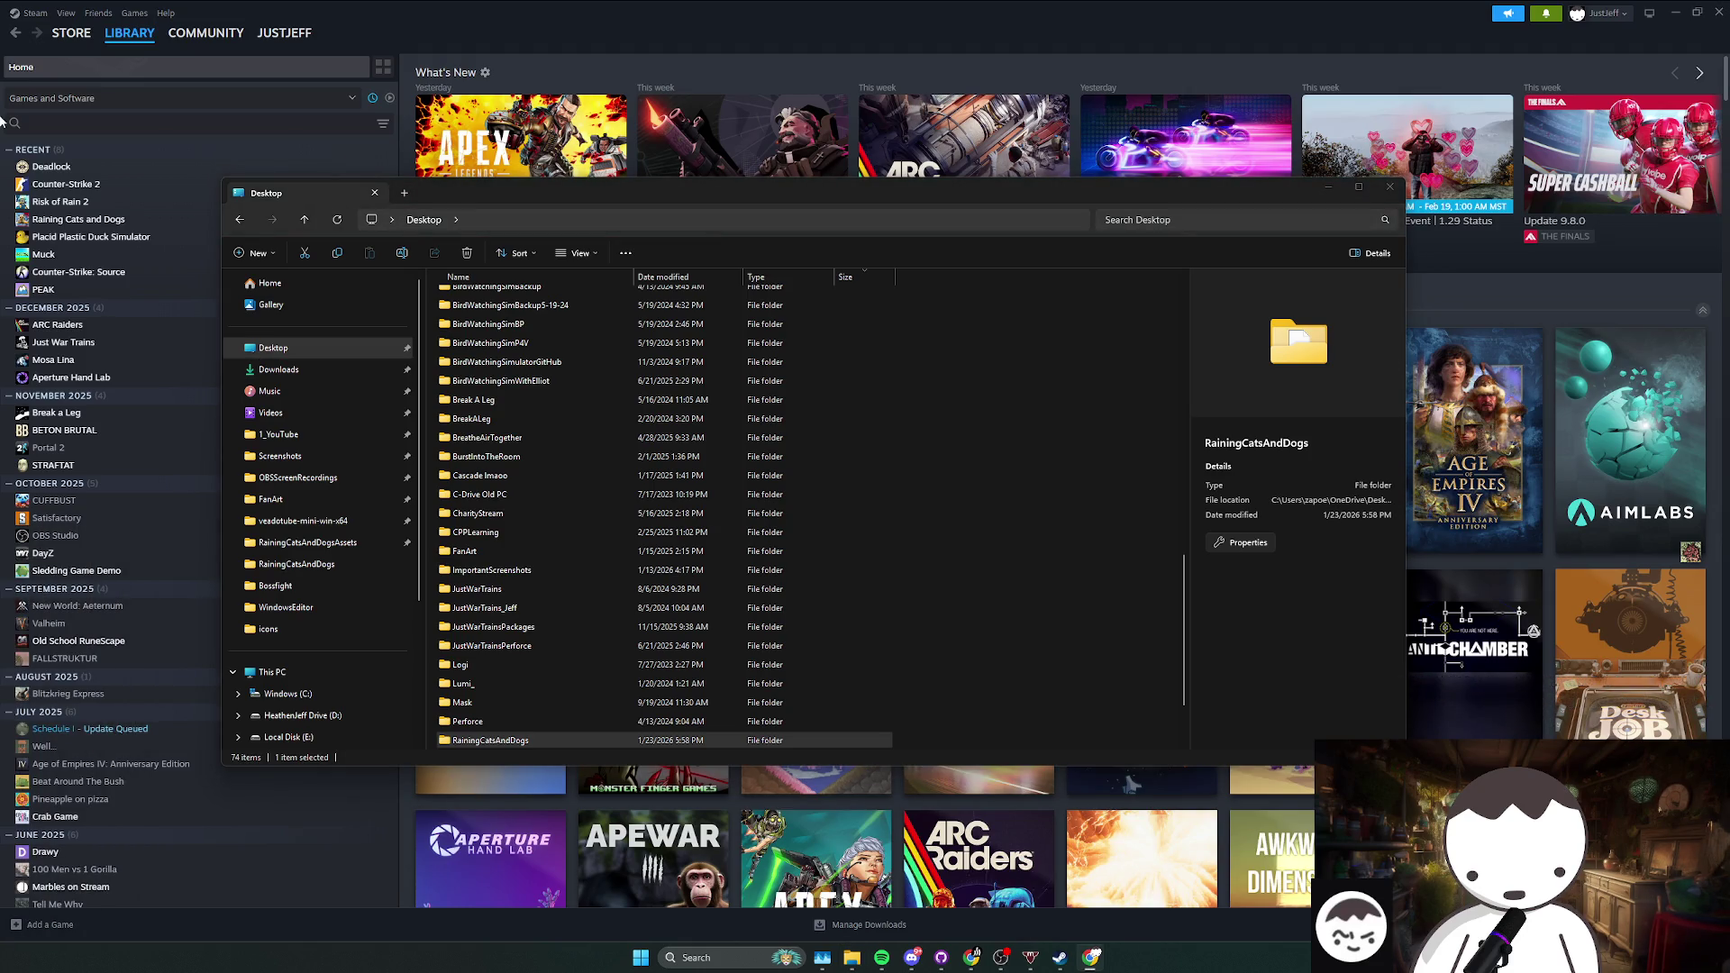
click(352, 98)
key(Escape)
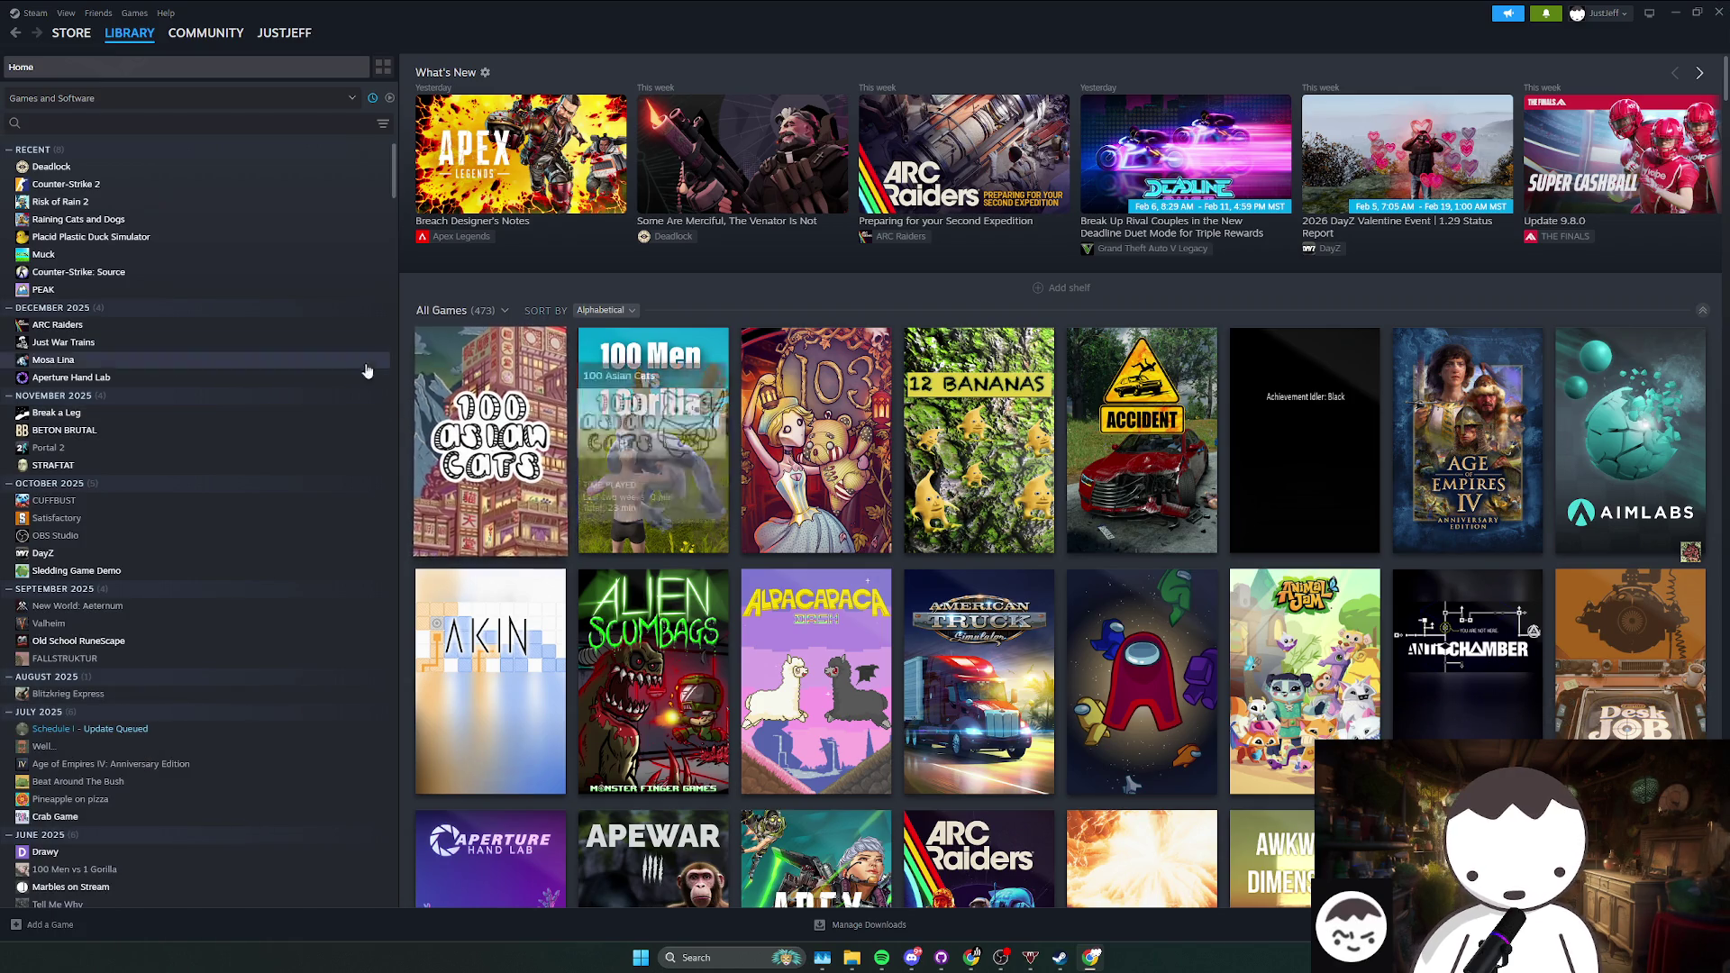
mouse_move(960, 960)
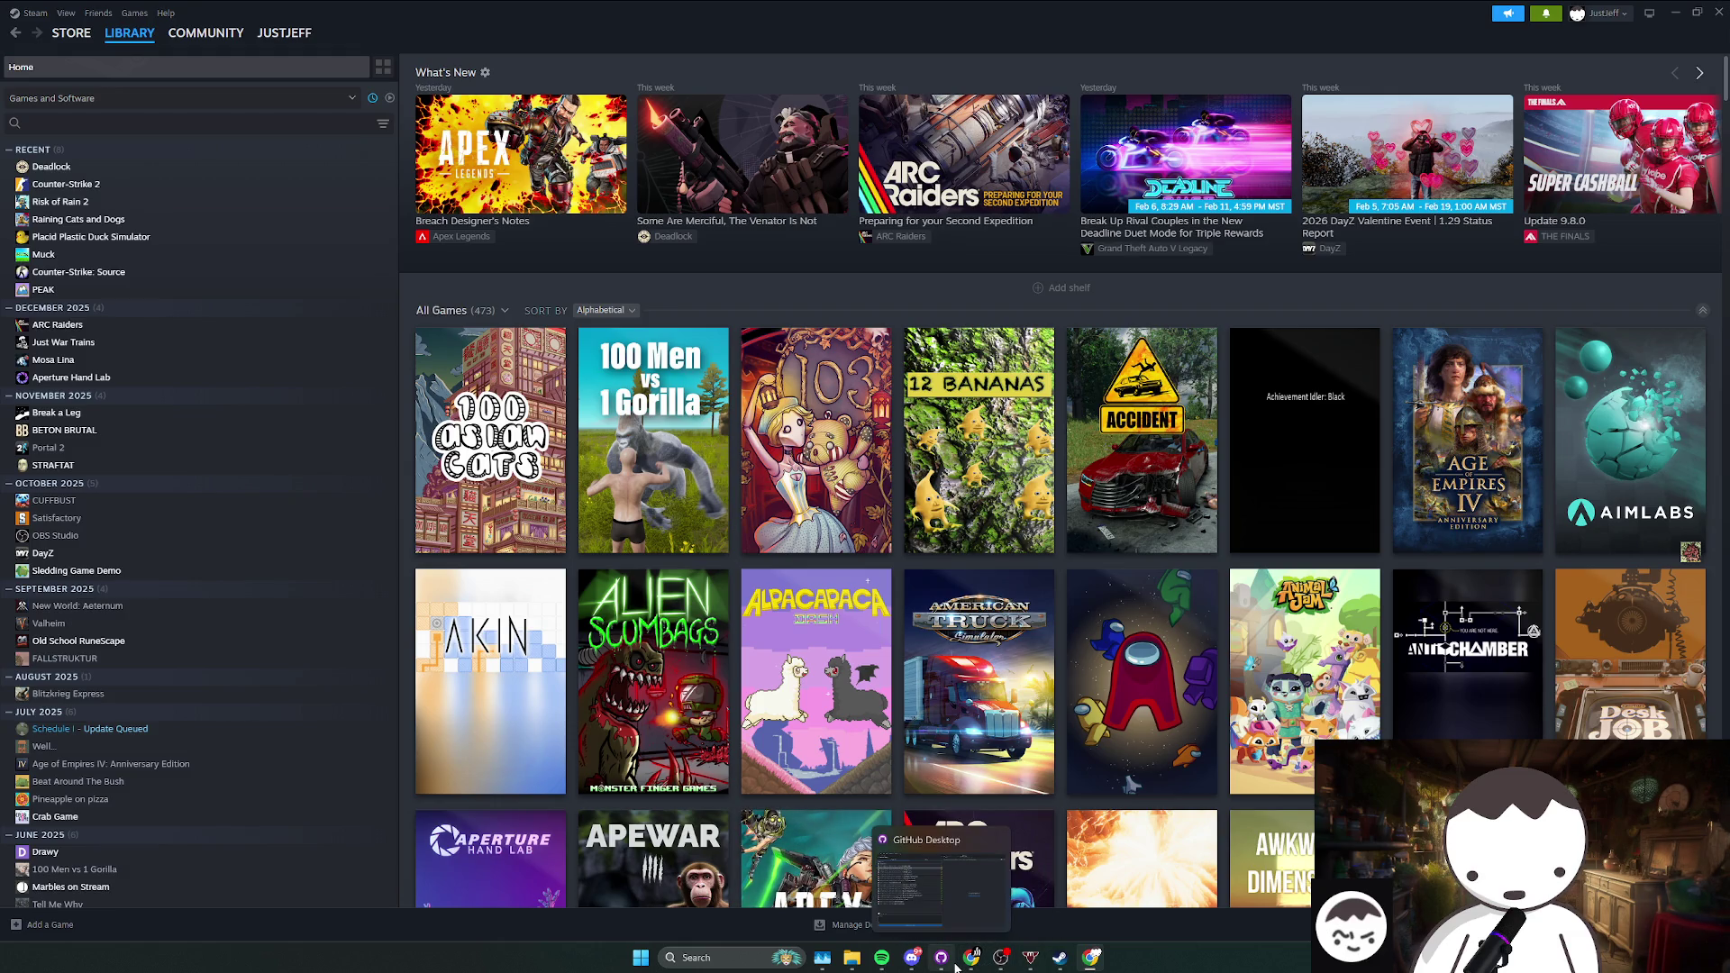
mouse_move(852, 957)
mouse_move(960, 904)
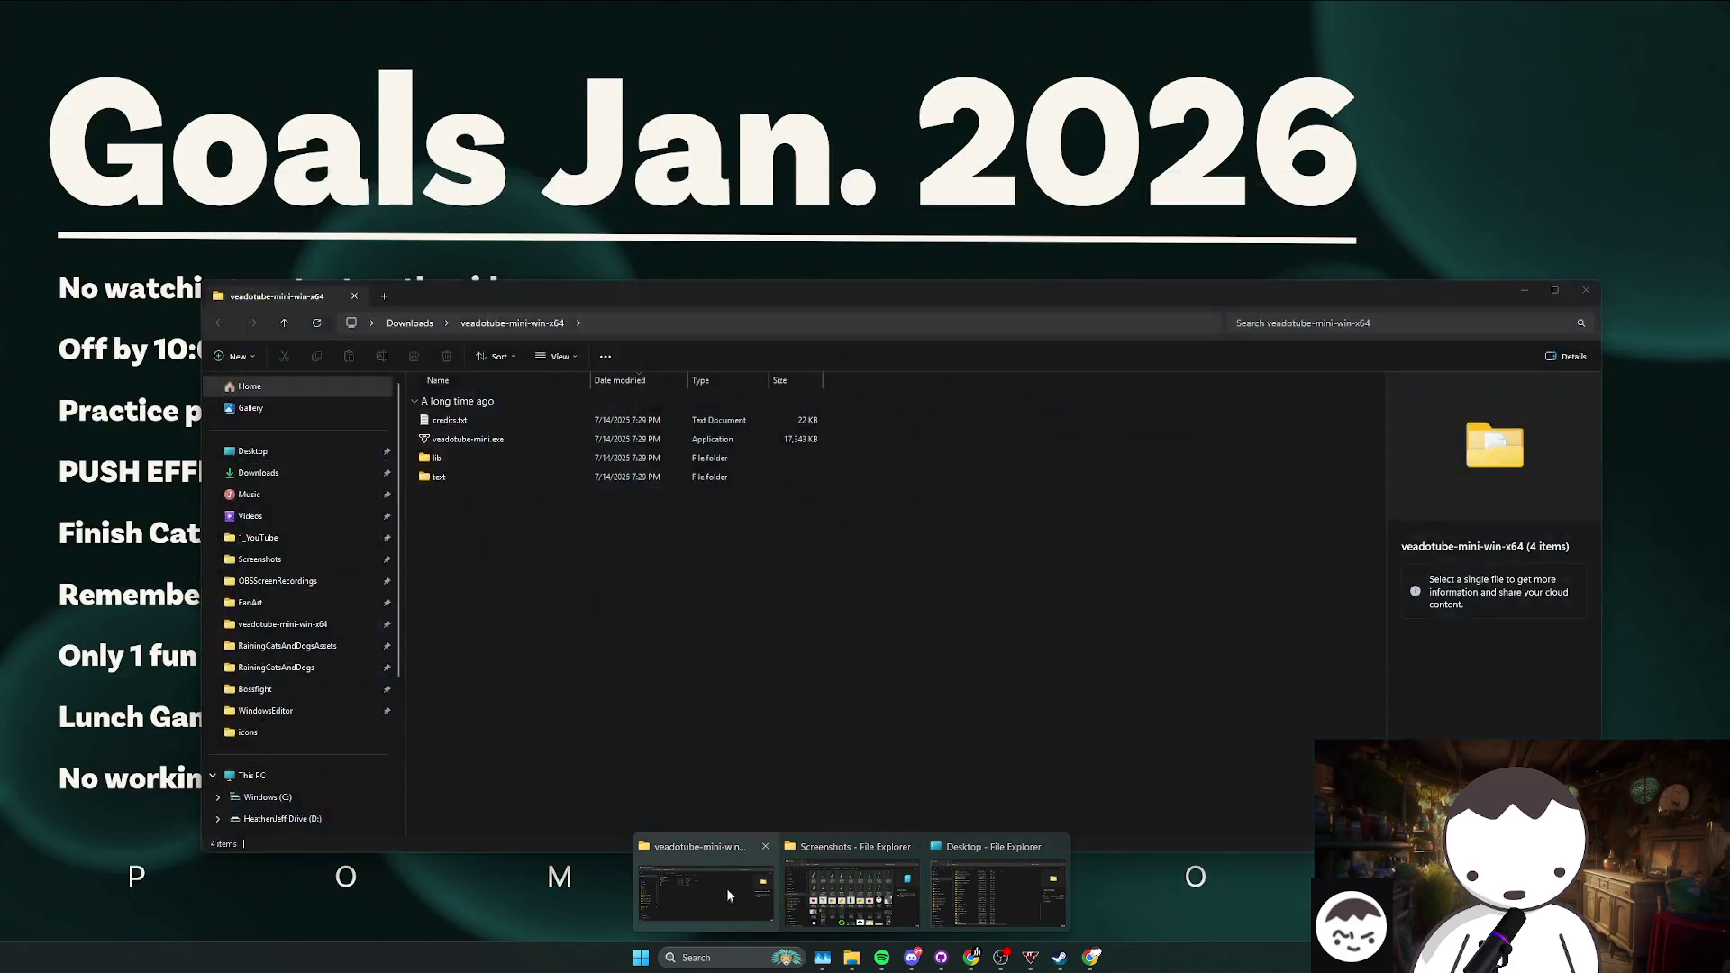
click(982, 893)
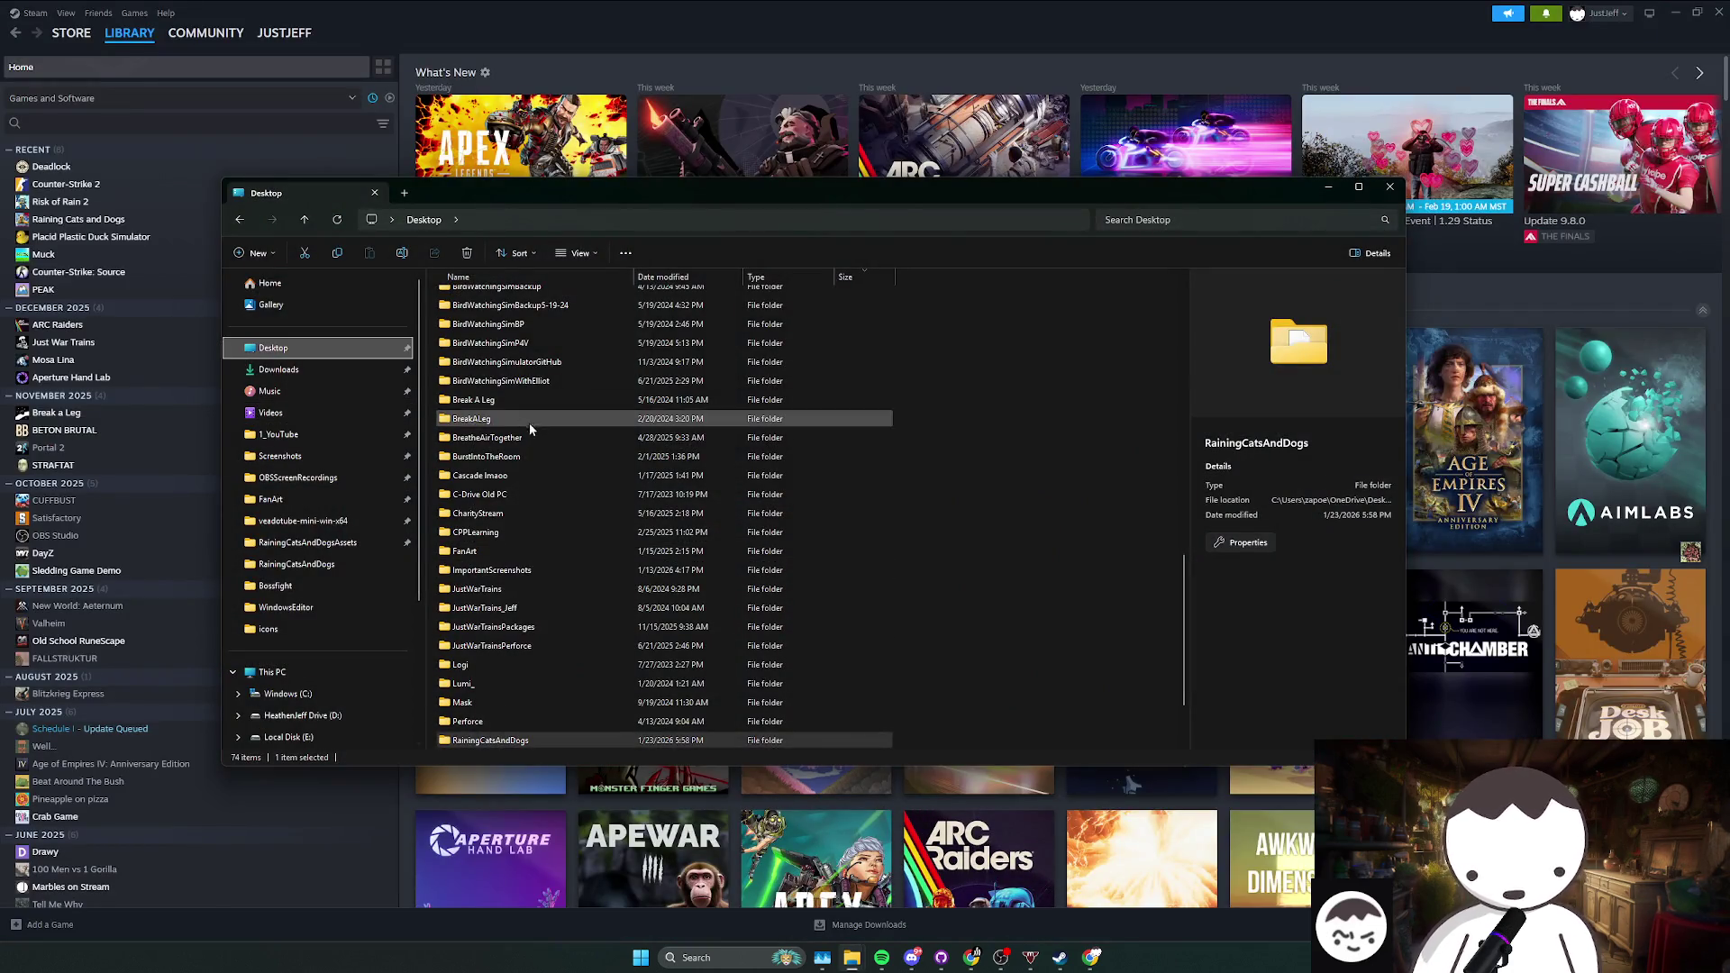
Step: Open RainingCatsAndDogsPackages > RainingCatsAndDogs, launch the exe, and dismiss the Couldn't start error
scroll(528, 420, down, 3)
double_click(541, 654)
double_click(491, 298)
double_click(498, 373)
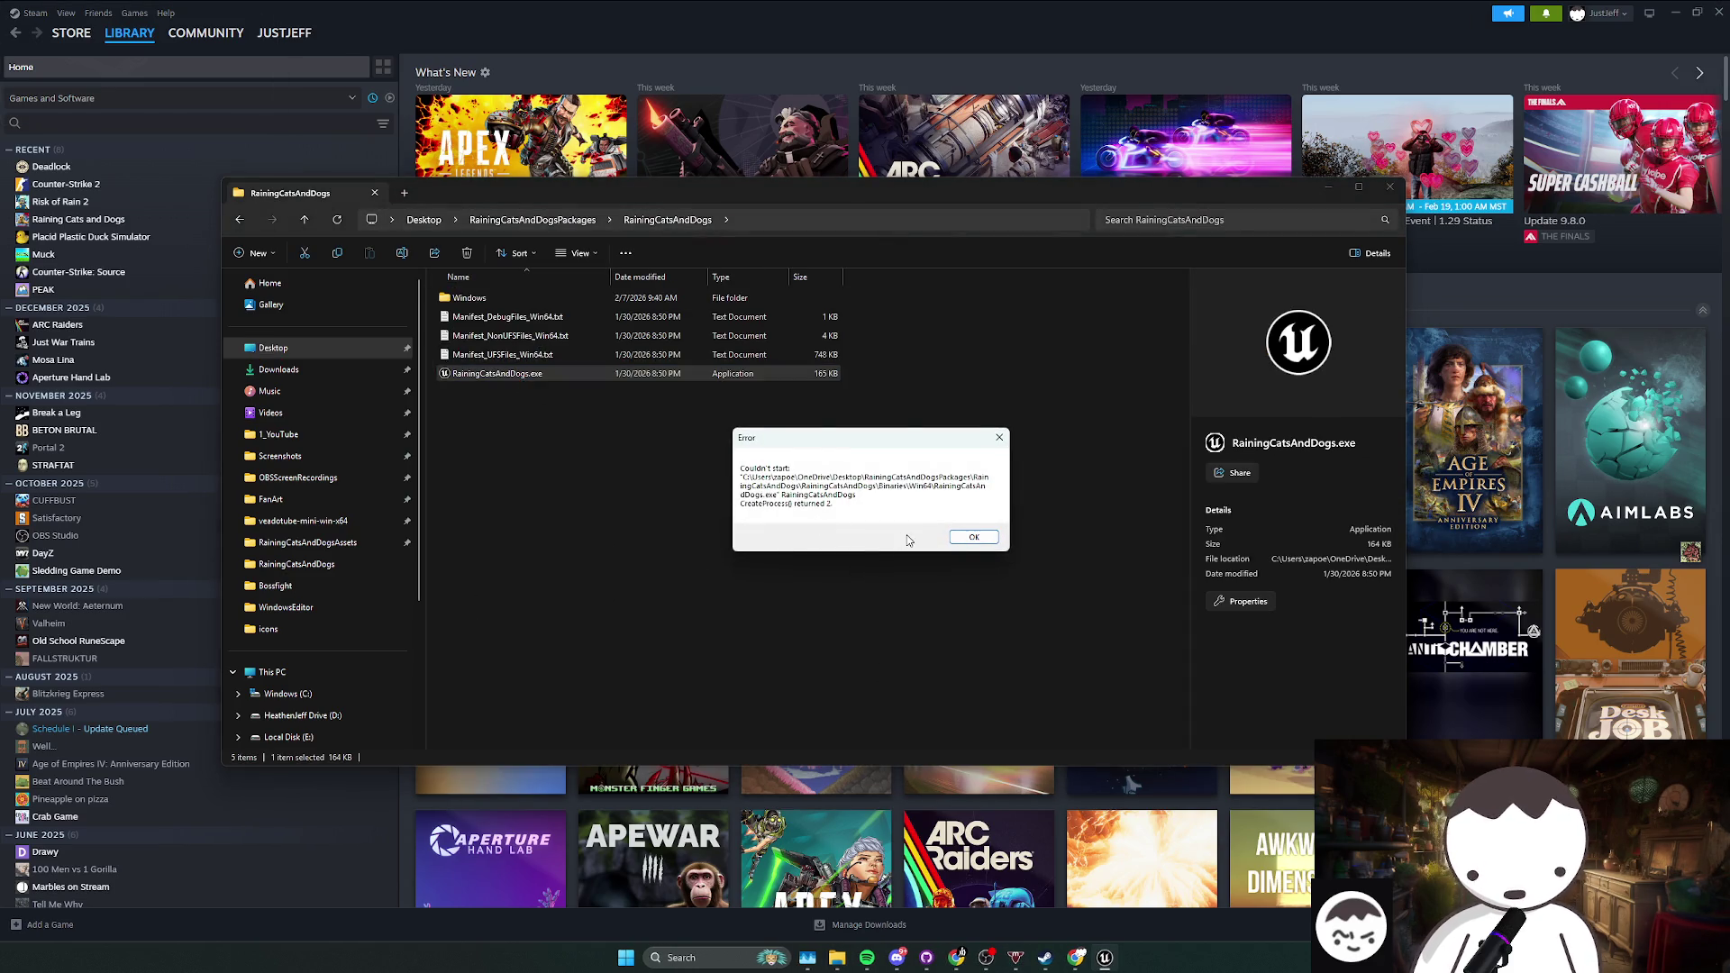
click(974, 538)
key(alt+Left)
Step: Reopen the build folder and retry RainingCatsAndDogs.exe, dismissing the same error
click(496, 320)
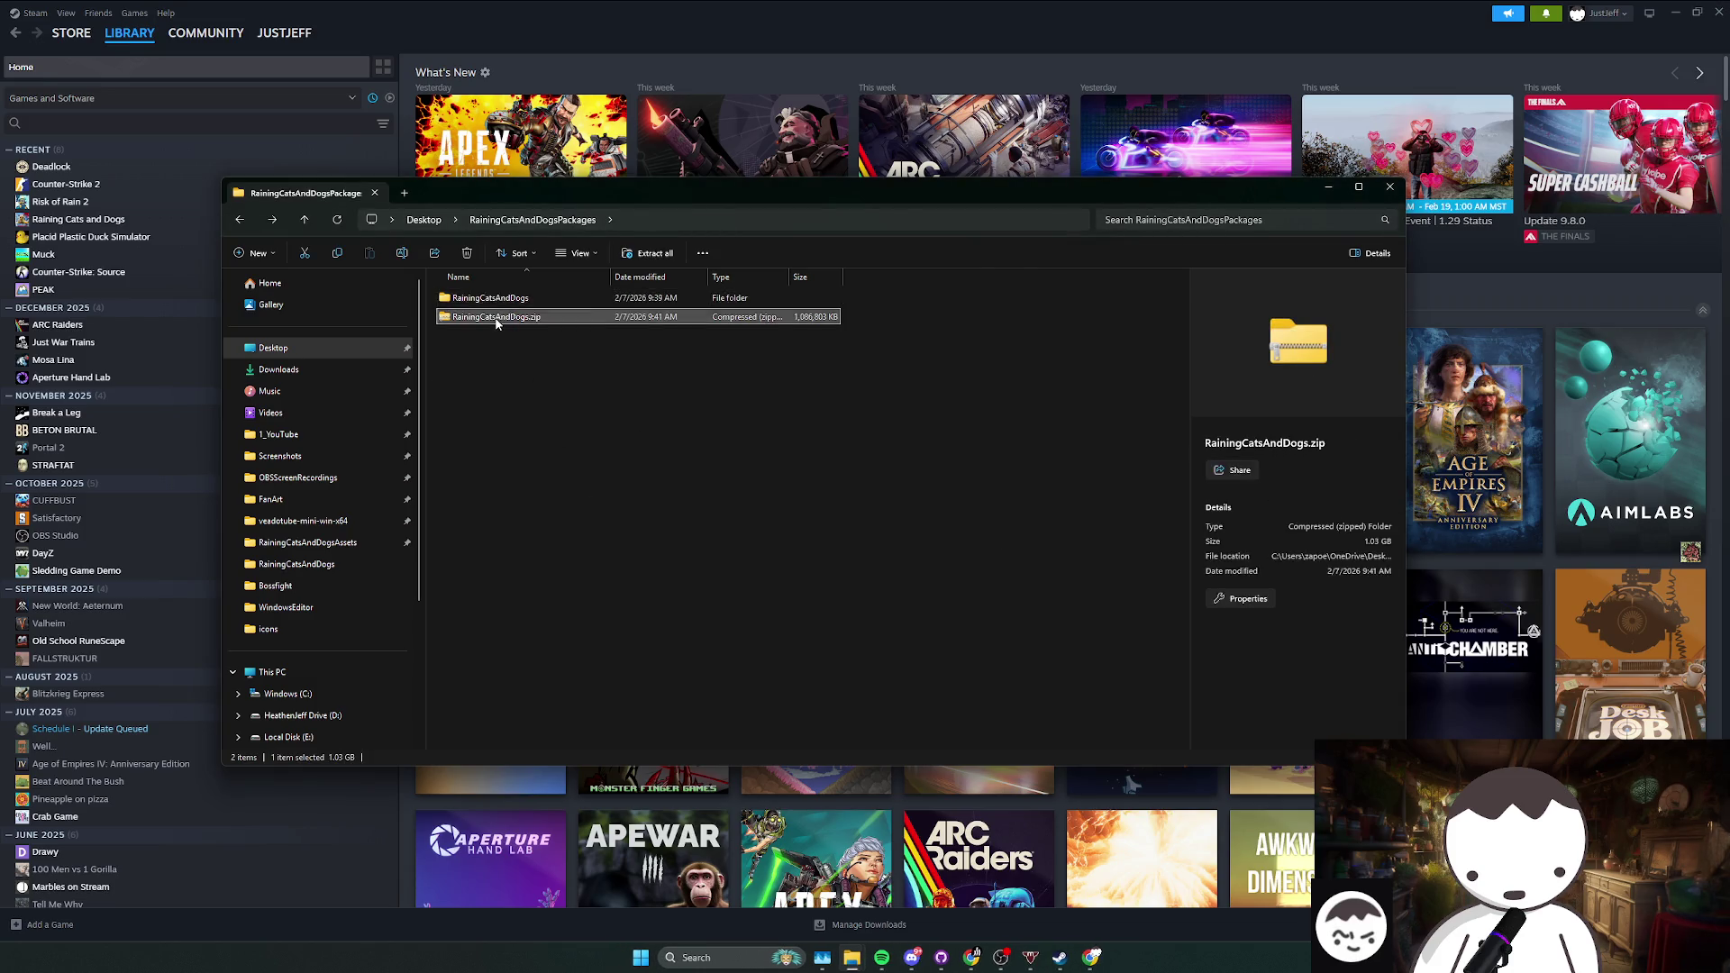
double_click(539, 300)
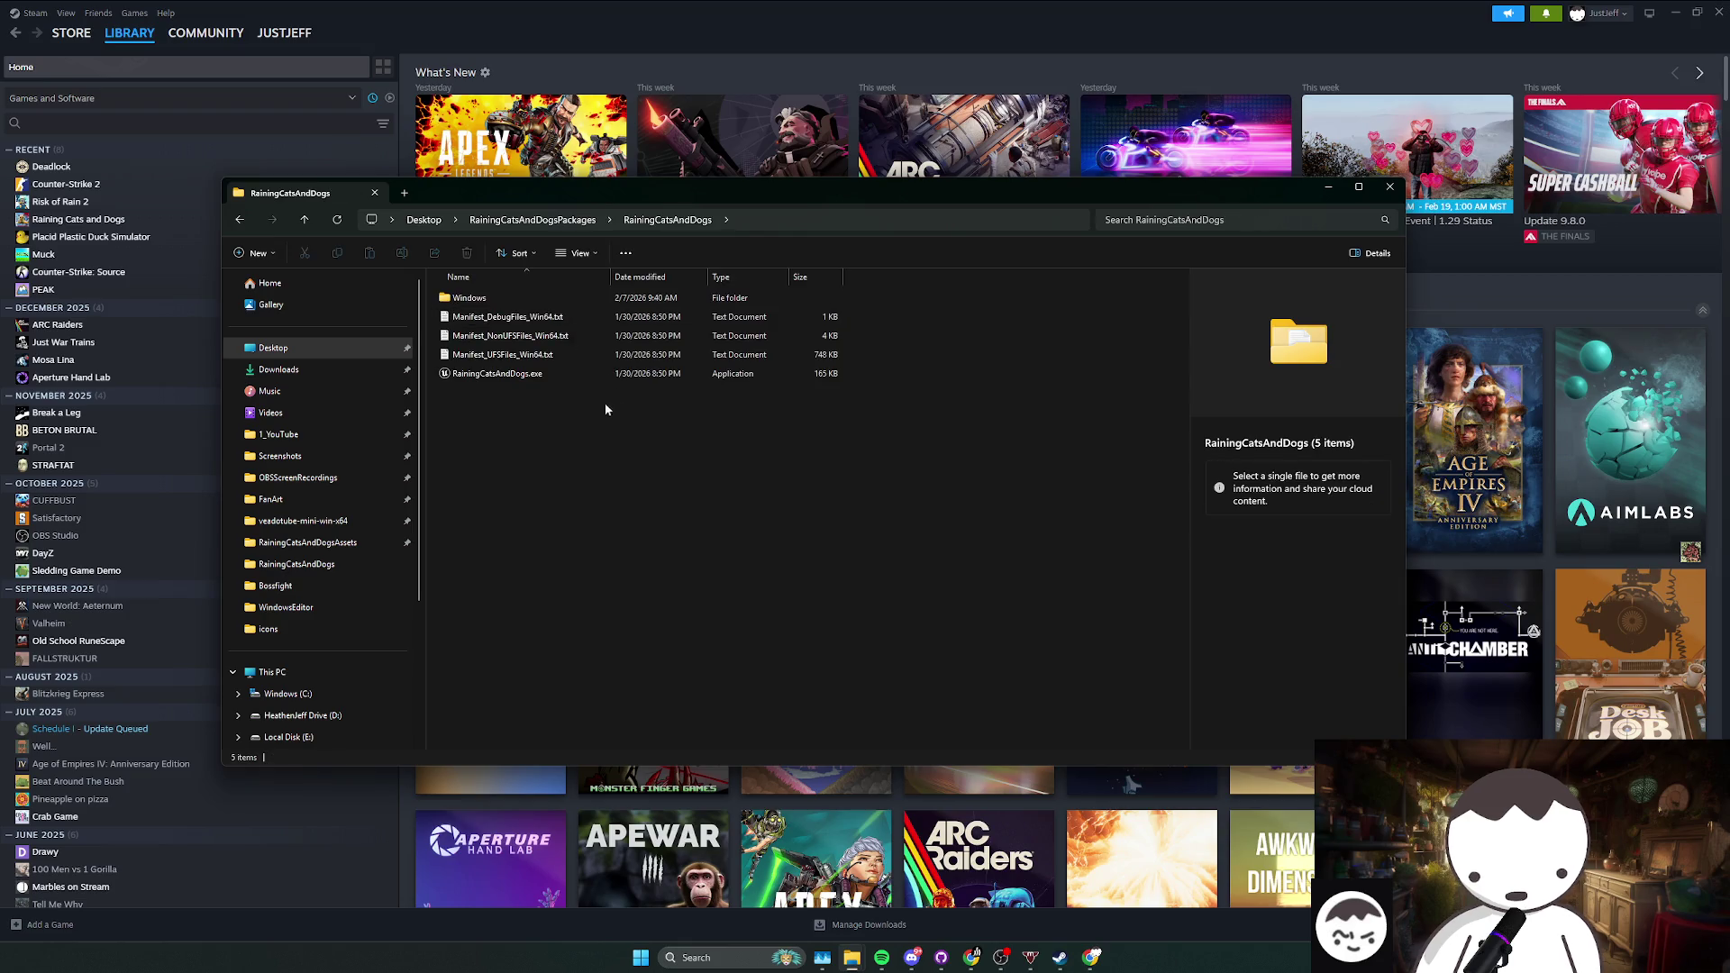
click(553, 377)
double_click(554, 376)
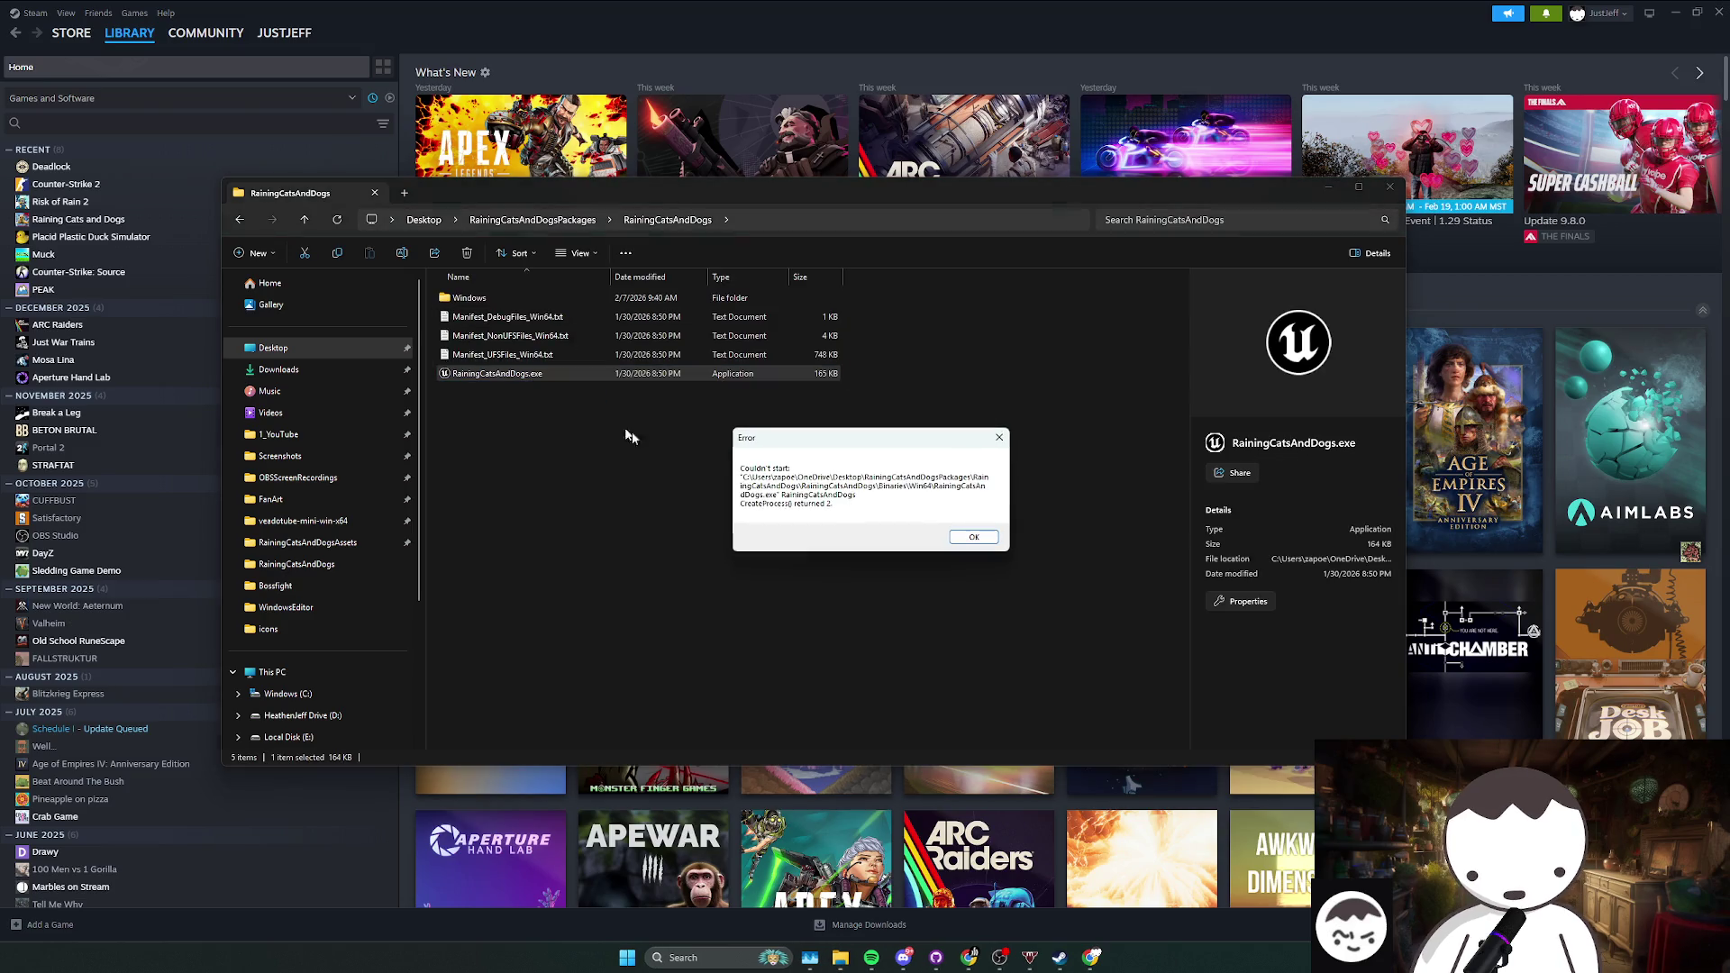
click(977, 539)
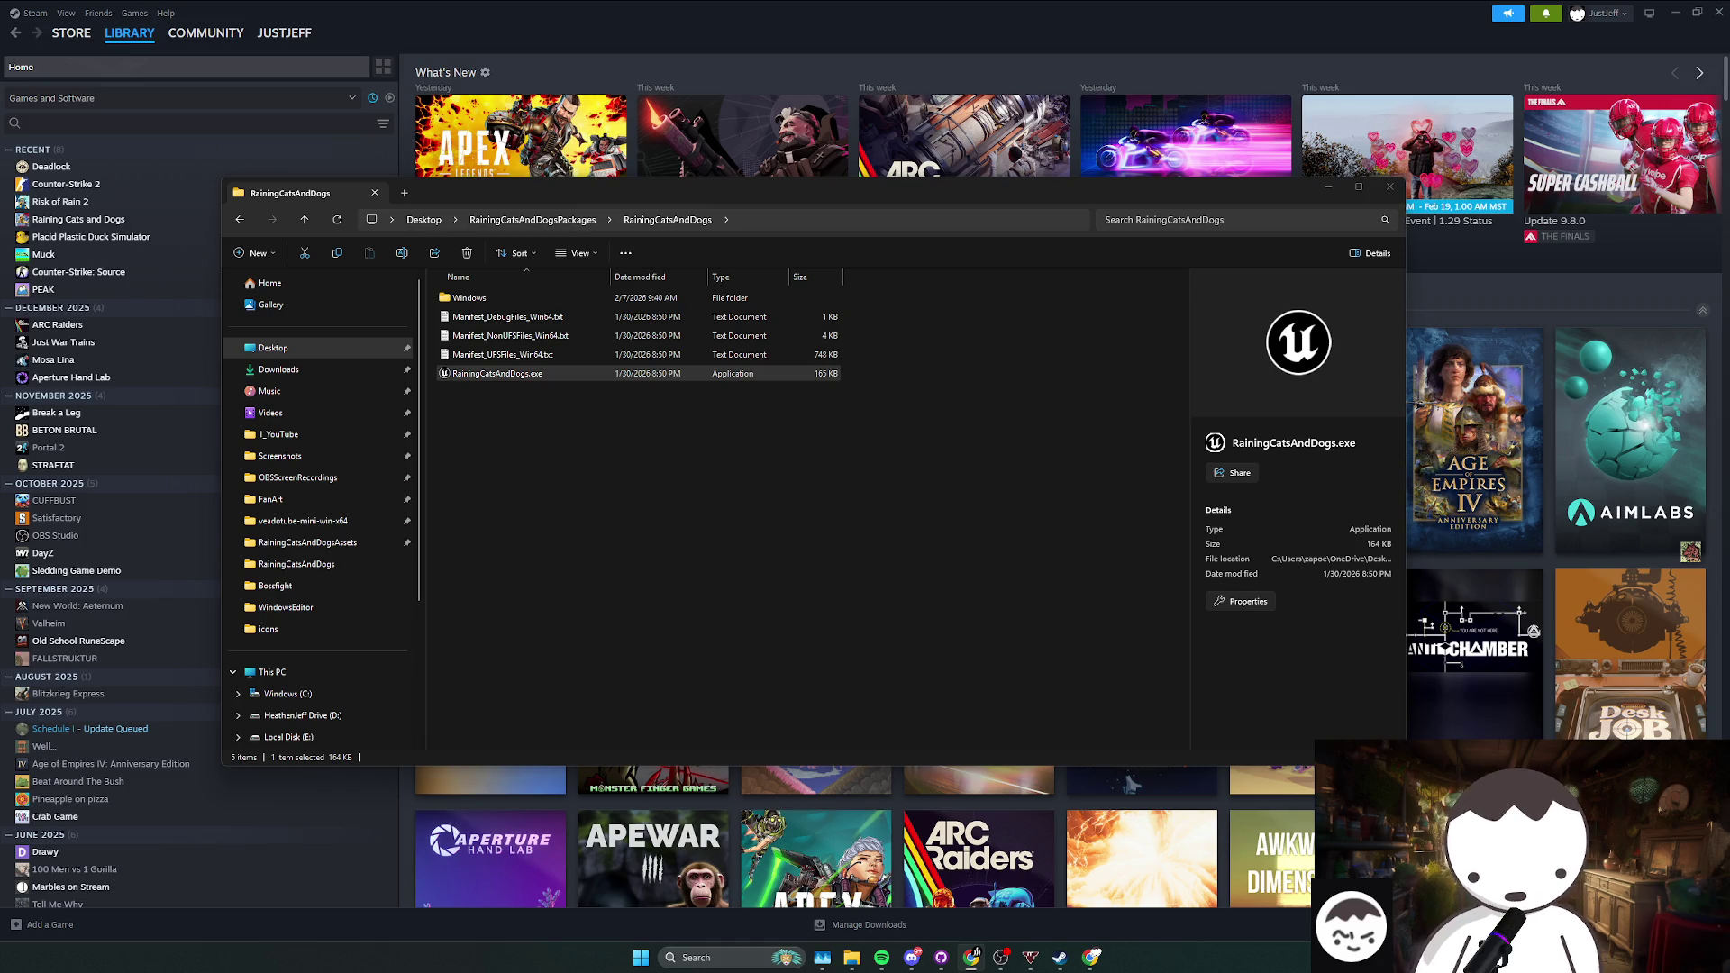
Step: Try the executable twice more, then go back to RainingCatsAndDogsPackages
click(846, 424)
double_click(734, 375)
click(971, 538)
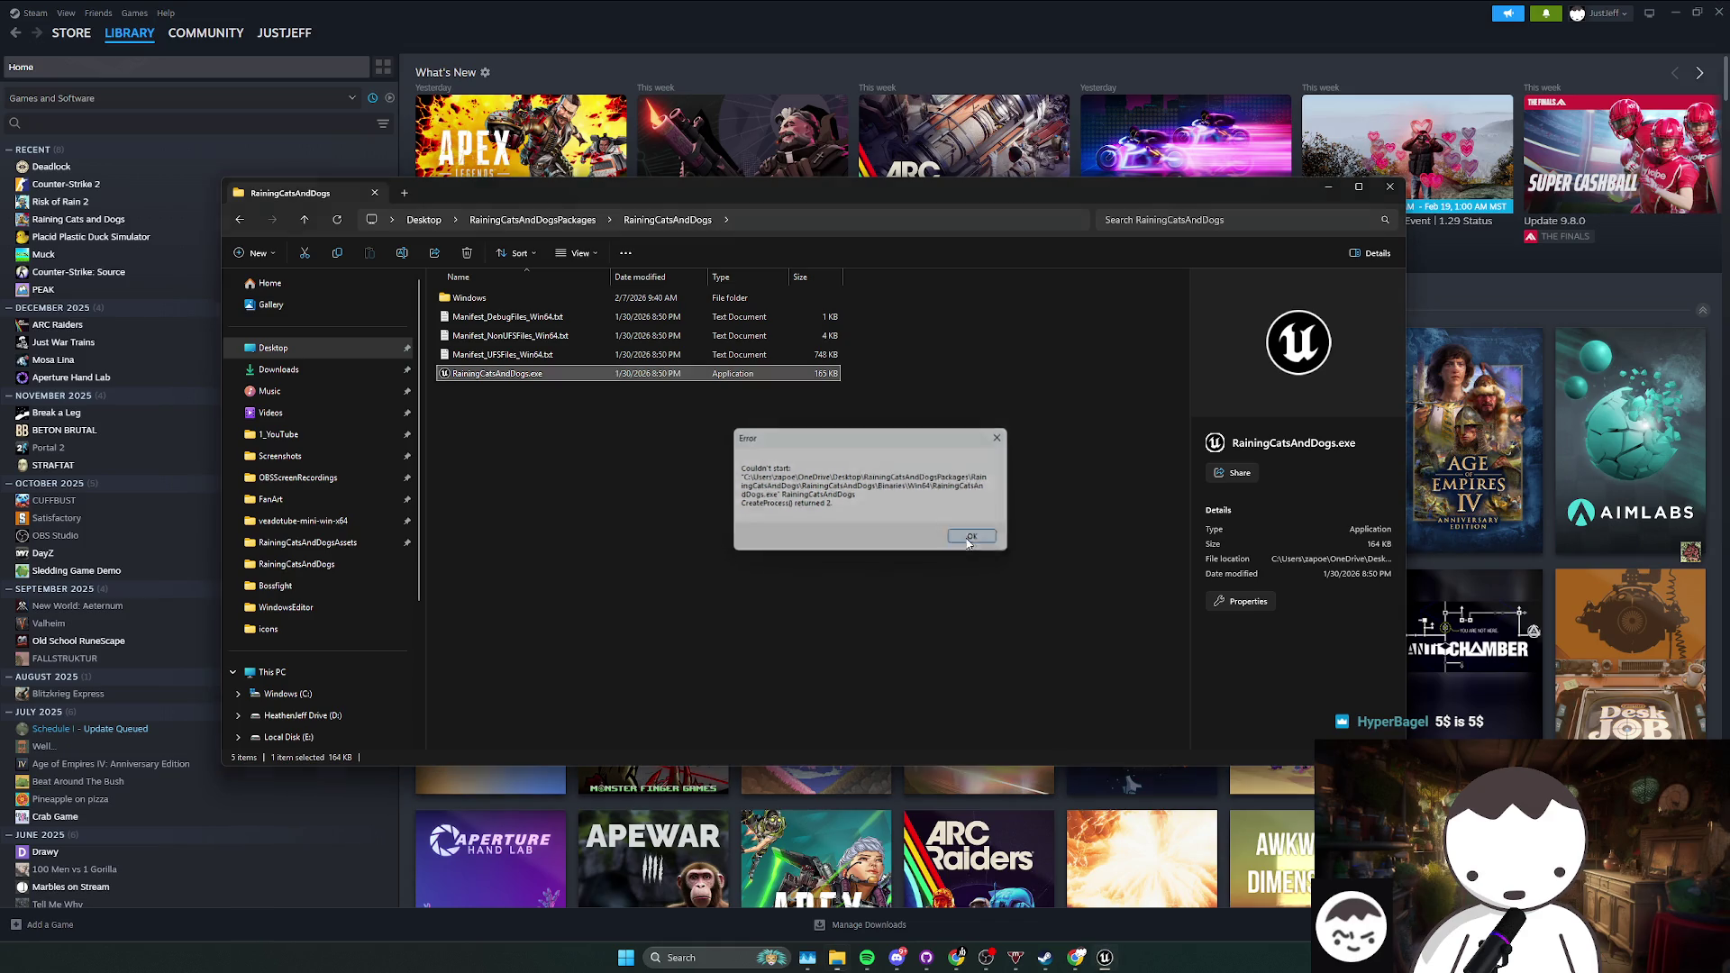
double_click(461, 376)
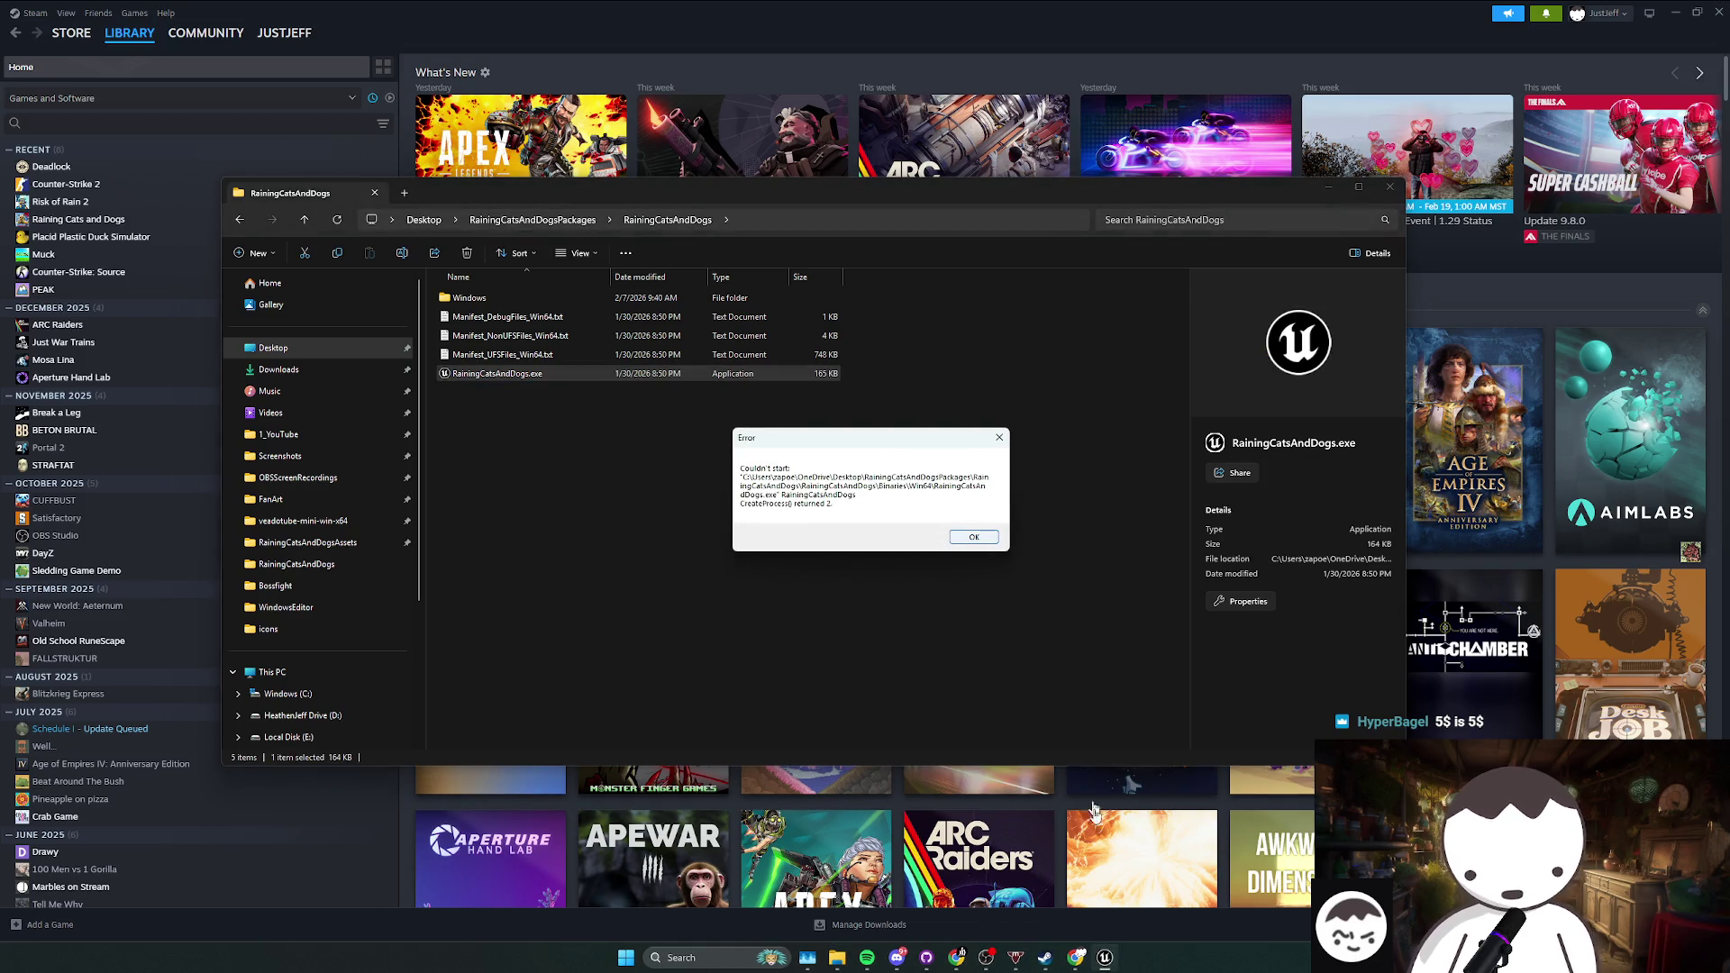
key(Escape)
key(alt+Left)
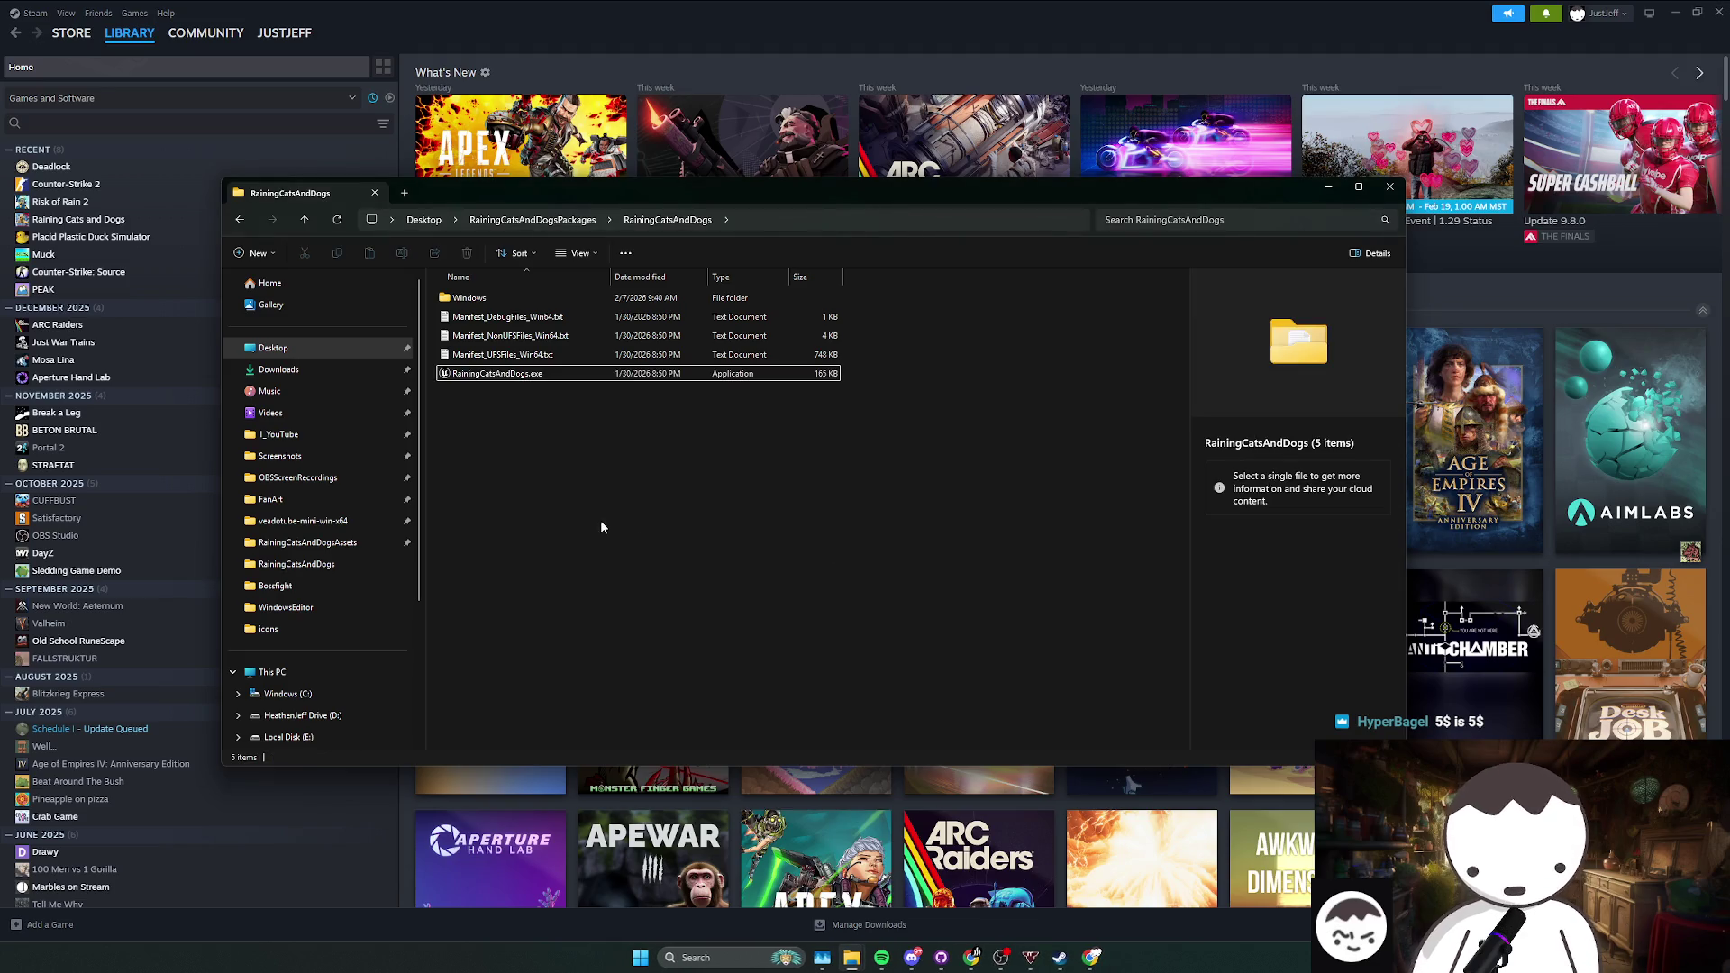
key(alt+Right)
key(alt+Left)
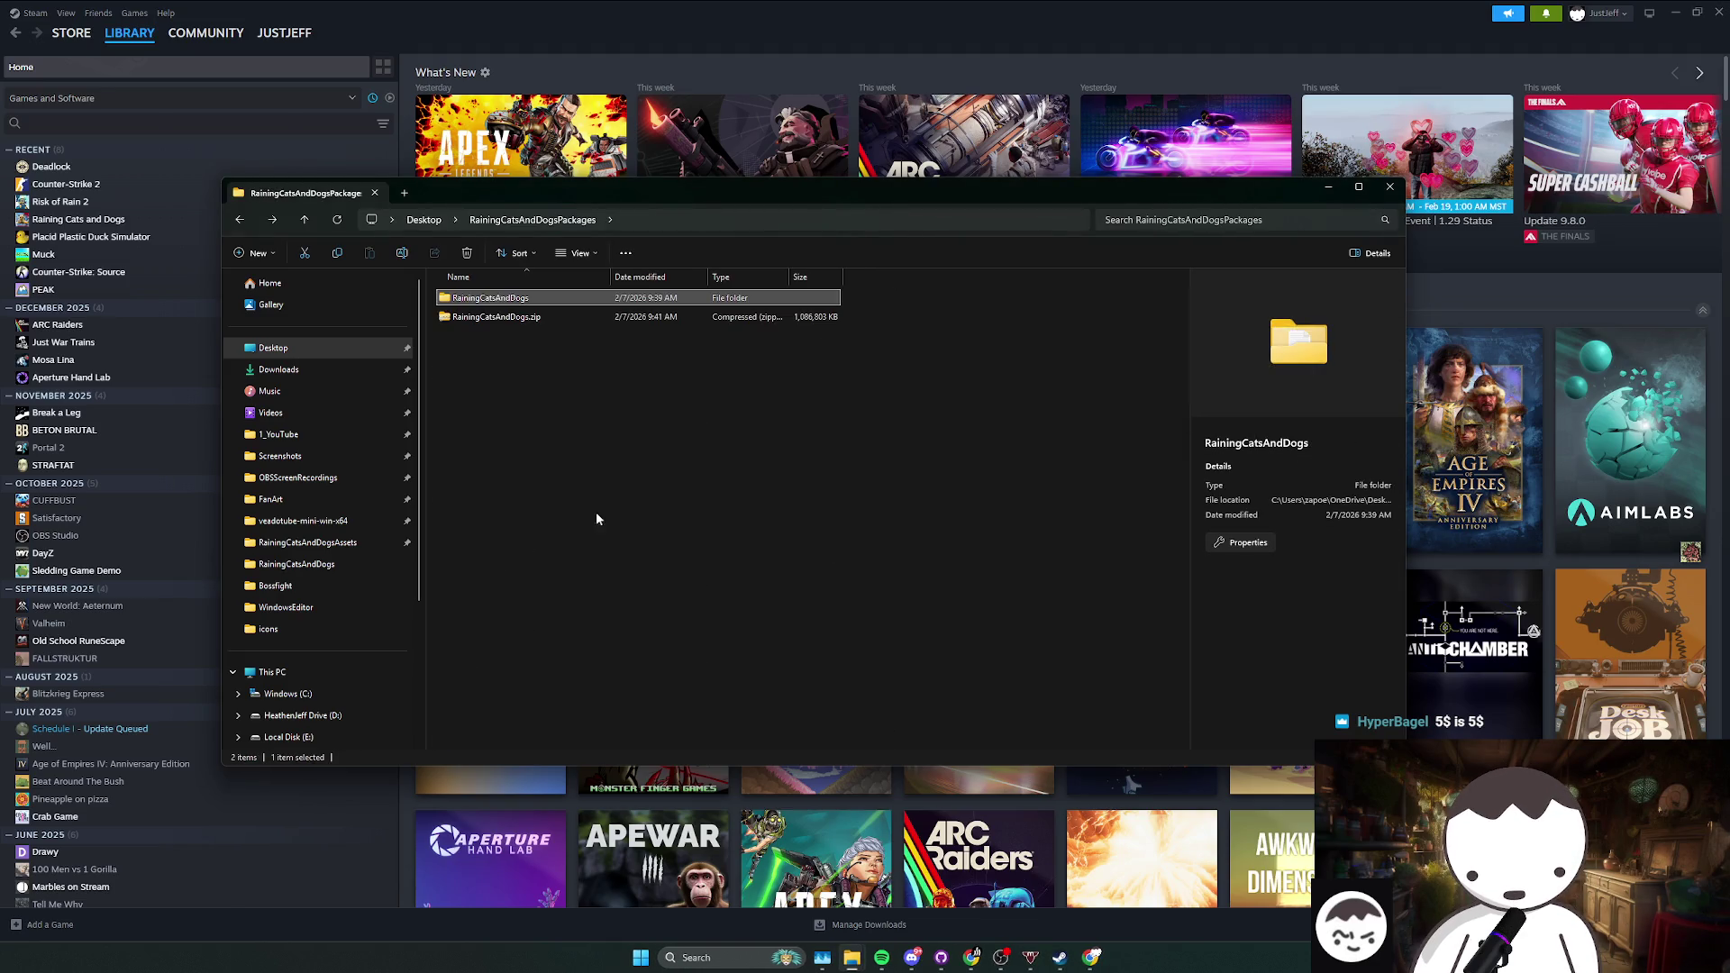
click(697, 958)
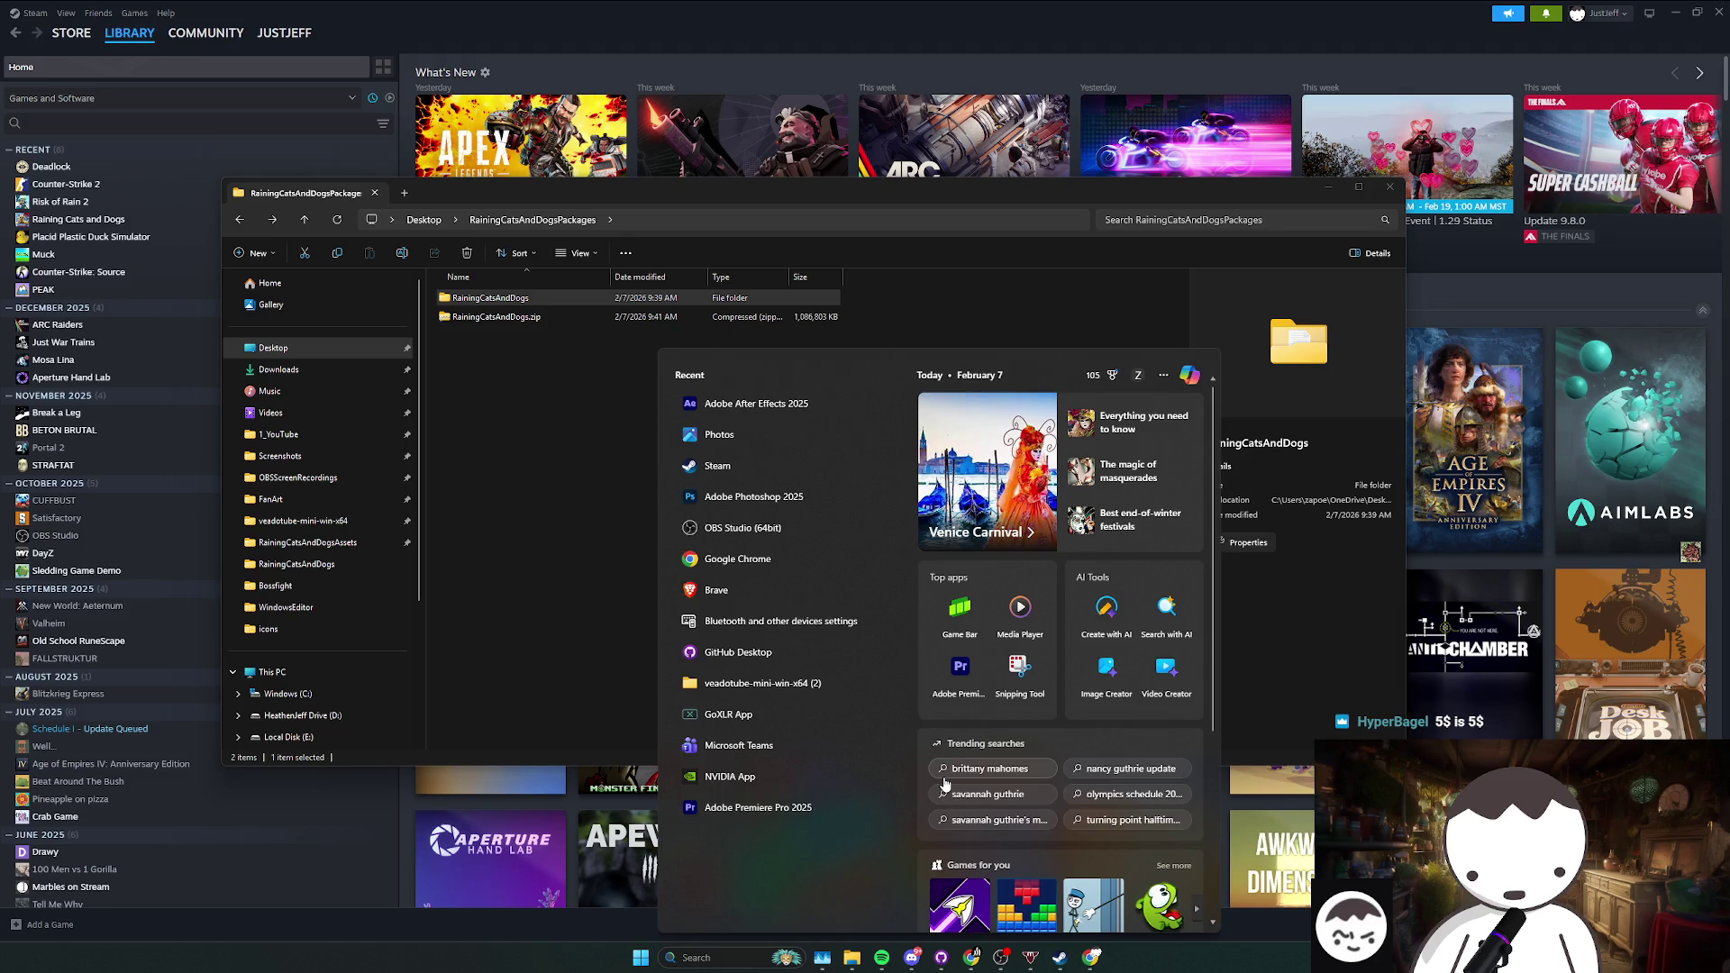
Step: Launch GitHub Desktop and show the repository folder in File Explorer
text(github)
key(Return)
click(461, 107)
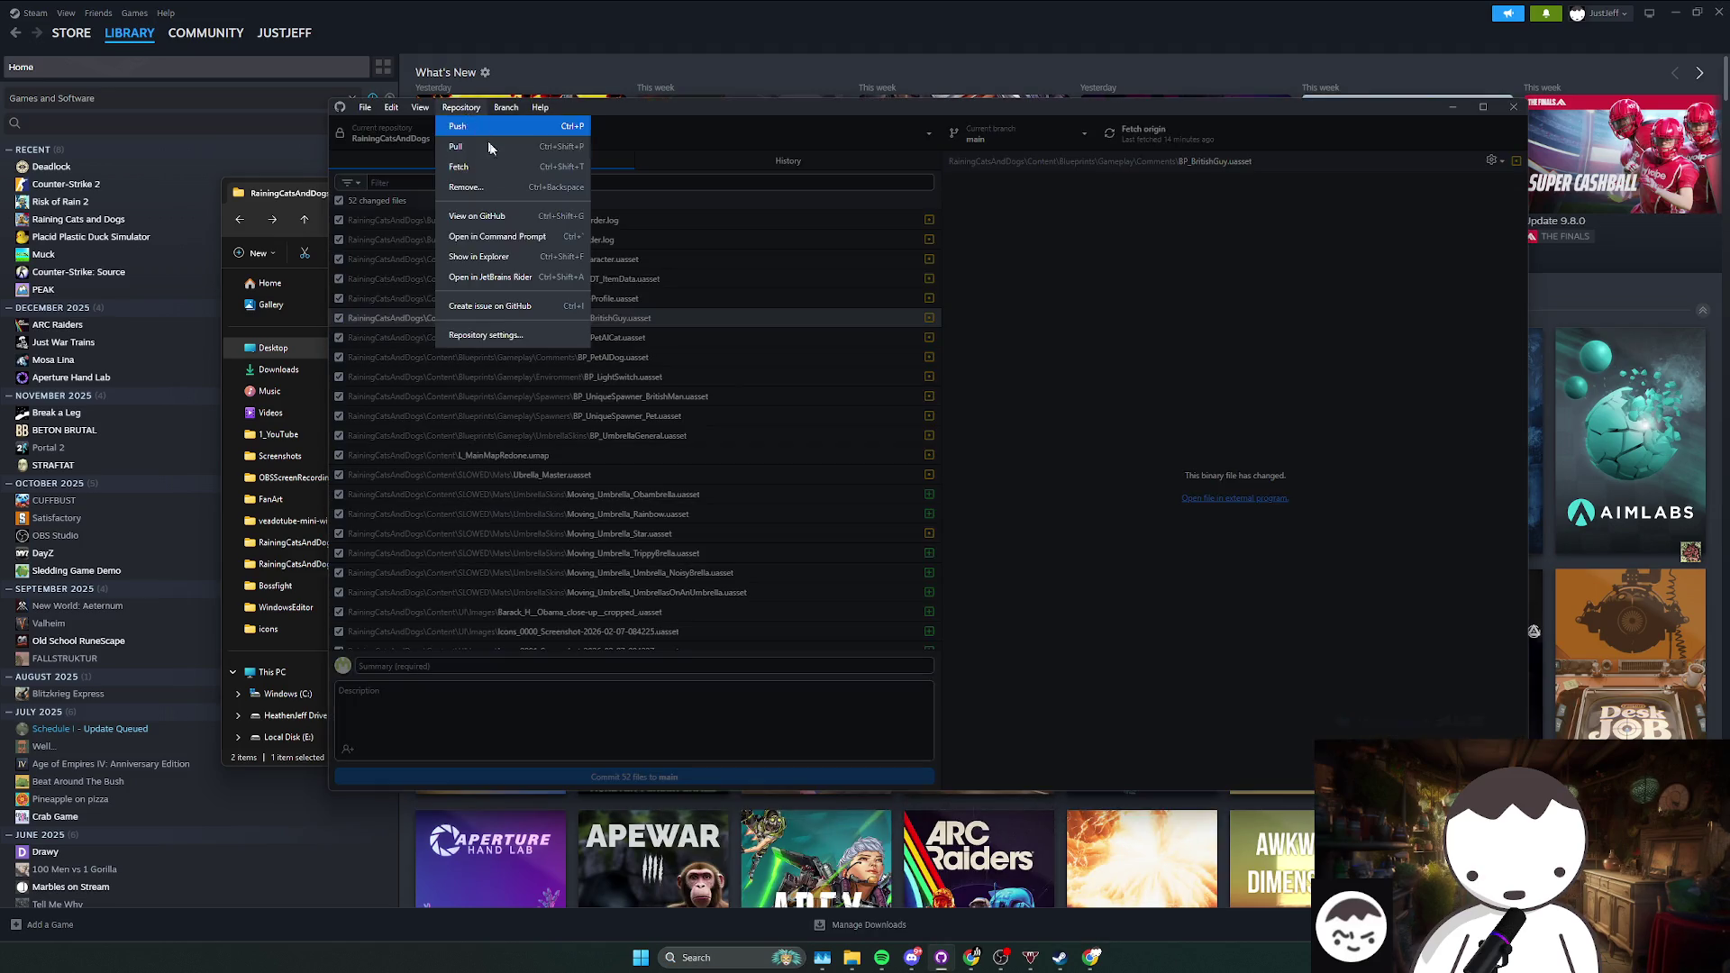
click(478, 257)
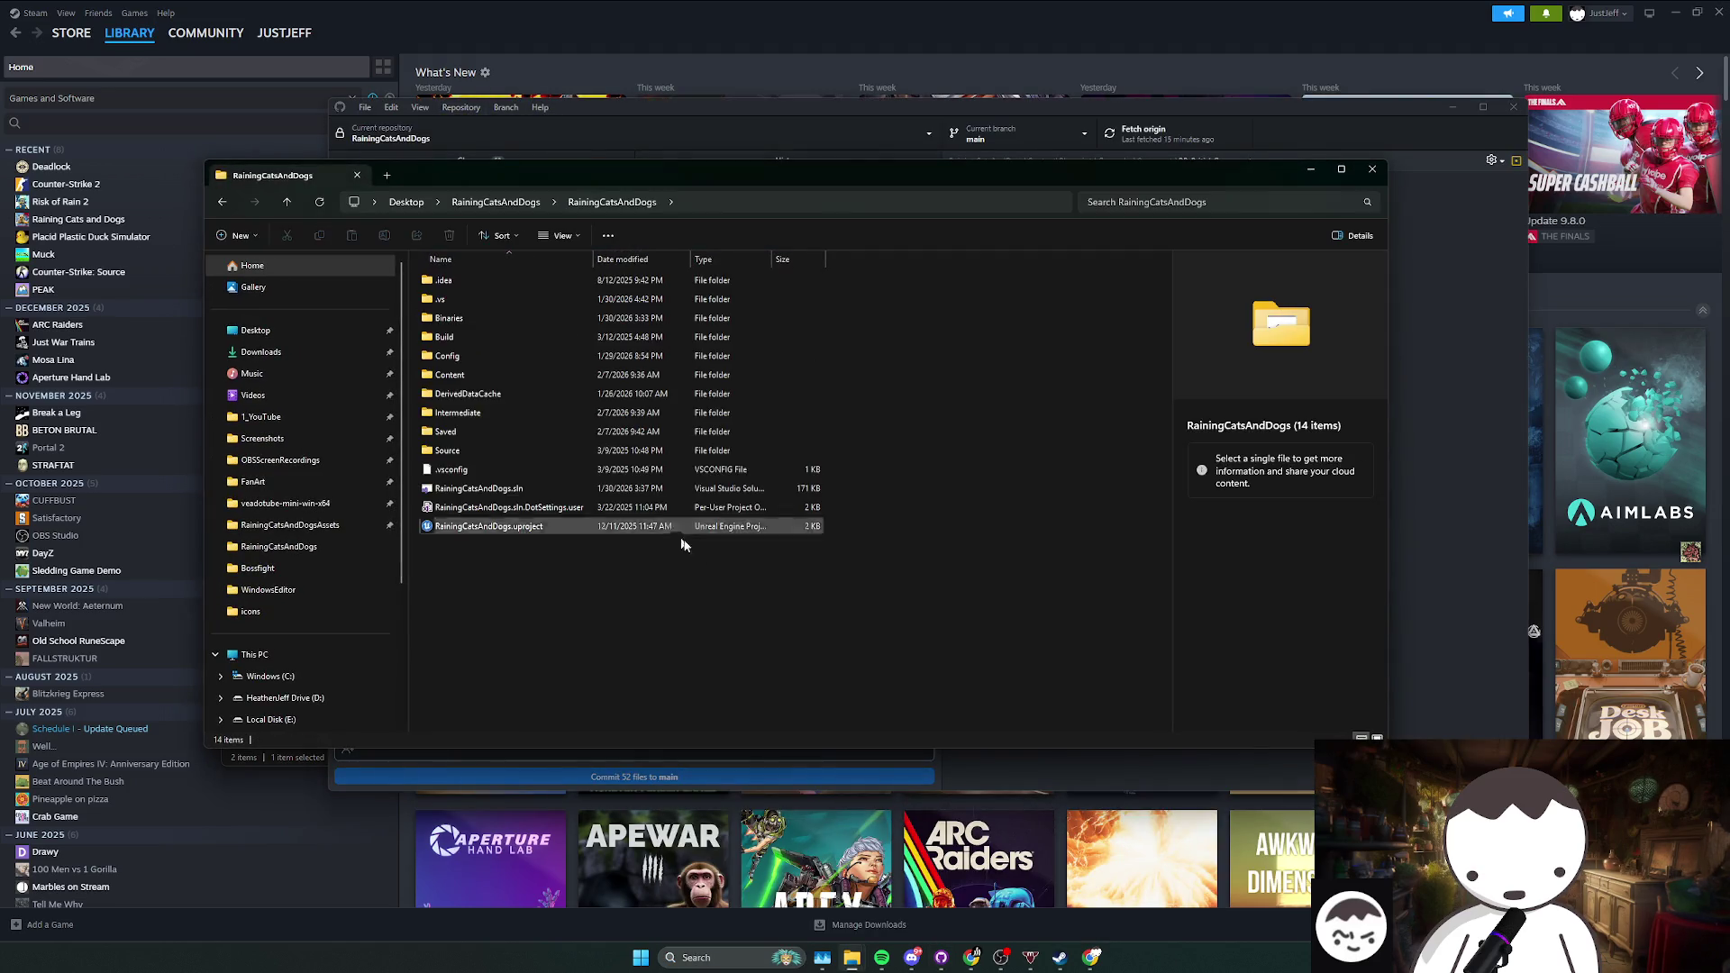
Step: Open RainingCatsAndDogs.uproject in Unreal Engine, then close the launching editor
click(544, 529)
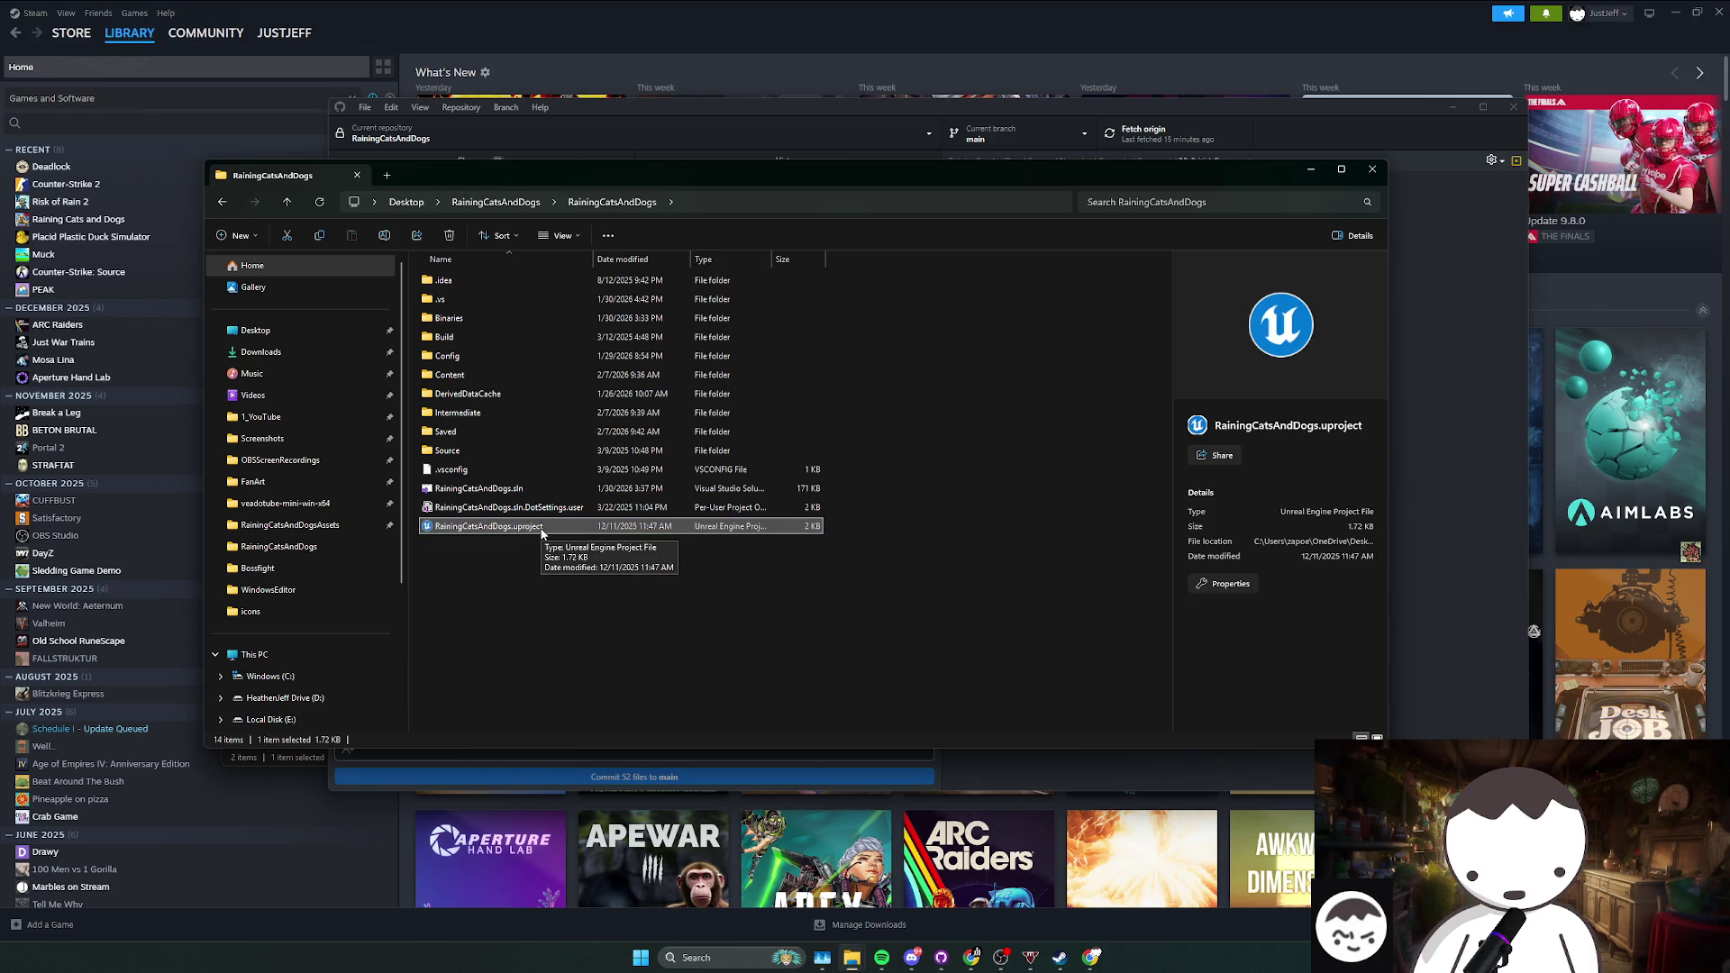
click(609, 570)
double_click(630, 527)
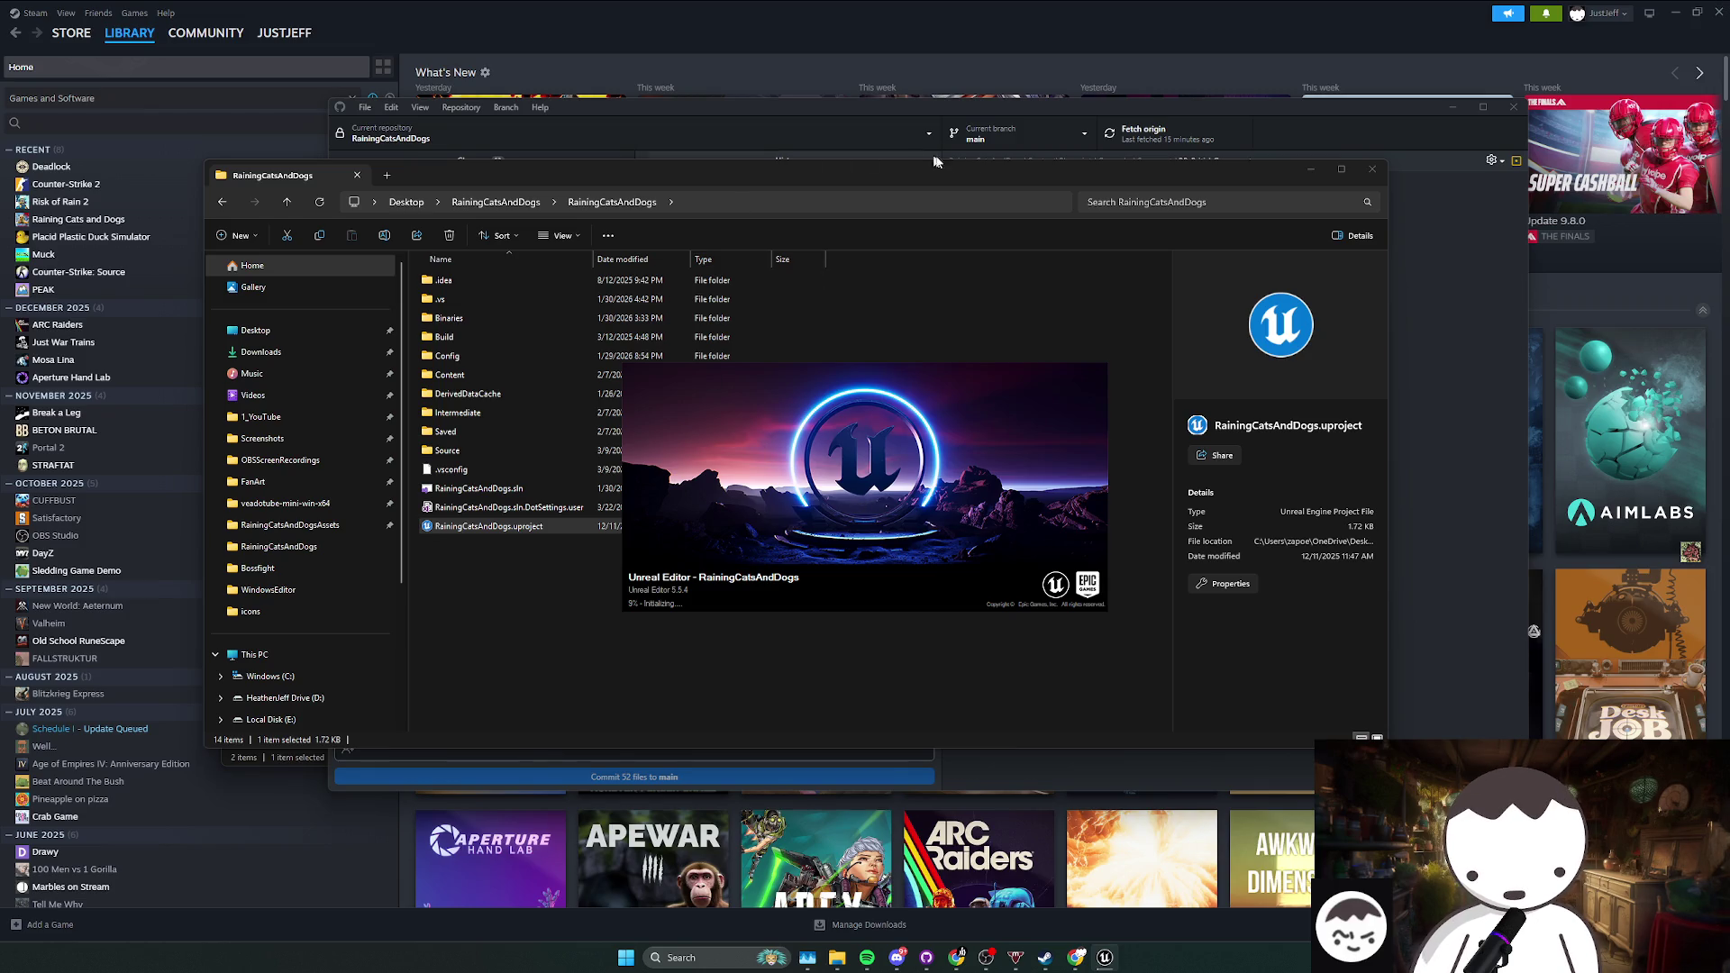
right_click(1105, 957)
click(1111, 919)
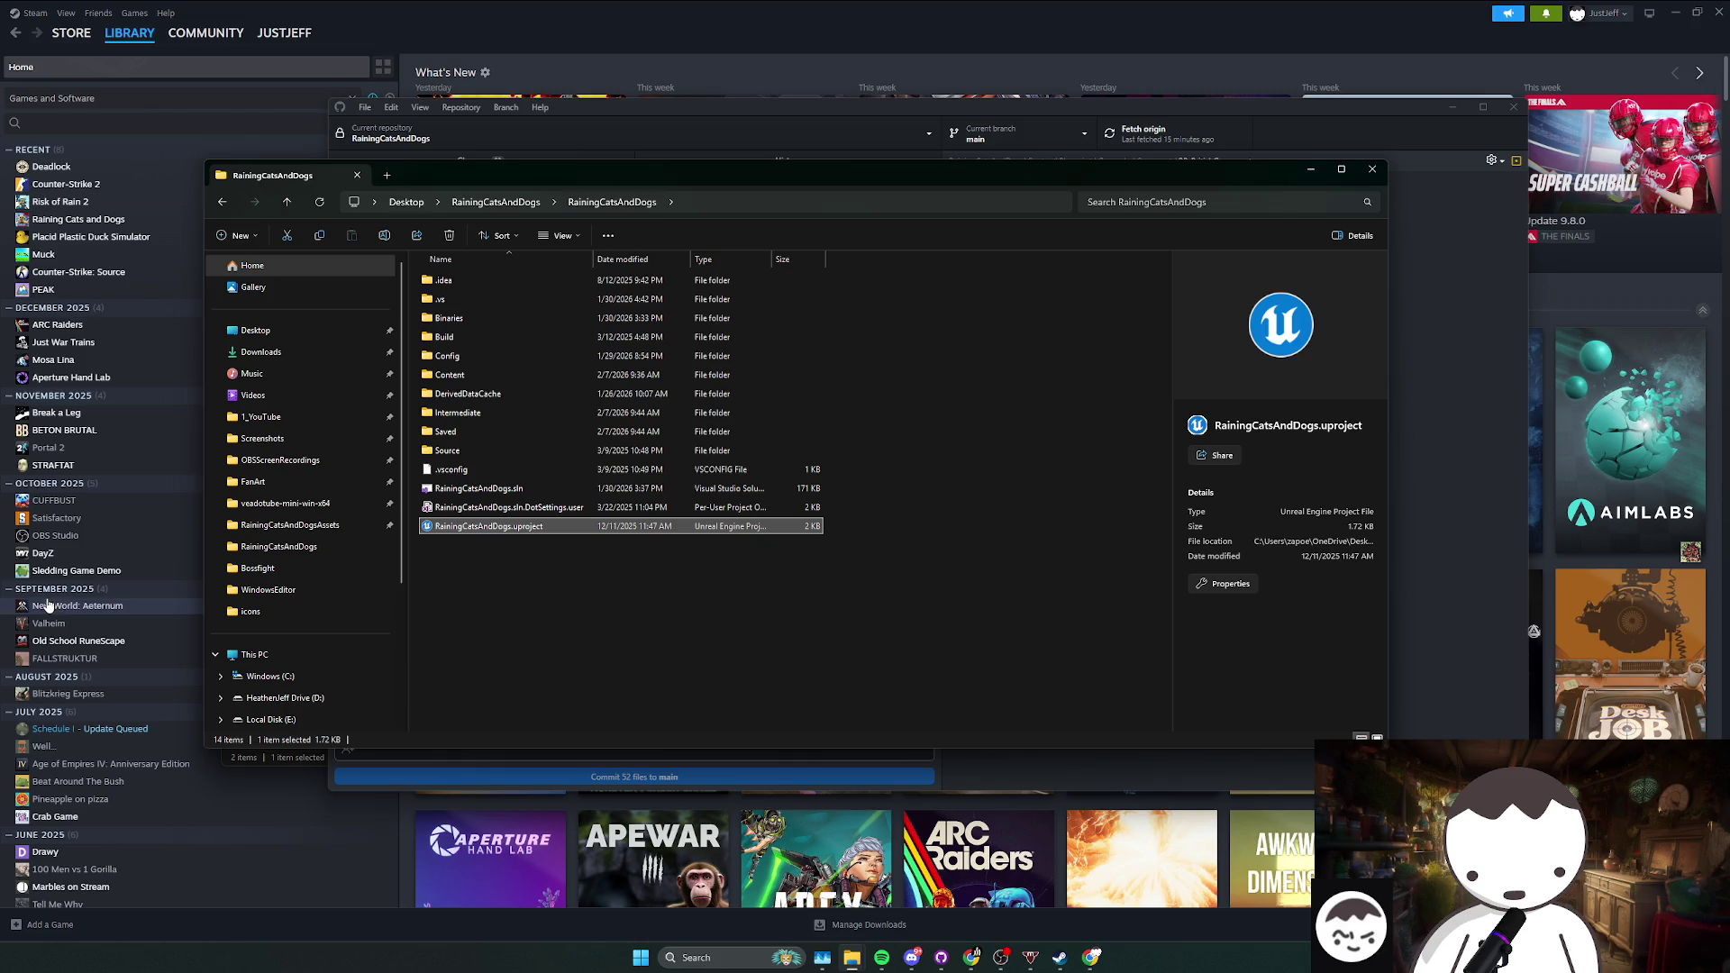
Step: Close the reopened Unreal Editor from its taskbar window options
click(793, 602)
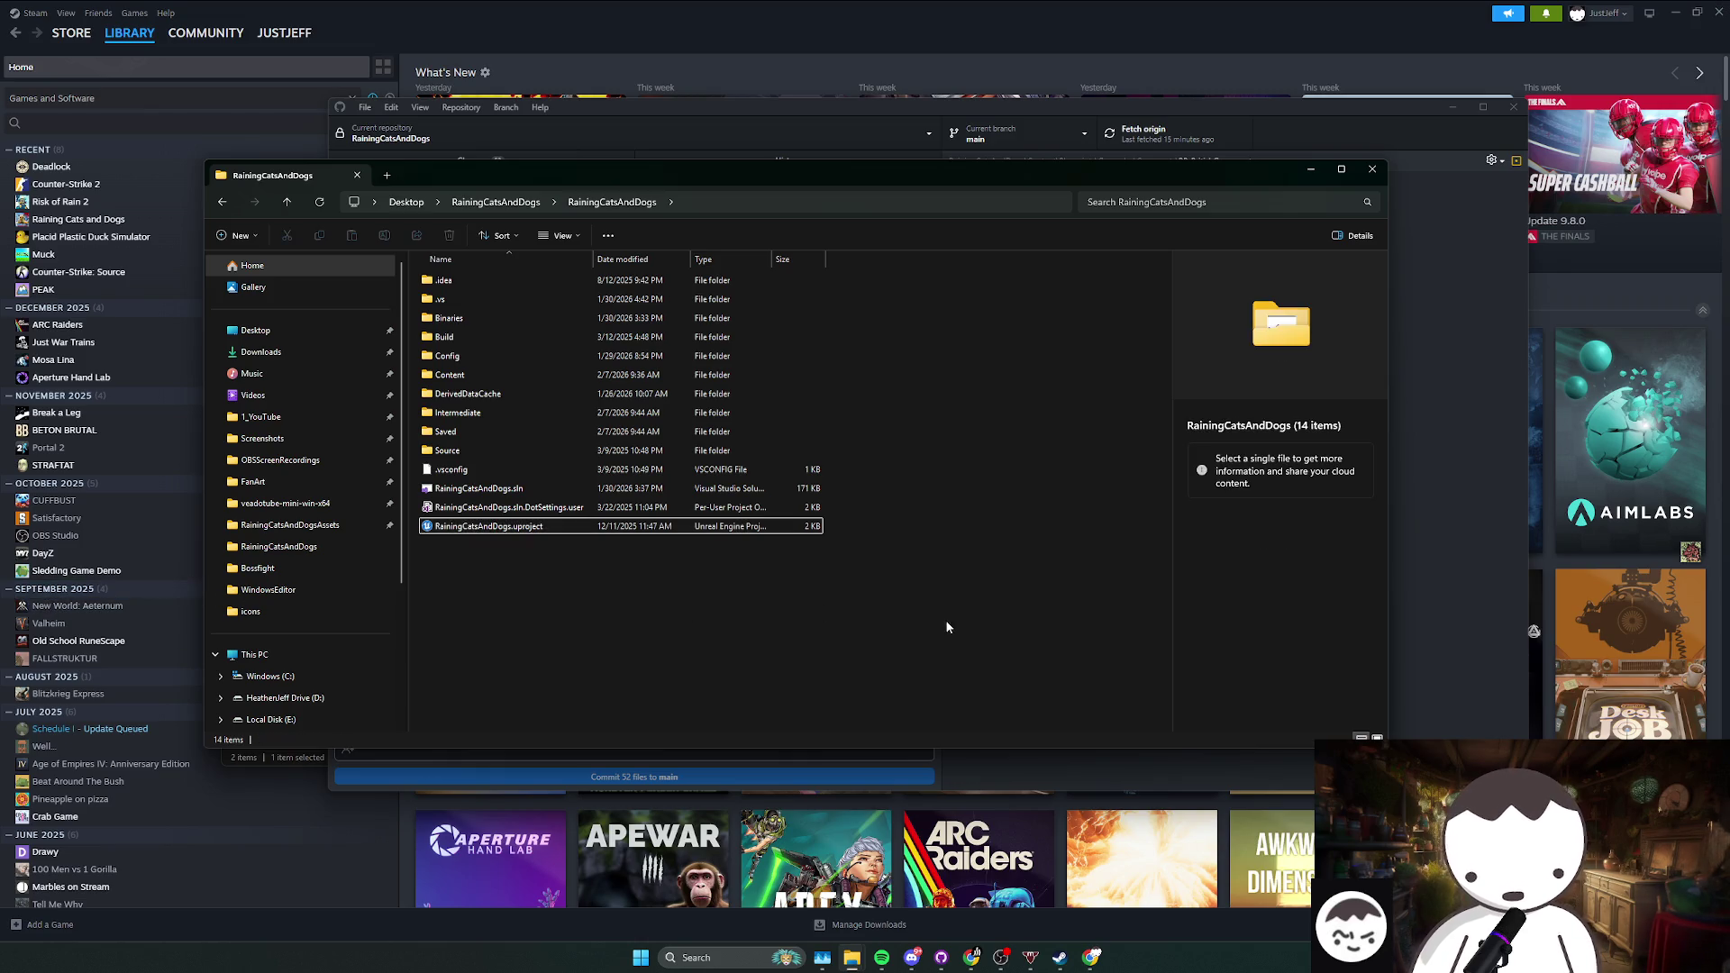
click(1398, 628)
key(alt+Tab)
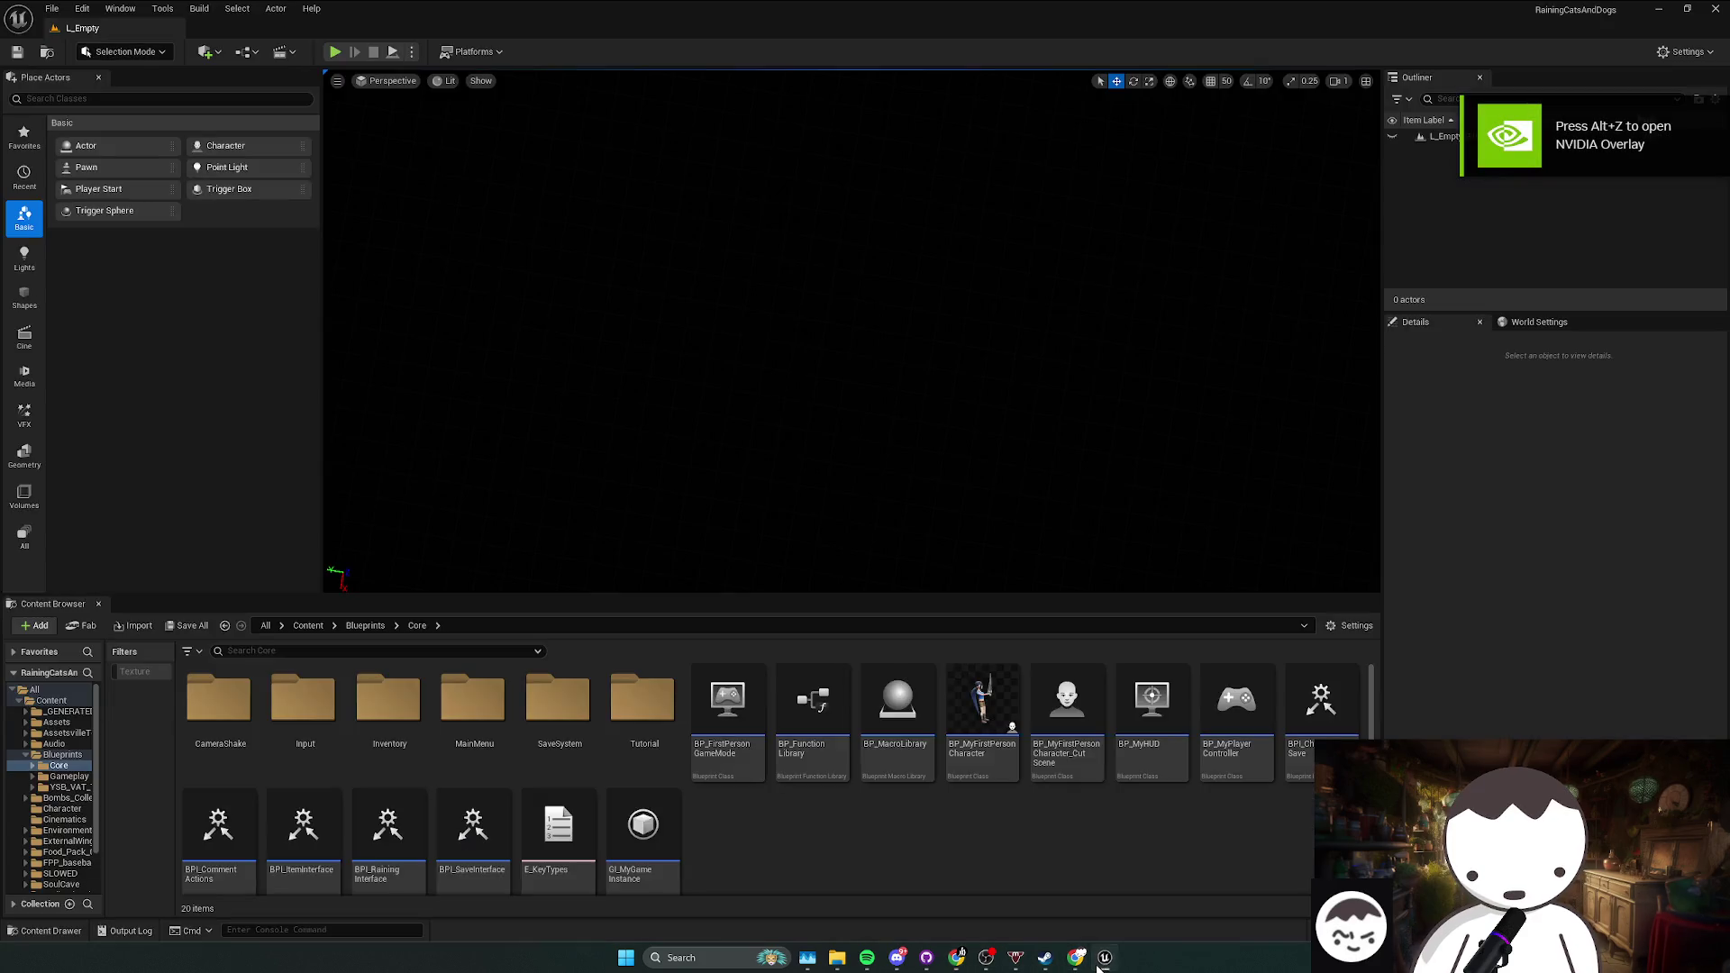
right_click(1101, 962)
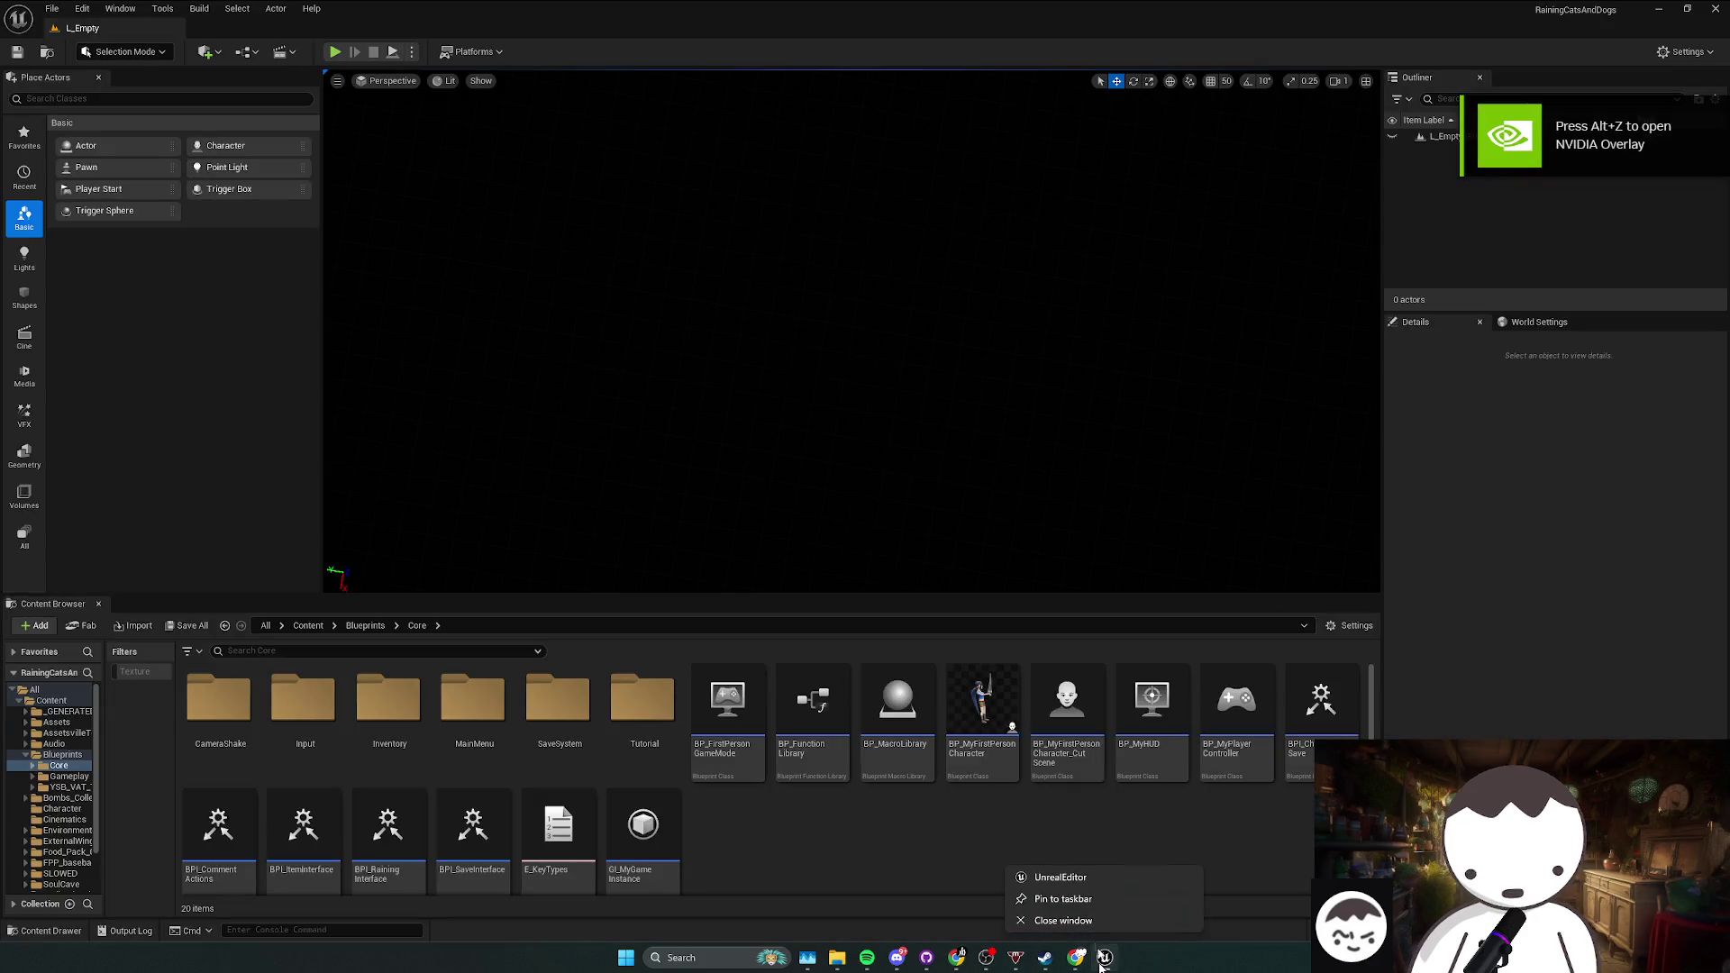
click(1063, 920)
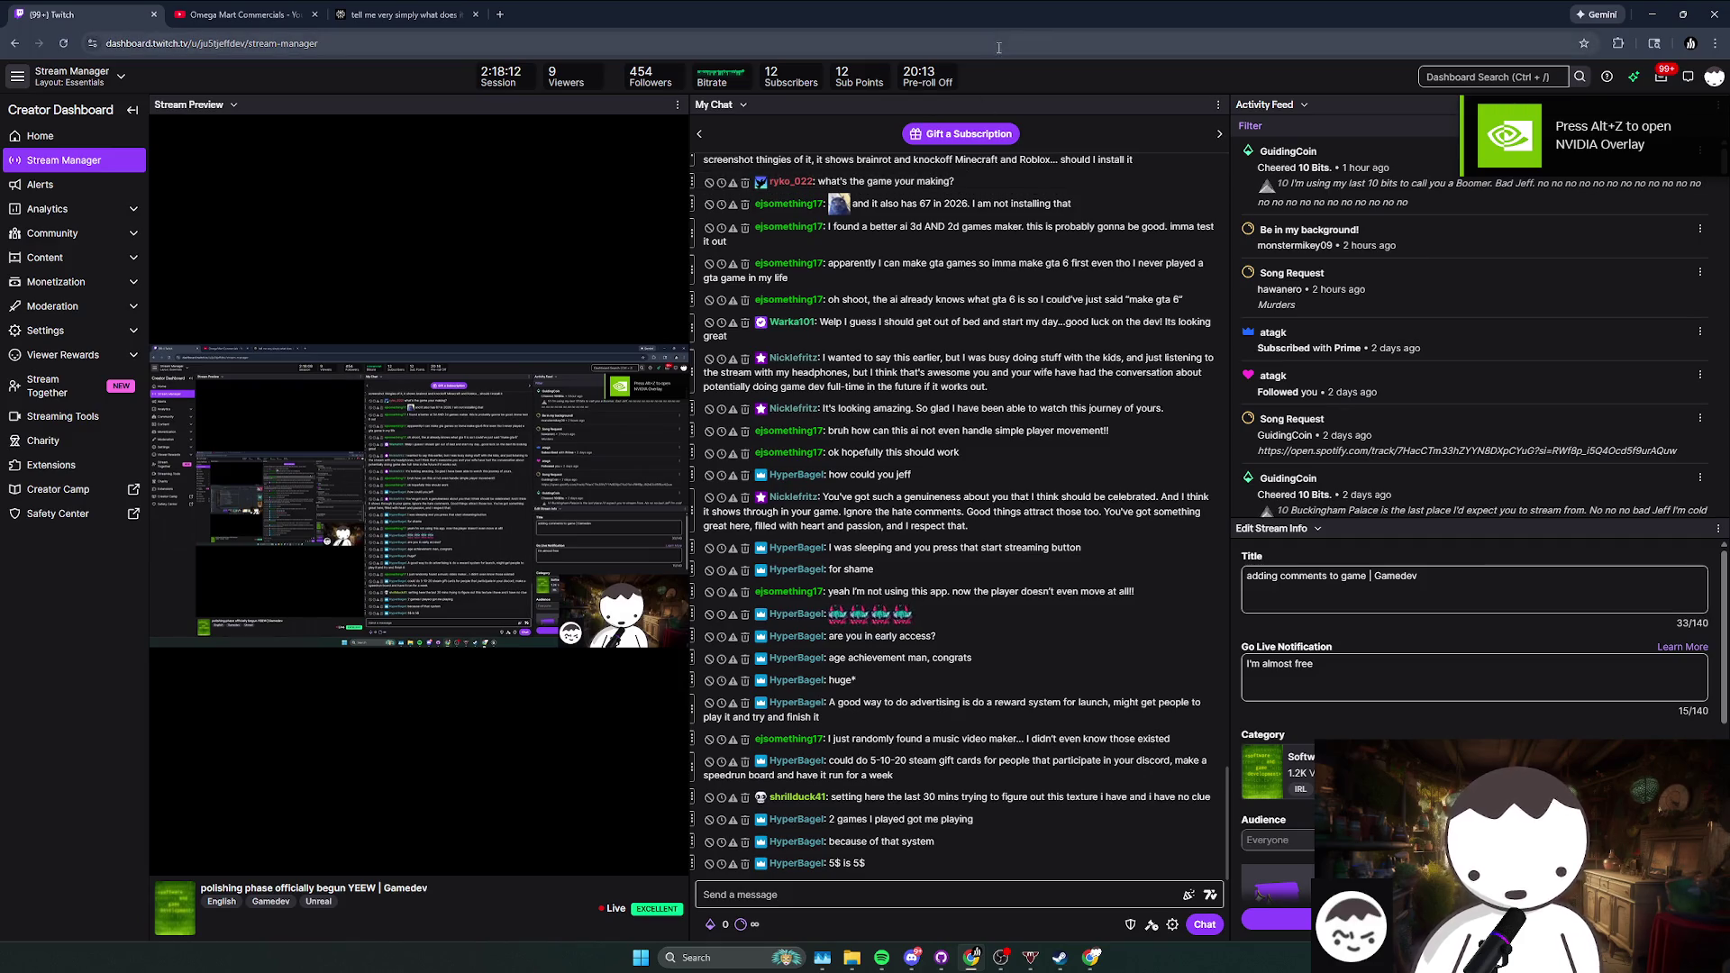
Step: In GitHub Desktop, commit all 52 changed files to main with an 'icons and umbrella' summary
key(alt+Tab)
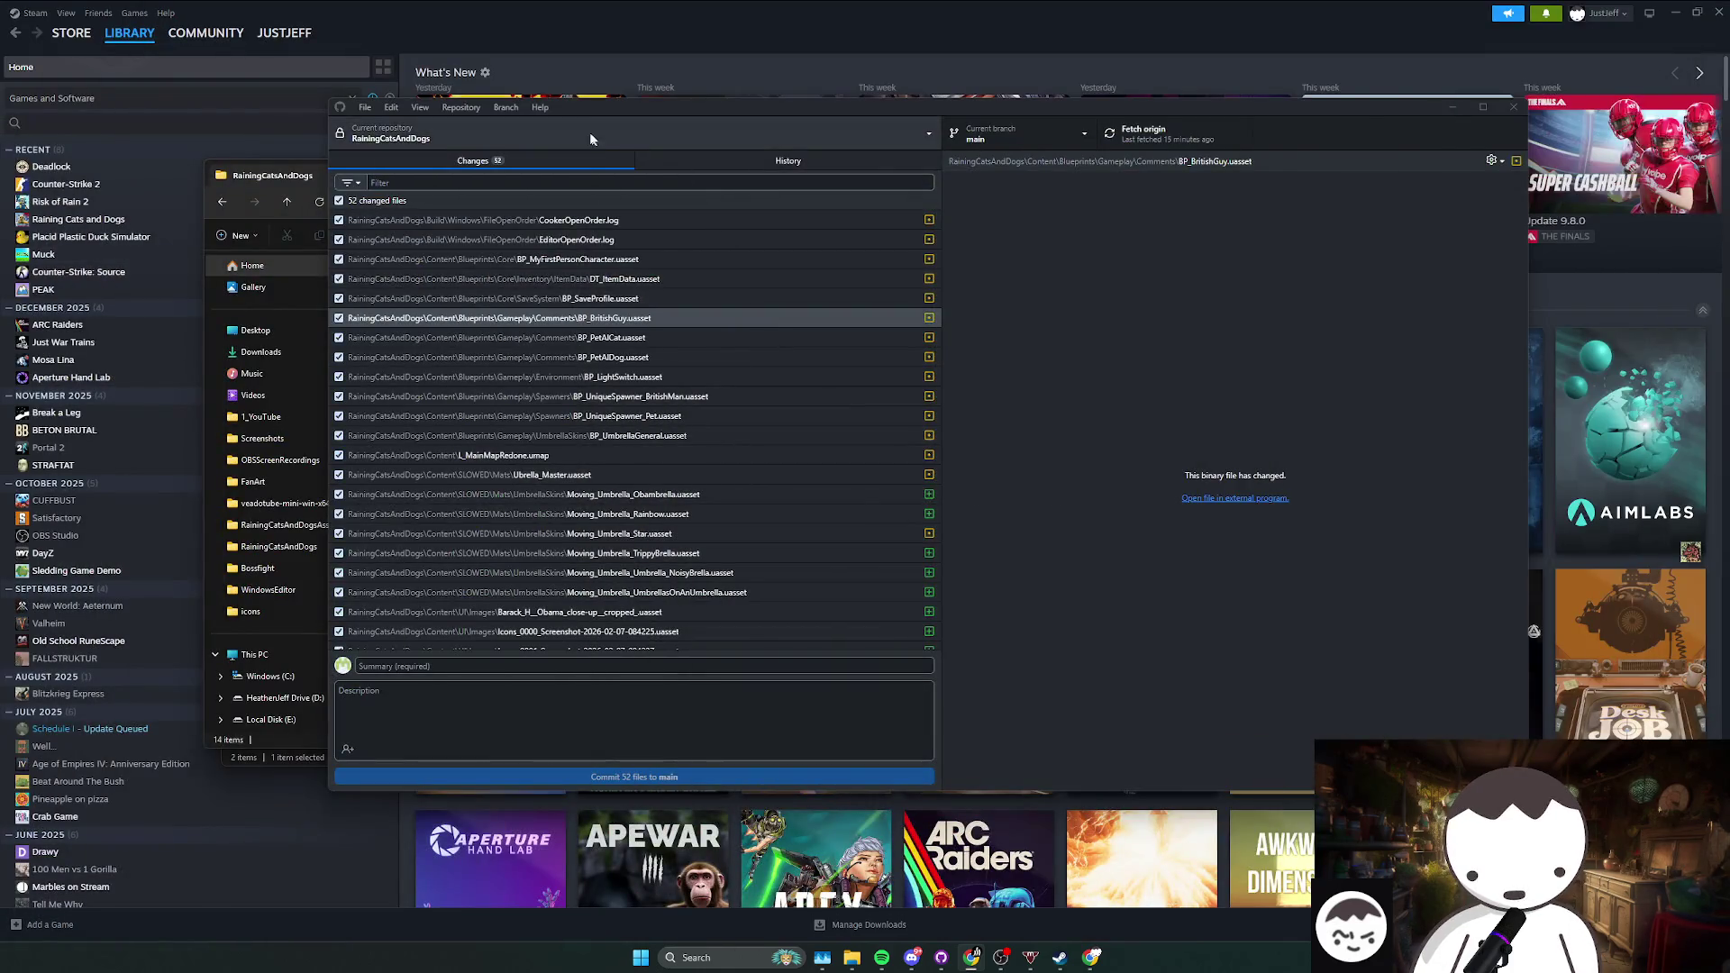
drag(693, 103, 627, 130)
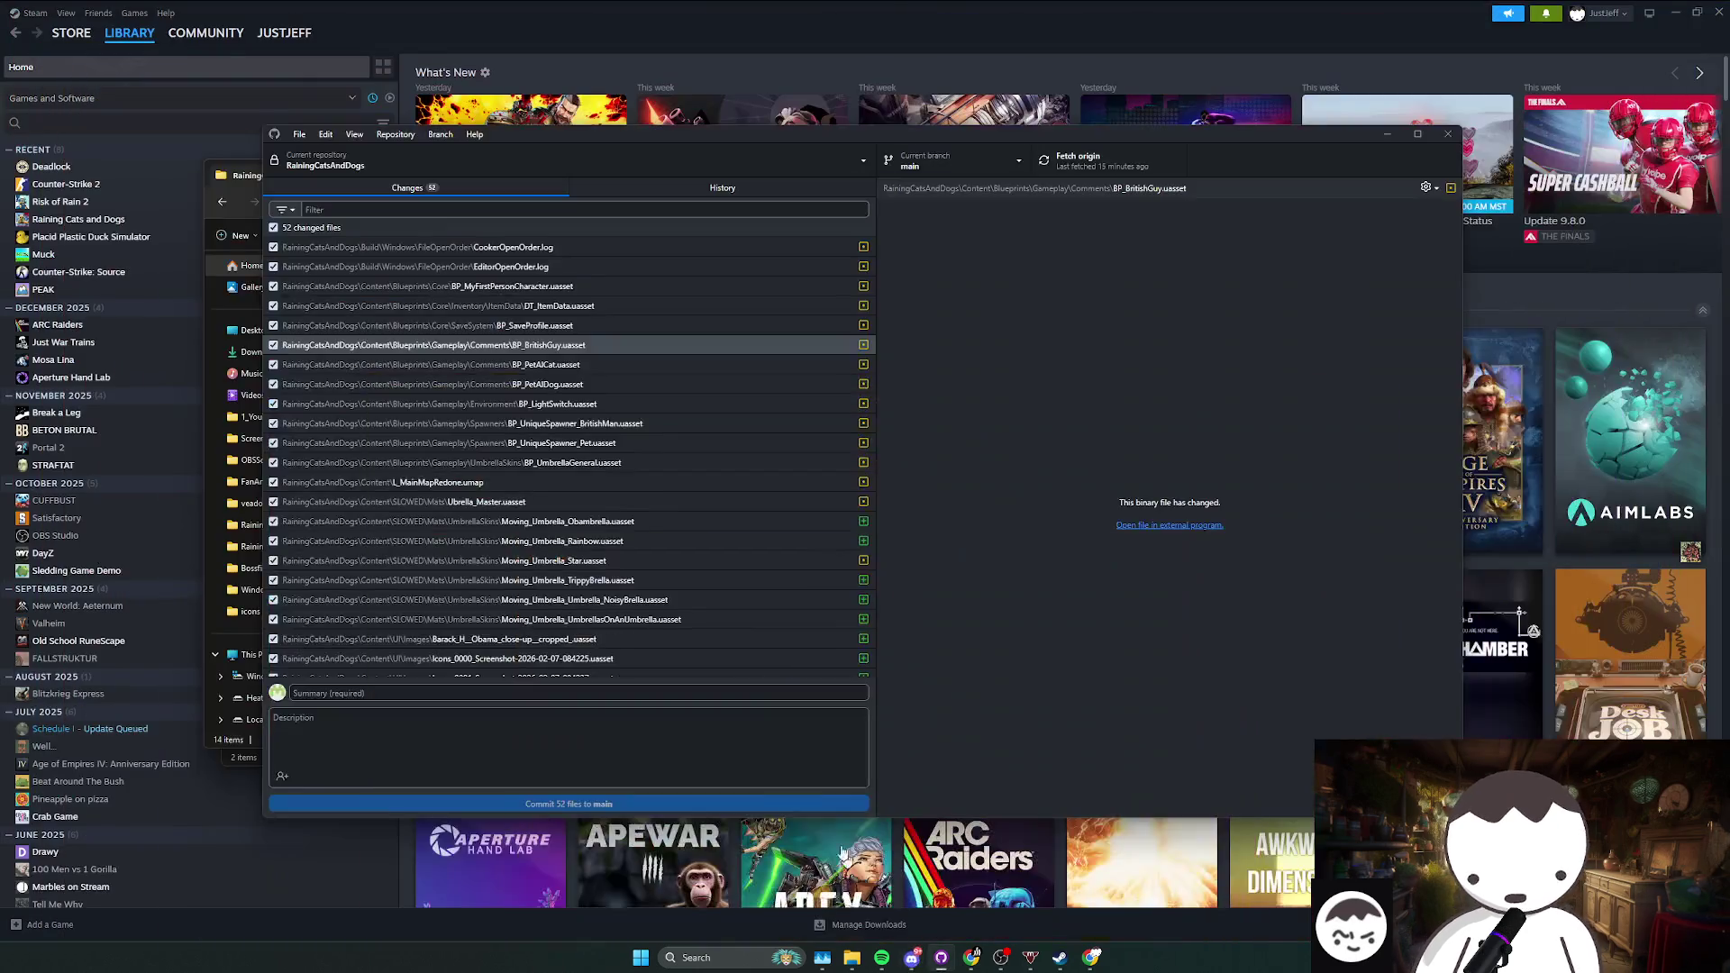
drag(871, 552, 817, 553)
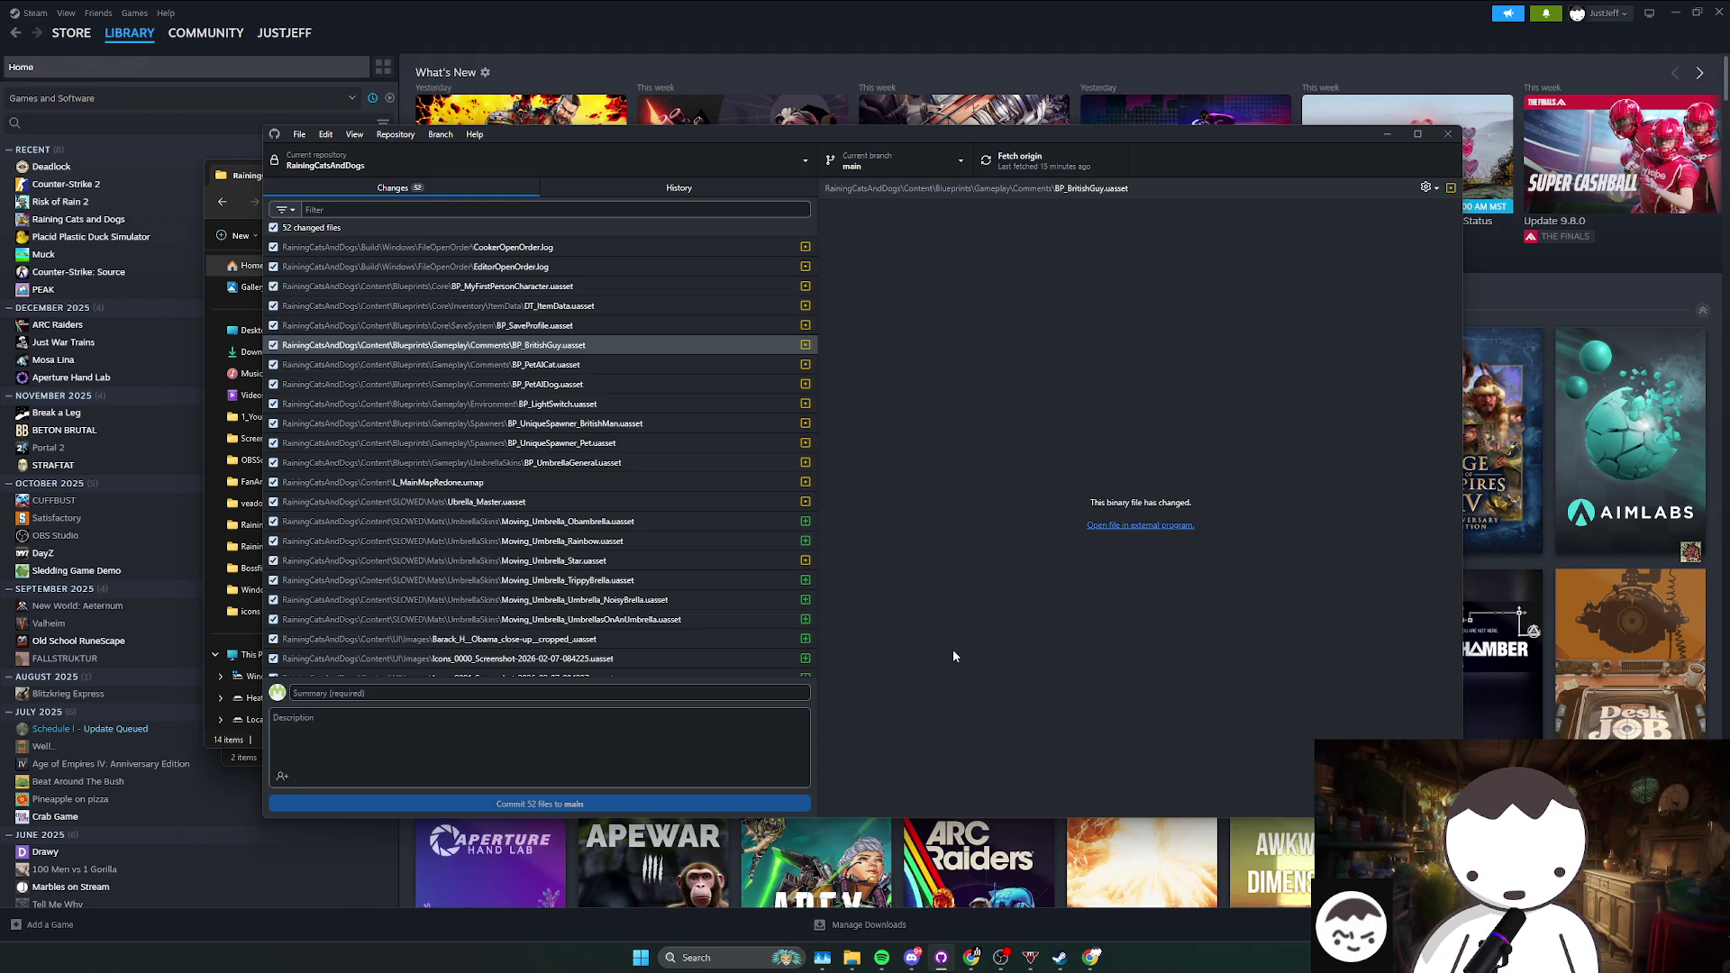
scroll(678, 628, down, 5)
scroll(677, 627, up, 5)
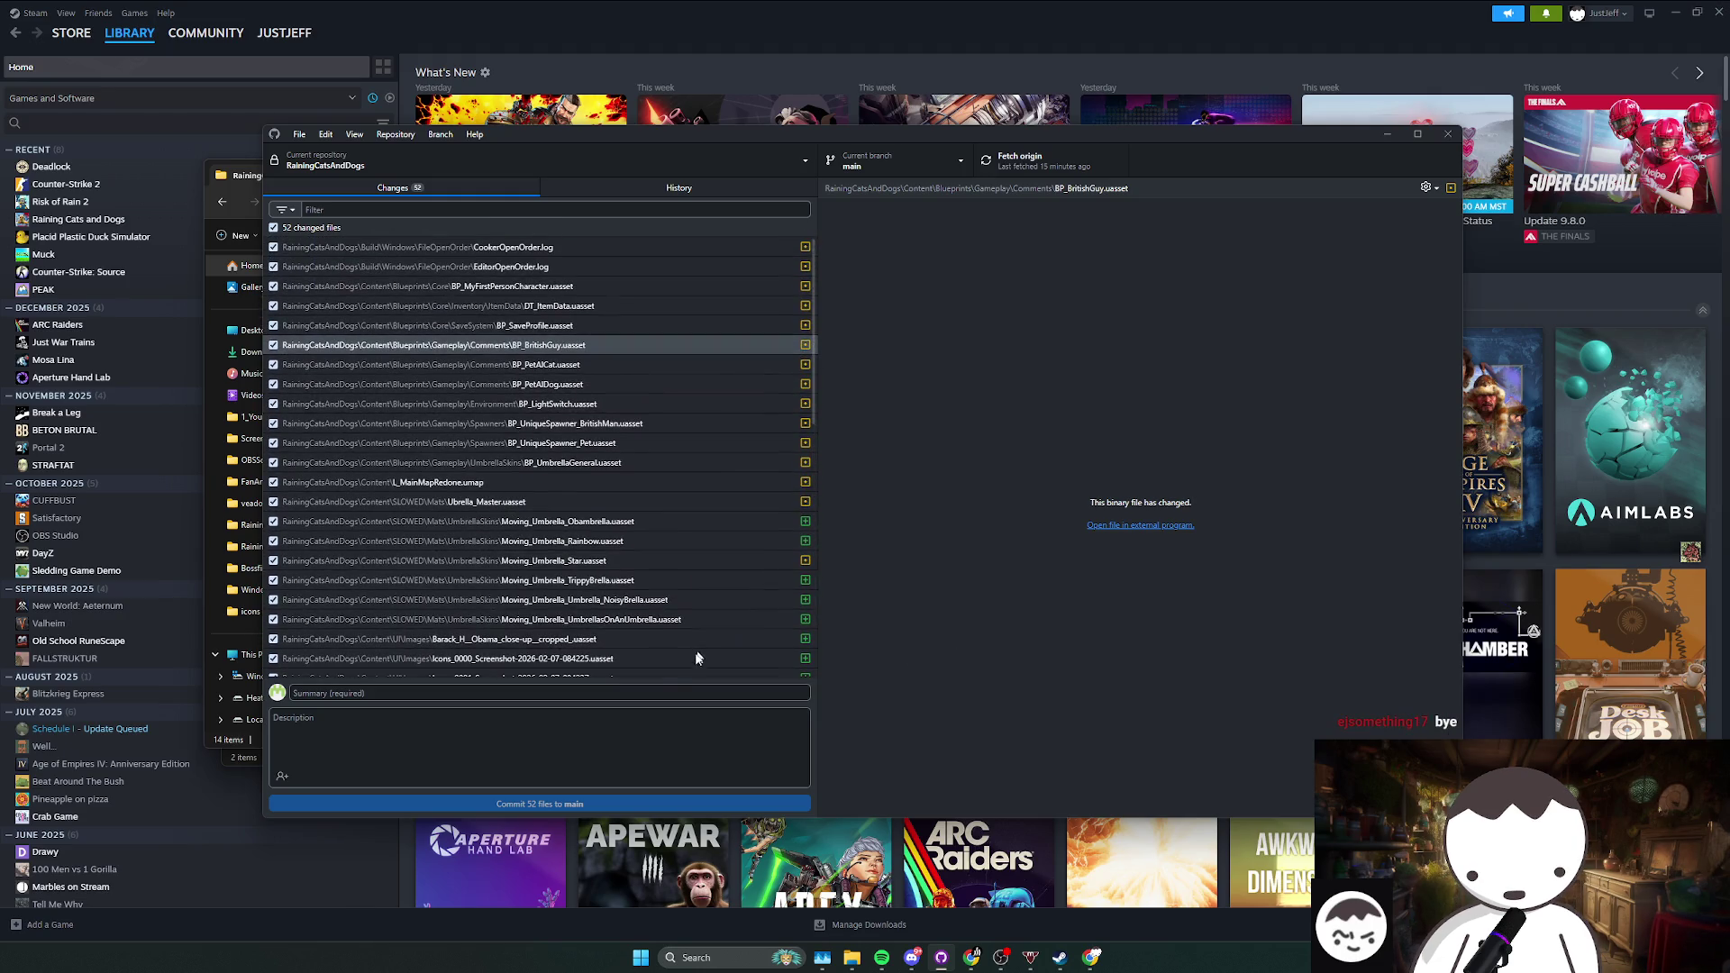
click(454, 692)
text(icons and umbrella in)
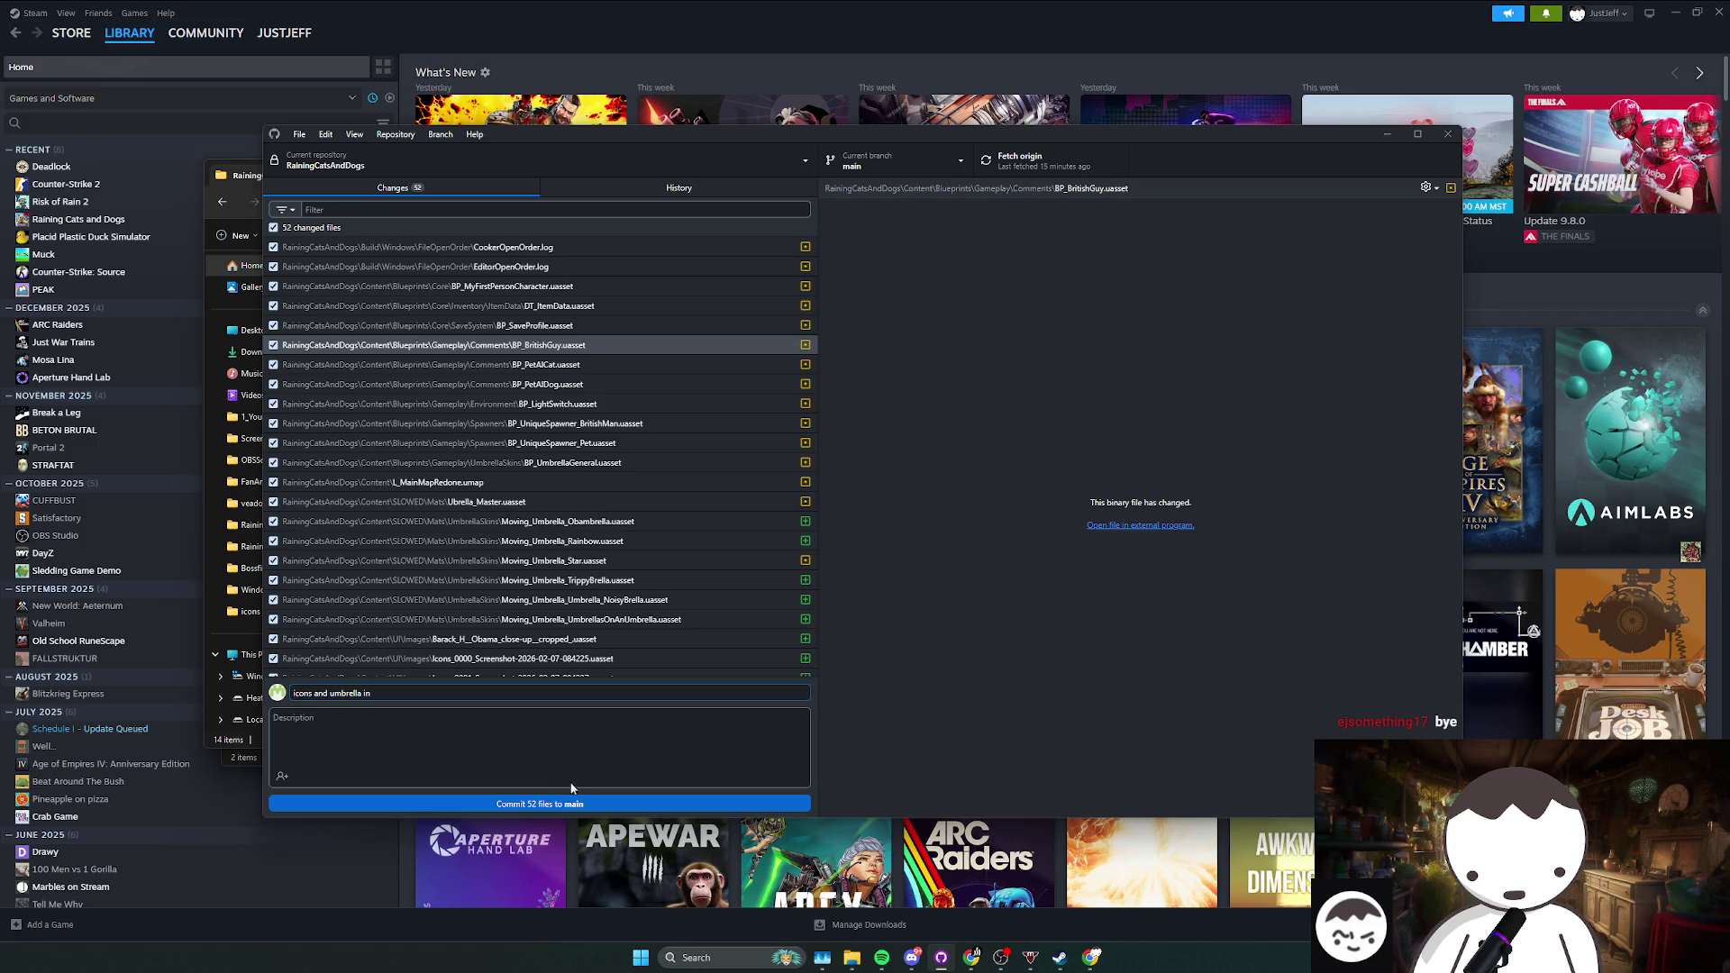
click(573, 803)
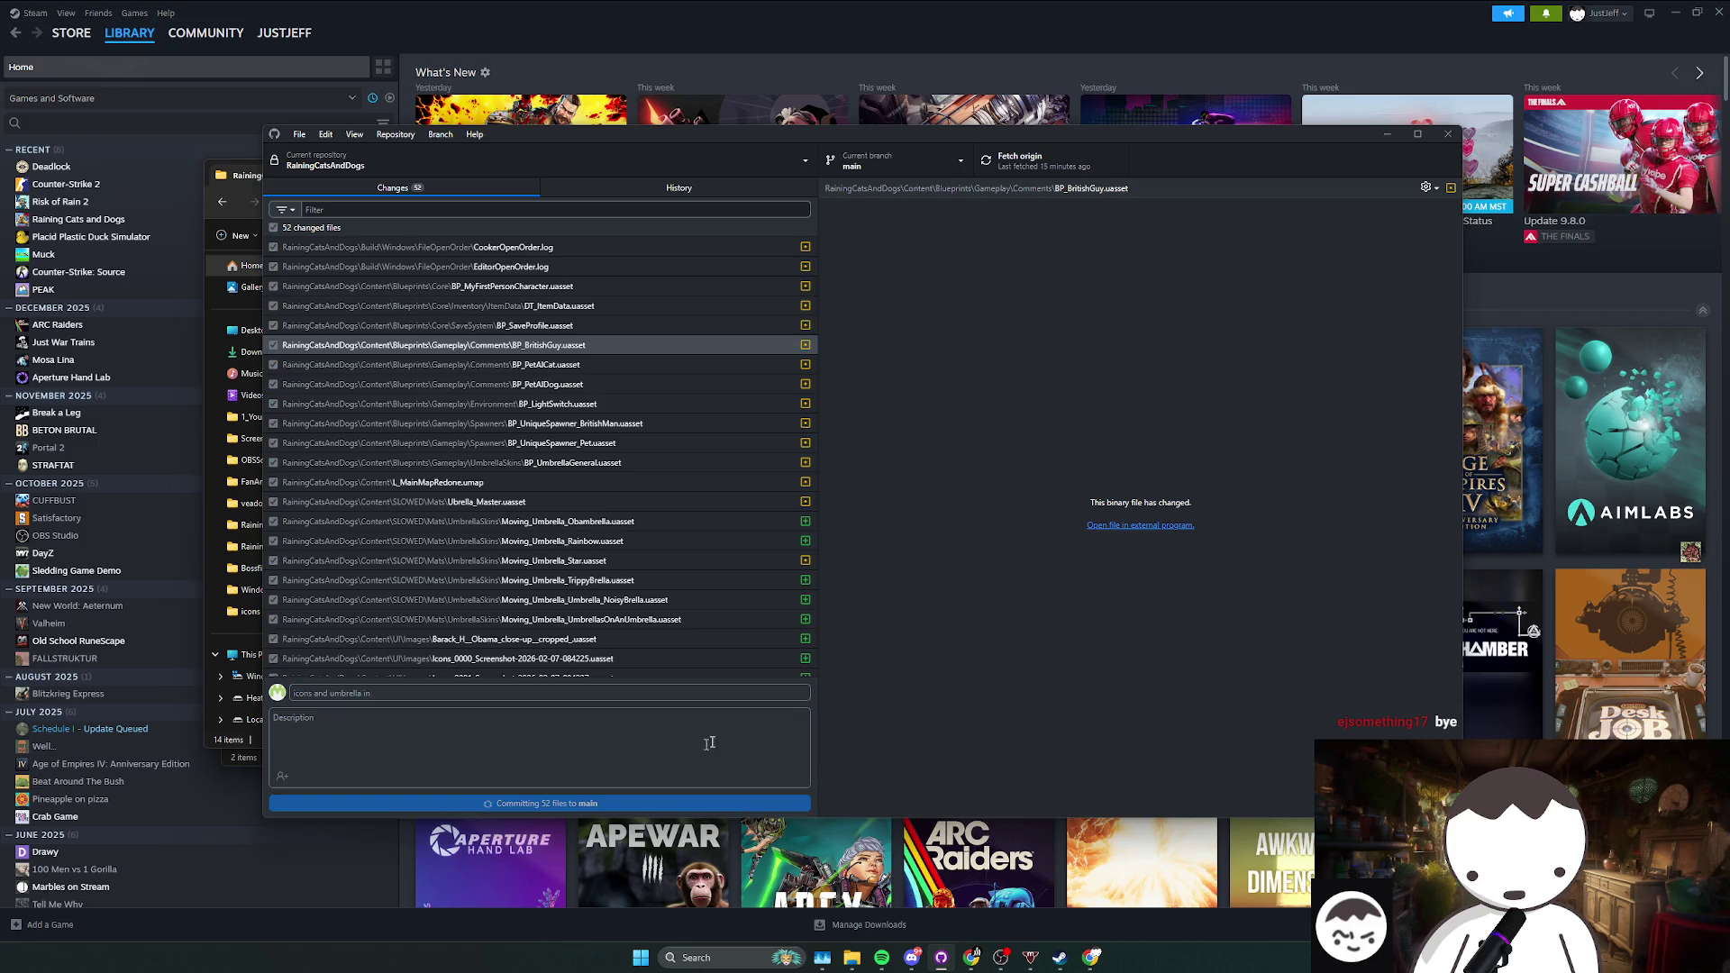